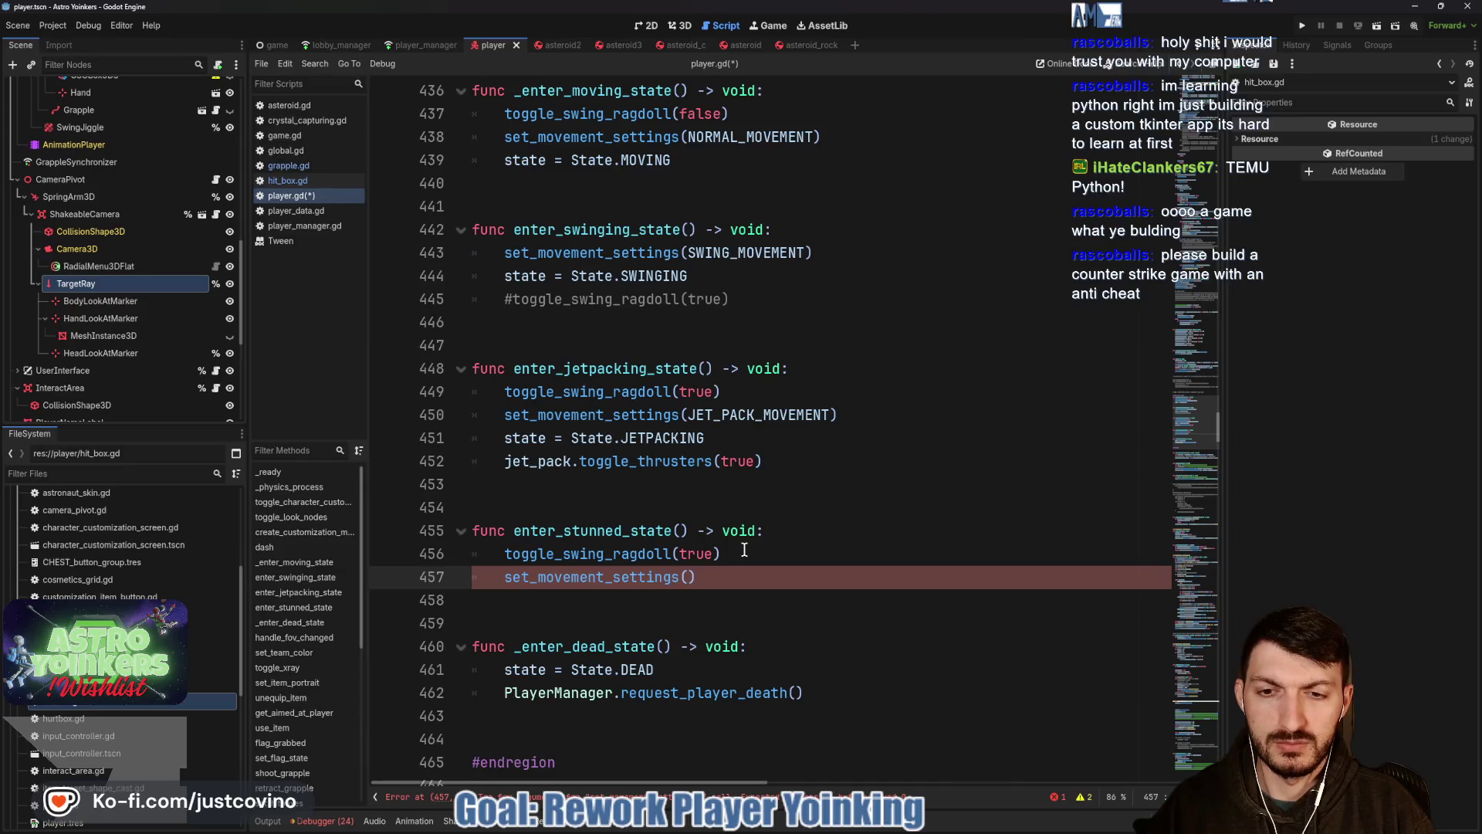
text(NORM)
Finish set_movement_settings(NORMAL_MOVEMENT), add state = State.STUNNED, and save player.gd.
key(Return)
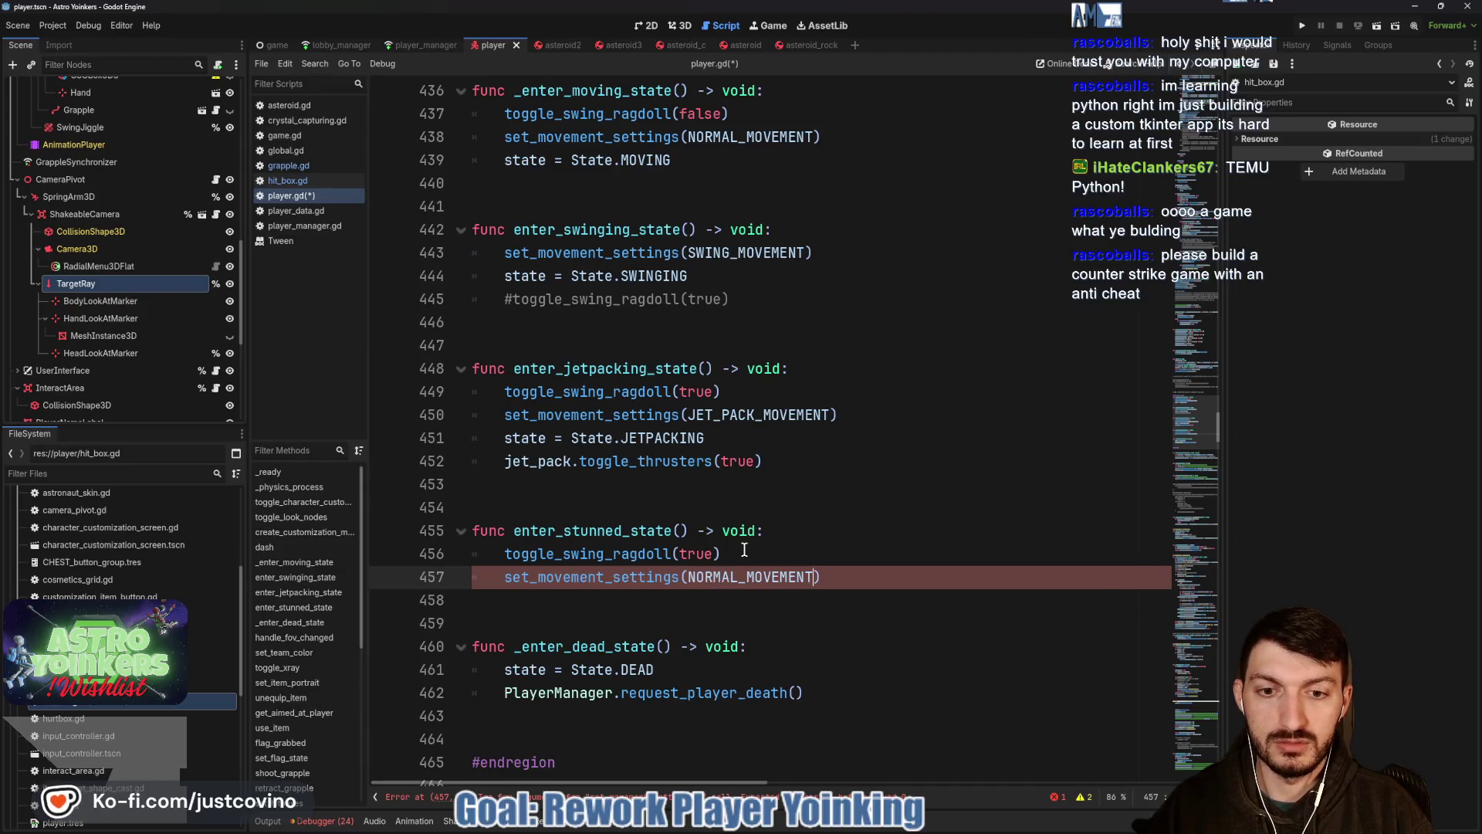
key(Return)
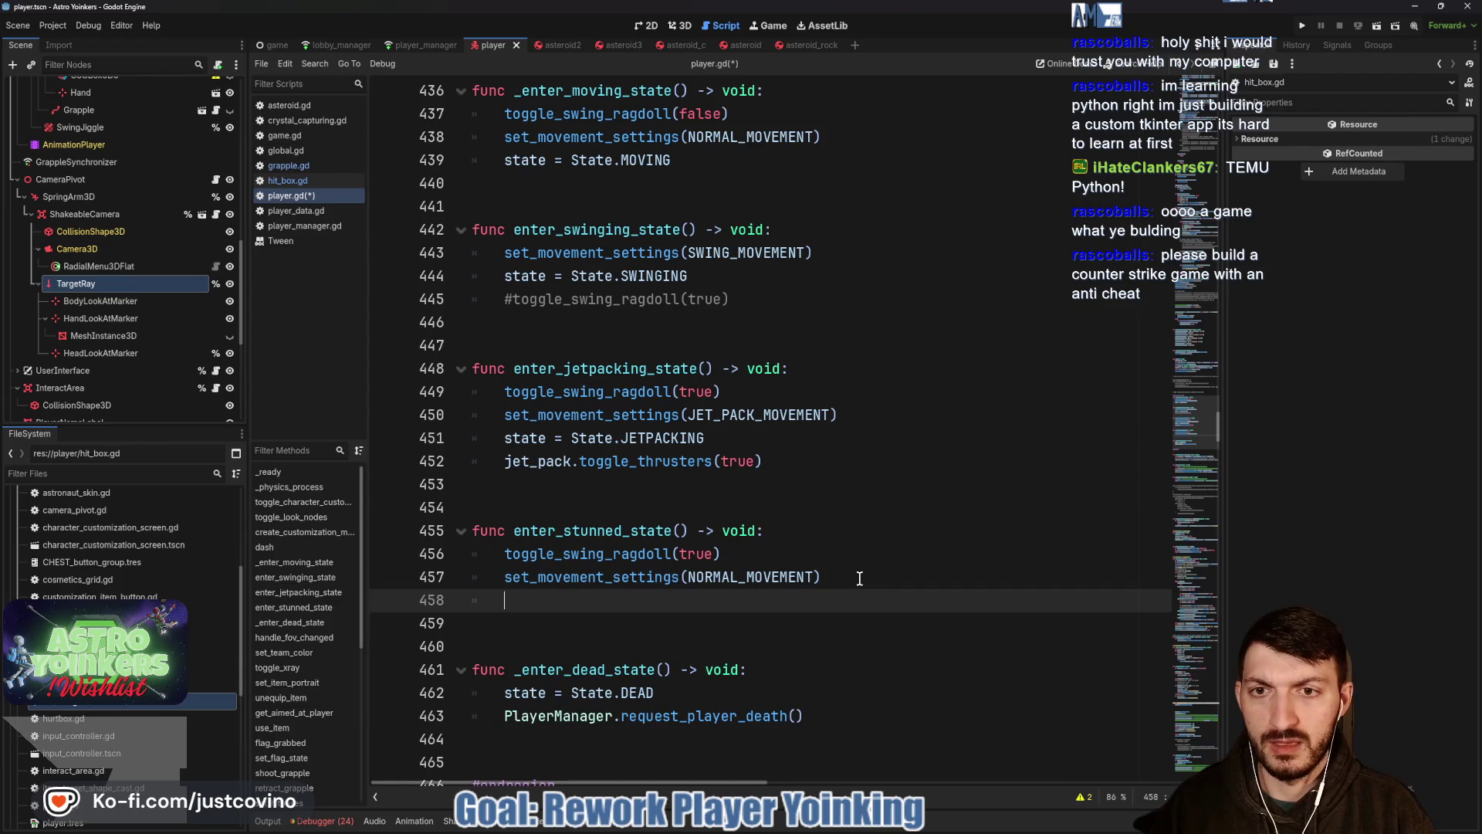
text(state = Stat)
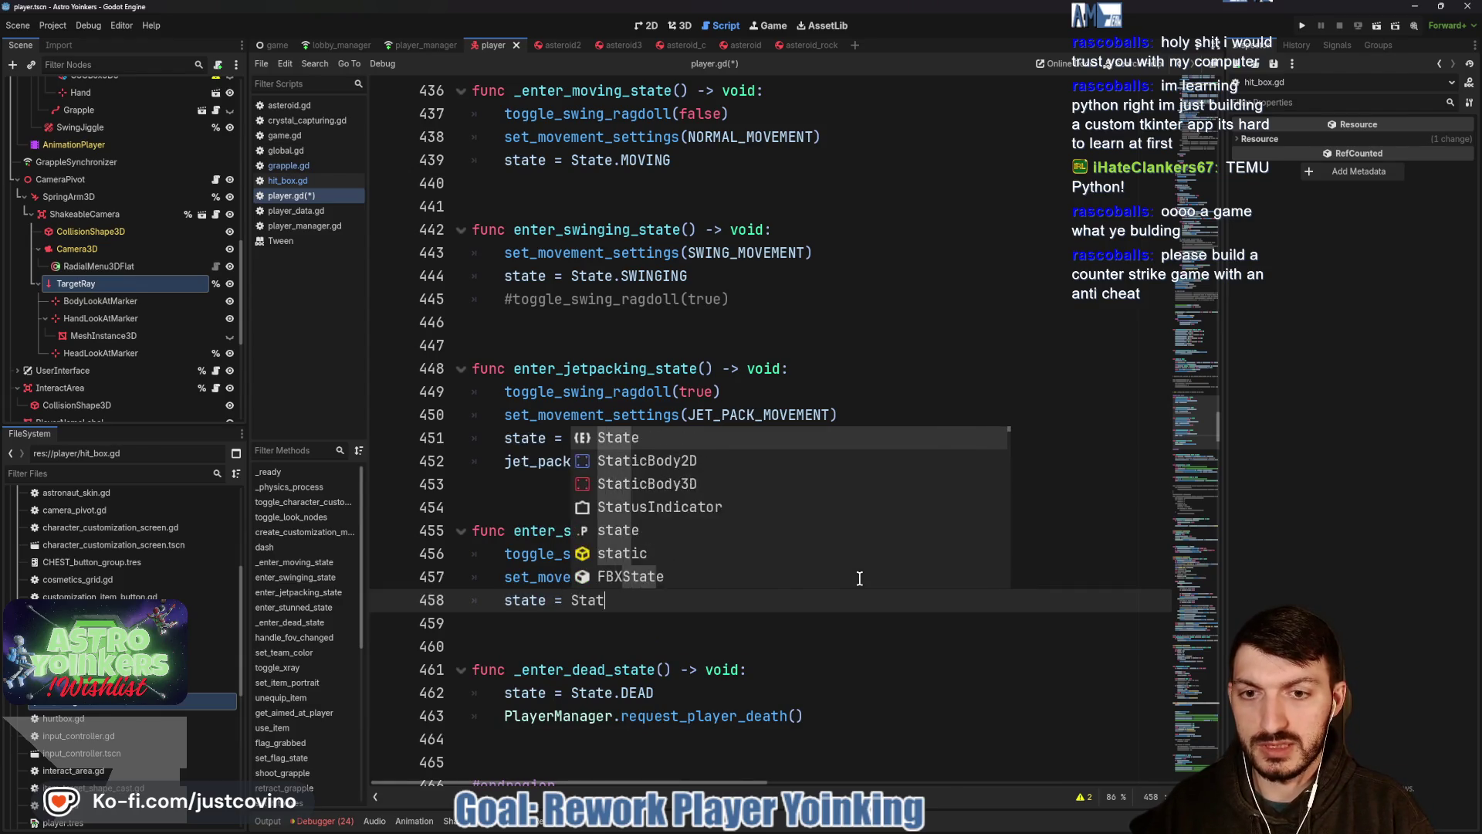
text(e.ST)
key(Return)
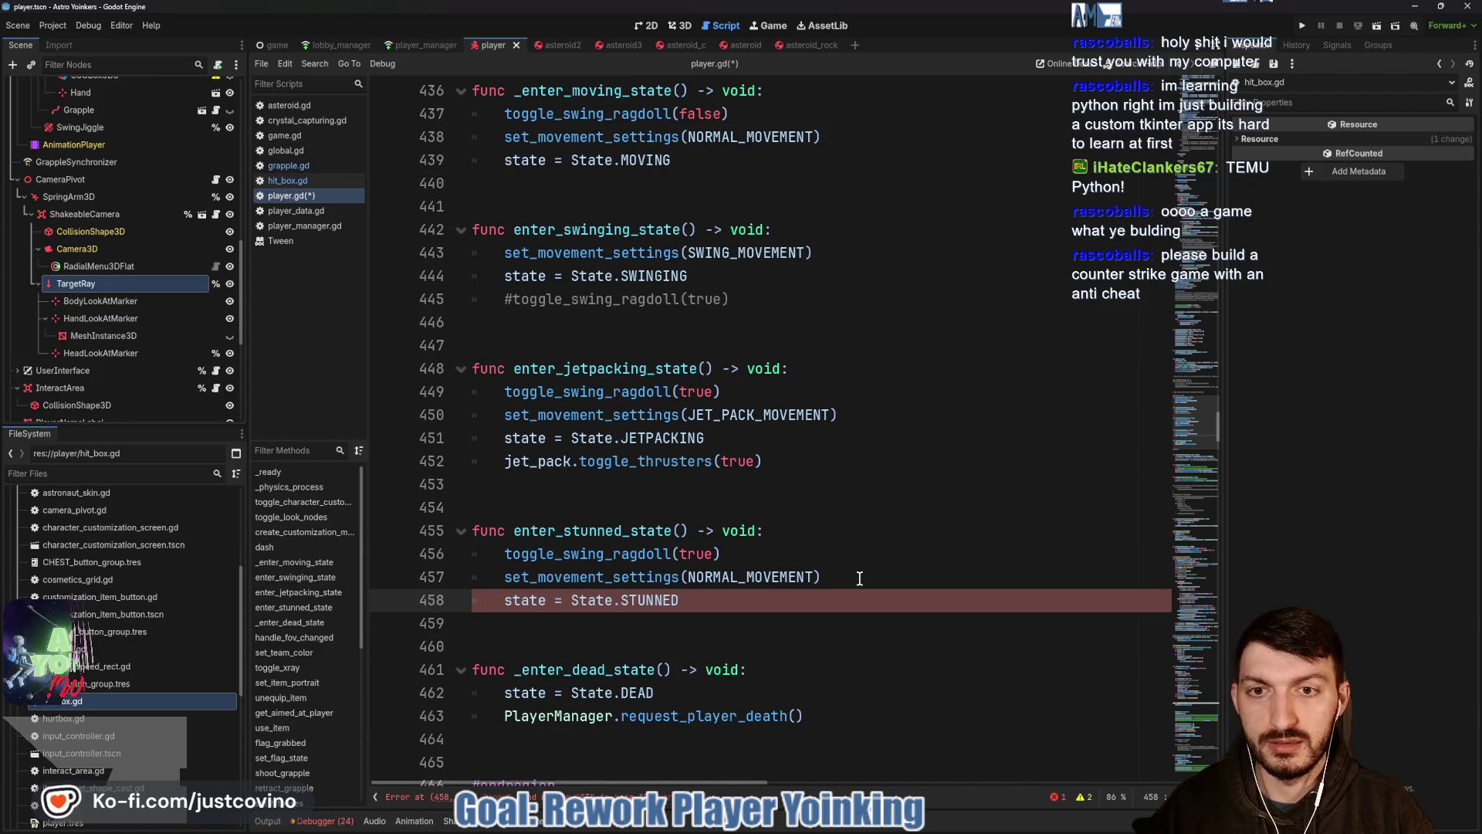
key(ctrl+s)
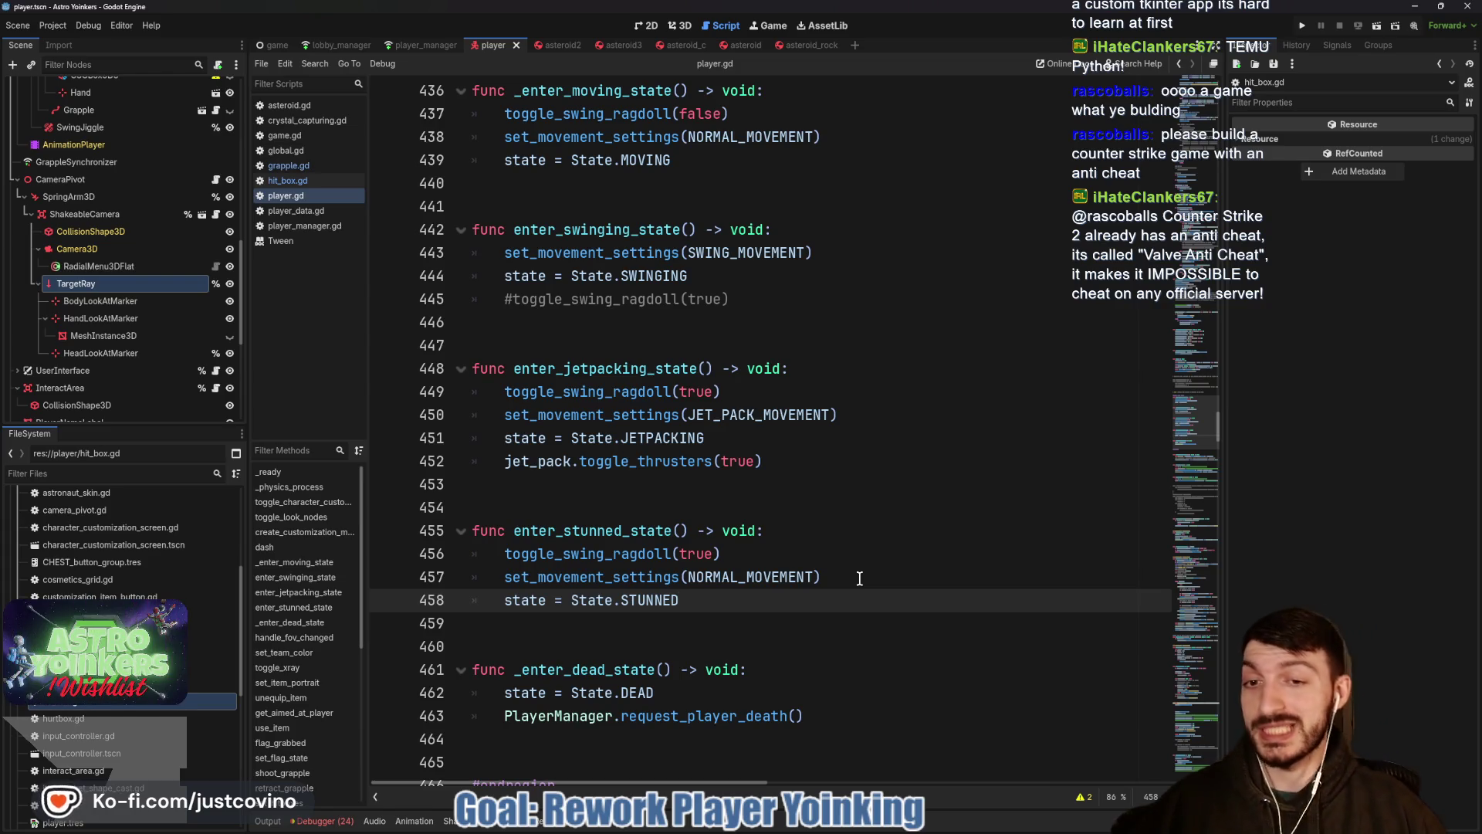
click(576, 507)
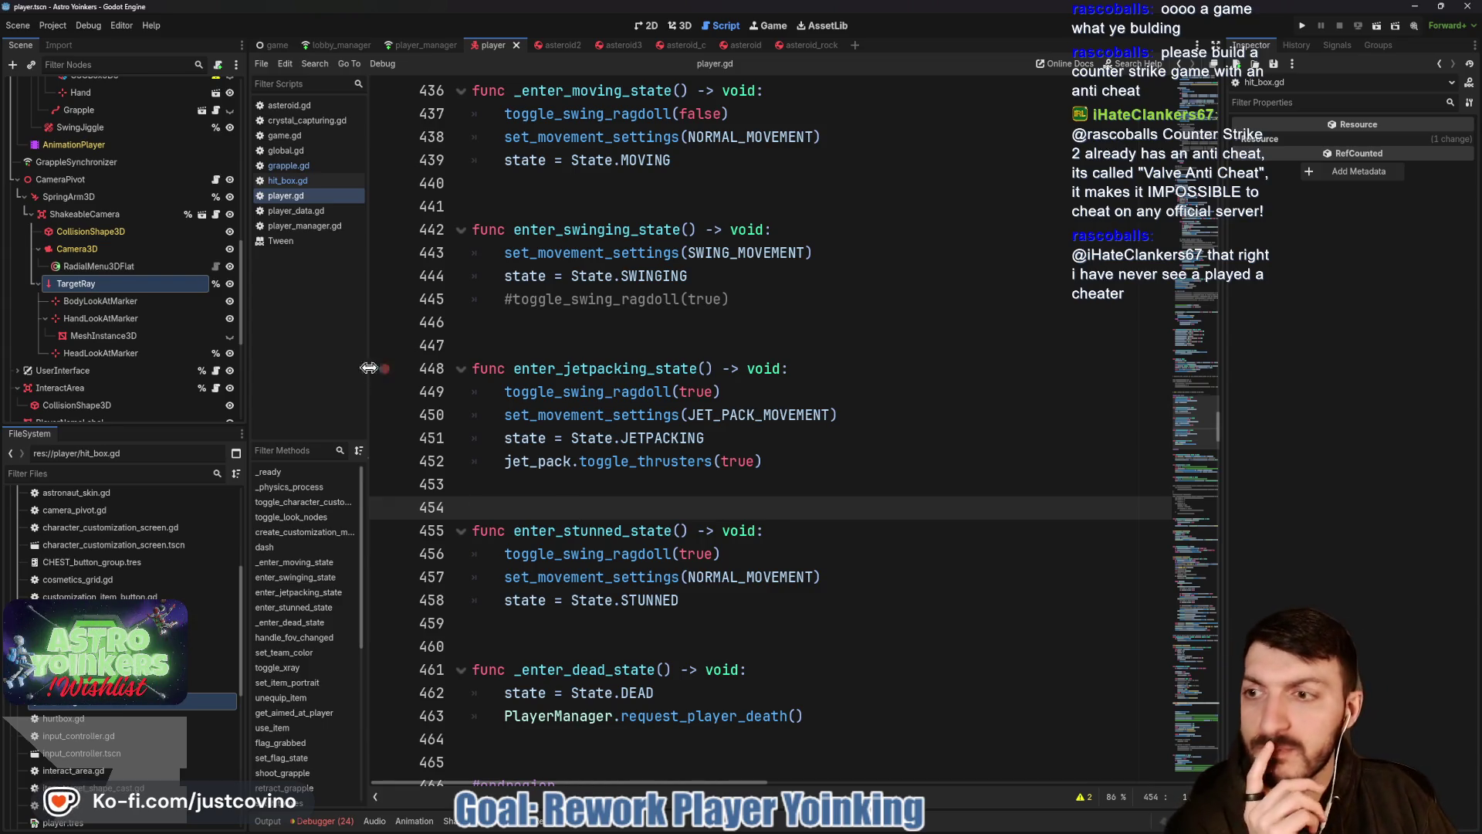
scroll(675, 534, down, 6)
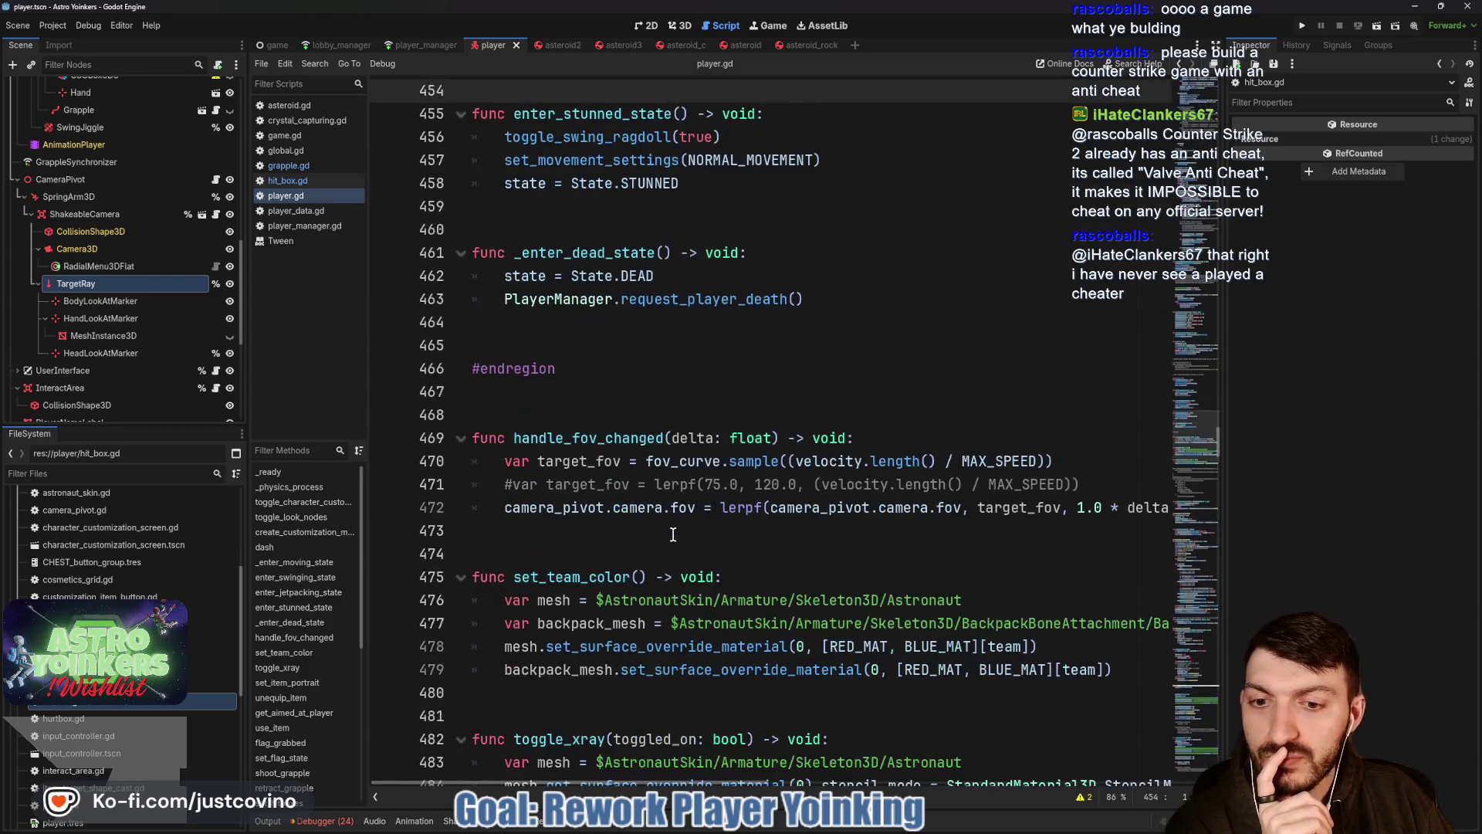
scroll(585, 506, up, 1)
scroll(591, 501, up, 3)
scroll(596, 497, up, 2)
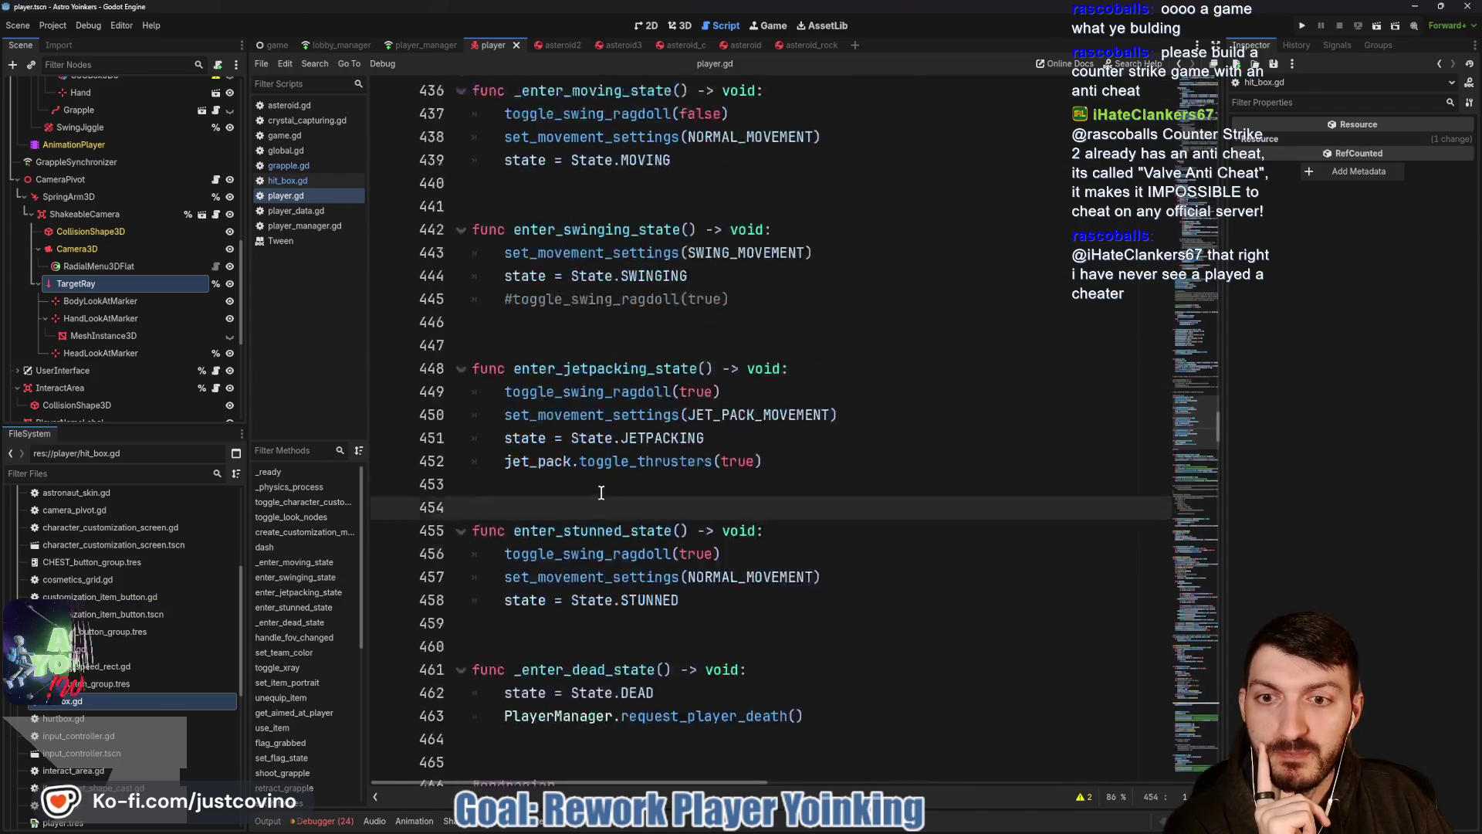
scroll(600, 492, up, 4)
scroll(600, 493, up, 5)
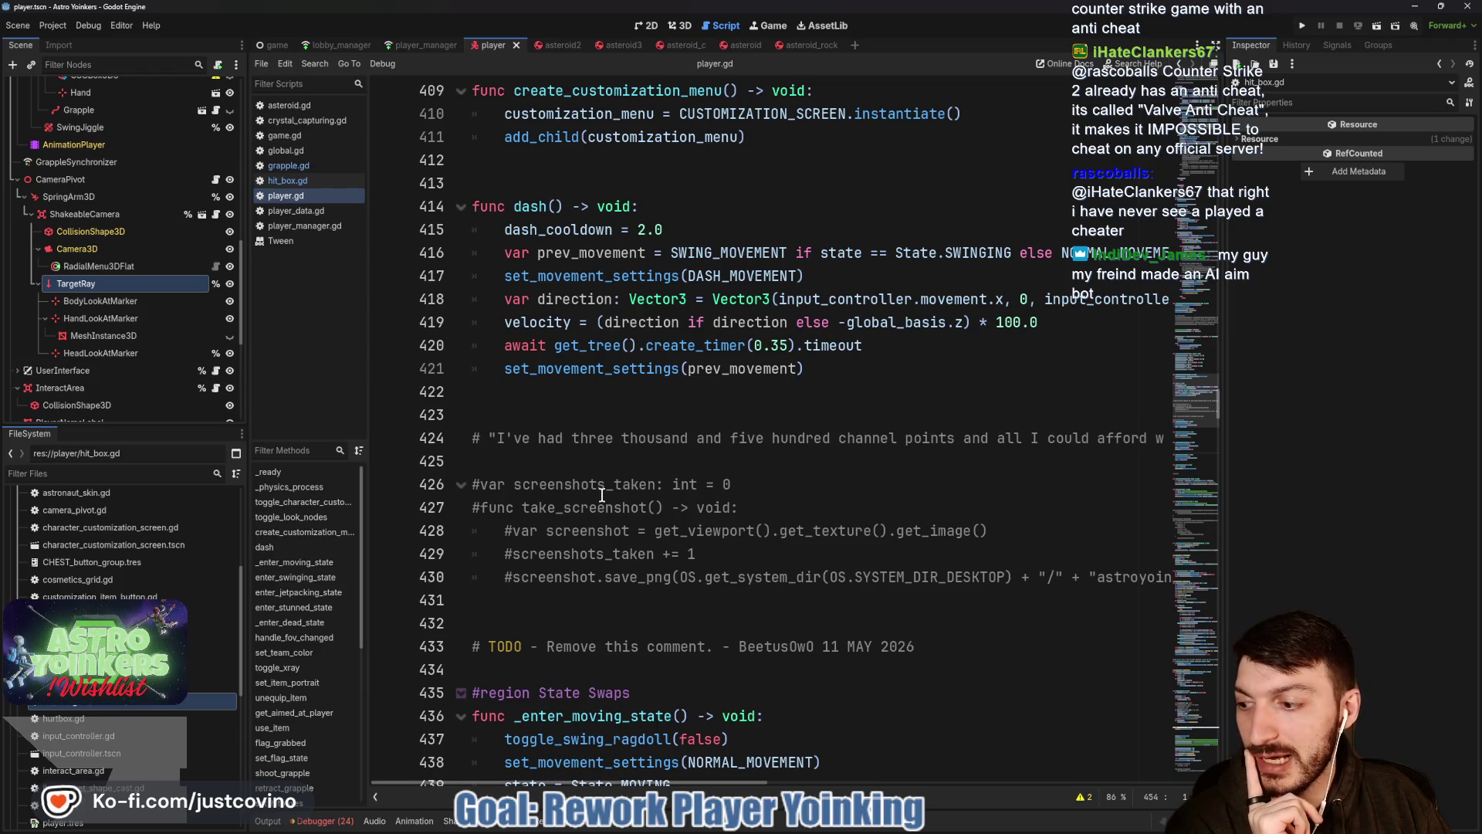
scroll(600, 494, down, 2)
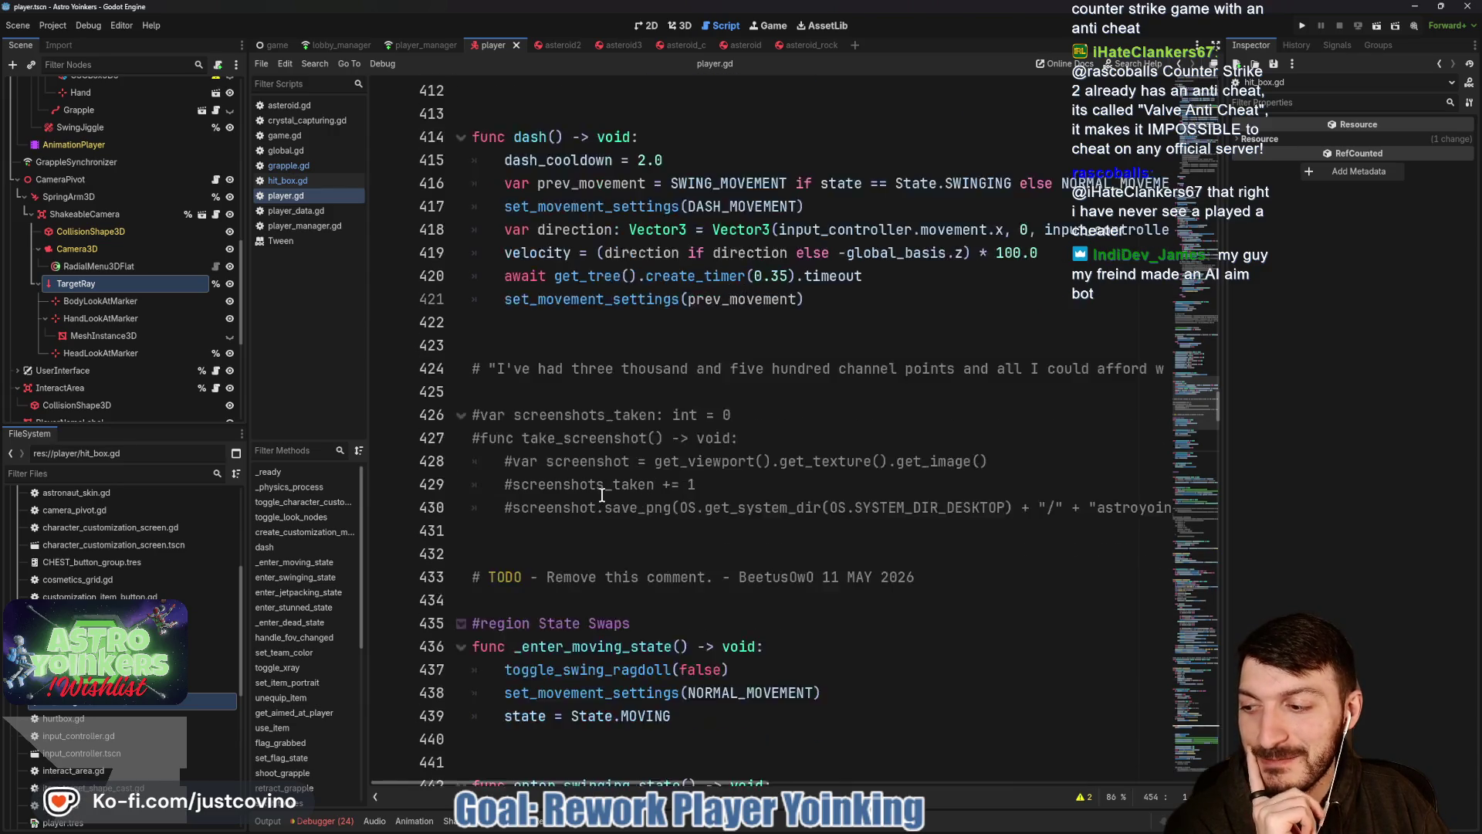
scroll(601, 494, down, 1)
scroll(602, 494, down, 4)
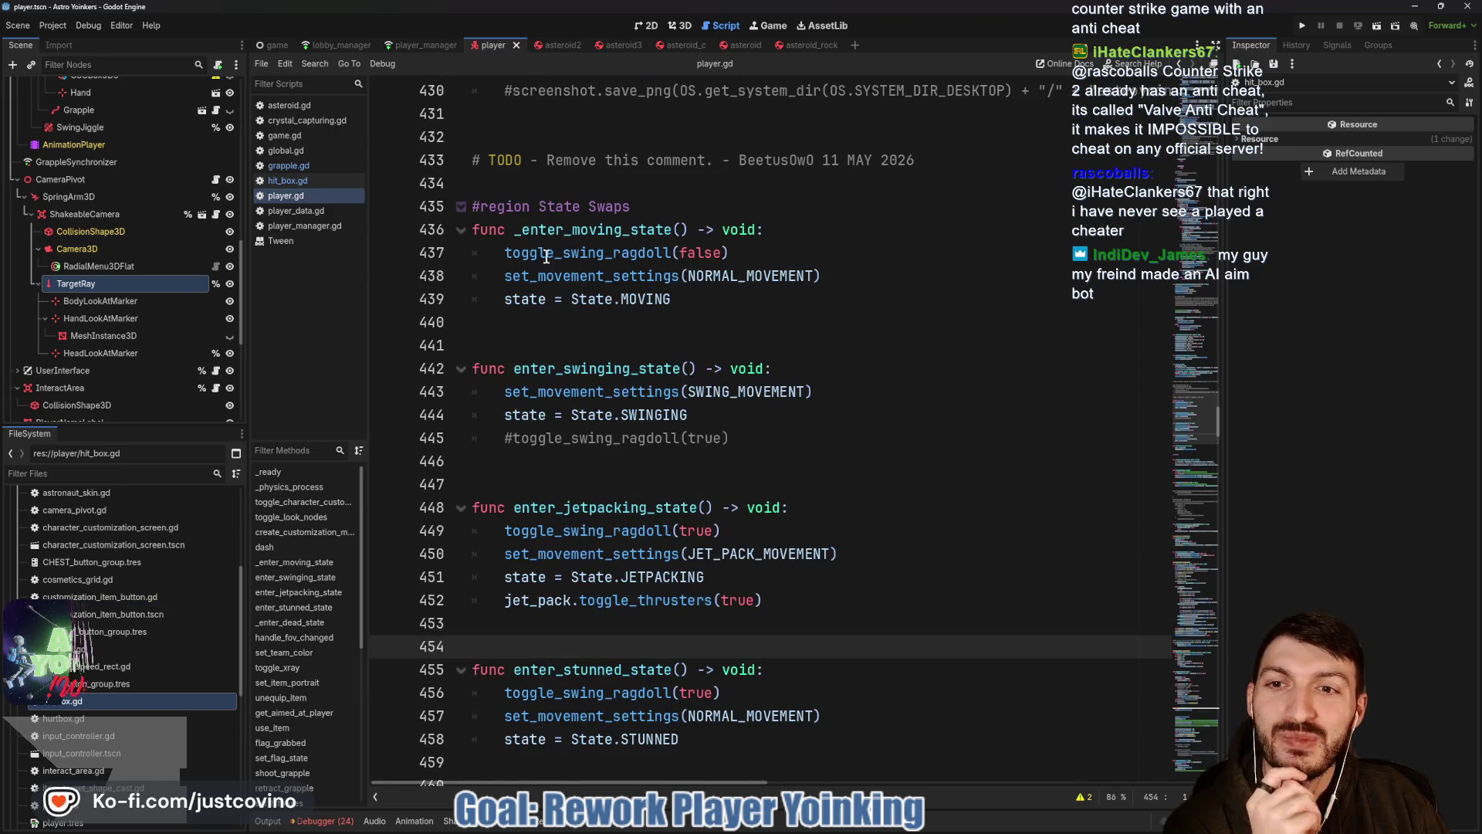
scroll(741, 369, down, 4)
scroll(725, 389, down, 5)
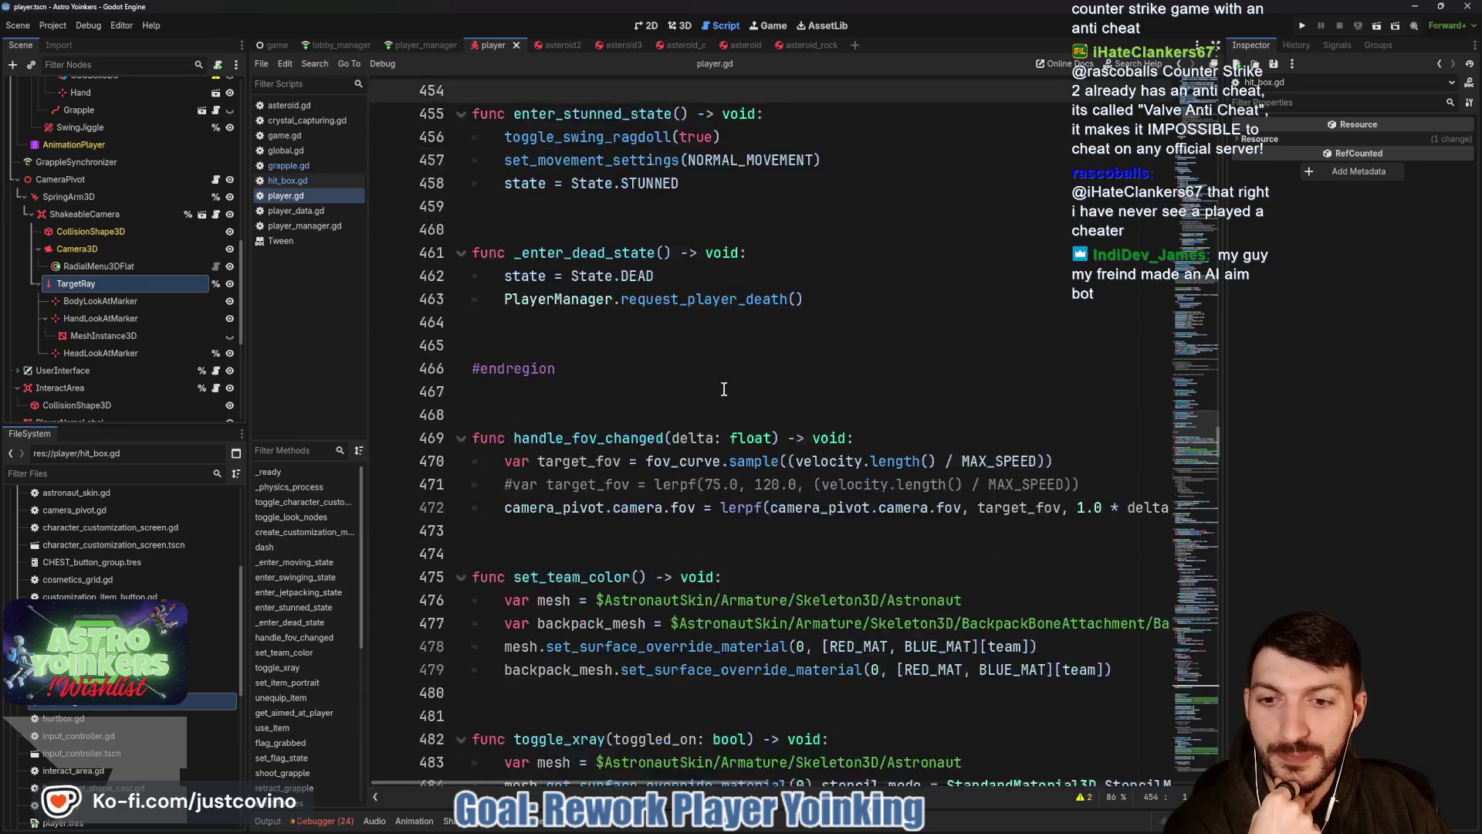
scroll(718, 394, down, 2)
scroll(711, 395, down, 3)
scroll(704, 395, down, 2)
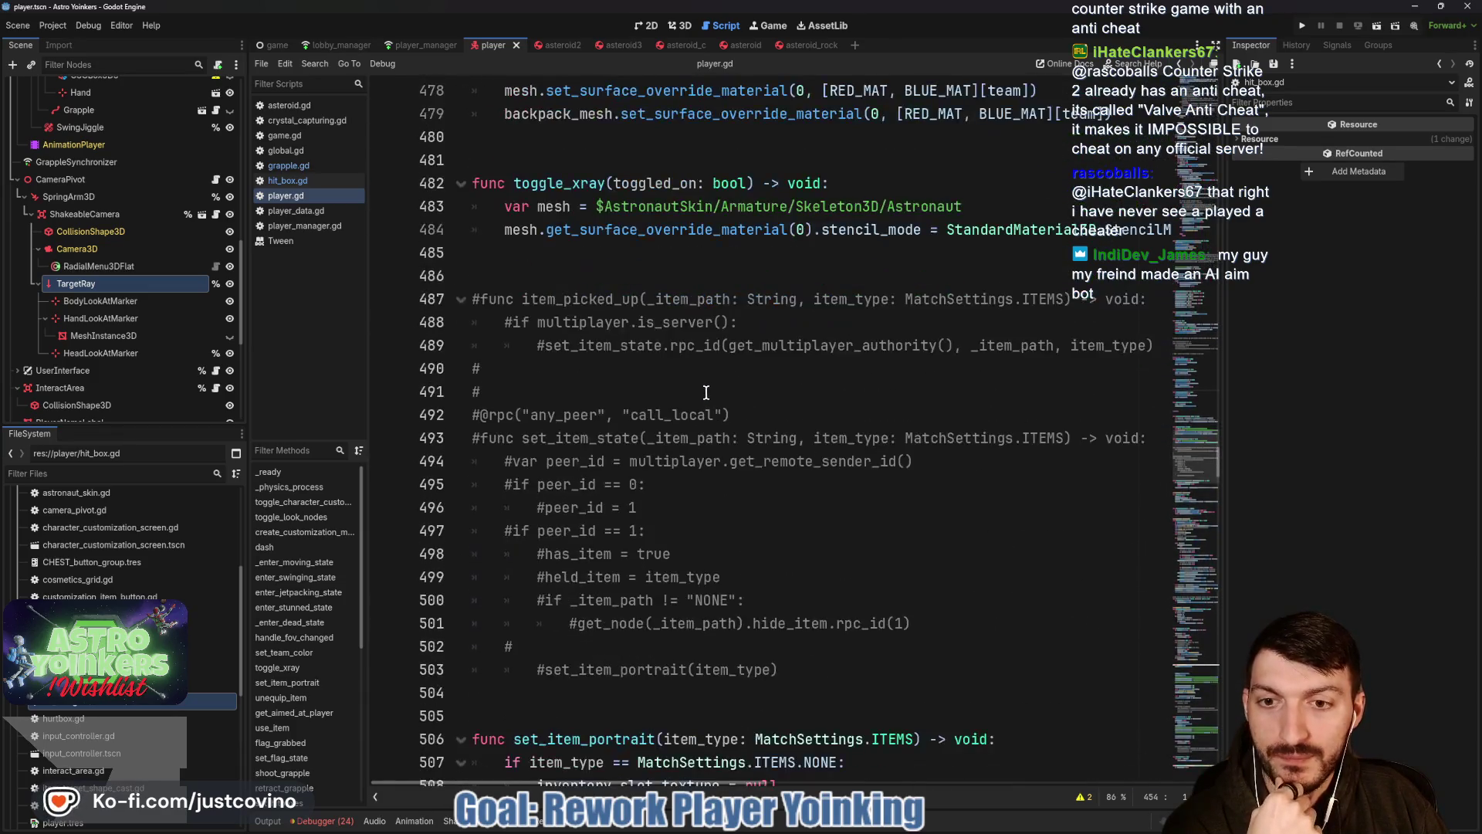
scroll(705, 394, down, 4)
scroll(705, 394, down, 4)
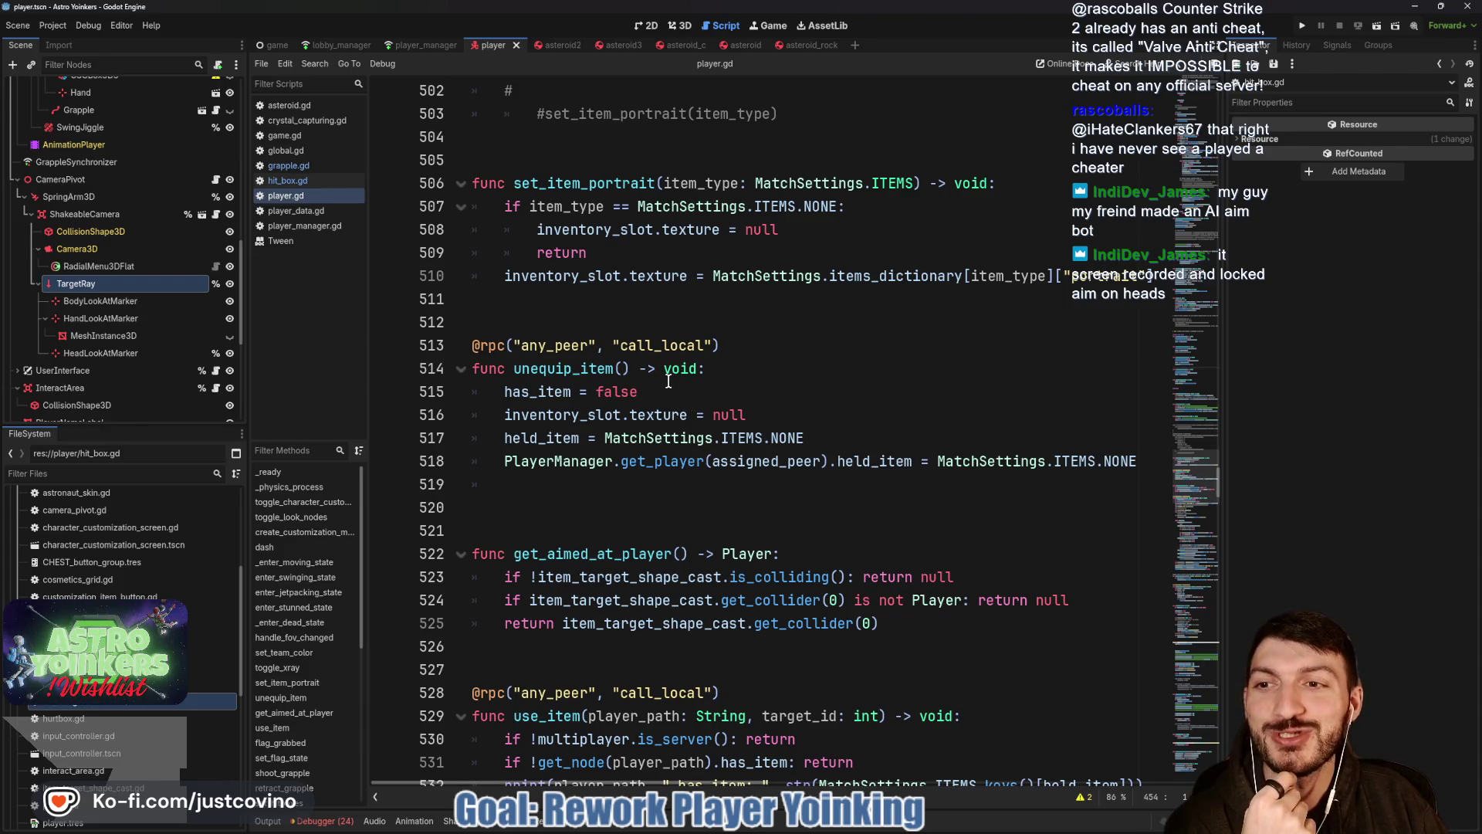
scroll(667, 380, up, 3)
click(289, 182)
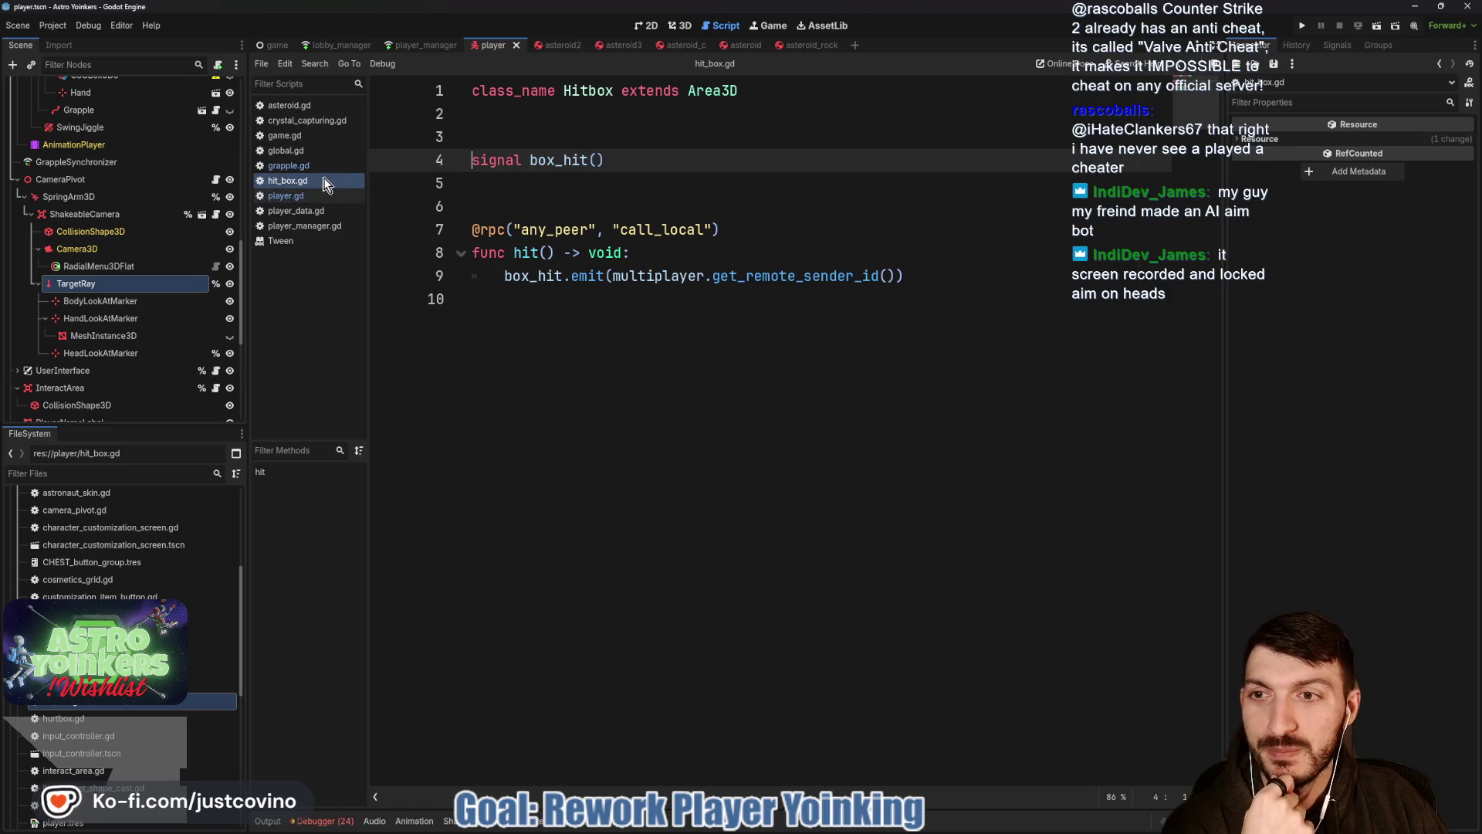
click(289, 196)
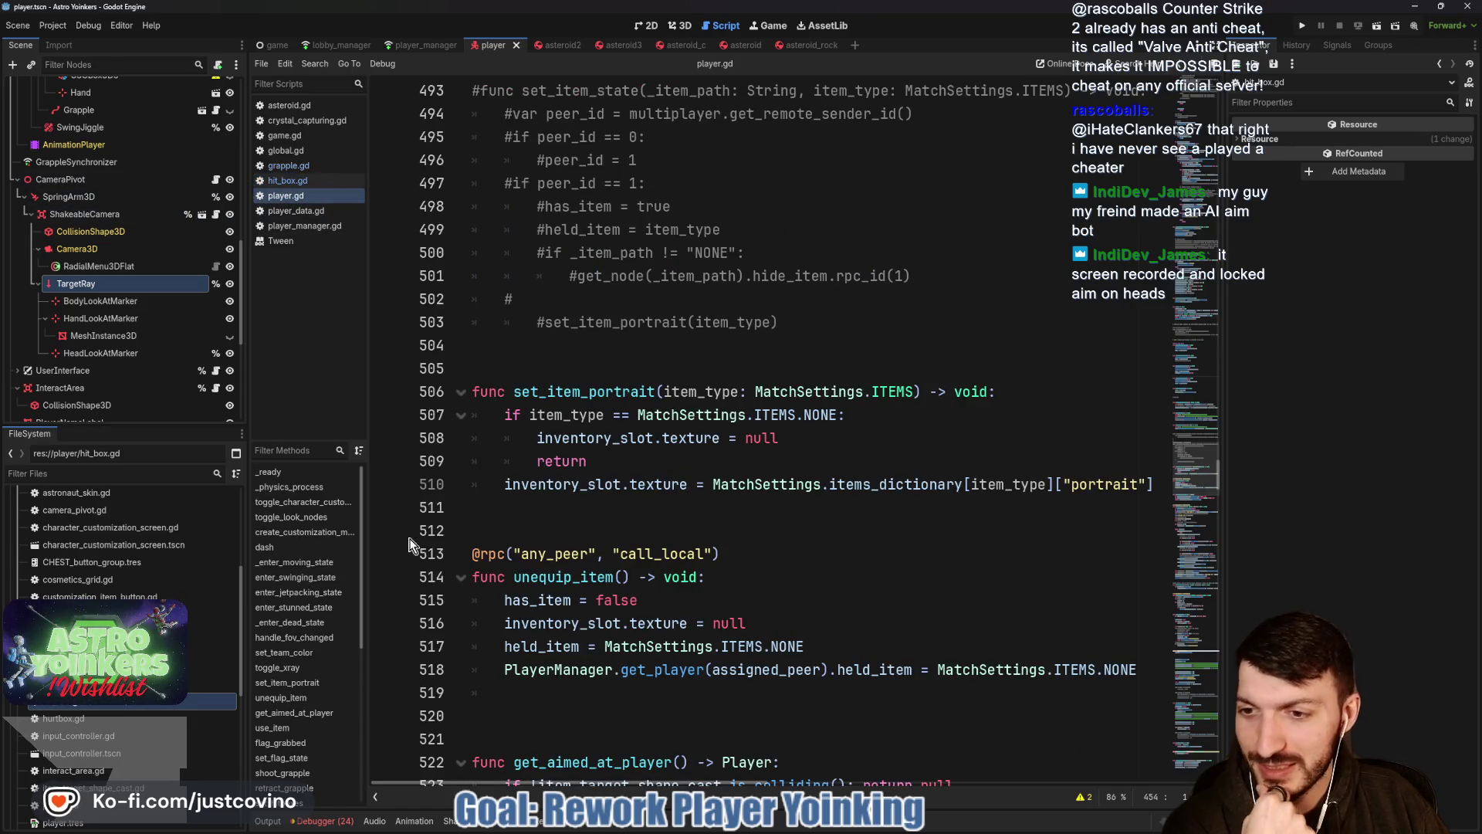
scroll(463, 542, up, 5)
scroll(510, 539, up, 5)
scroll(558, 538, up, 4)
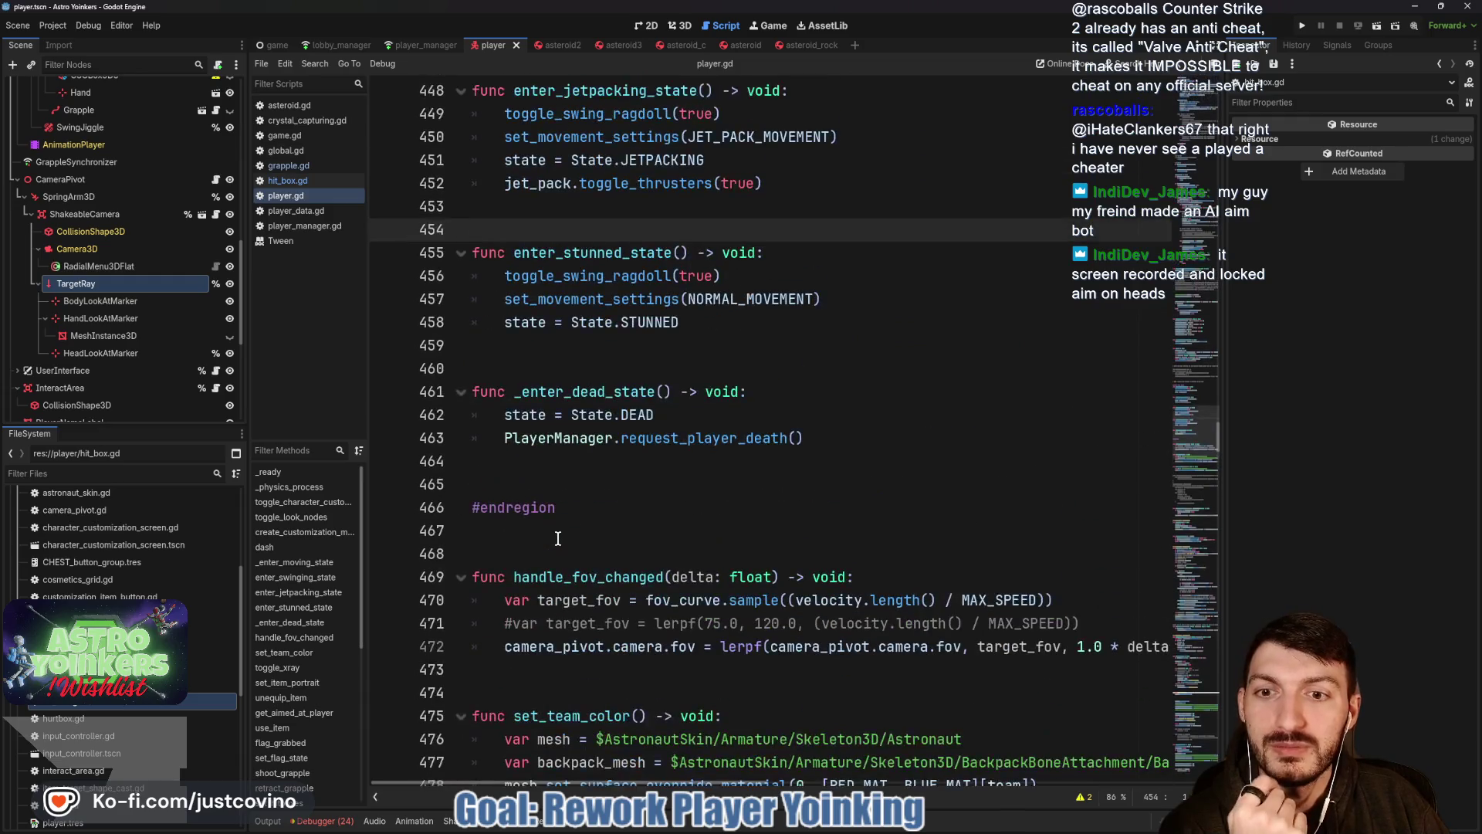
scroll(545, 530, up, 2)
scroll(521, 516, up, 3)
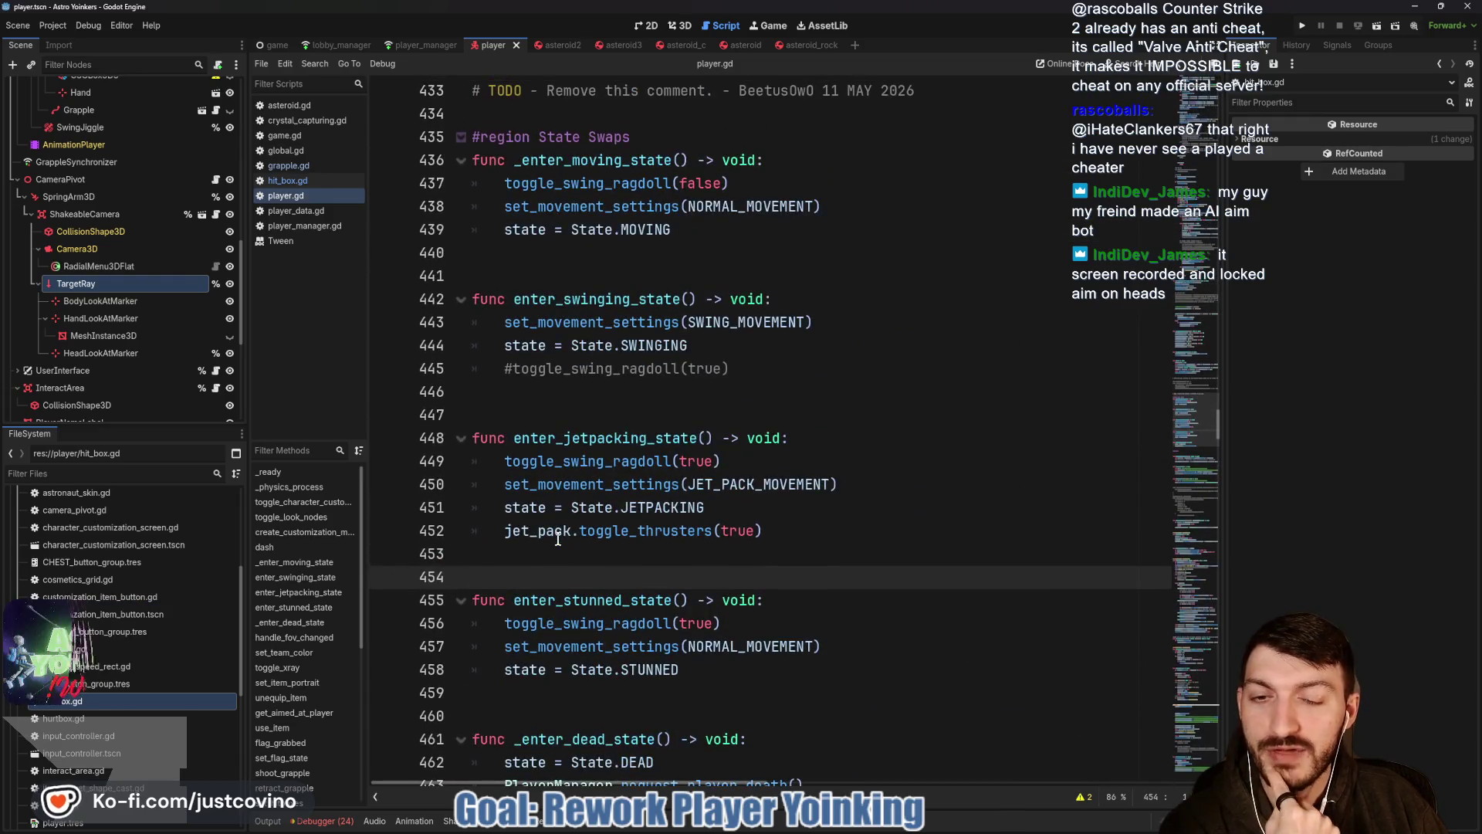
scroll(498, 500, up, 2)
scroll(475, 487, up, 3)
Fold the #region State Swaps block at line 435.
click(461, 484)
scroll(521, 509, up, 5)
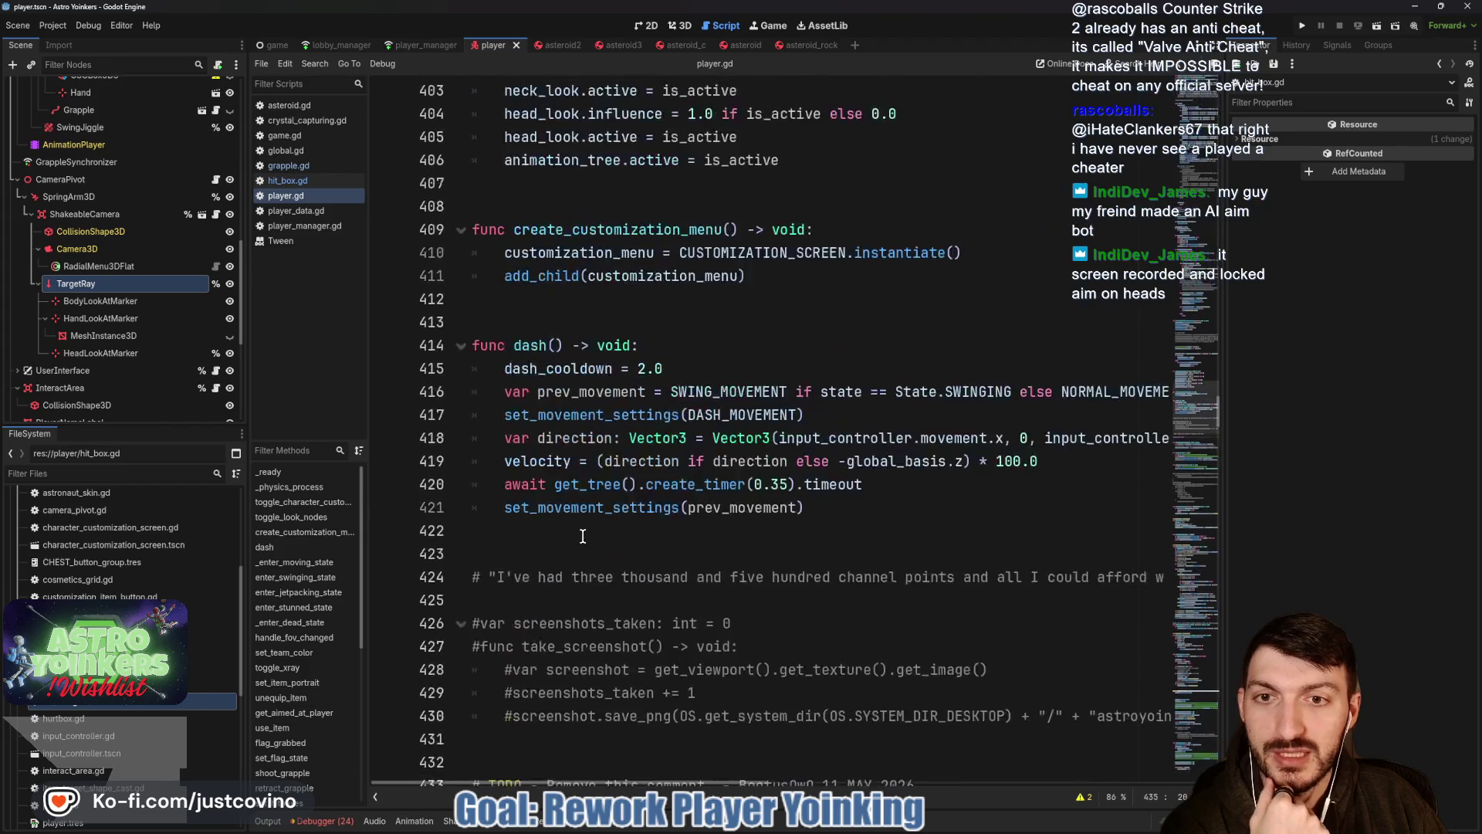
scroll(569, 531, up, 5)
scroll(567, 531, up, 5)
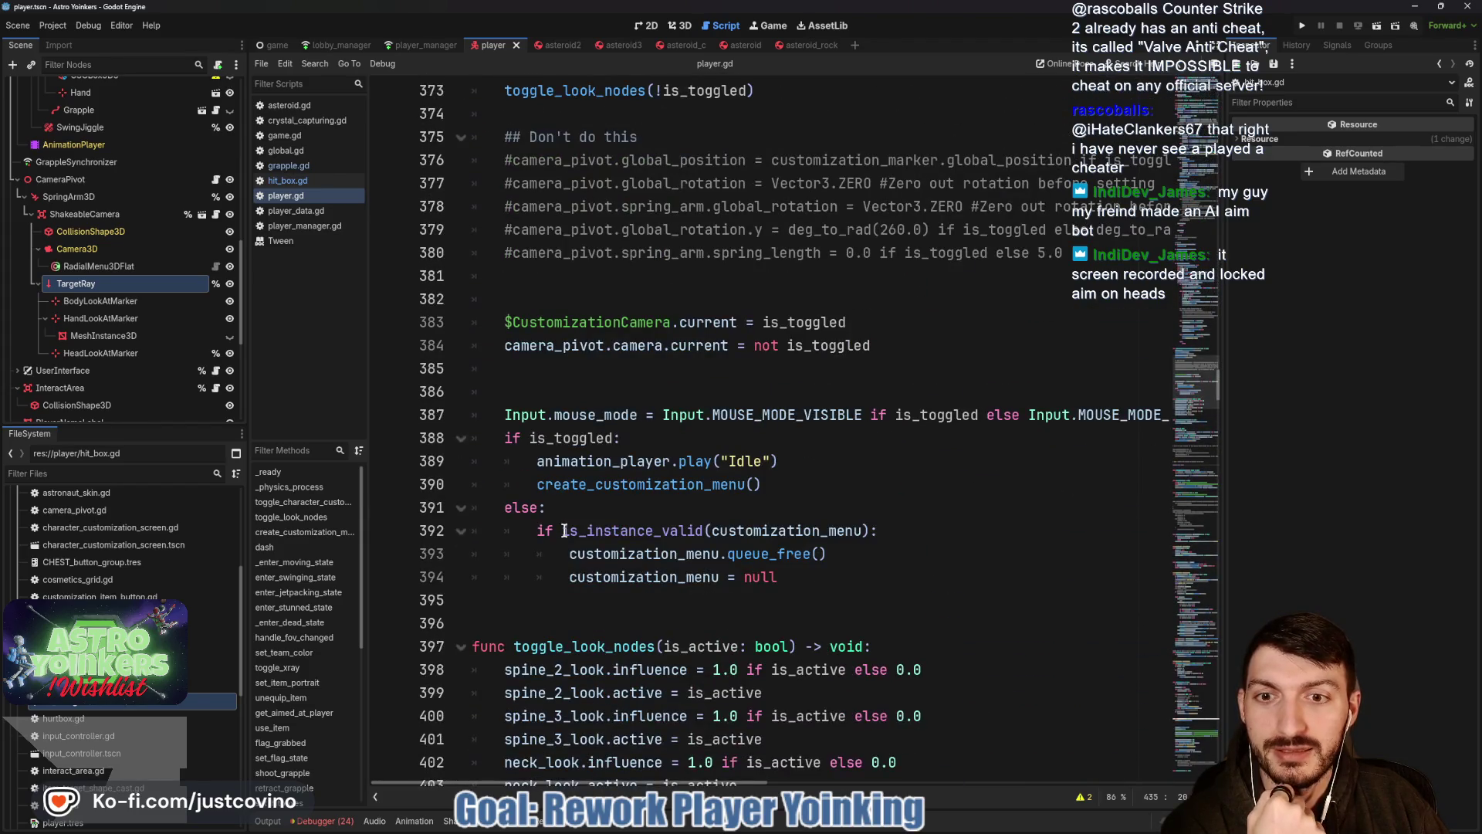
scroll(564, 530, up, 4)
scroll(564, 531, up, 3)
scroll(563, 531, up, 5)
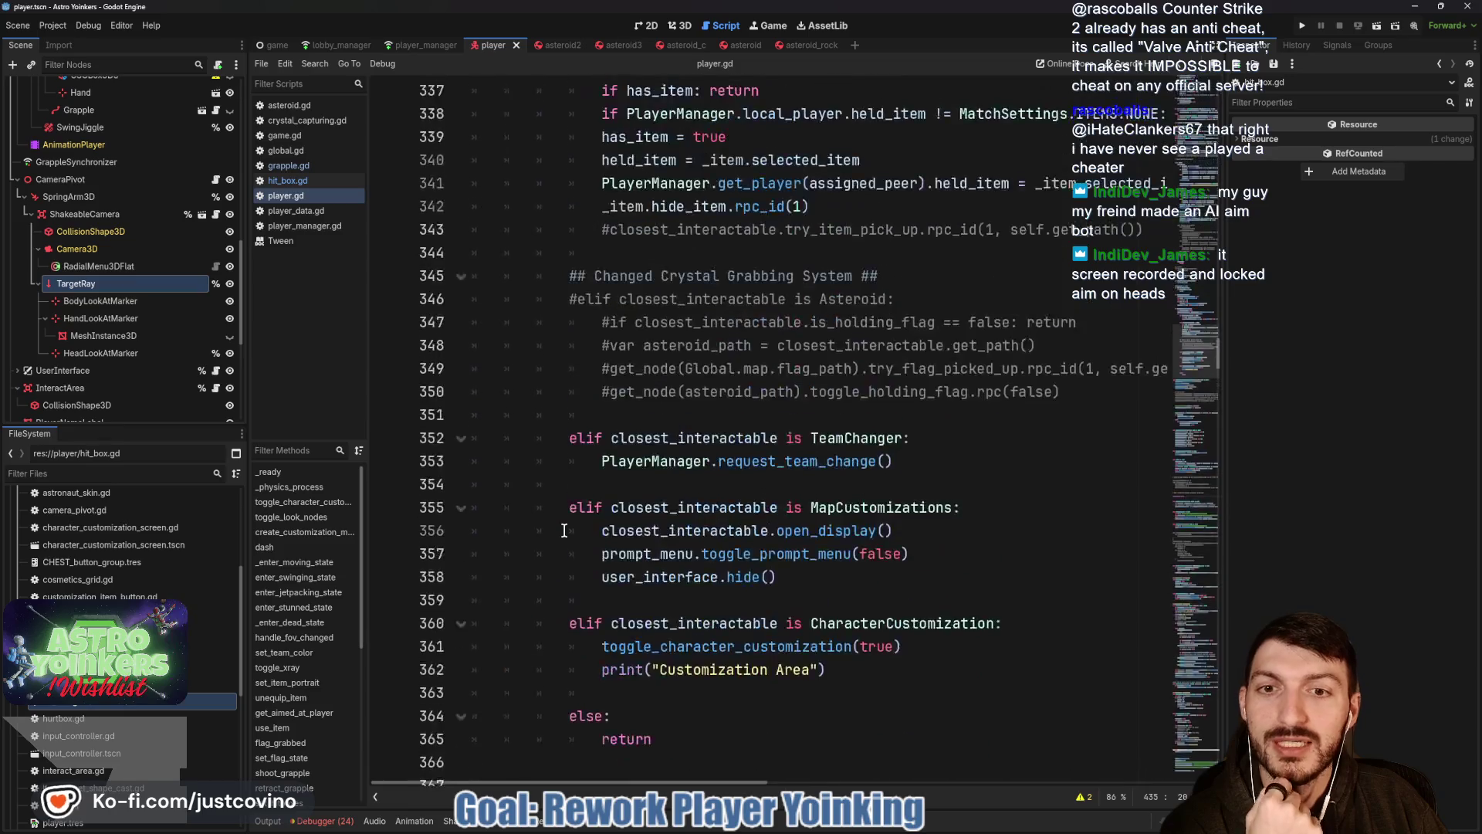
scroll(563, 531, up, 5)
scroll(564, 532, up, 3)
scroll(563, 530, down, 1)
scroll(563, 530, down, 10)
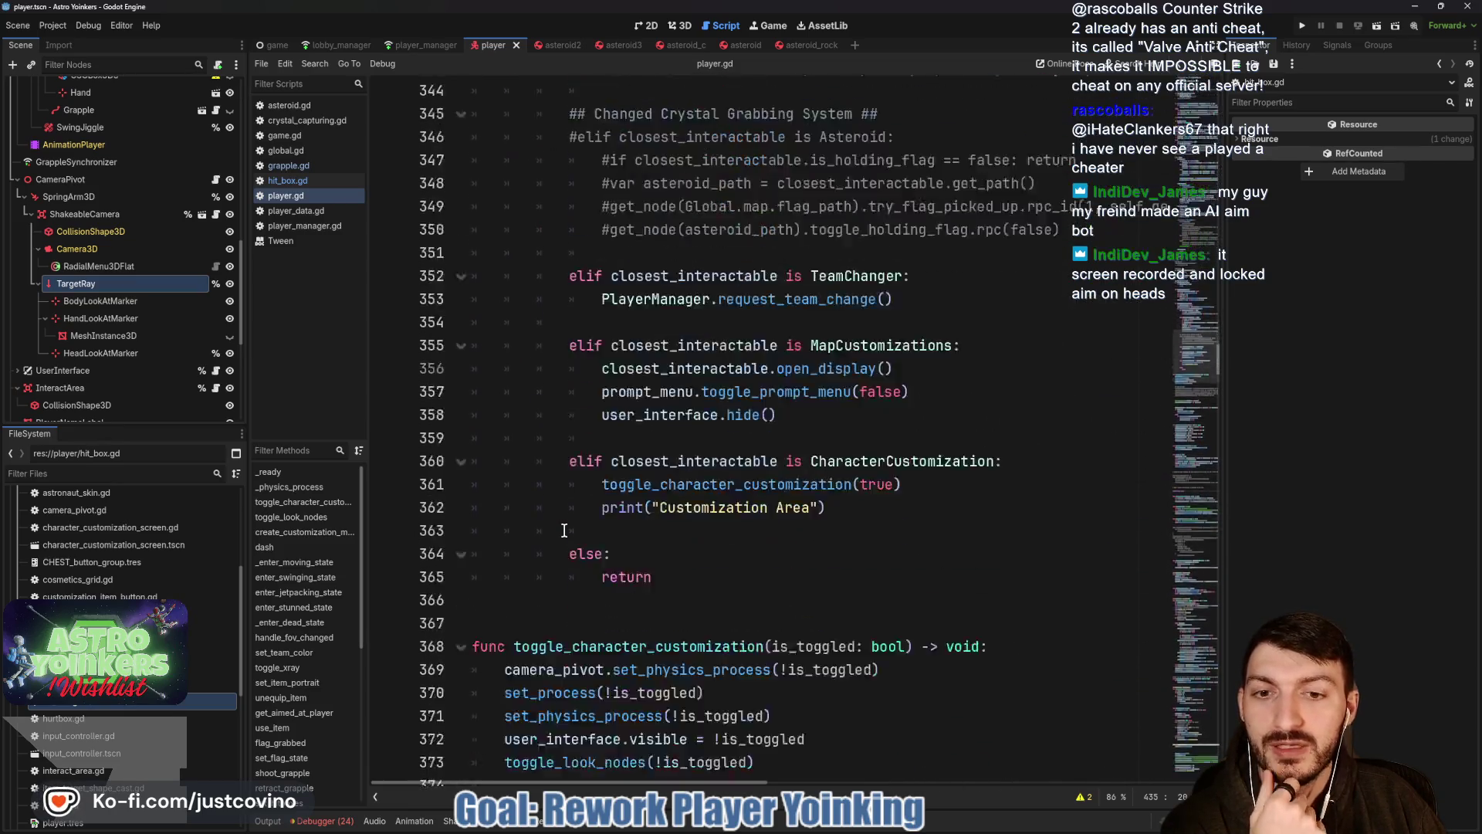
scroll(564, 531, down, 6)
scroll(613, 509, down, 1)
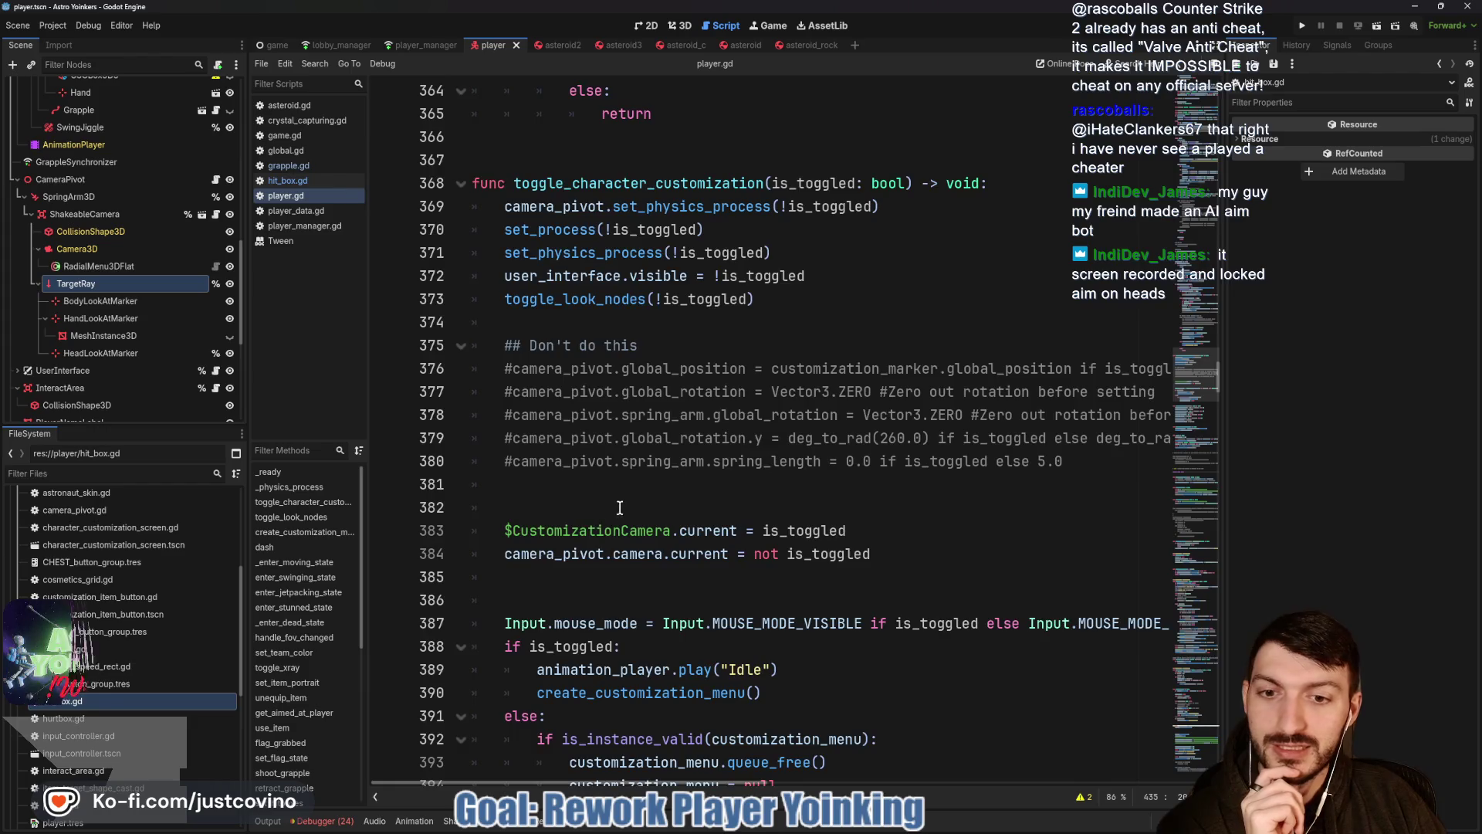
scroll(619, 507, down, 4)
scroll(619, 508, down, 4)
scroll(614, 507, down, 2)
scroll(610, 507, down, 3)
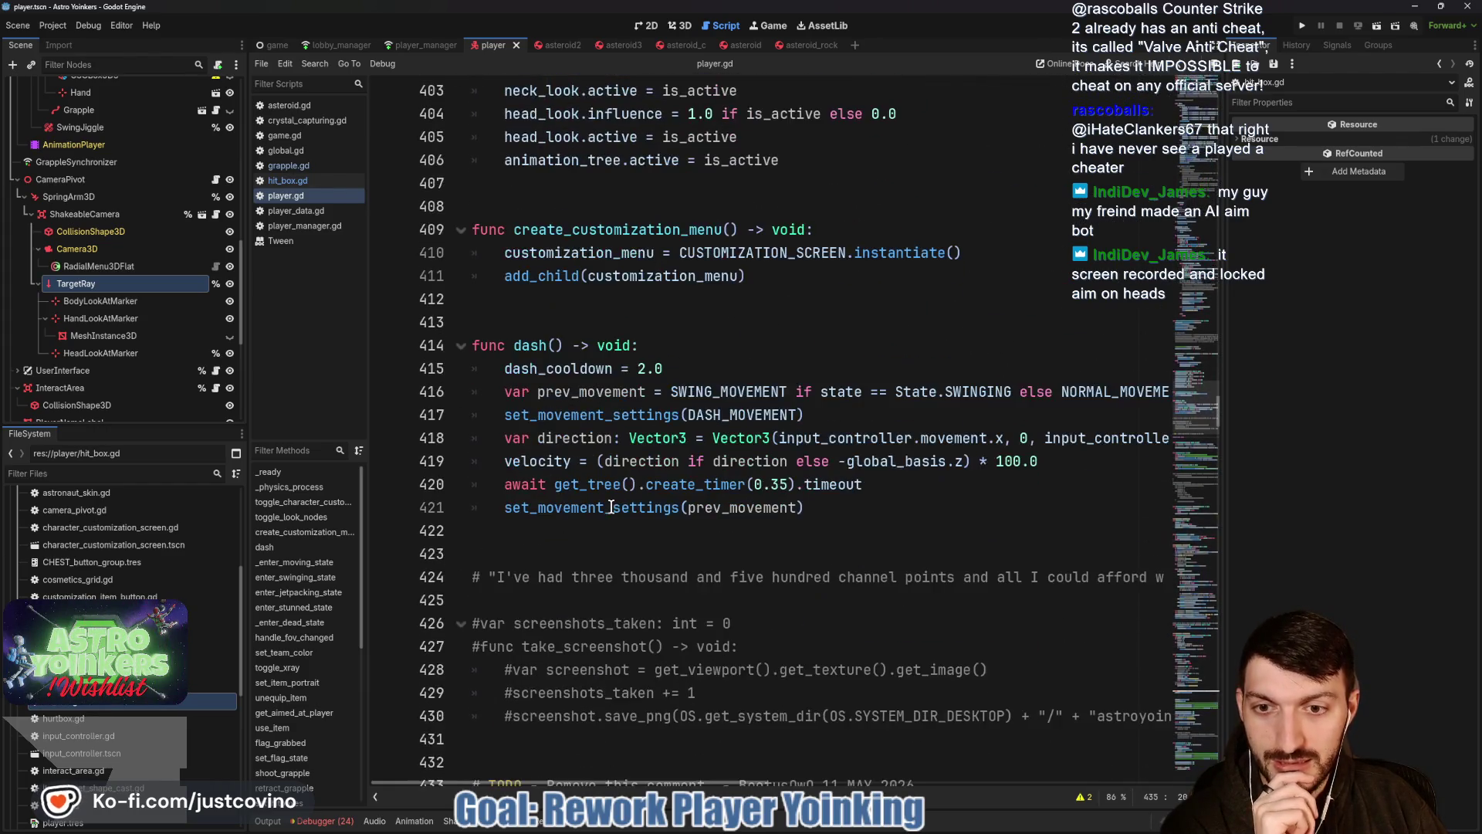
scroll(610, 501, down, 5)
scroll(611, 502, down, 5)
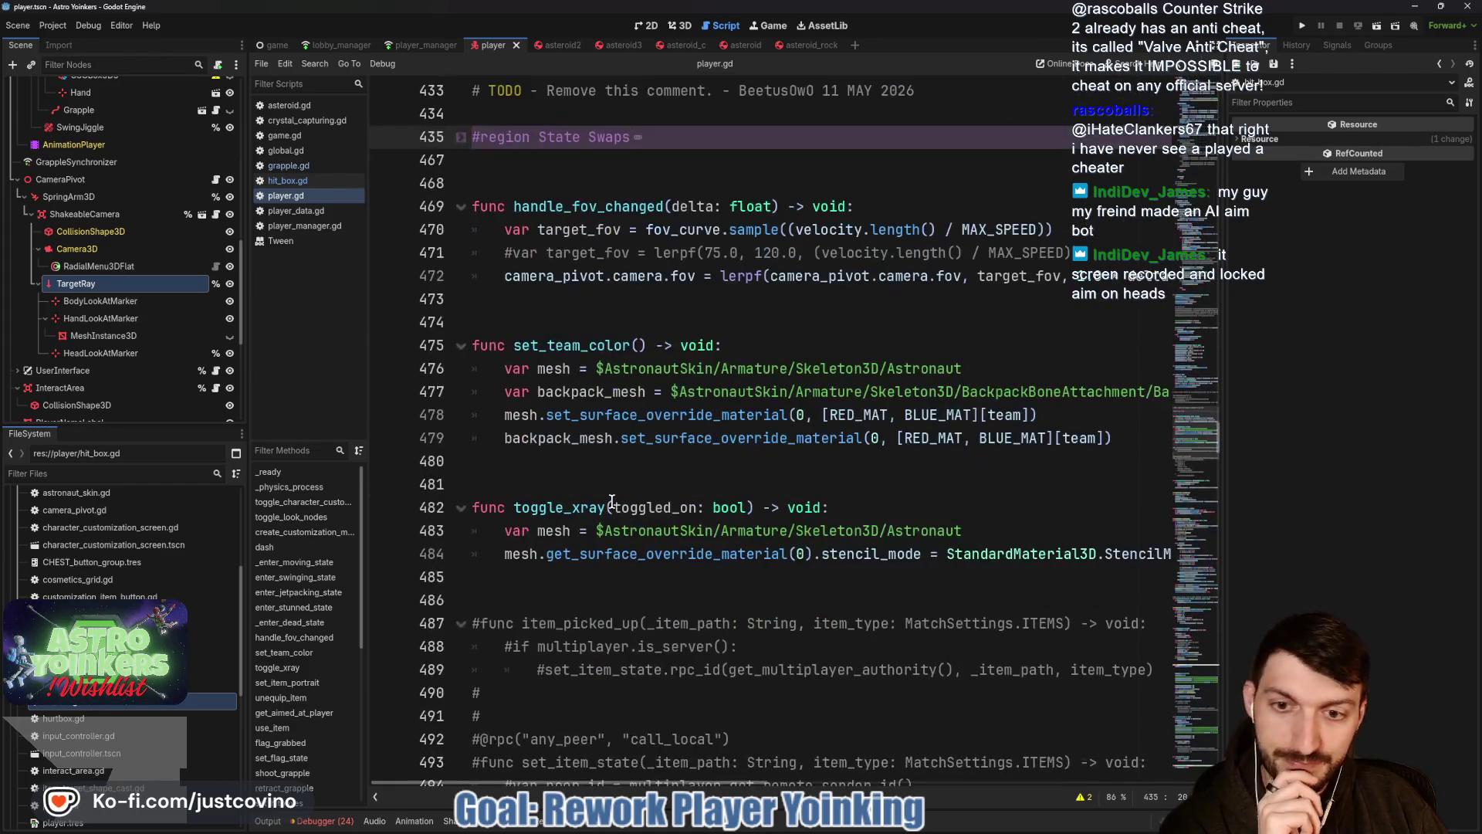
scroll(613, 493, down, 4)
scroll(617, 477, down, 1)
scroll(618, 477, down, 4)
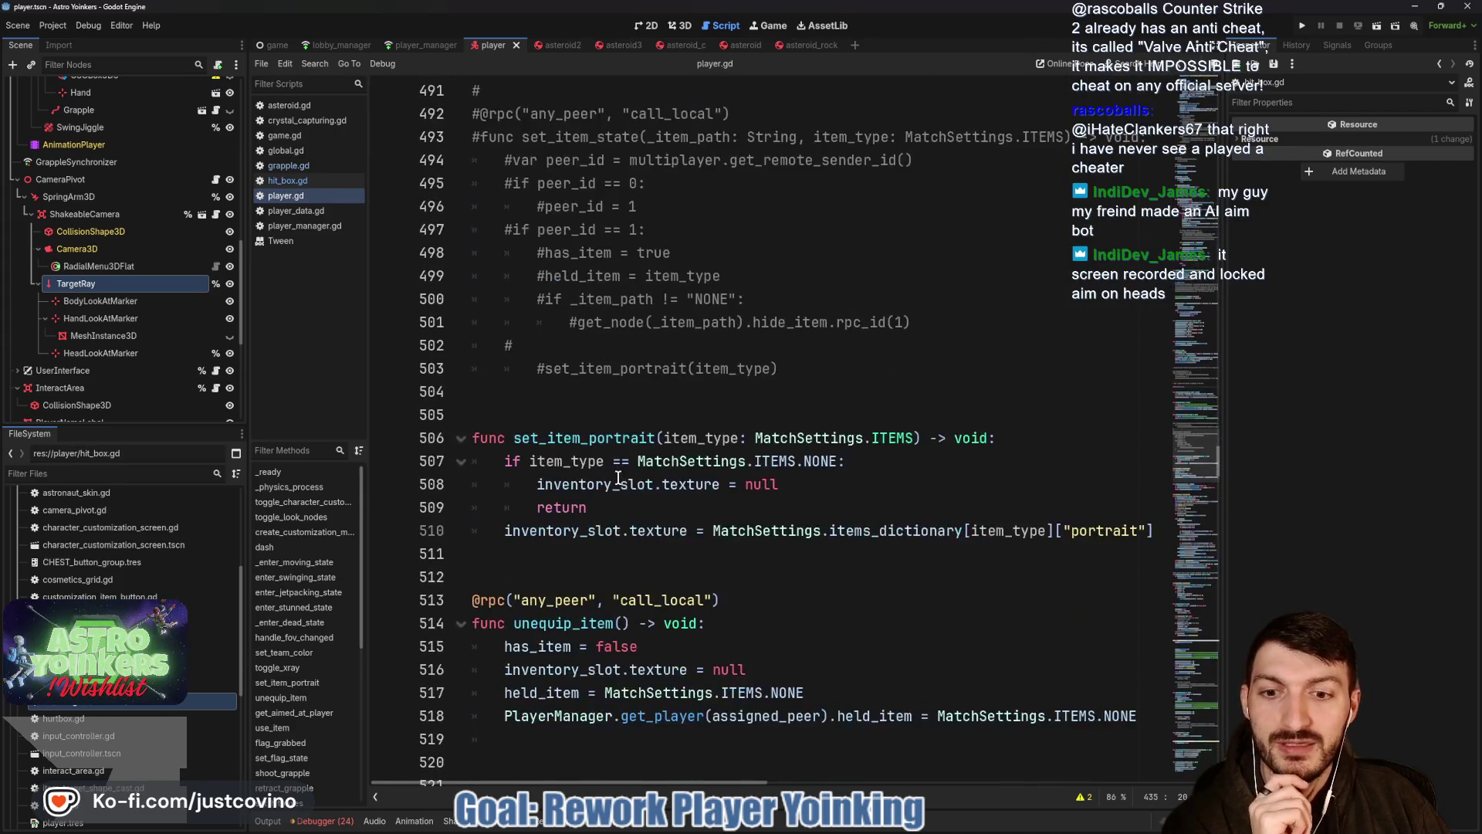
scroll(617, 478, down, 2)
scroll(609, 467, down, 2)
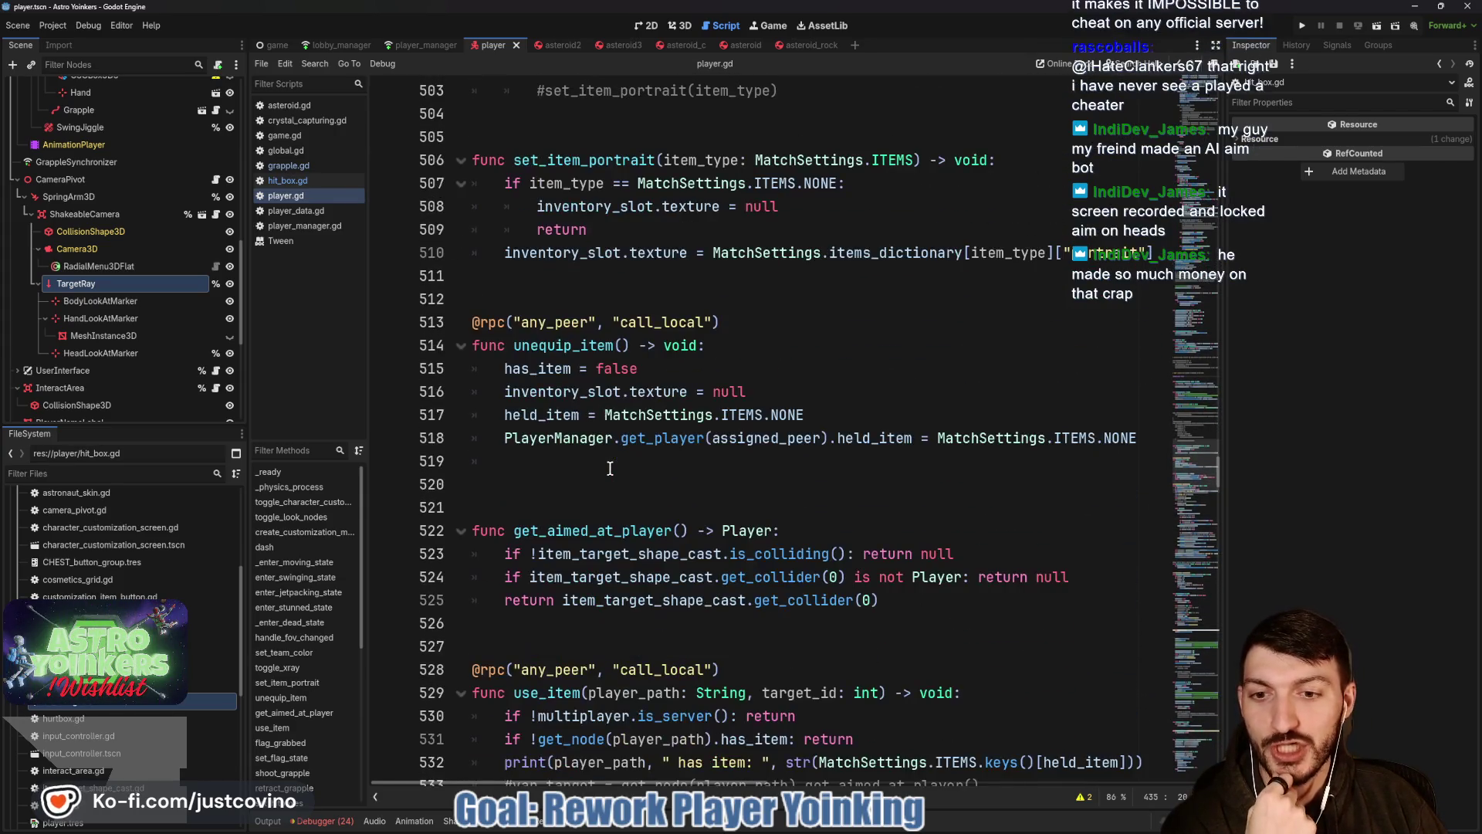
scroll(609, 466, down, 2)
scroll(609, 467, down, 3)
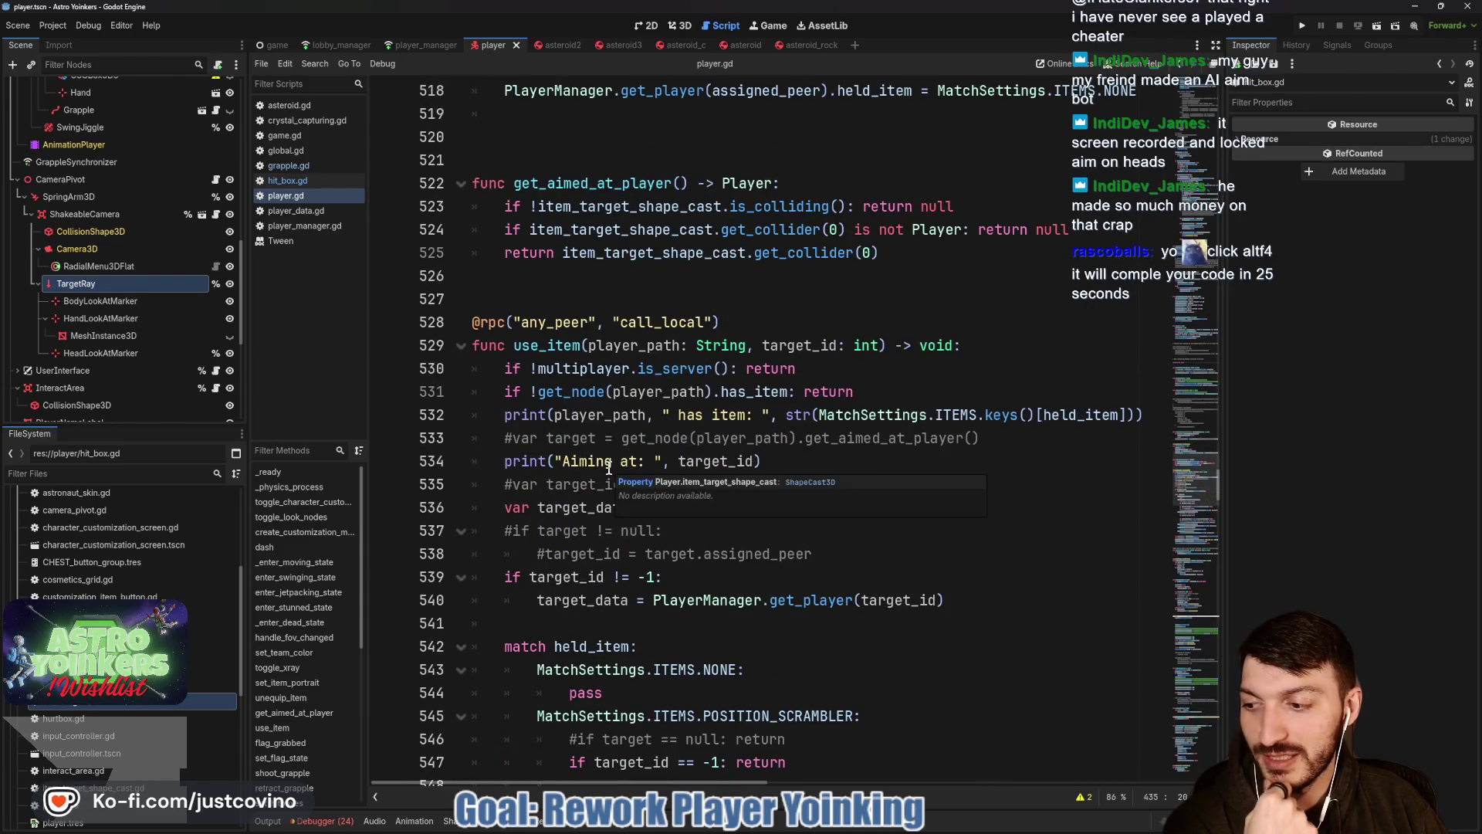
scroll(608, 467, down, 1)
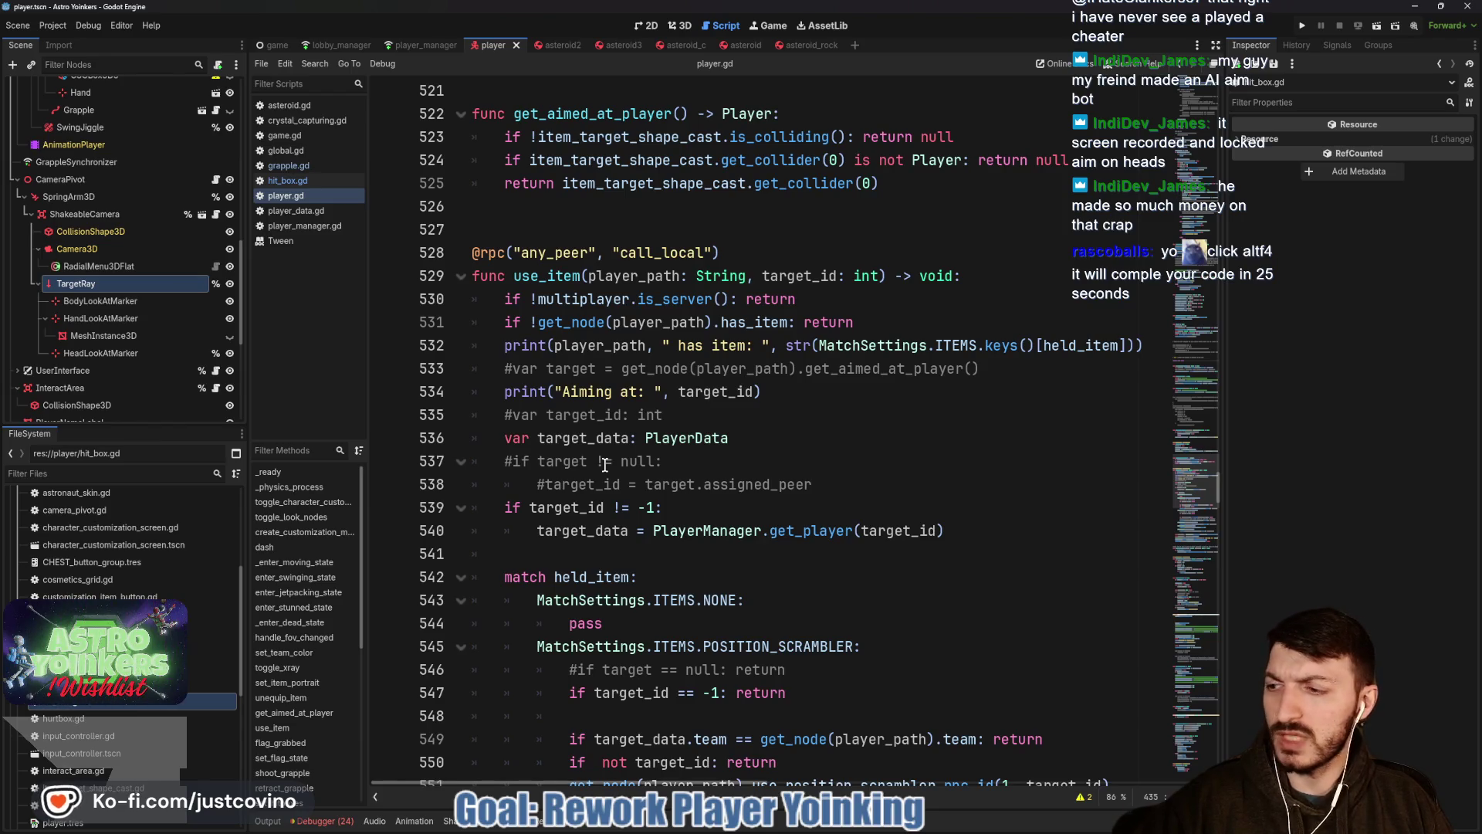
scroll(604, 465, down, 1)
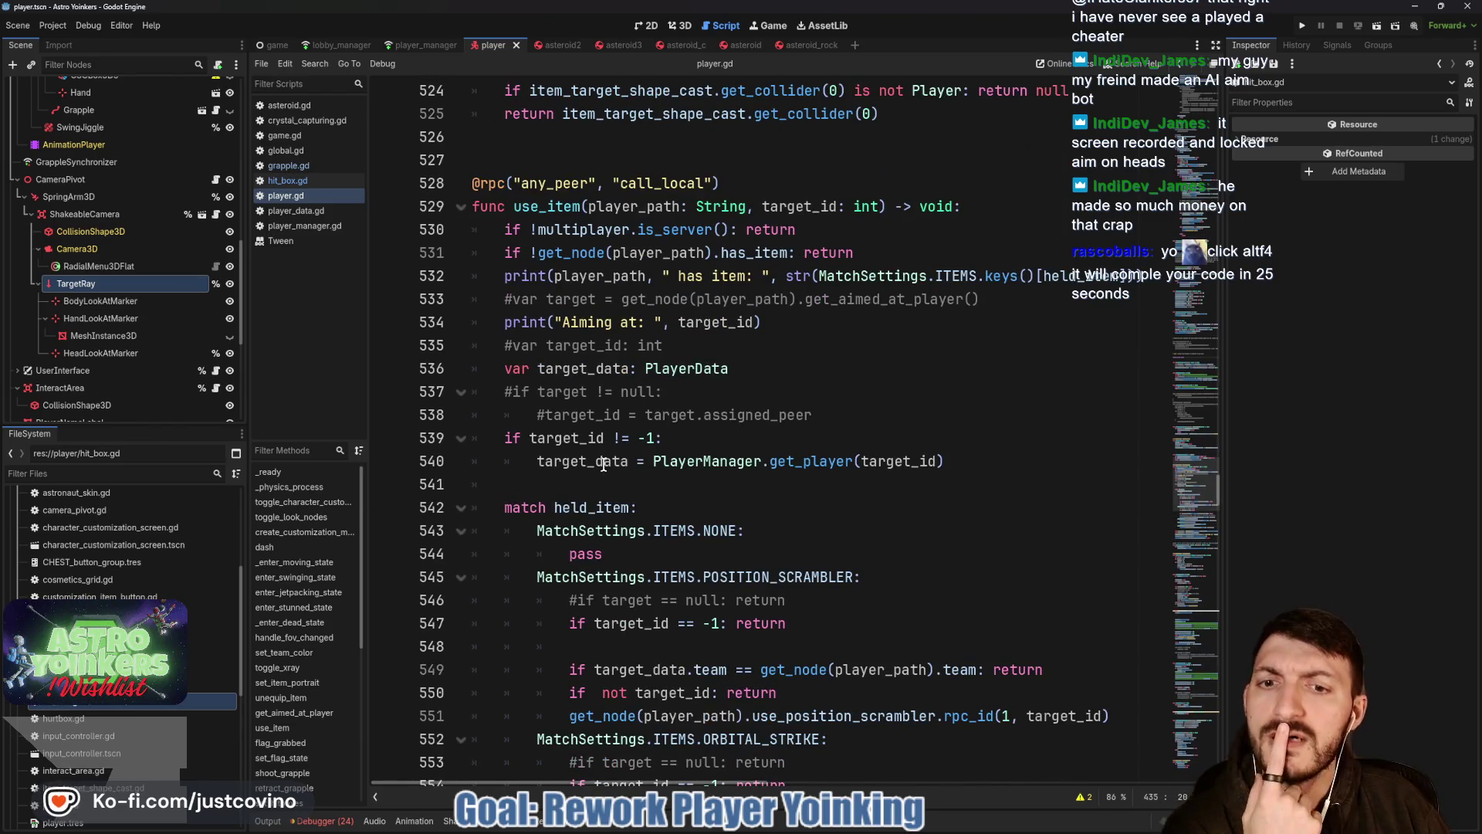
scroll(604, 463, down, 1)
scroll(768, 394, down, 2)
scroll(776, 391, down, 4)
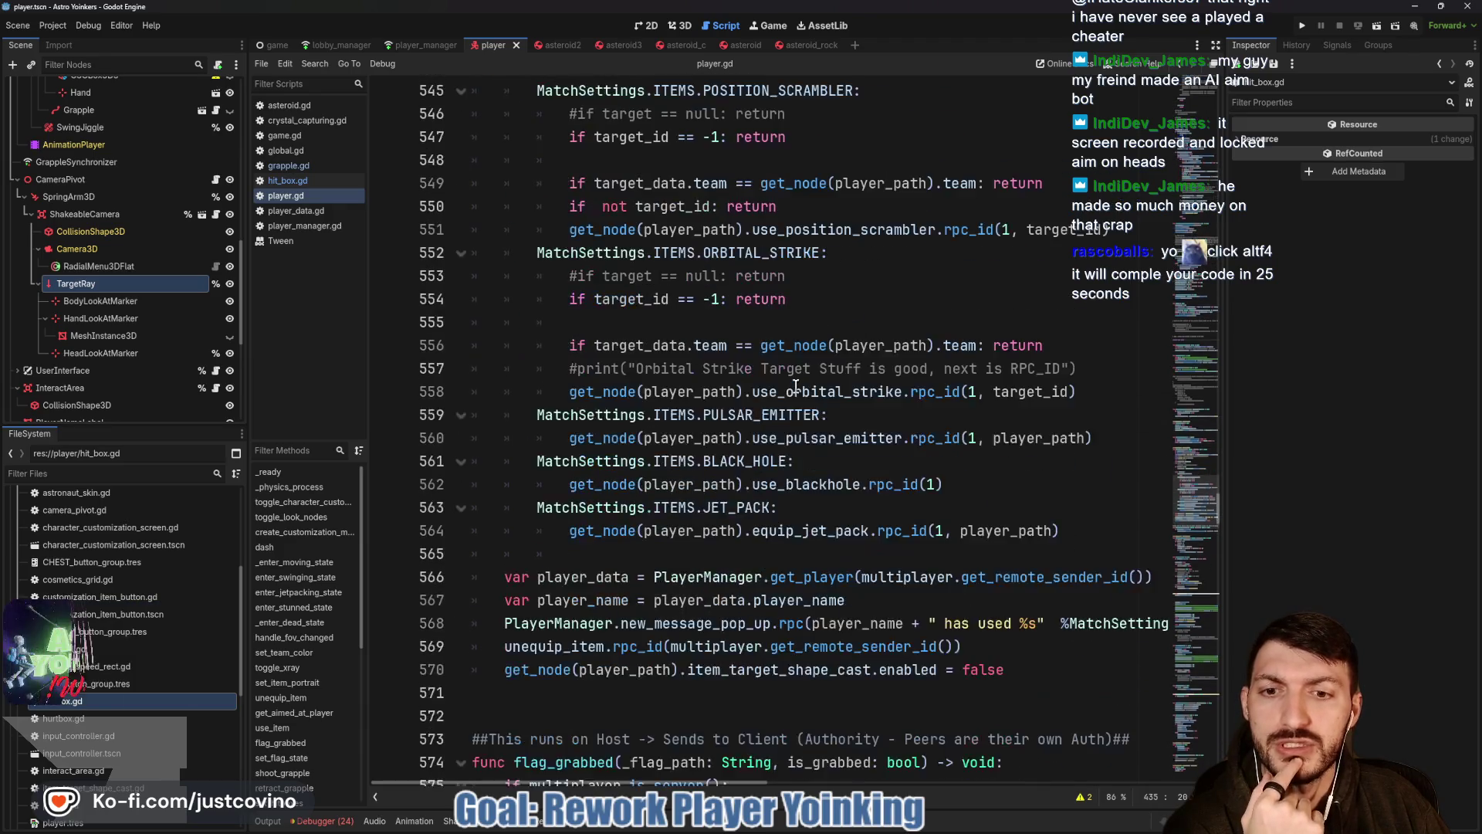
scroll(786, 389, down, 3)
scroll(796, 385, down, 3)
scroll(796, 386, down, 5)
scroll(795, 385, down, 5)
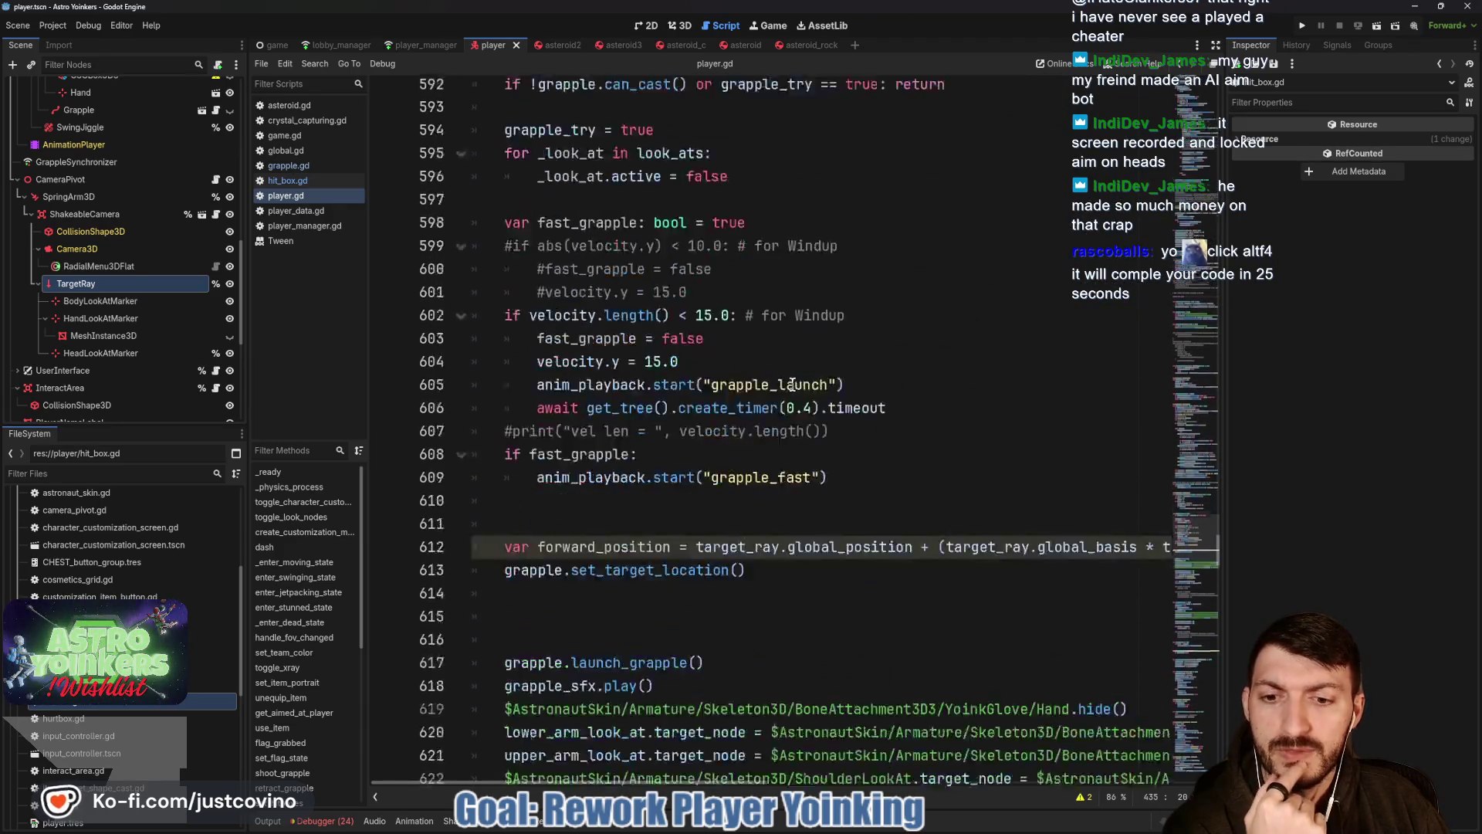
scroll(793, 385, down, 5)
scroll(793, 384, down, 1)
scroll(792, 384, down, 6)
scroll(717, 400, down, 5)
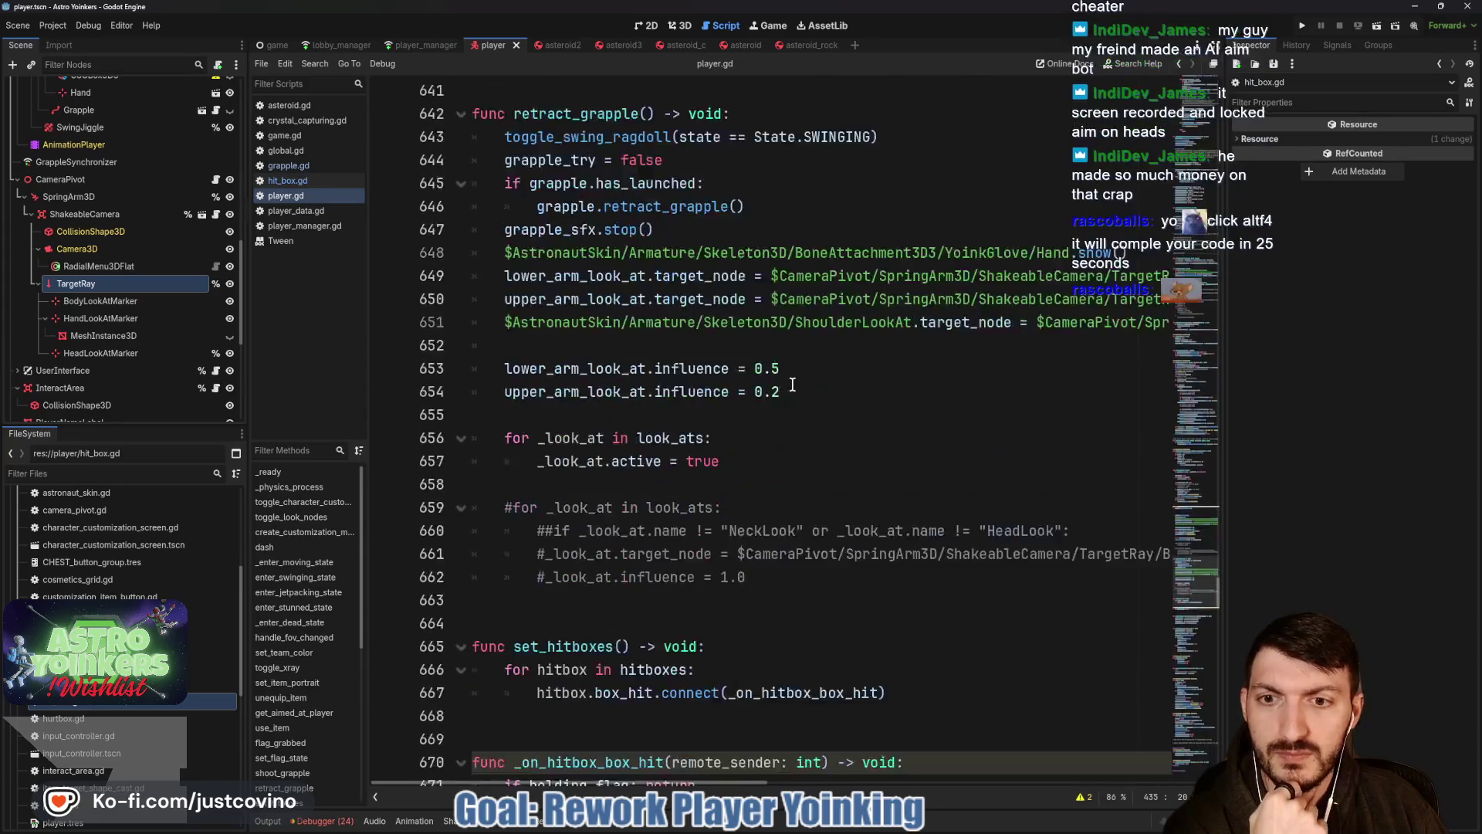
scroll(626, 417, down, 5)
Add an enter_stunned_state() call on line 672 of _on_hitbox_box_hit and save.
click(657, 460)
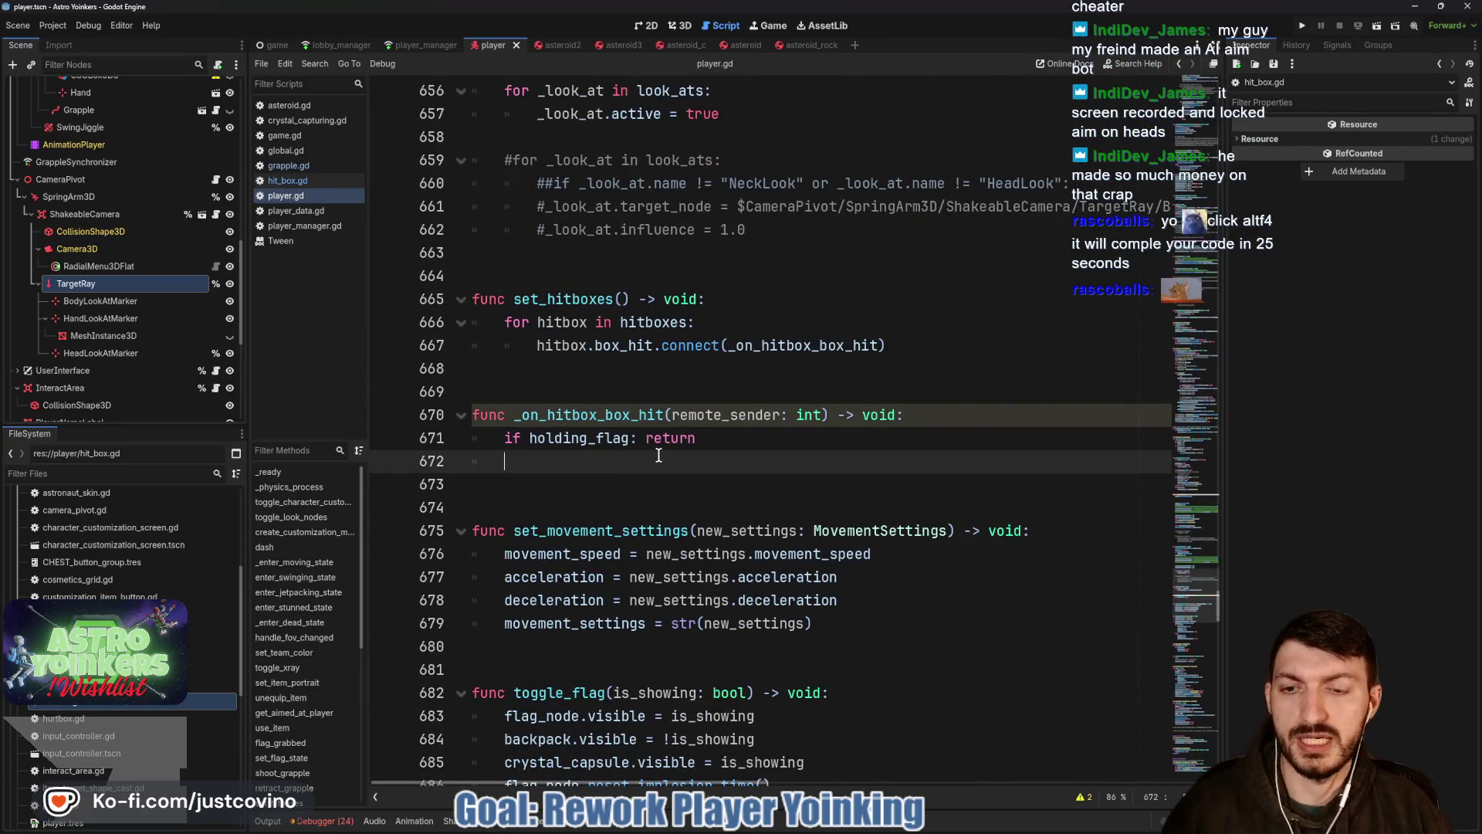
text(enter)
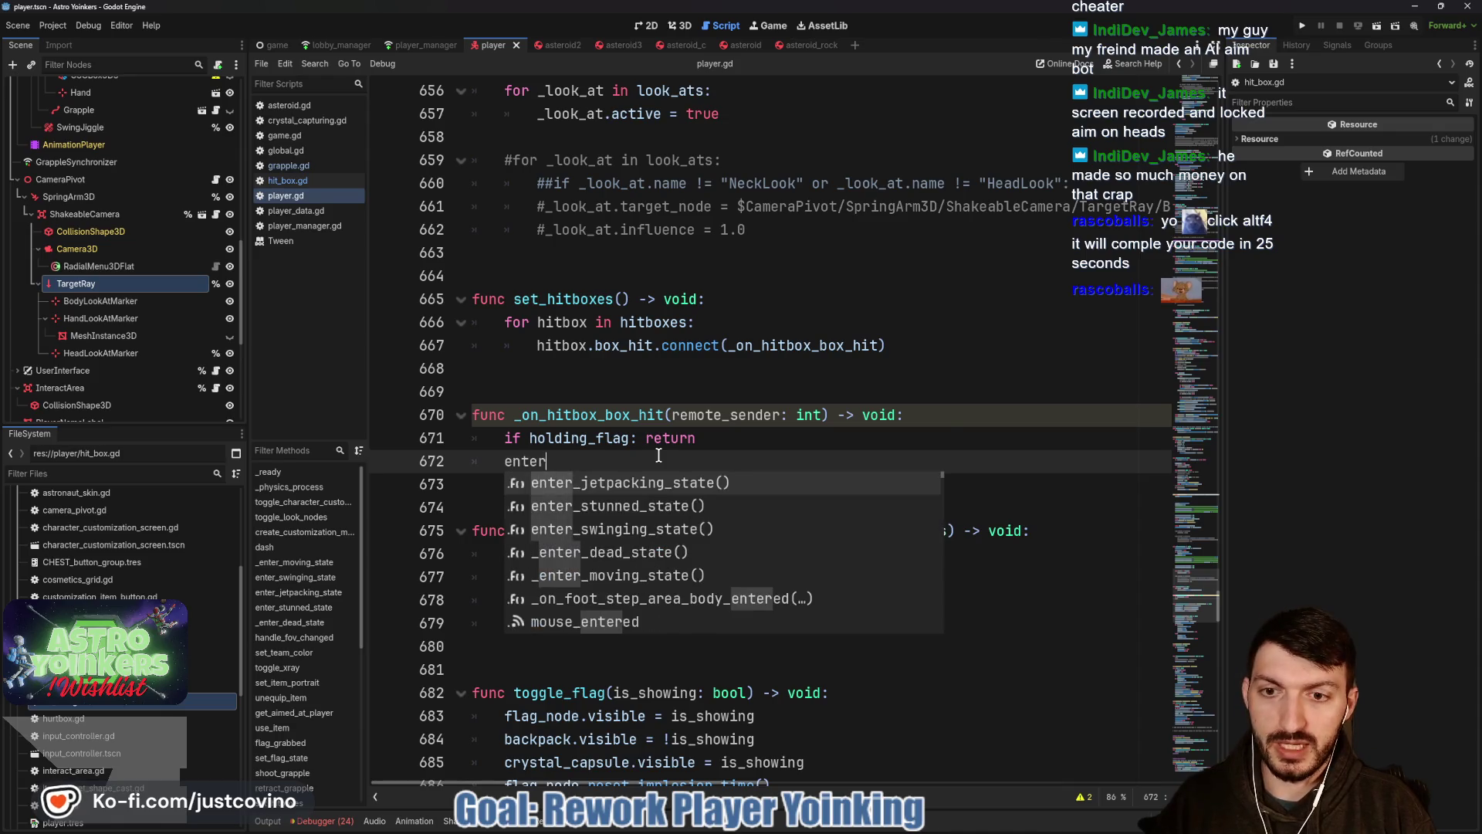
key(Down)
key(Return)
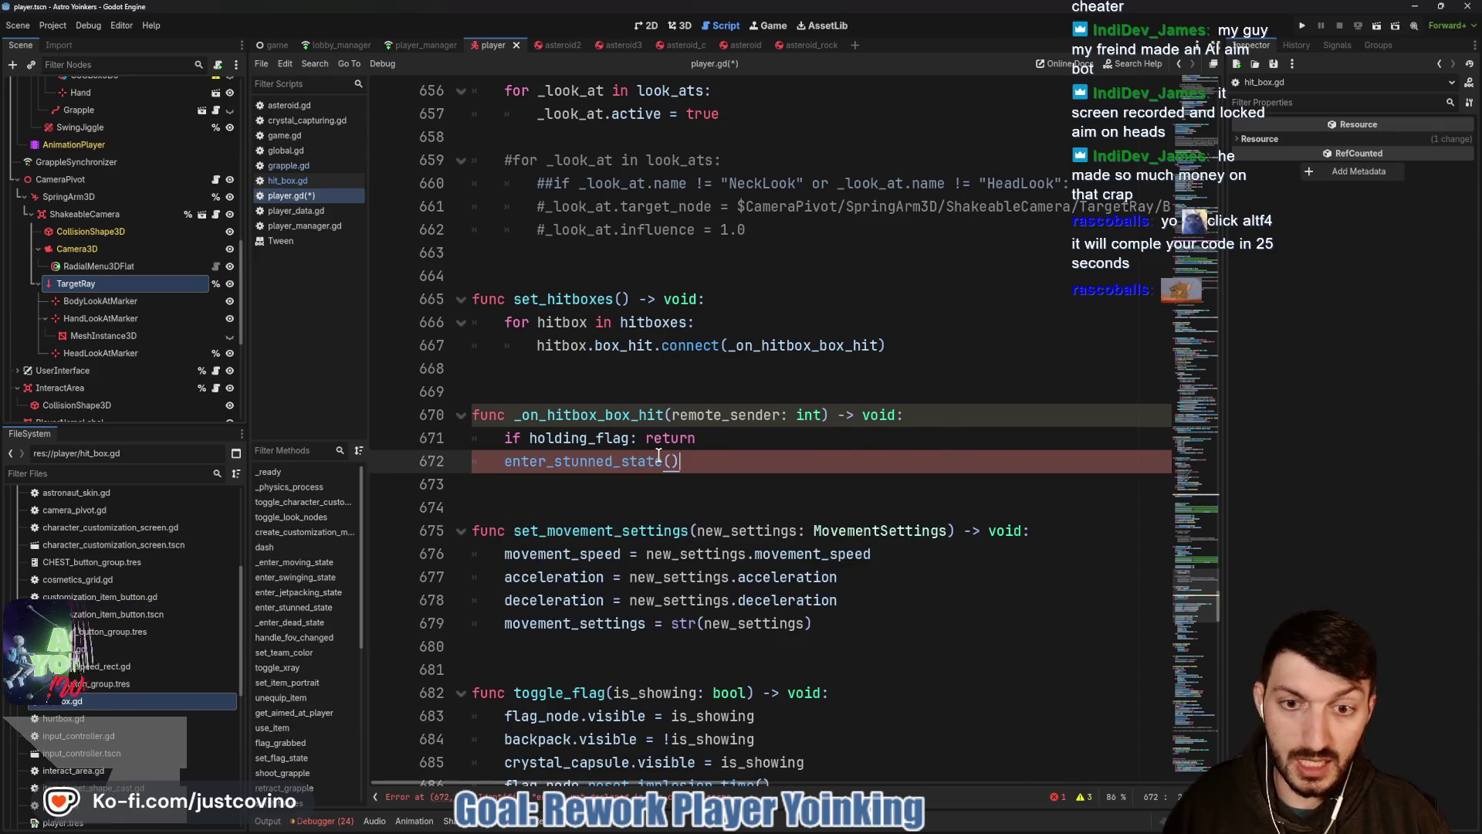
key(ctrl+s)
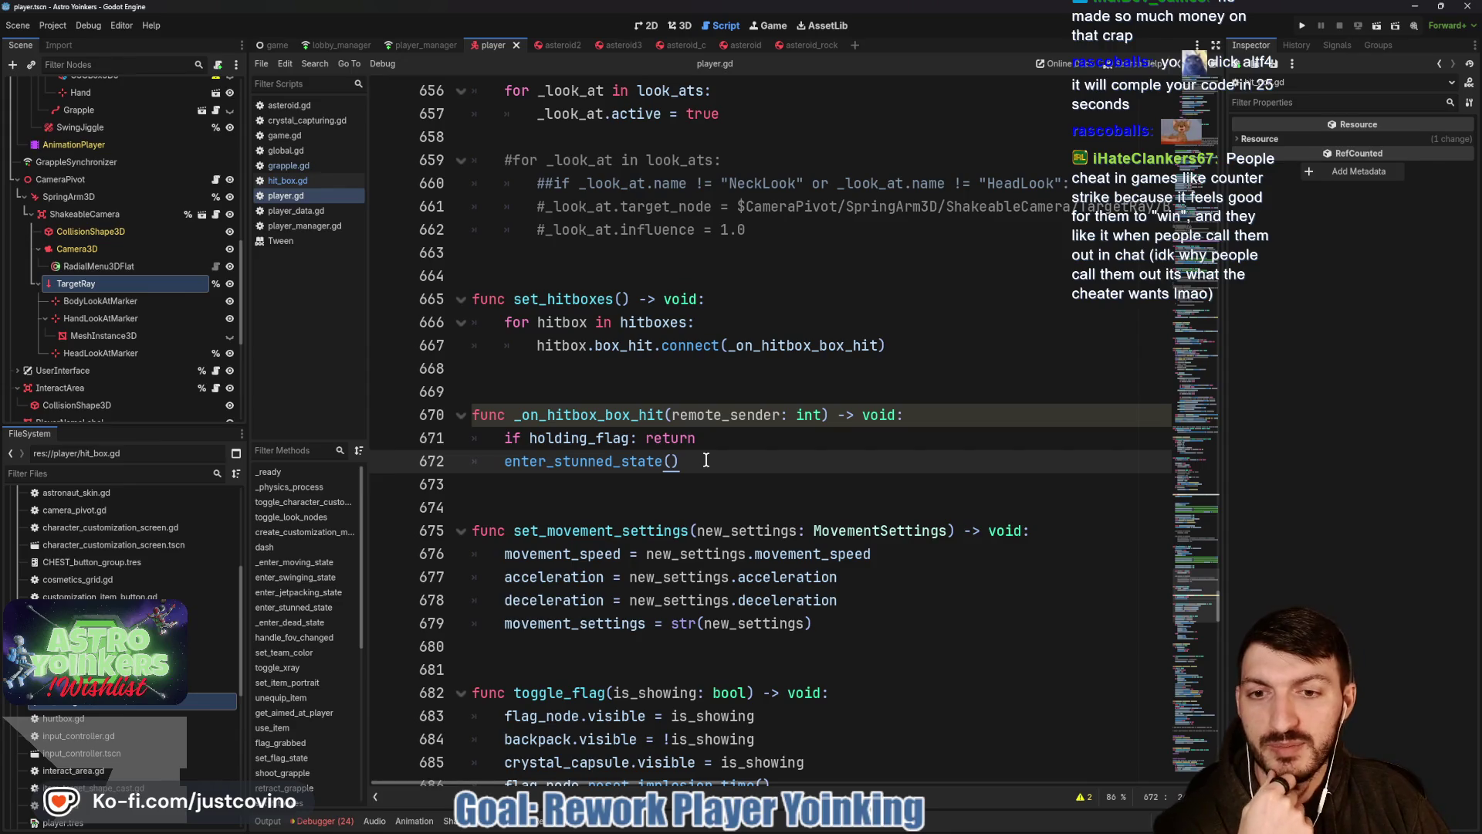
drag(705, 461, 525, 461)
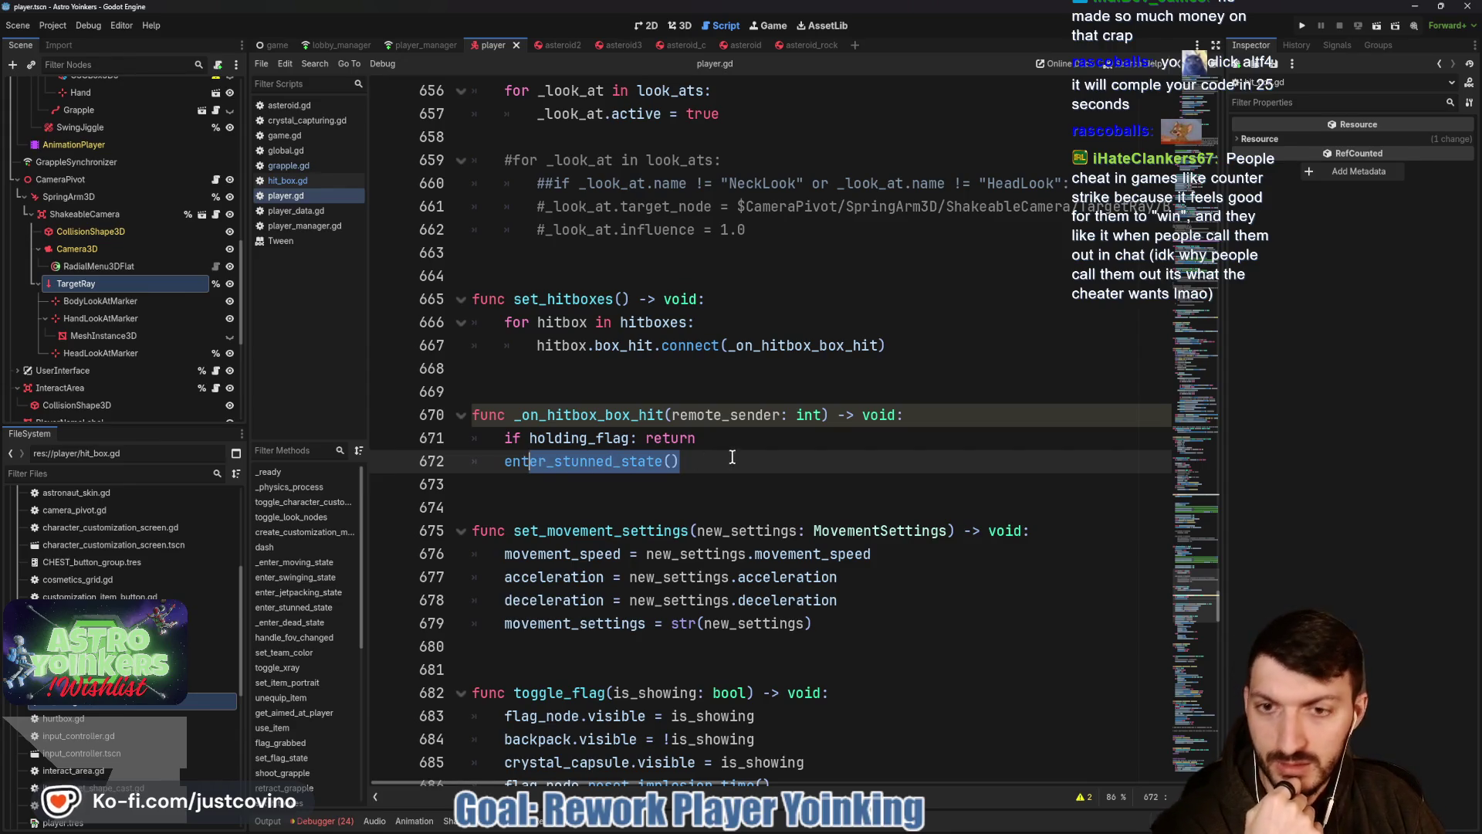
click(710, 456)
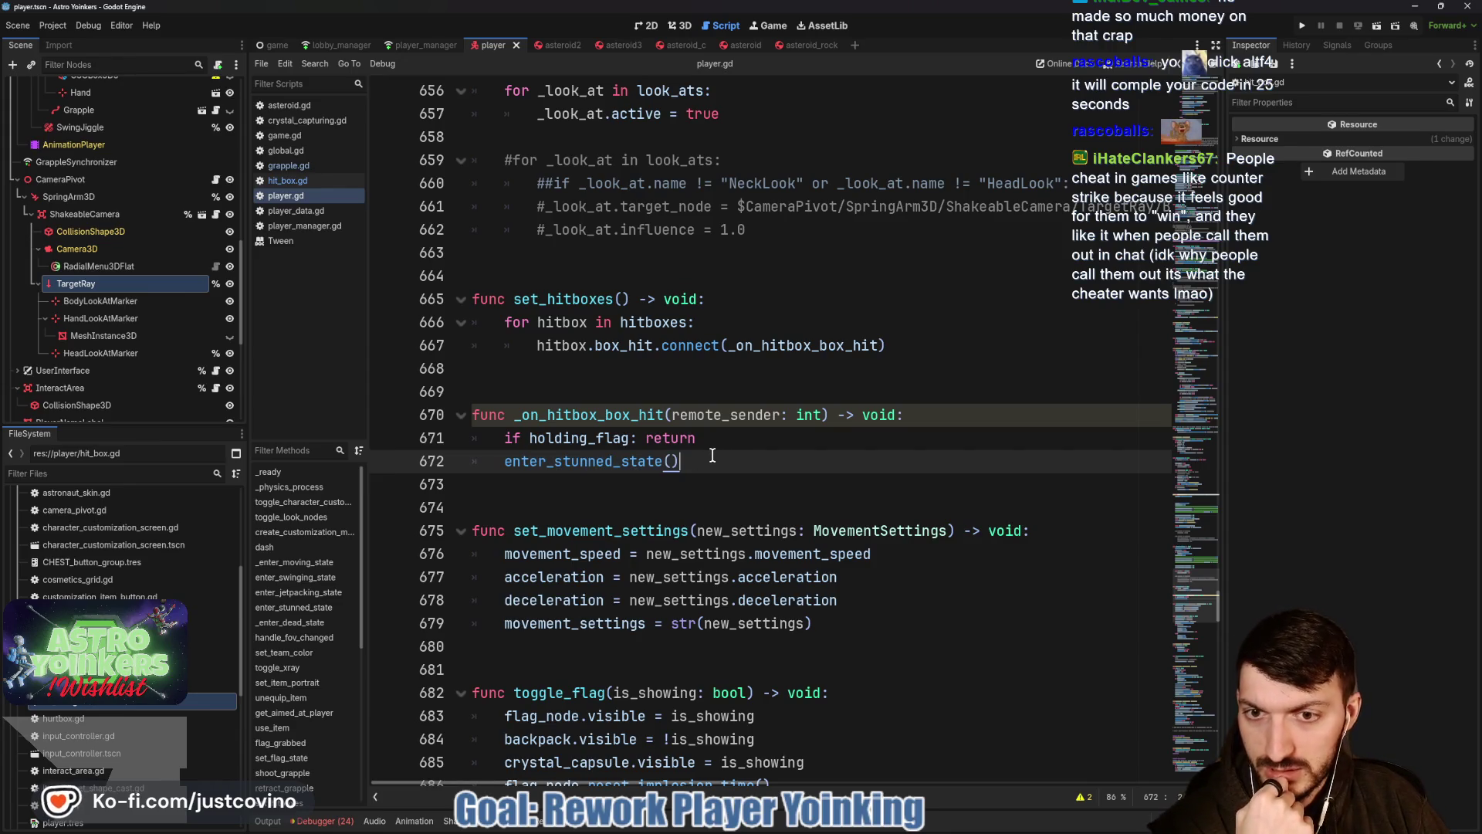
double_click(631, 415)
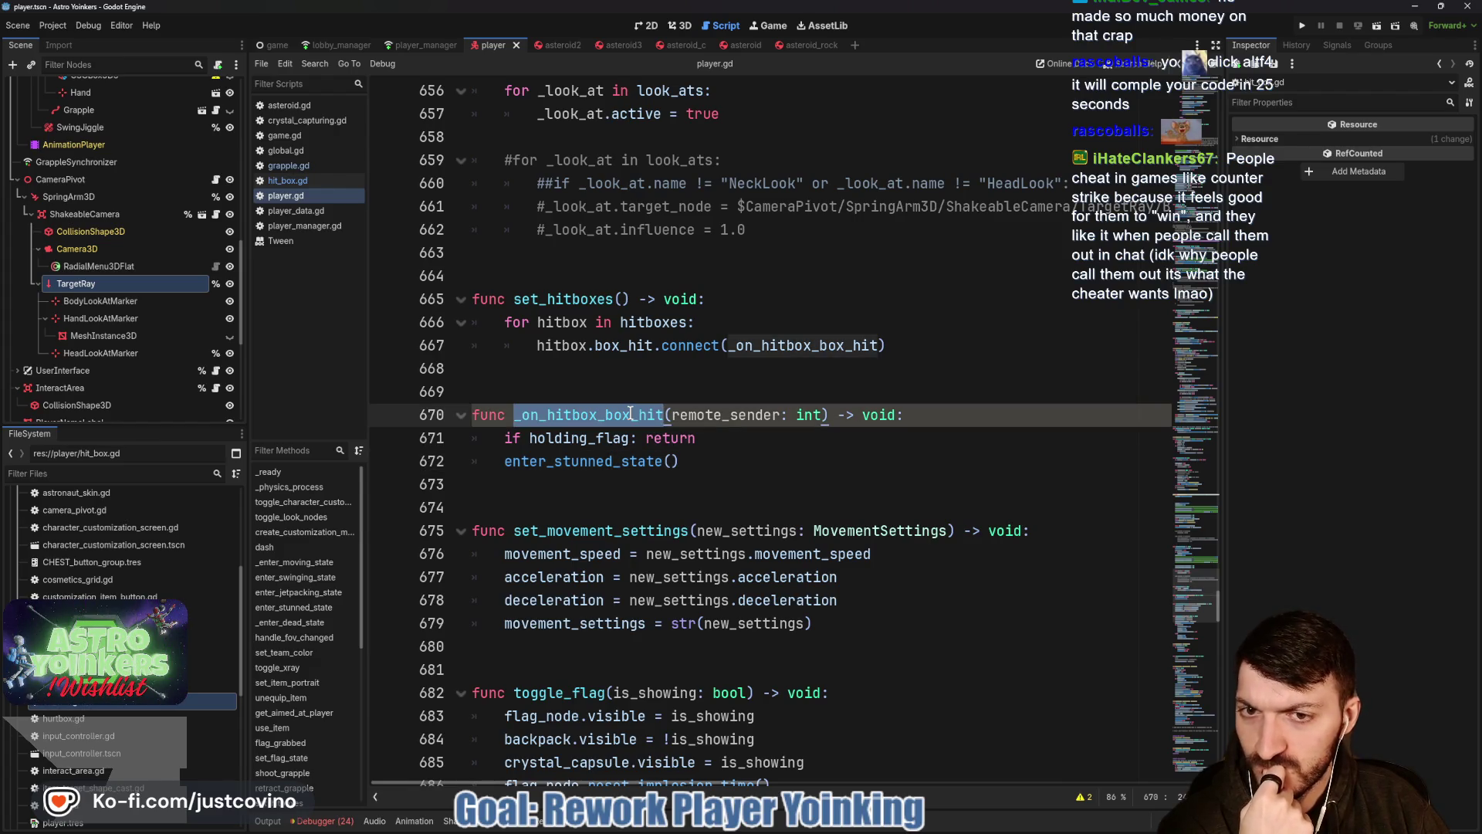
double_click(578, 461)
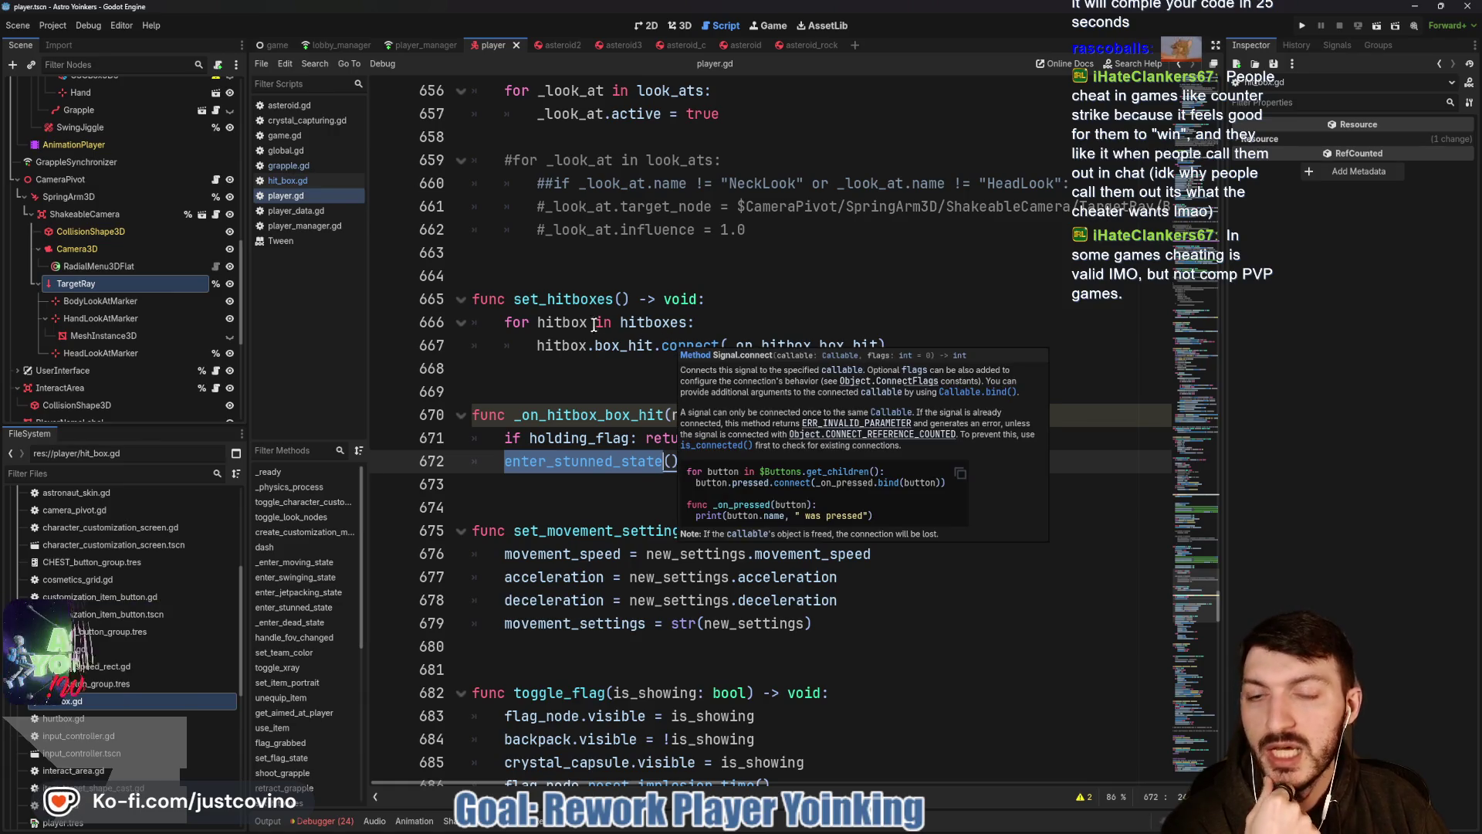
click(717, 457)
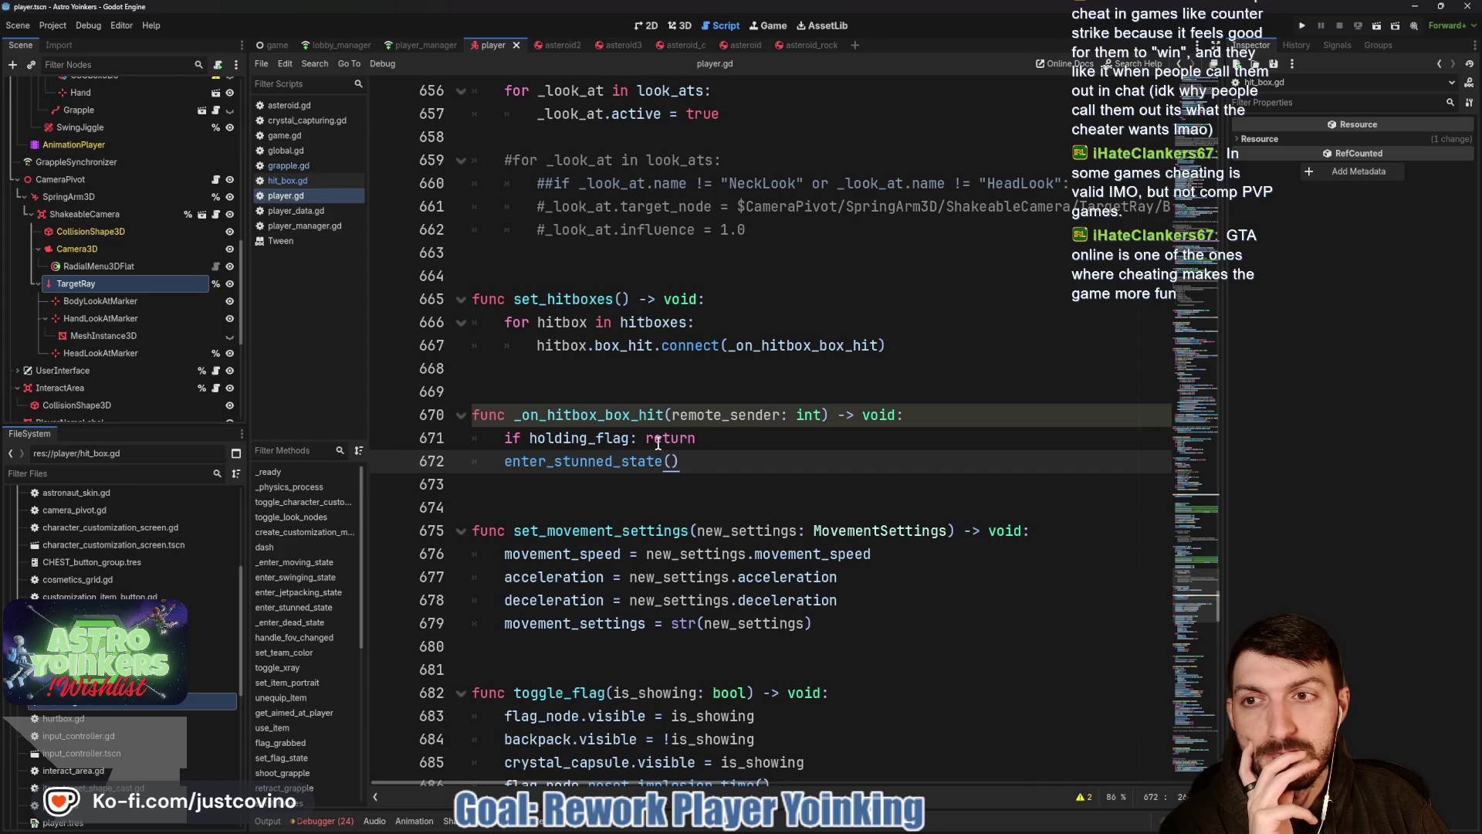
click(558, 392)
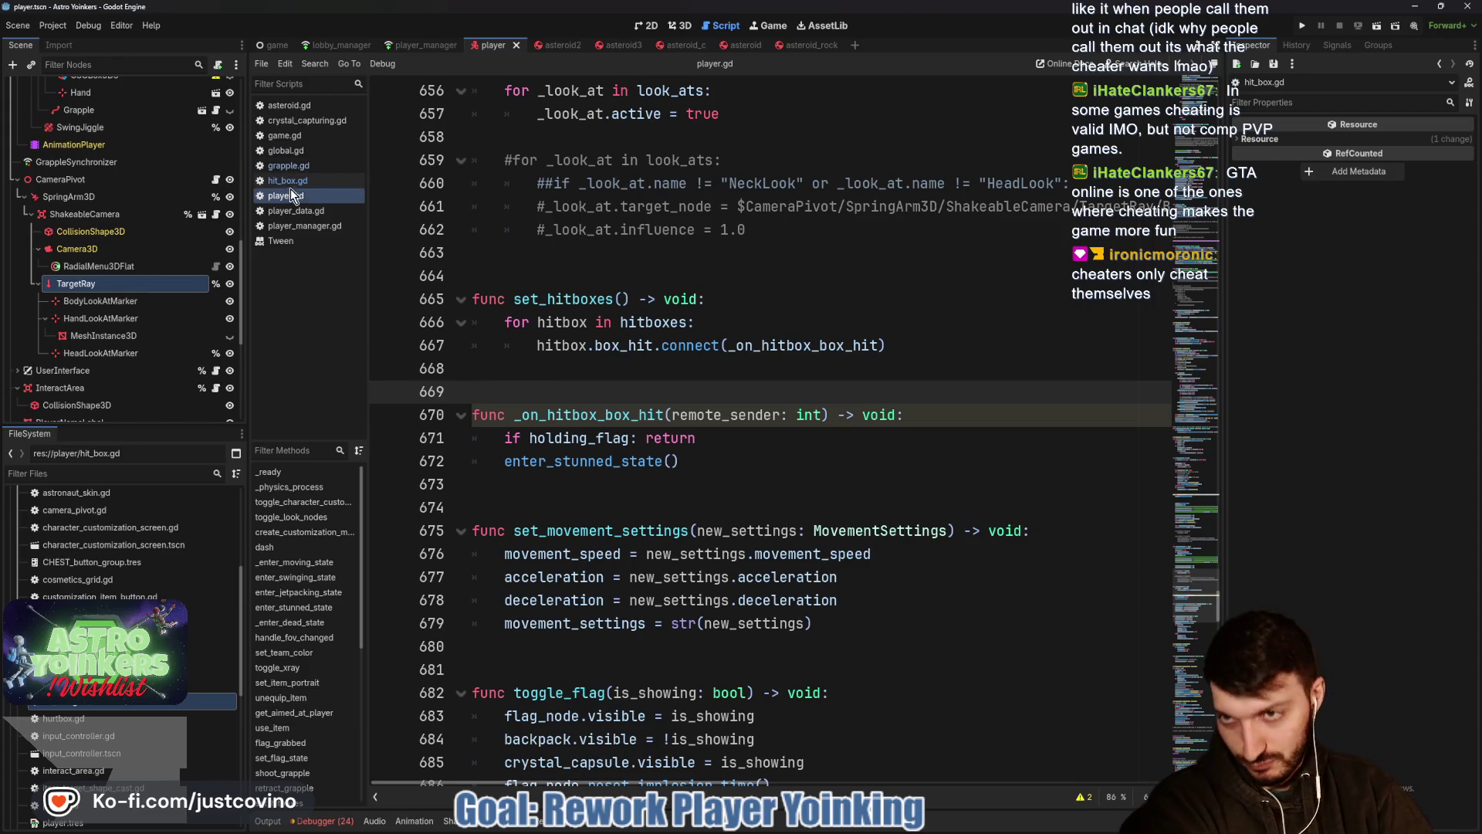
Switch to grapple.gd, retype pass on line 163 of the else branch, and save.
click(304, 168)
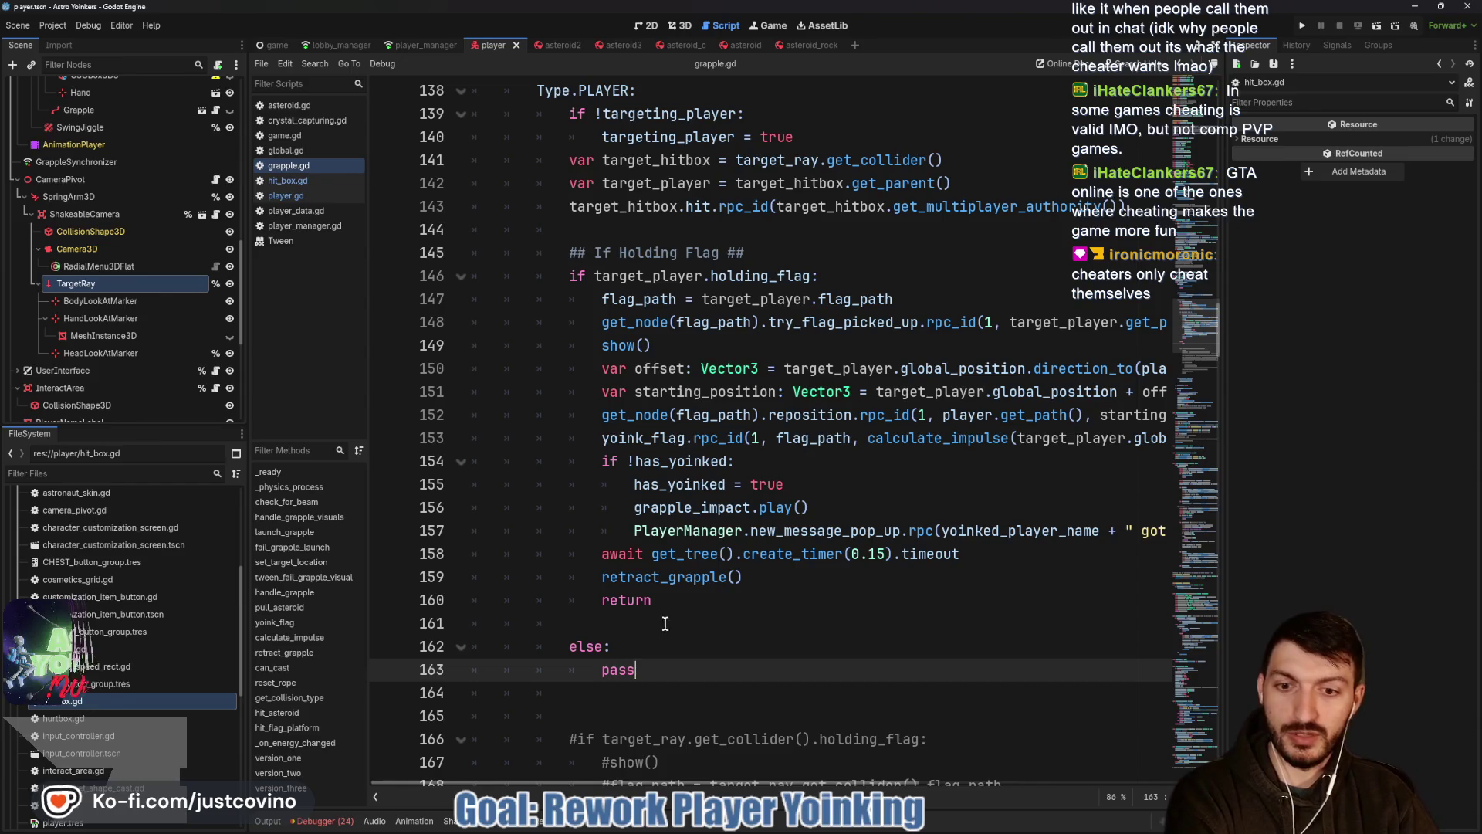
click(672, 666)
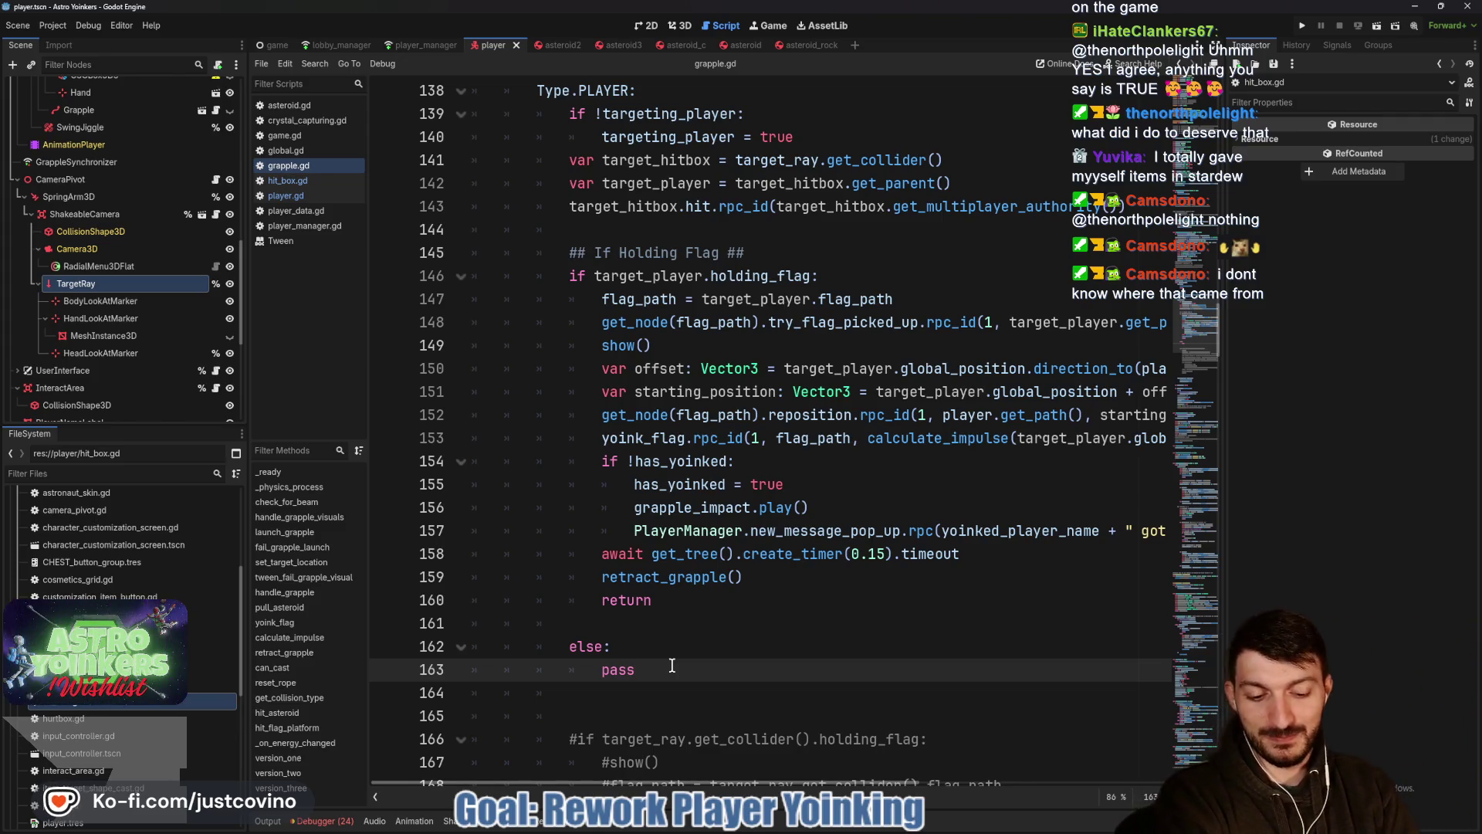
key(BackSpace)
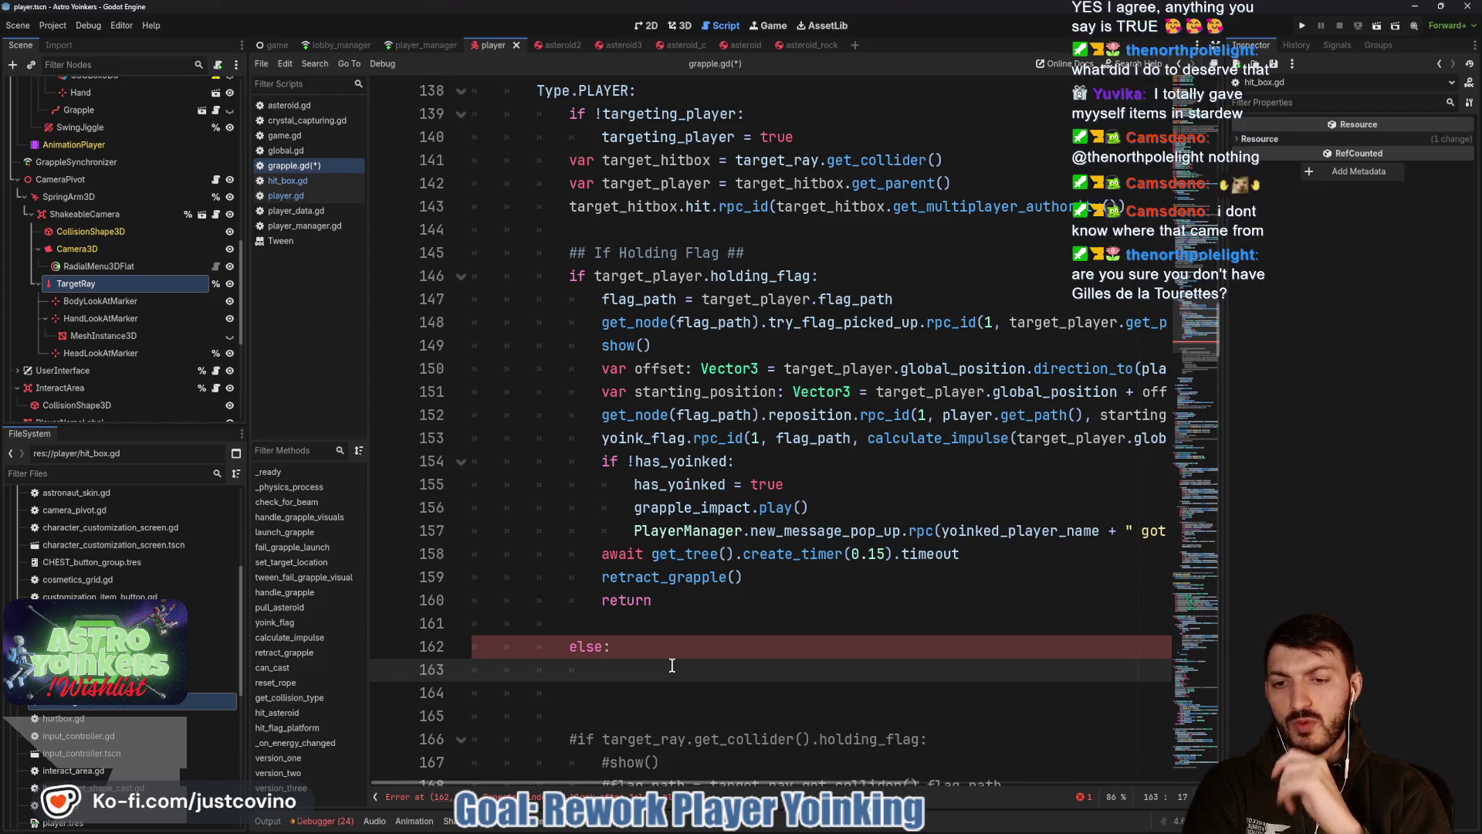
text(pass)
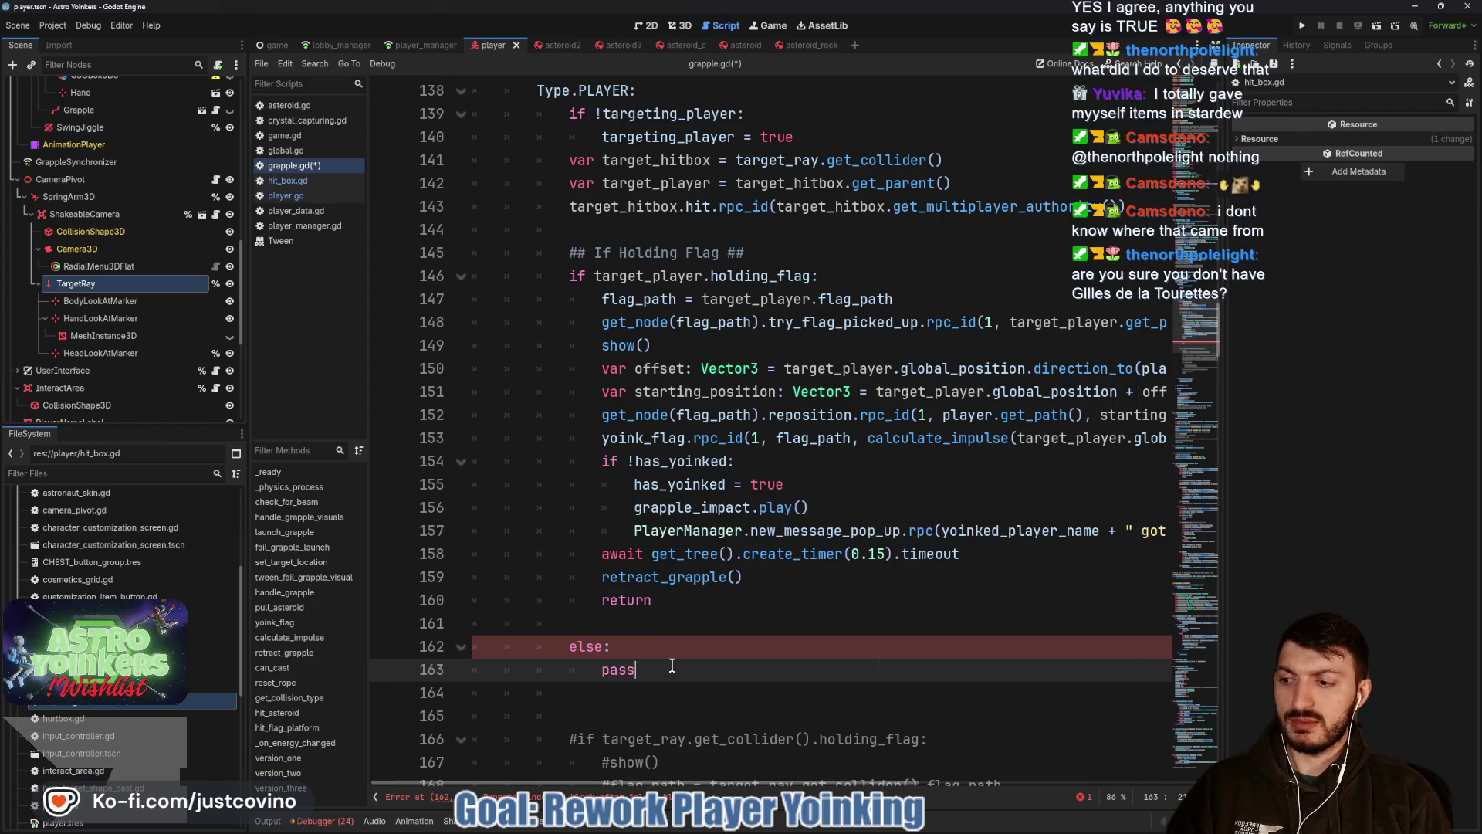
key(ctrl+s)
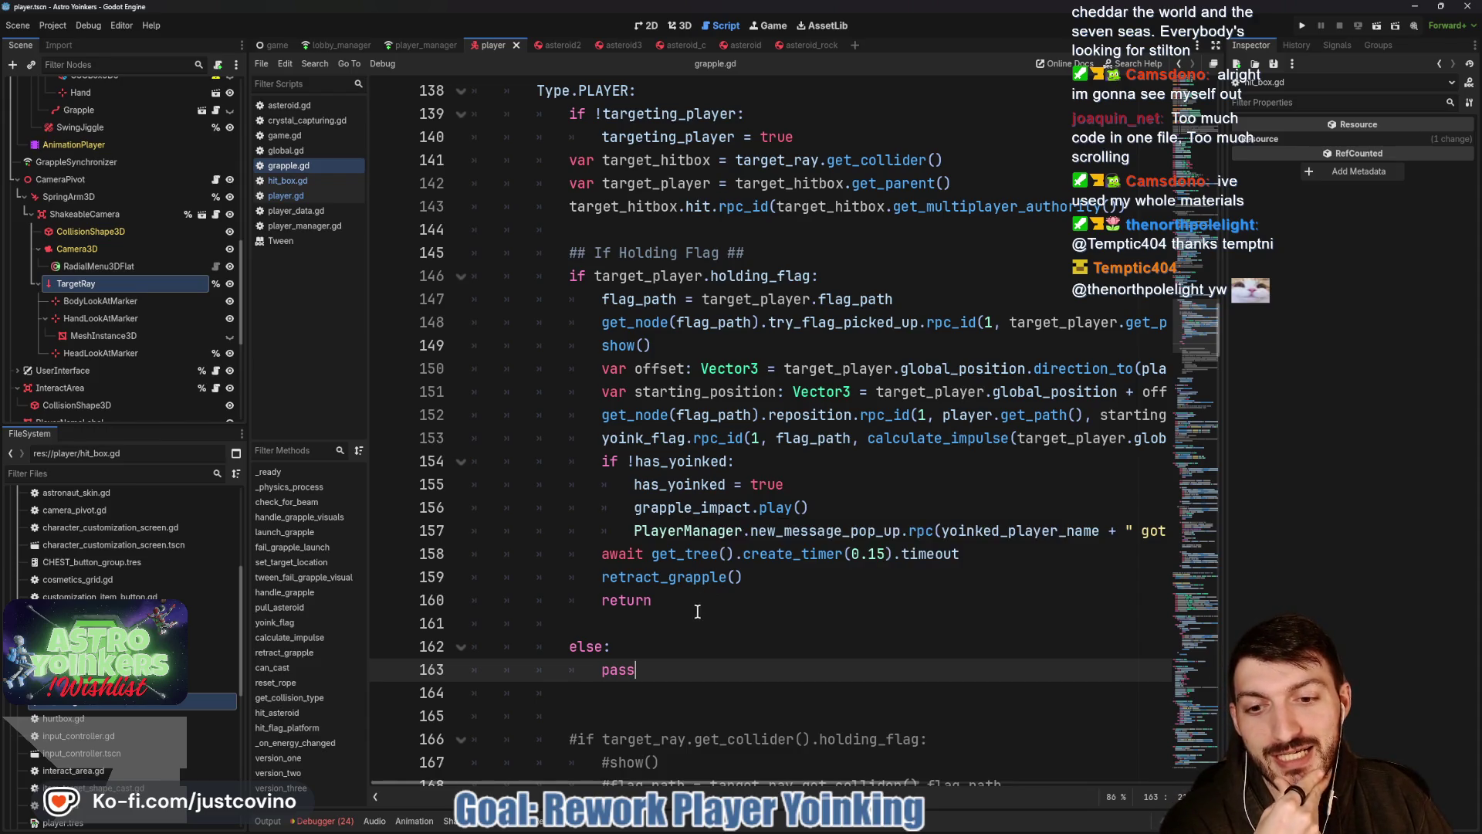
scroll(697, 610, down, 1)
scroll(698, 609, up, 5)
scroll(697, 609, up, 1)
scroll(695, 609, down, 5)
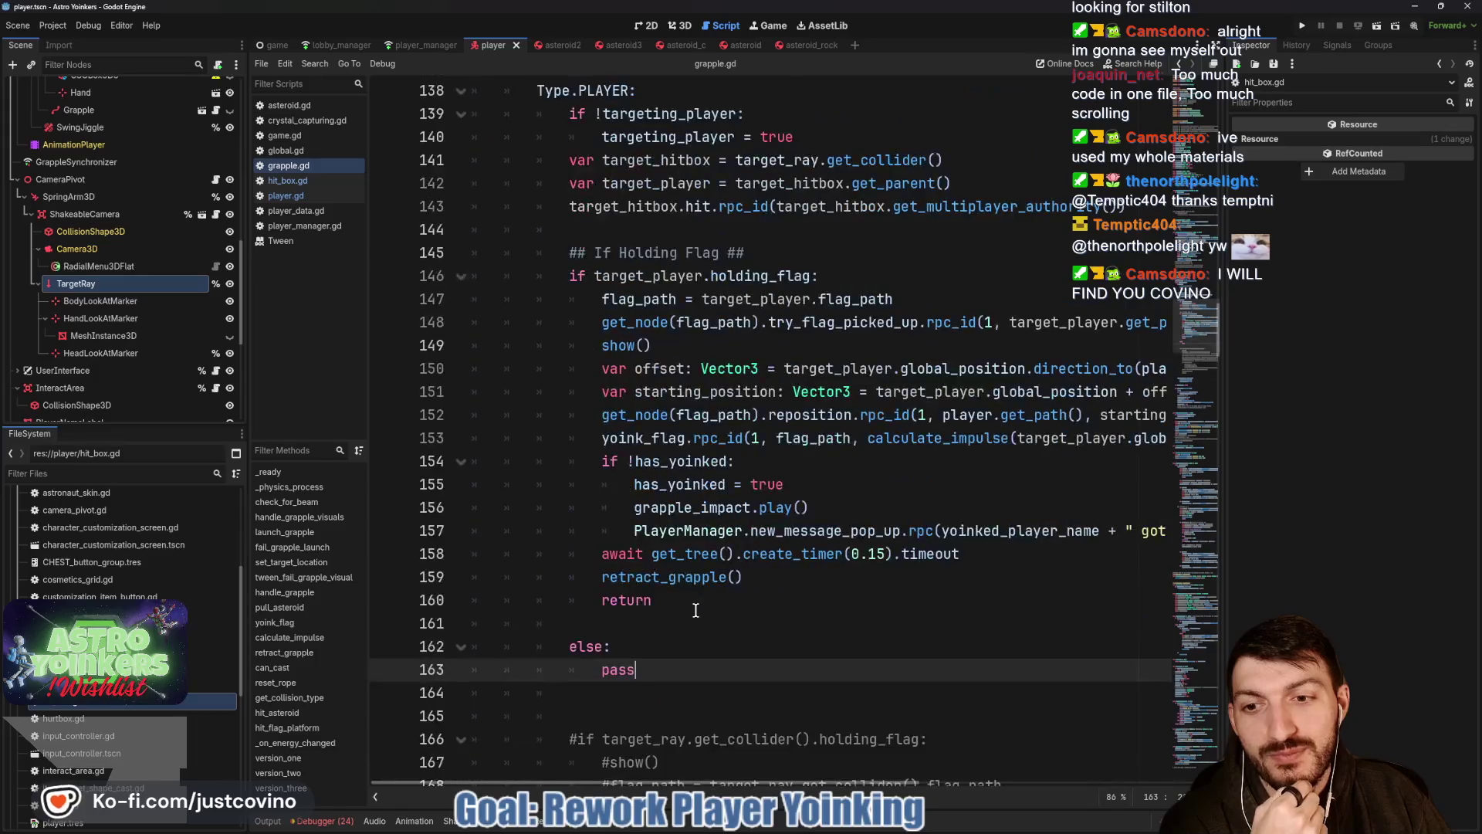
scroll(695, 610, down, 1)
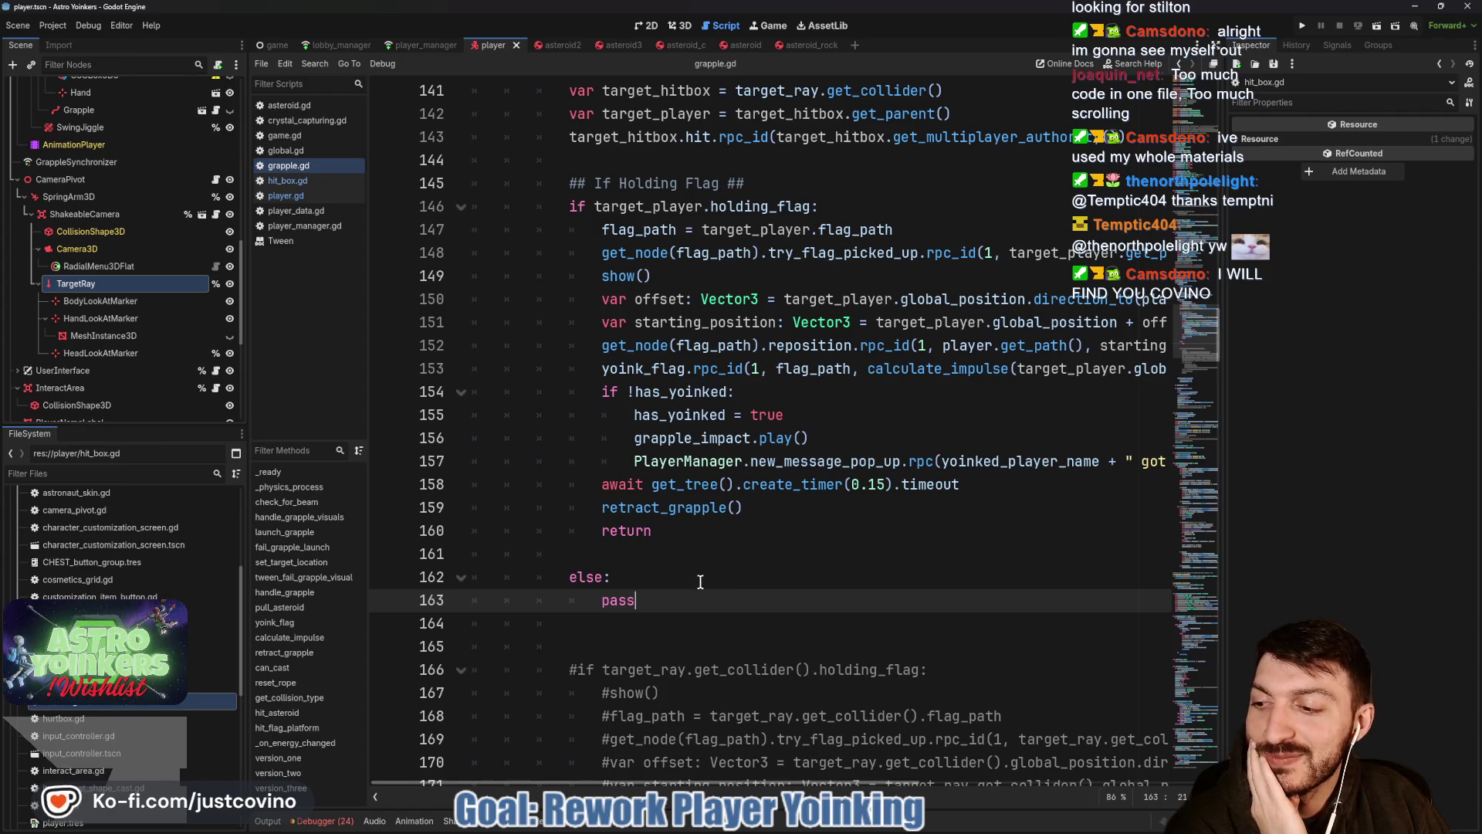
scroll(697, 580, down, 7)
scroll(698, 579, down, 9)
scroll(697, 579, down, 12)
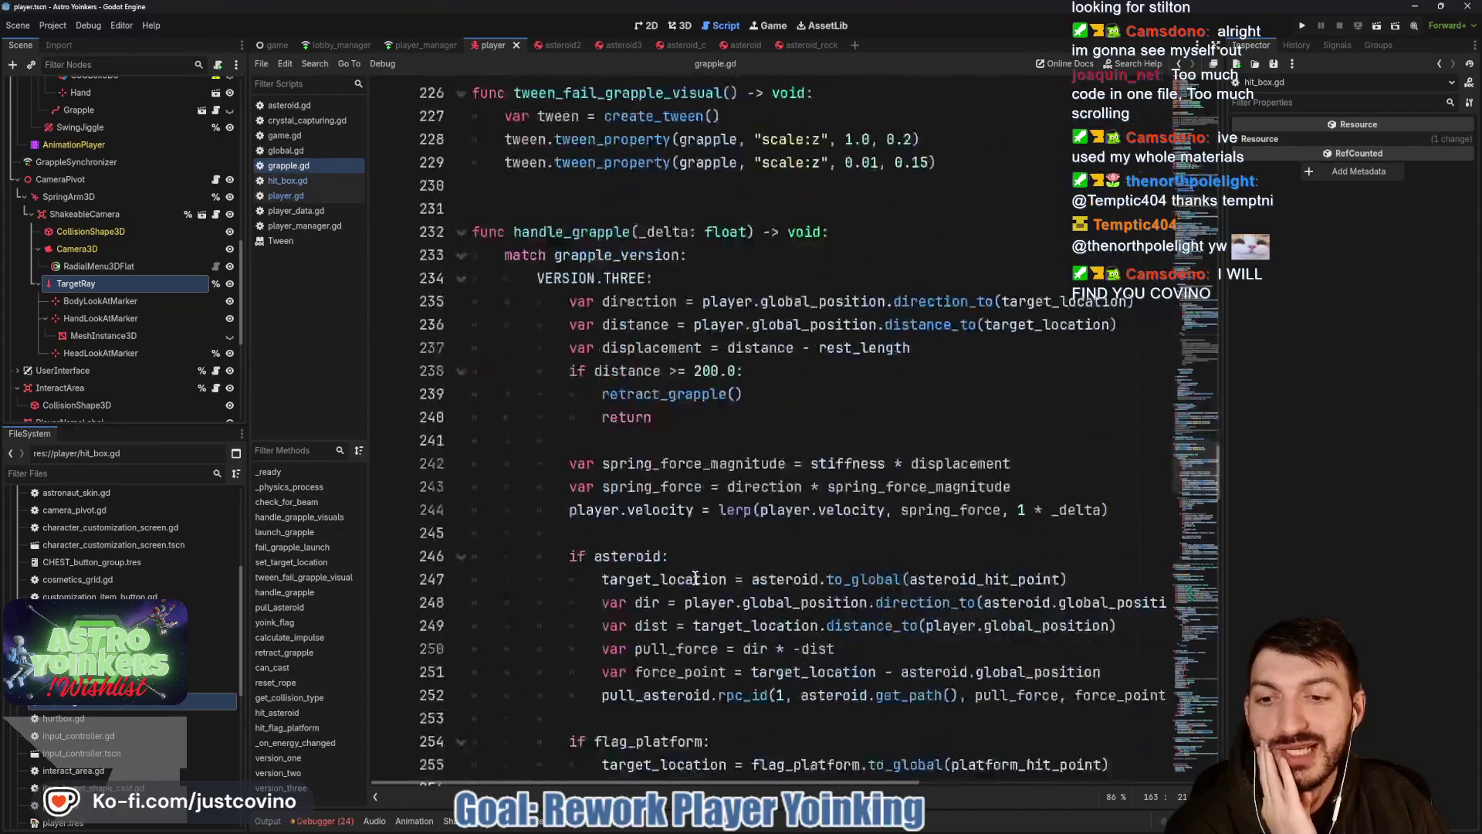
scroll(695, 577, down, 14)
scroll(694, 576, down, 13)
scroll(693, 577, down, 12)
scroll(689, 575, down, 15)
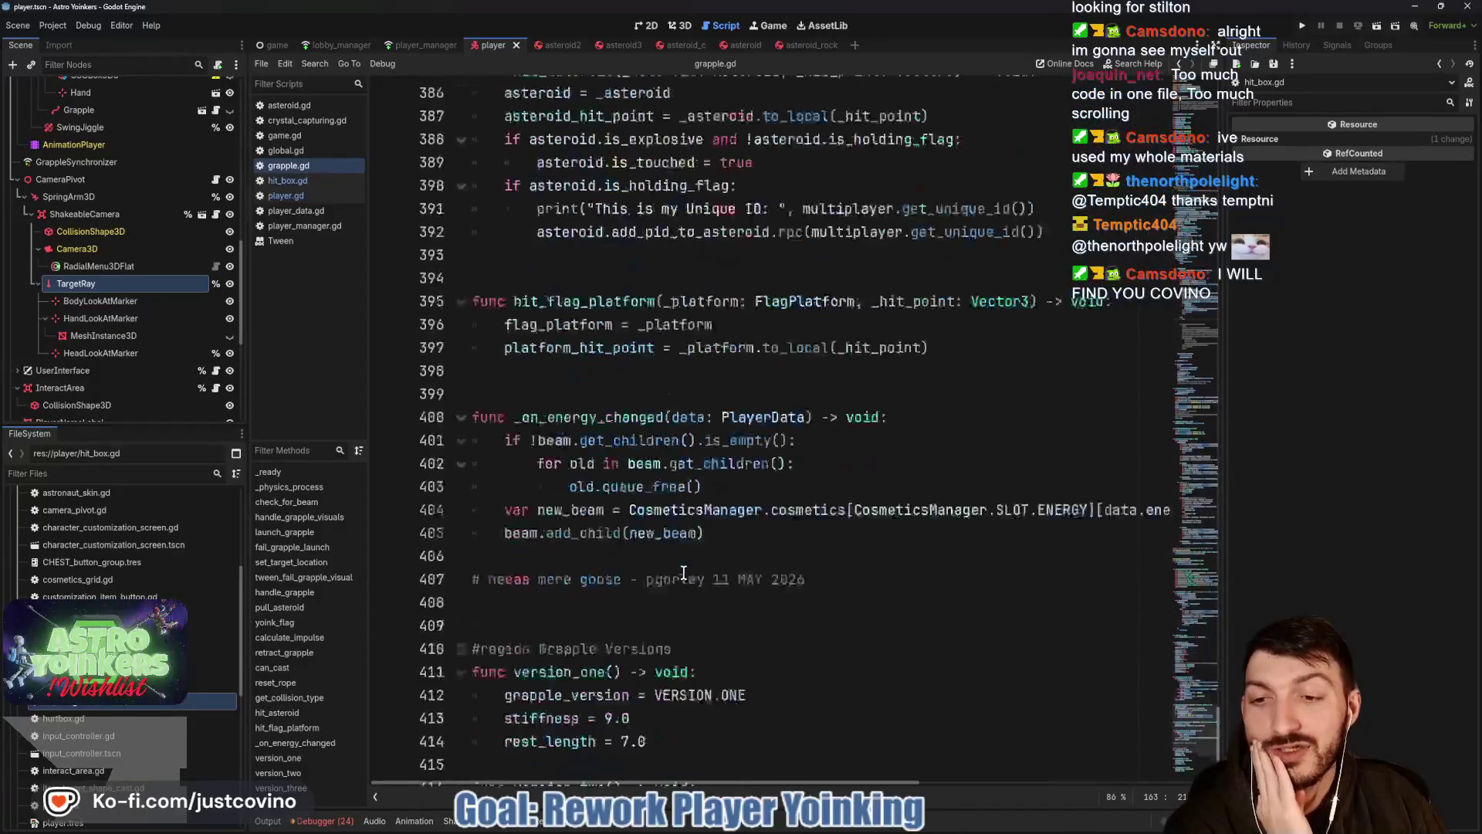
scroll(682, 572, down, 3)
scroll(681, 571, up, 14)
scroll(681, 571, up, 11)
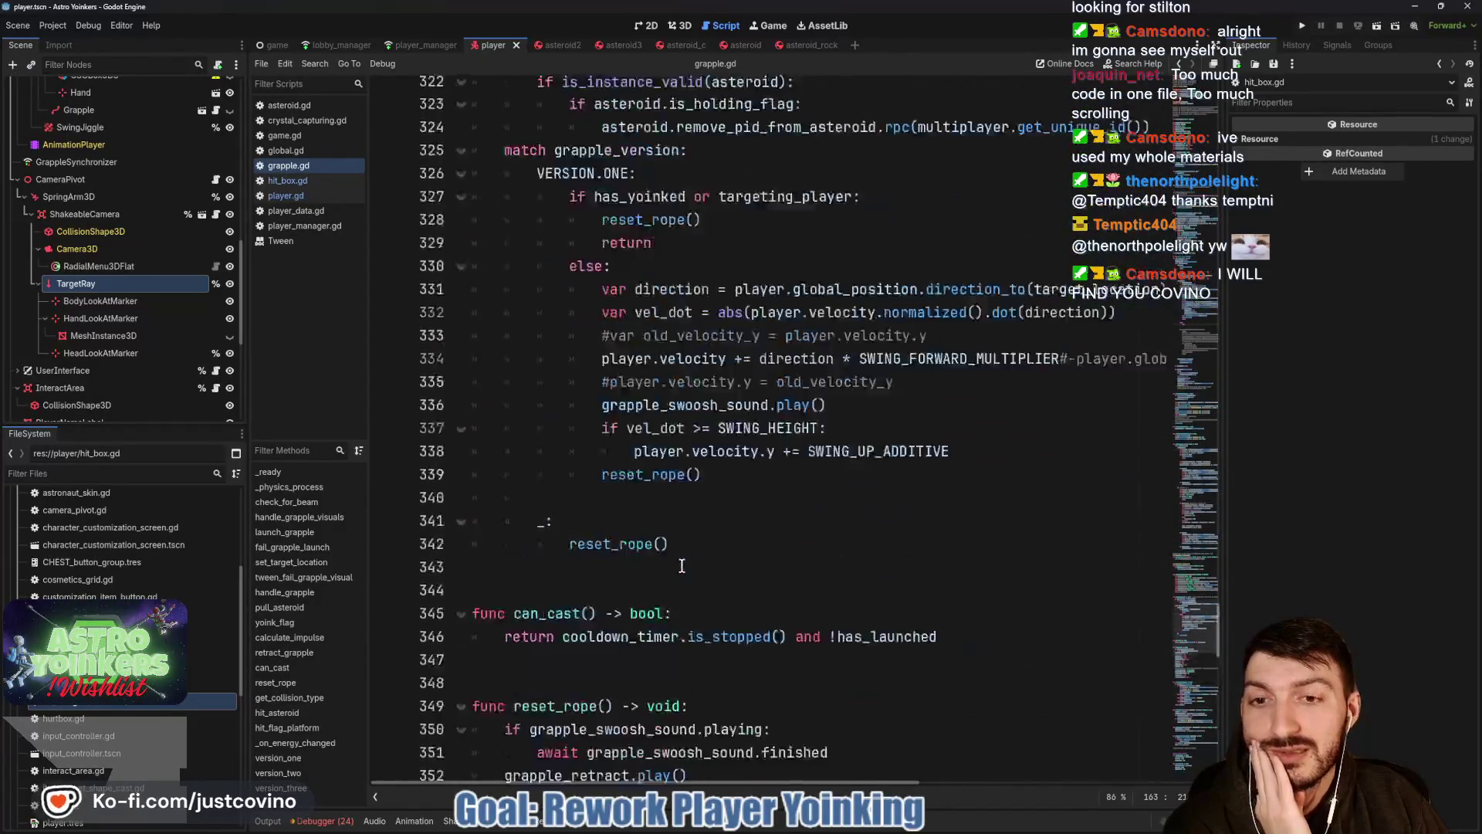
scroll(680, 568, up, 13)
scroll(681, 565, up, 13)
scroll(681, 565, up, 7)
scroll(681, 566, up, 20)
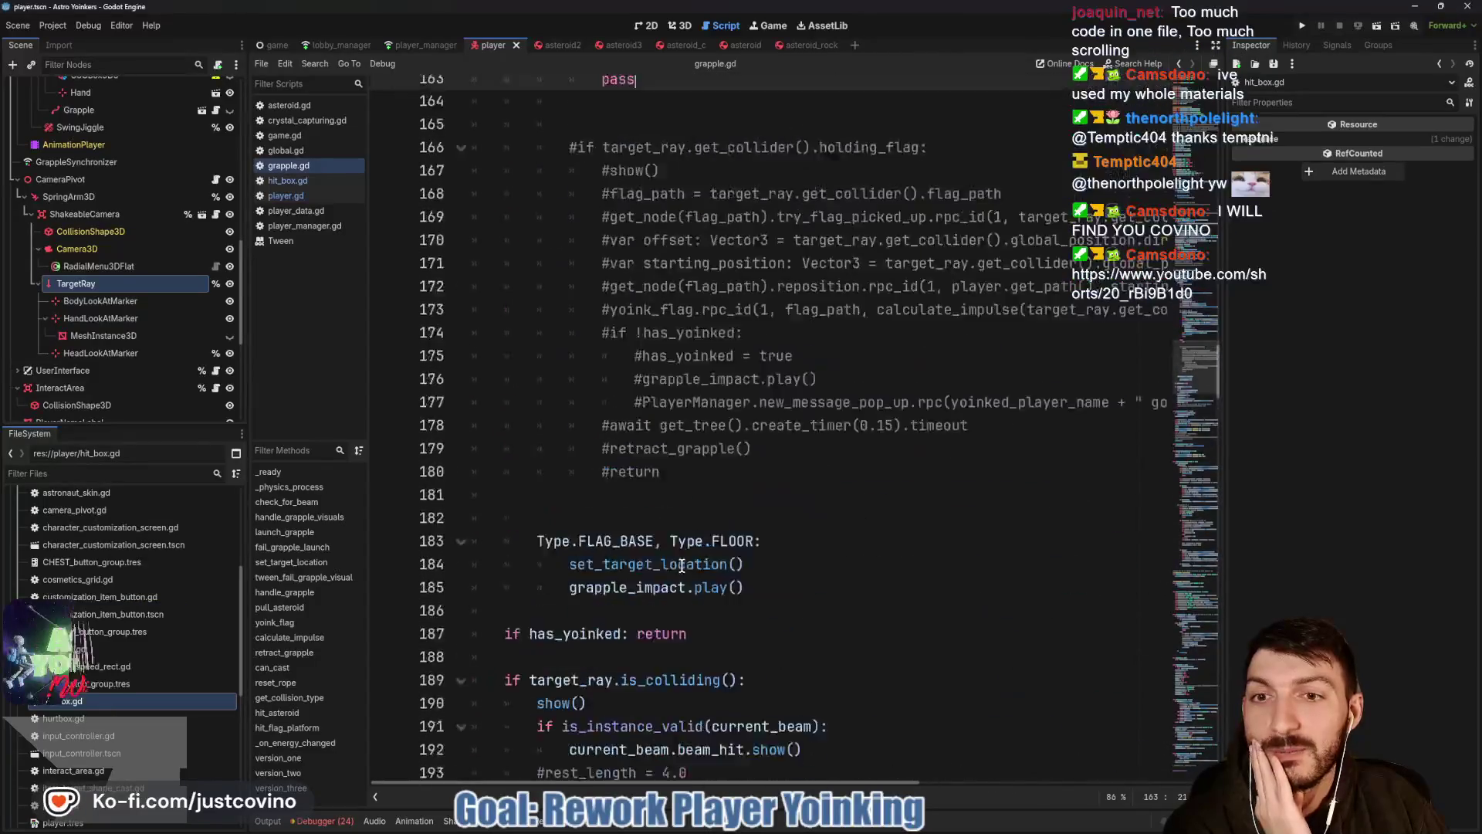
scroll(681, 565, up, 2)
scroll(682, 565, up, 4)
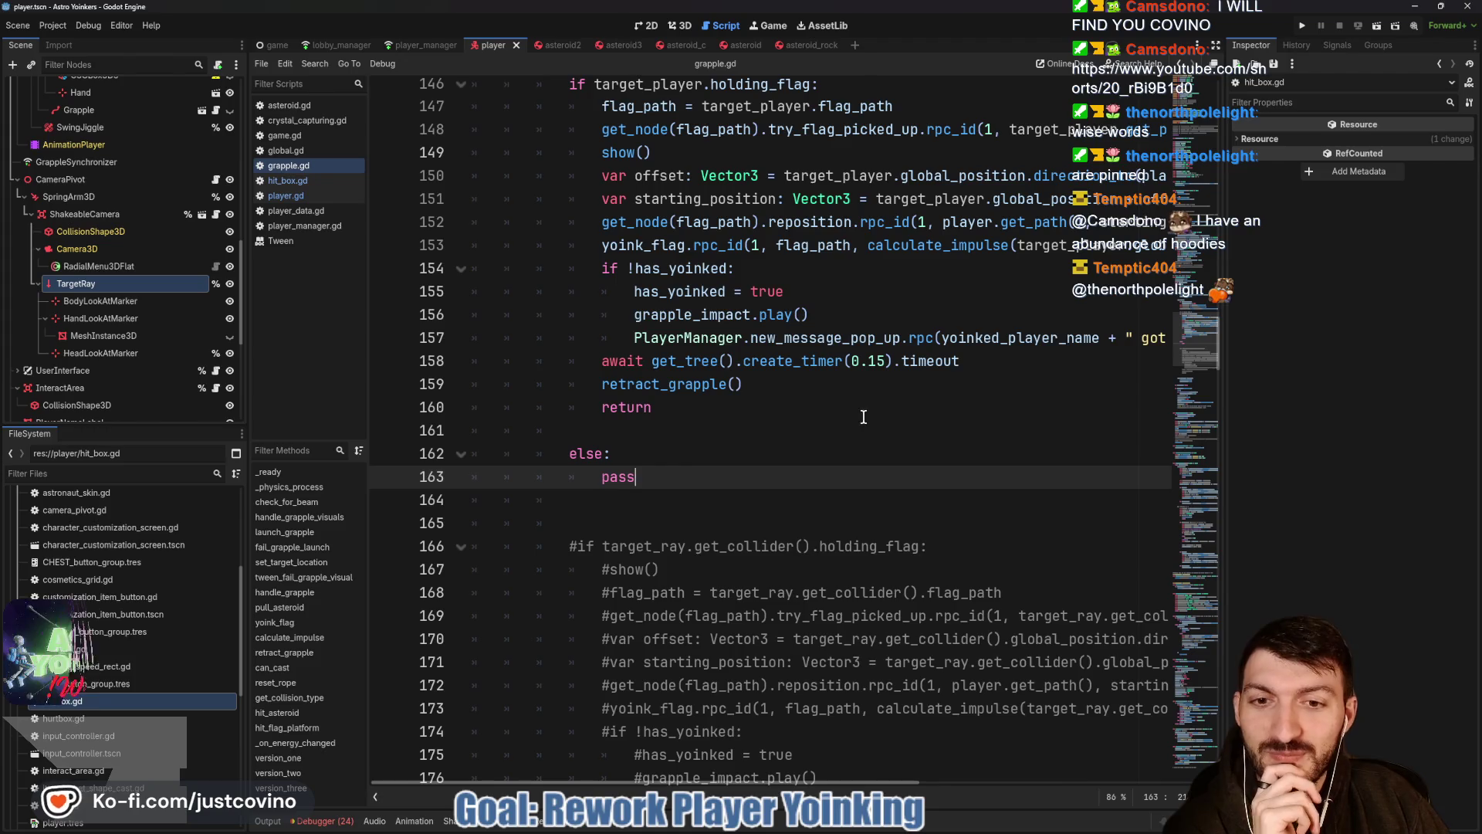
click(761, 395)
scroll(761, 394, down, 2)
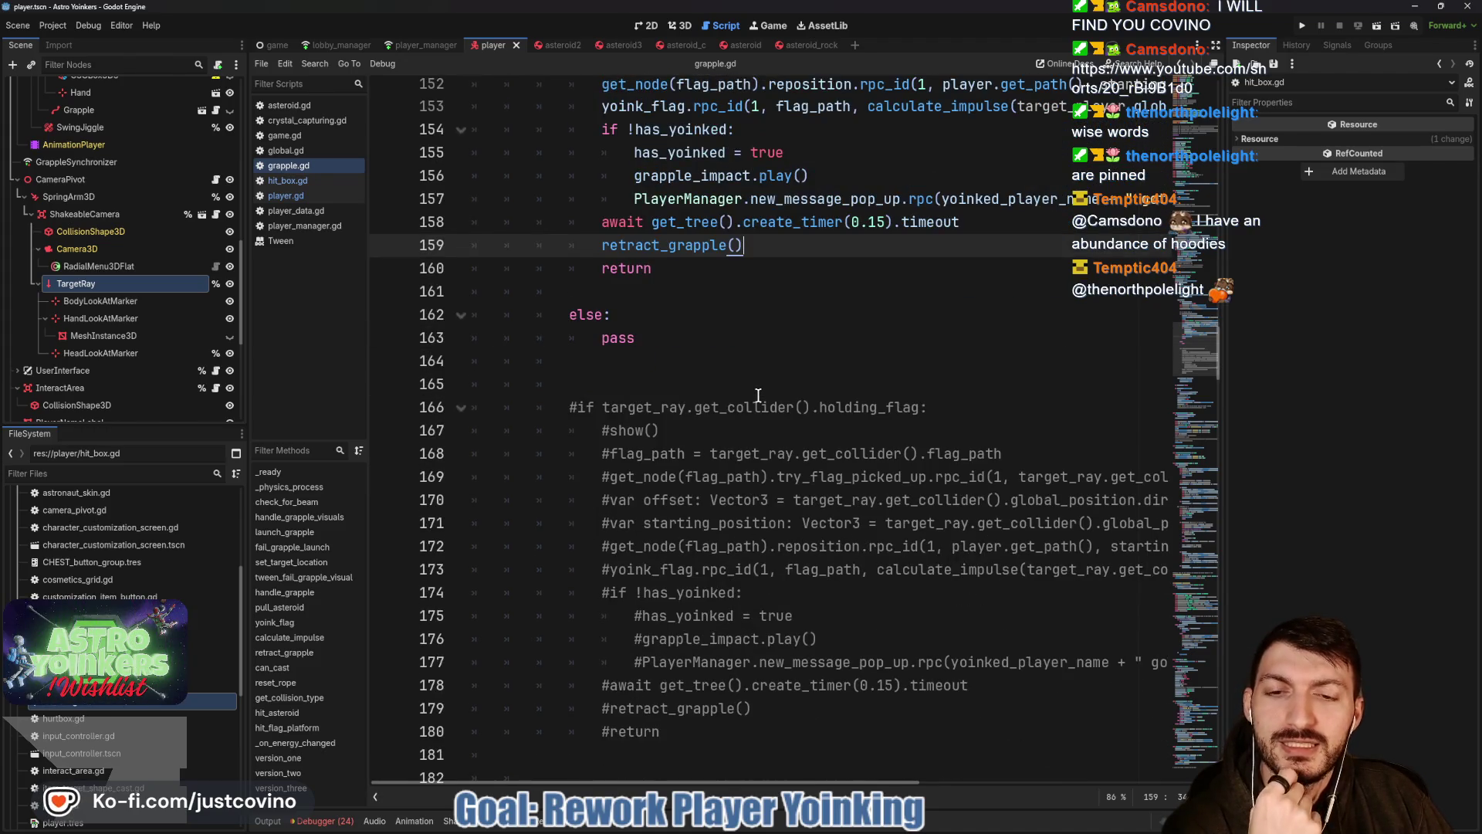
scroll(759, 396, up, 1)
scroll(759, 396, up, 1)
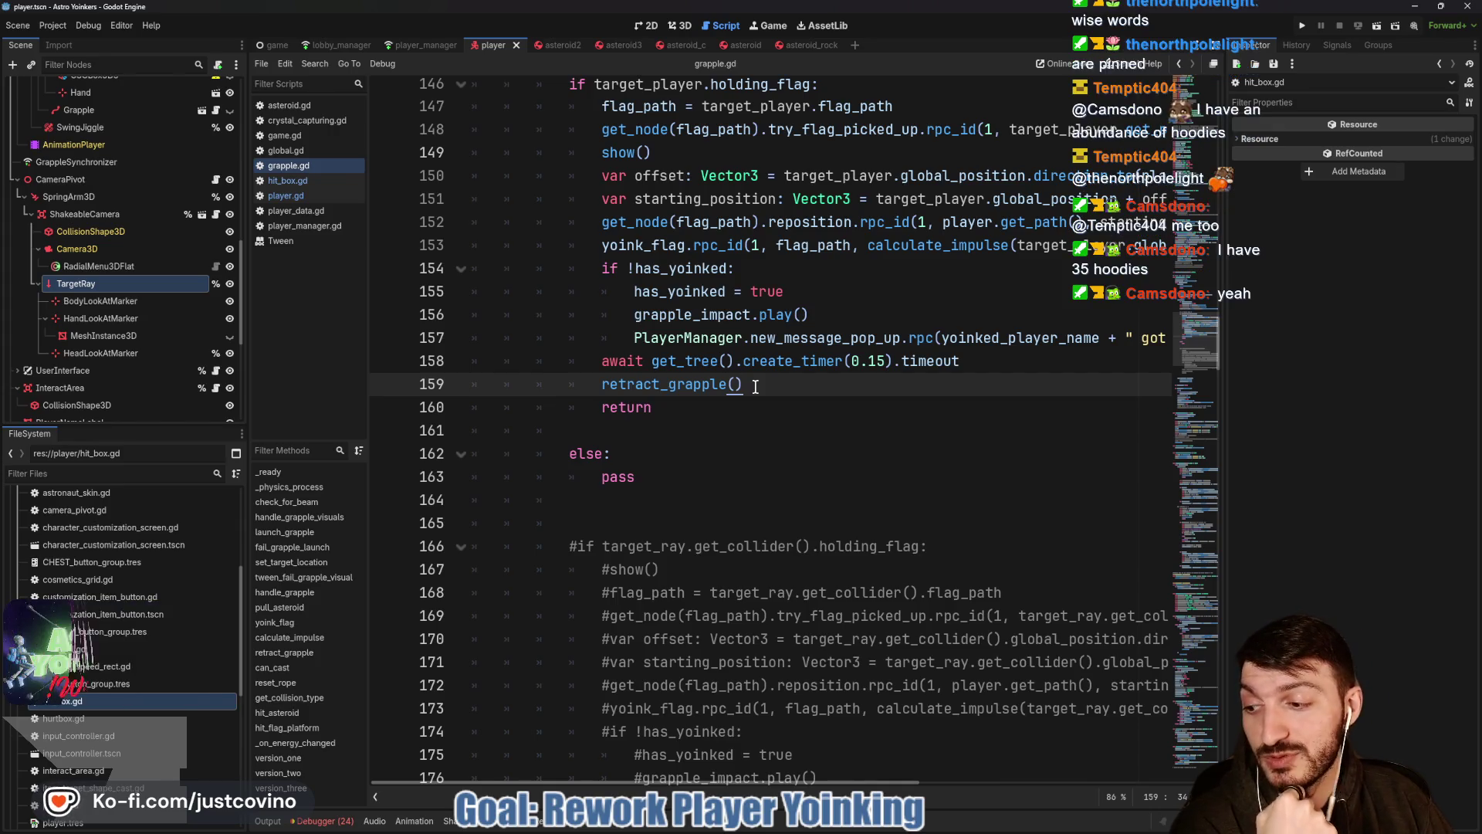
scroll(755, 386, down, 1)
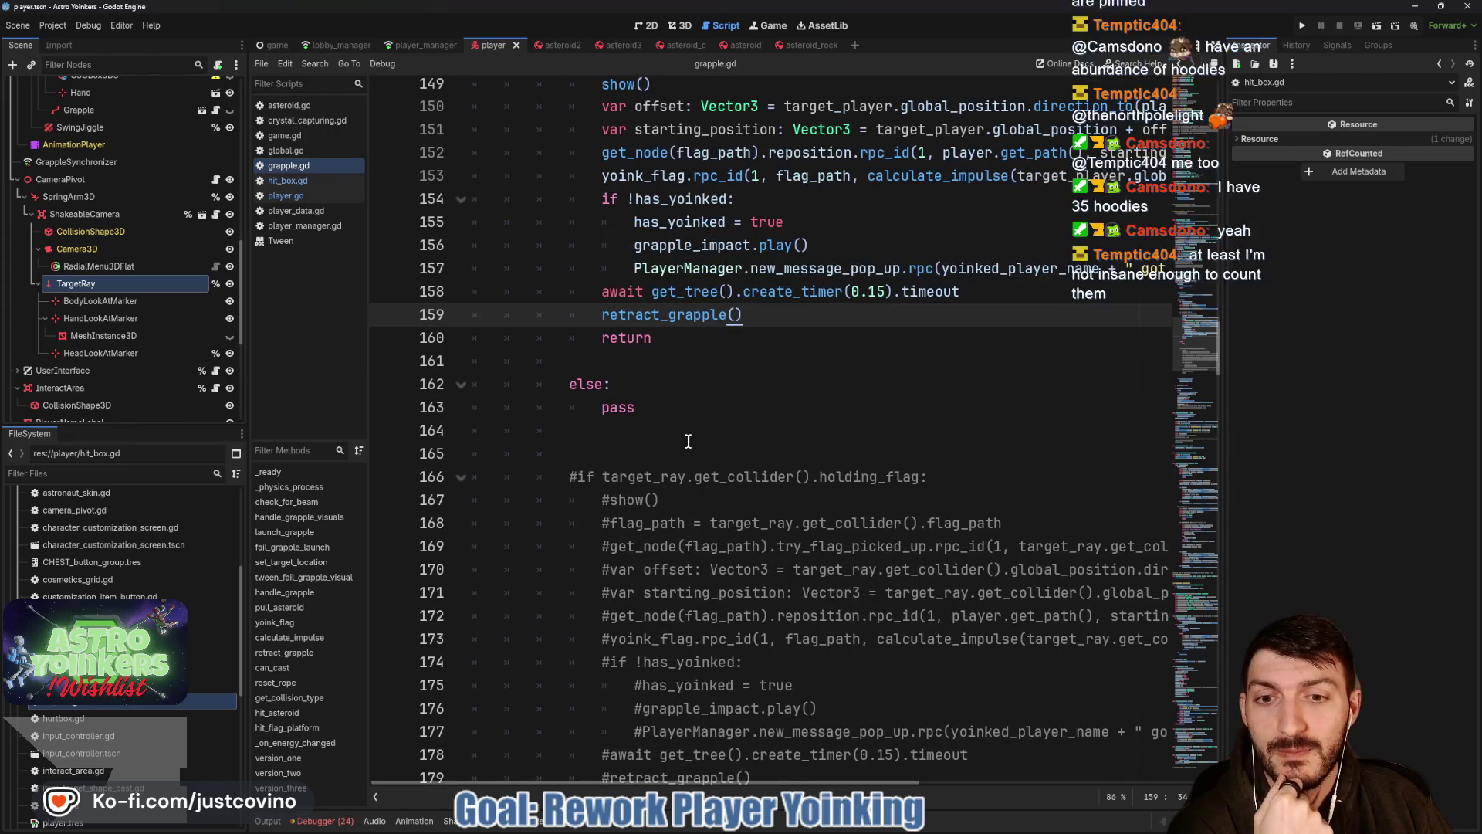
click(668, 422)
click(665, 414)
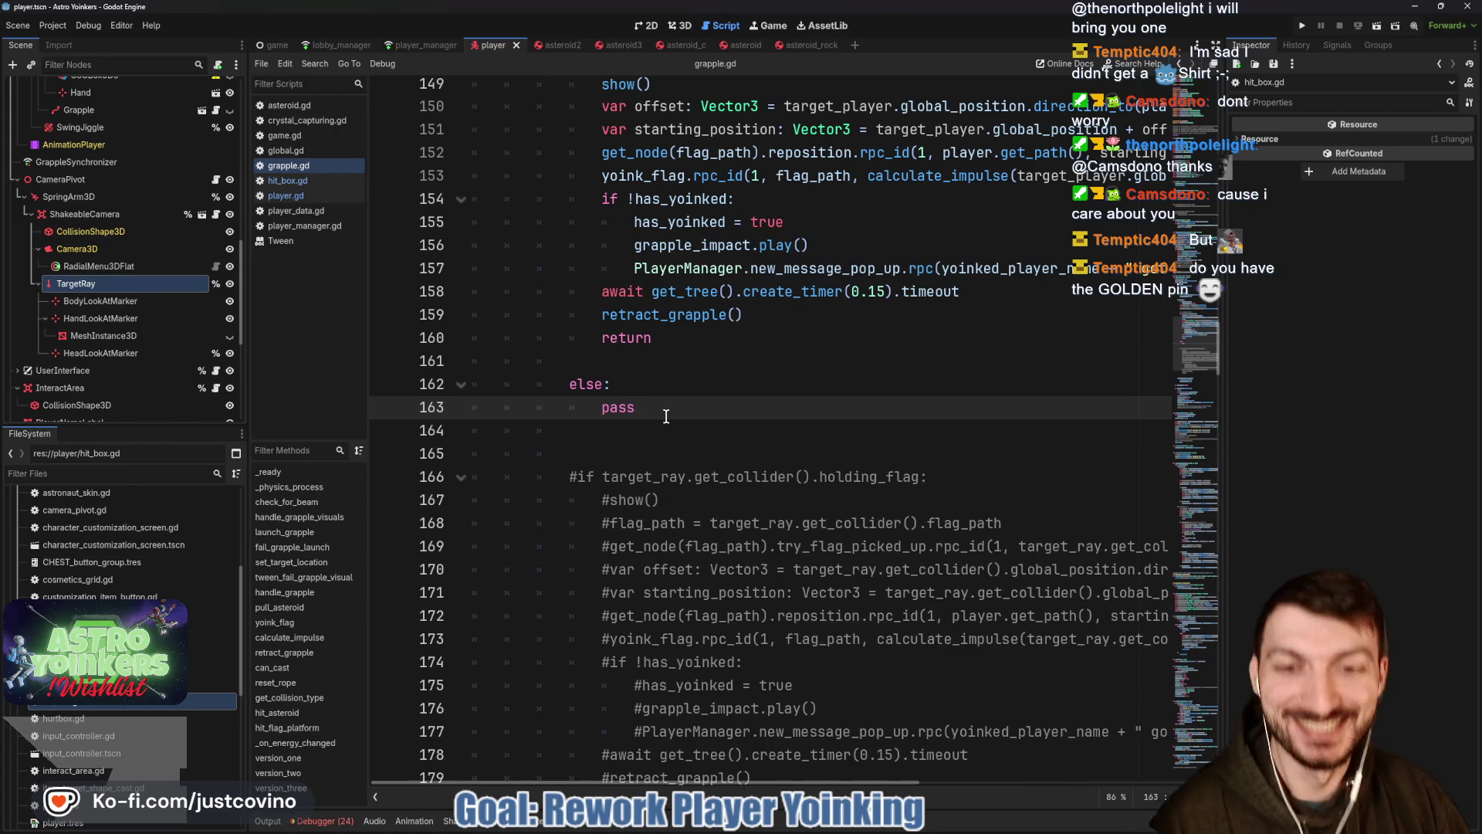
key(BackSpace)
text(s)
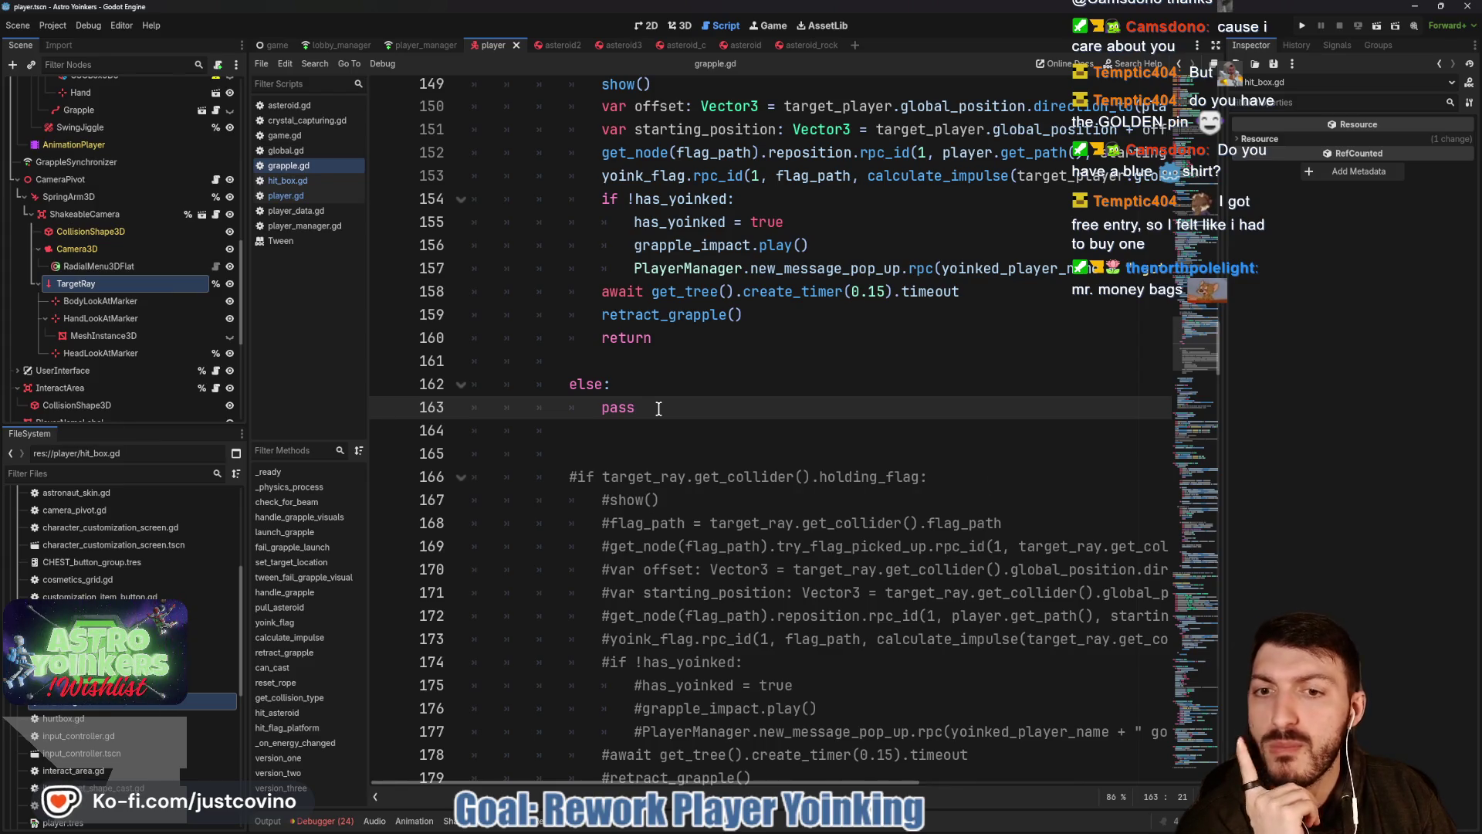
double_click(657, 408)
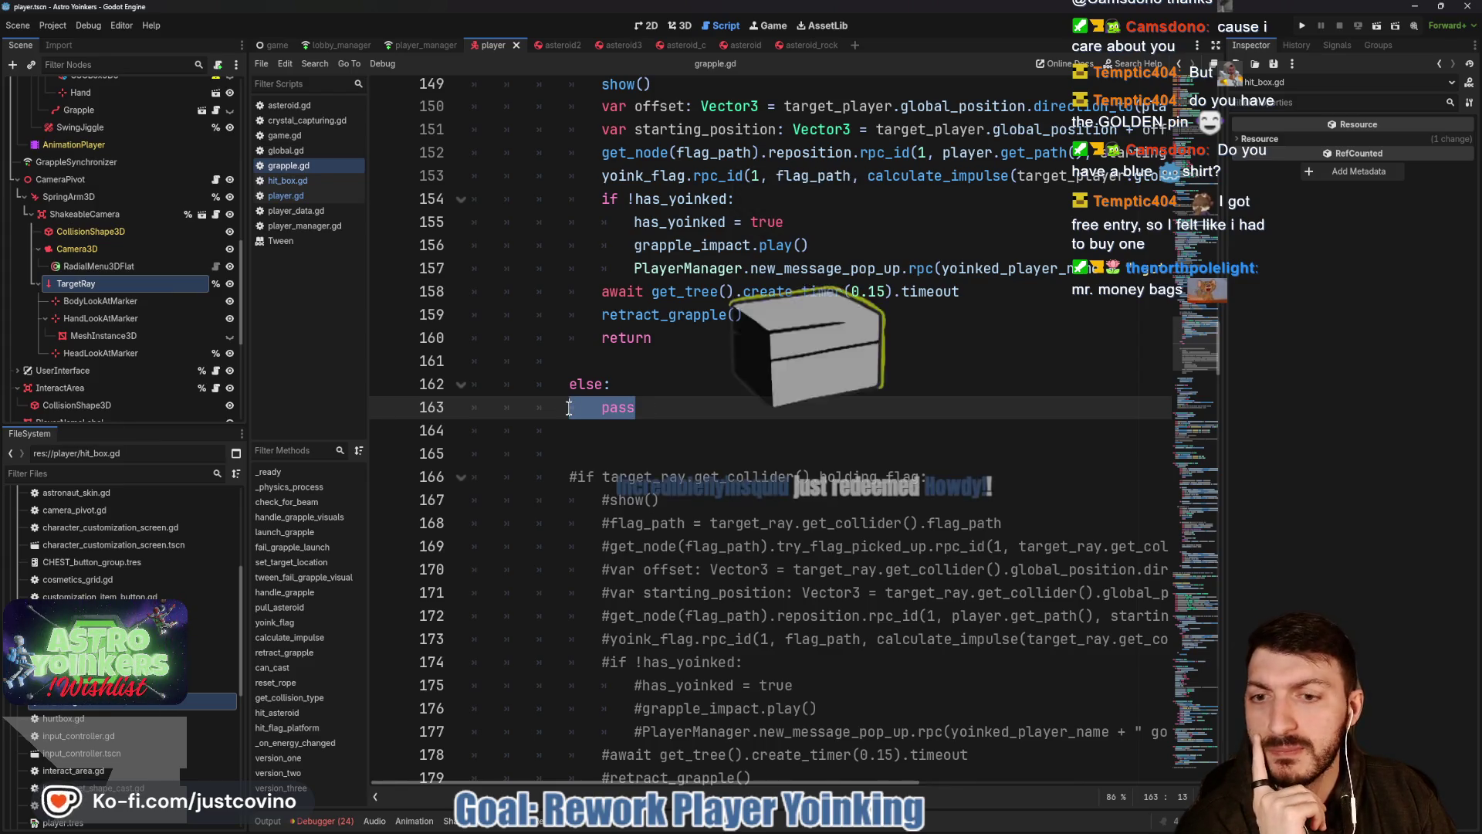
click(694, 411)
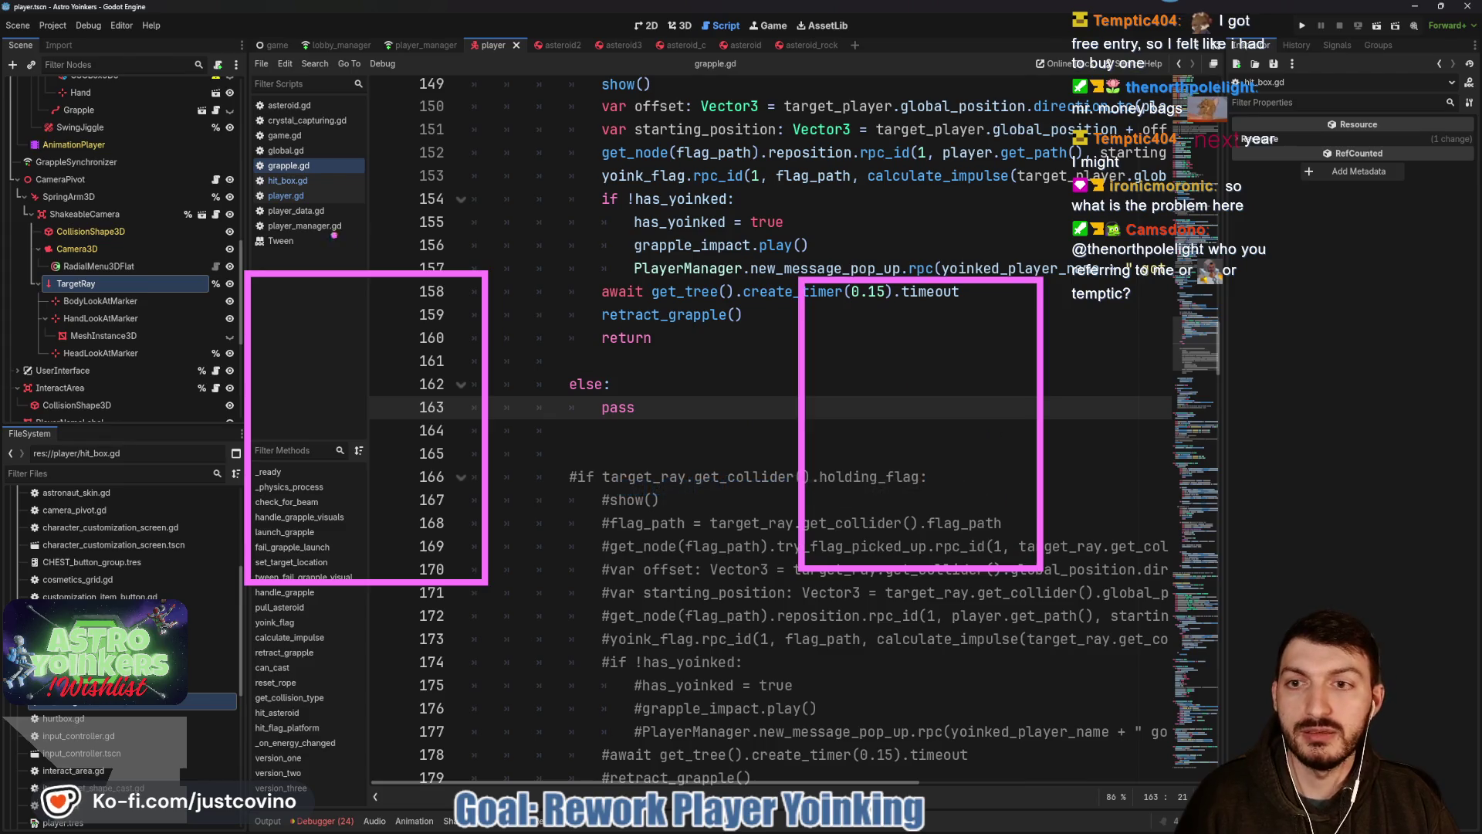
mouse_move(287, 207)
mouse_down()
mouse_move(289, 231)
mouse_move(355, 226)
mouse_move(357, 255)
mouse_up()
drag(871, 219, 886, 267)
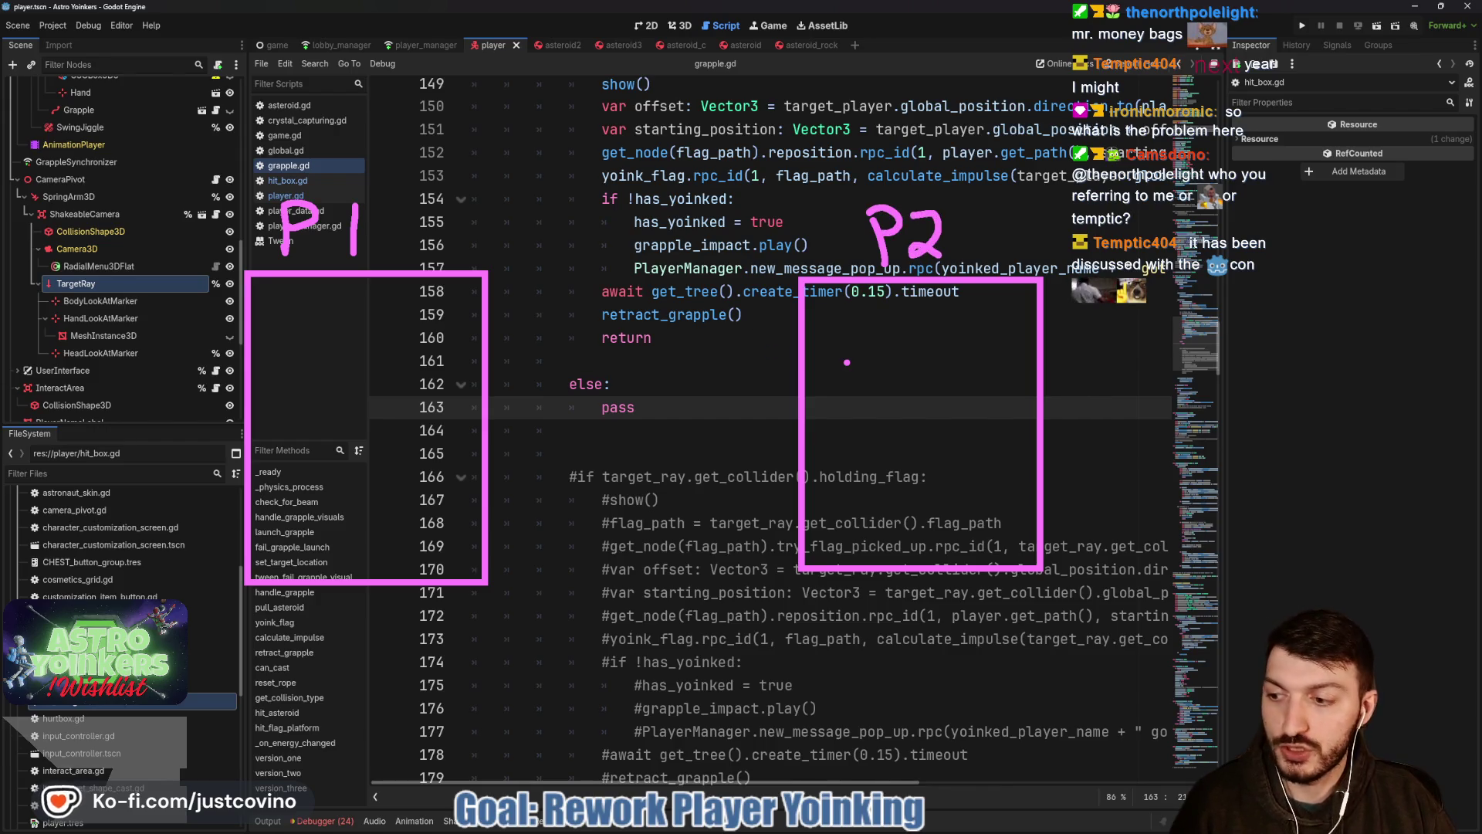
click(847, 362)
text(gra)
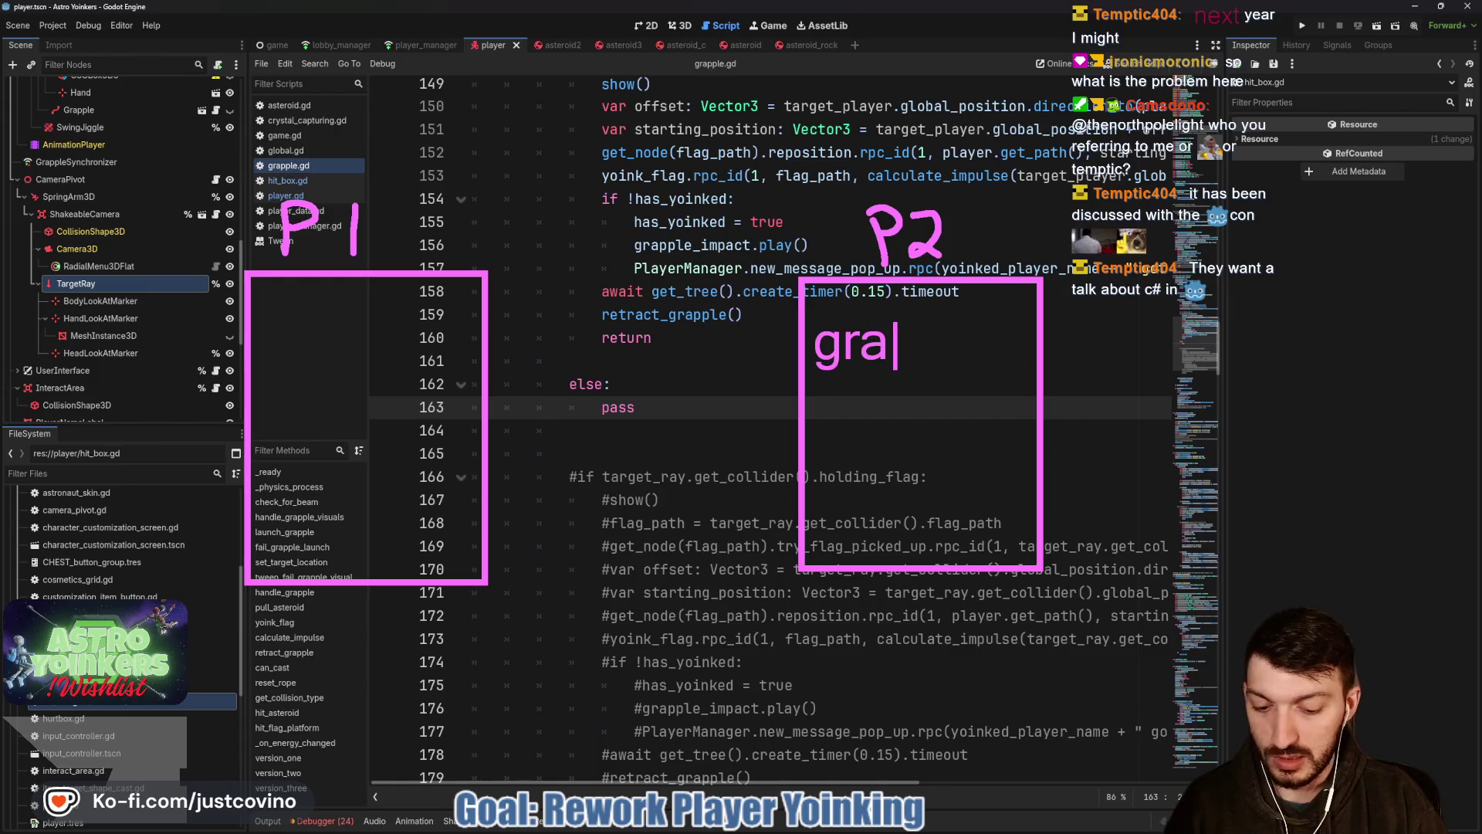
text(pple)
key(Return)
text(p1)
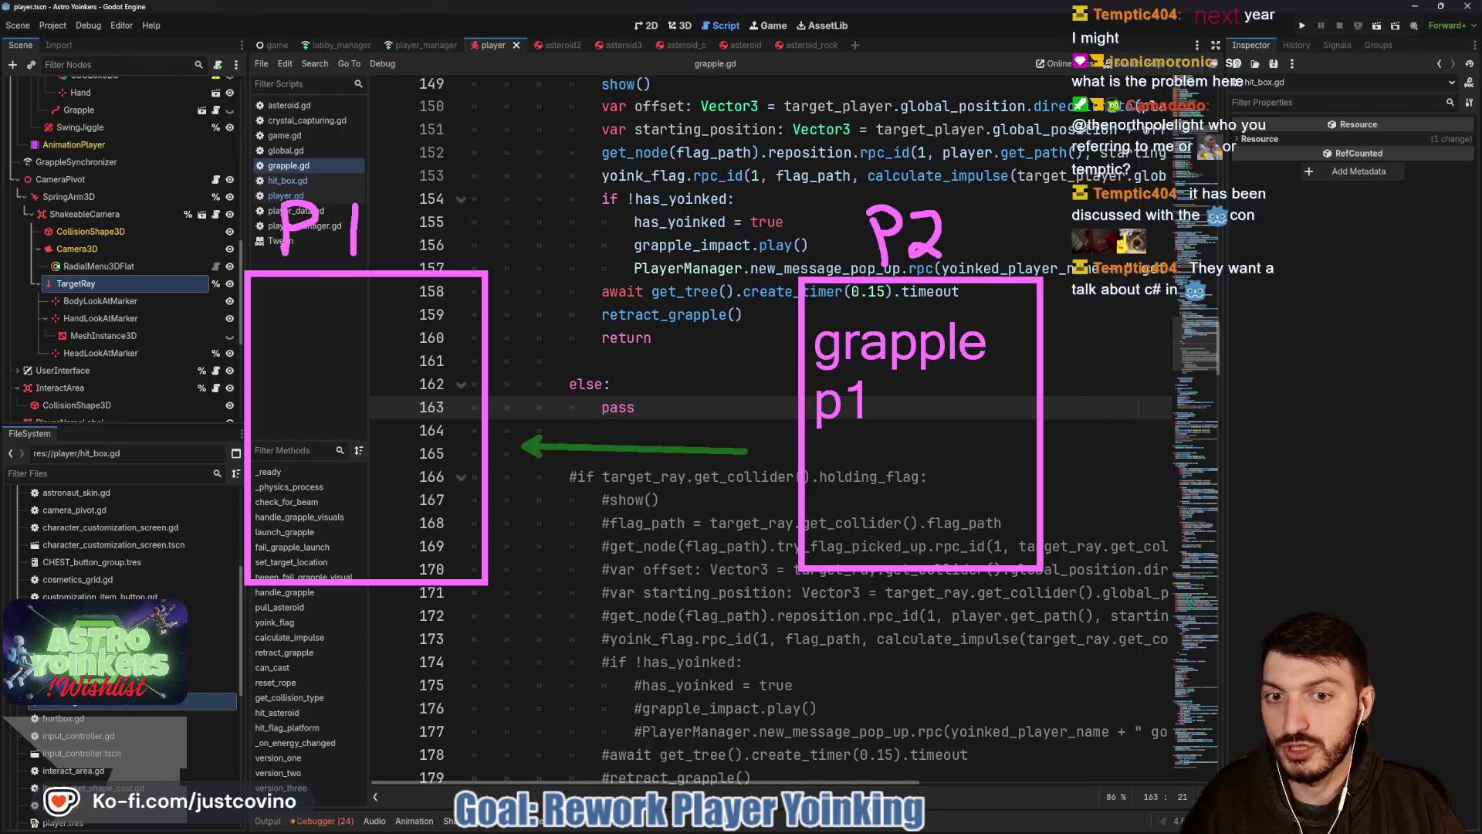
drag(748, 451, 788, 444)
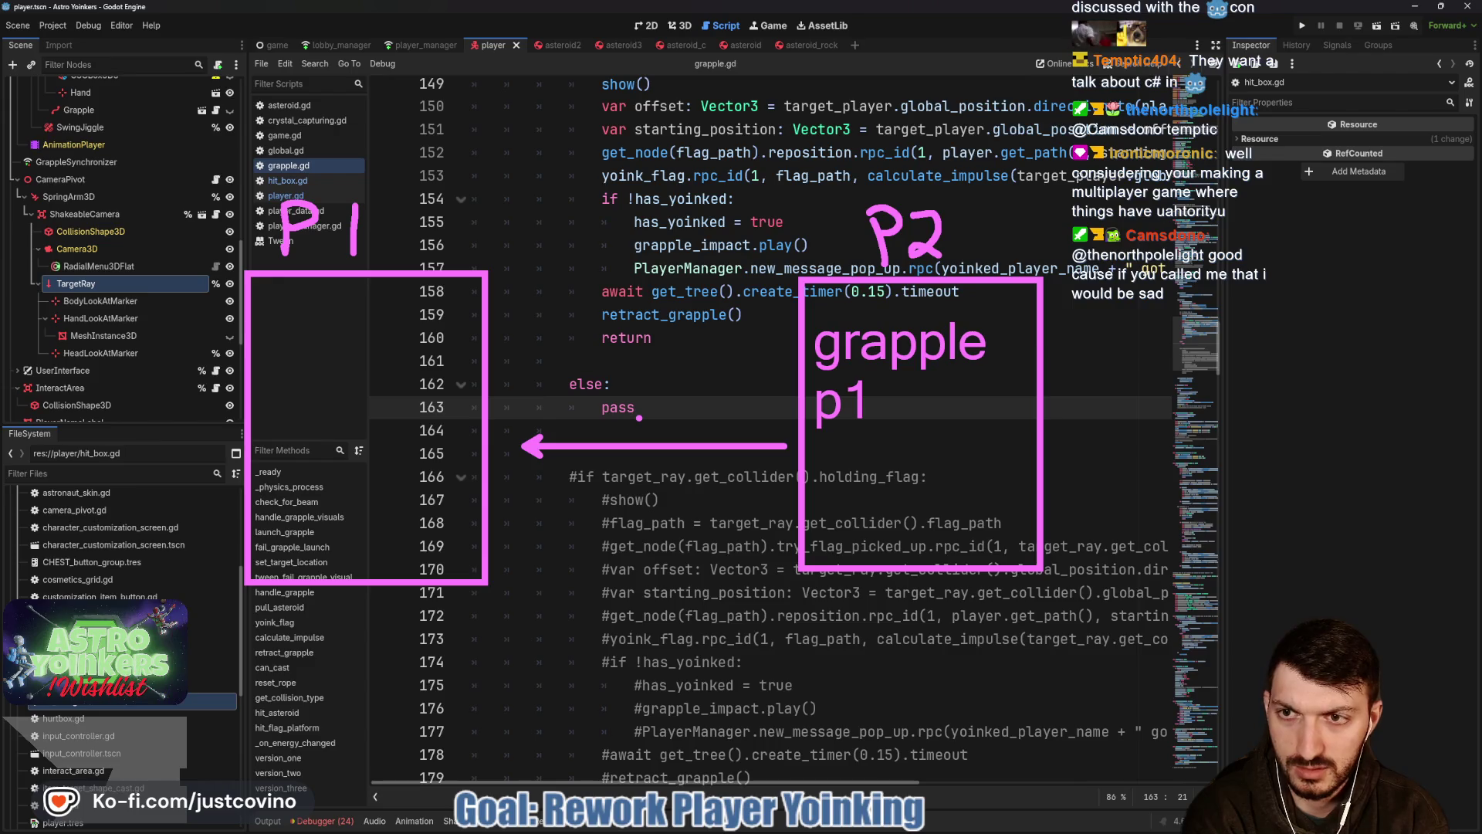
key(Escape)
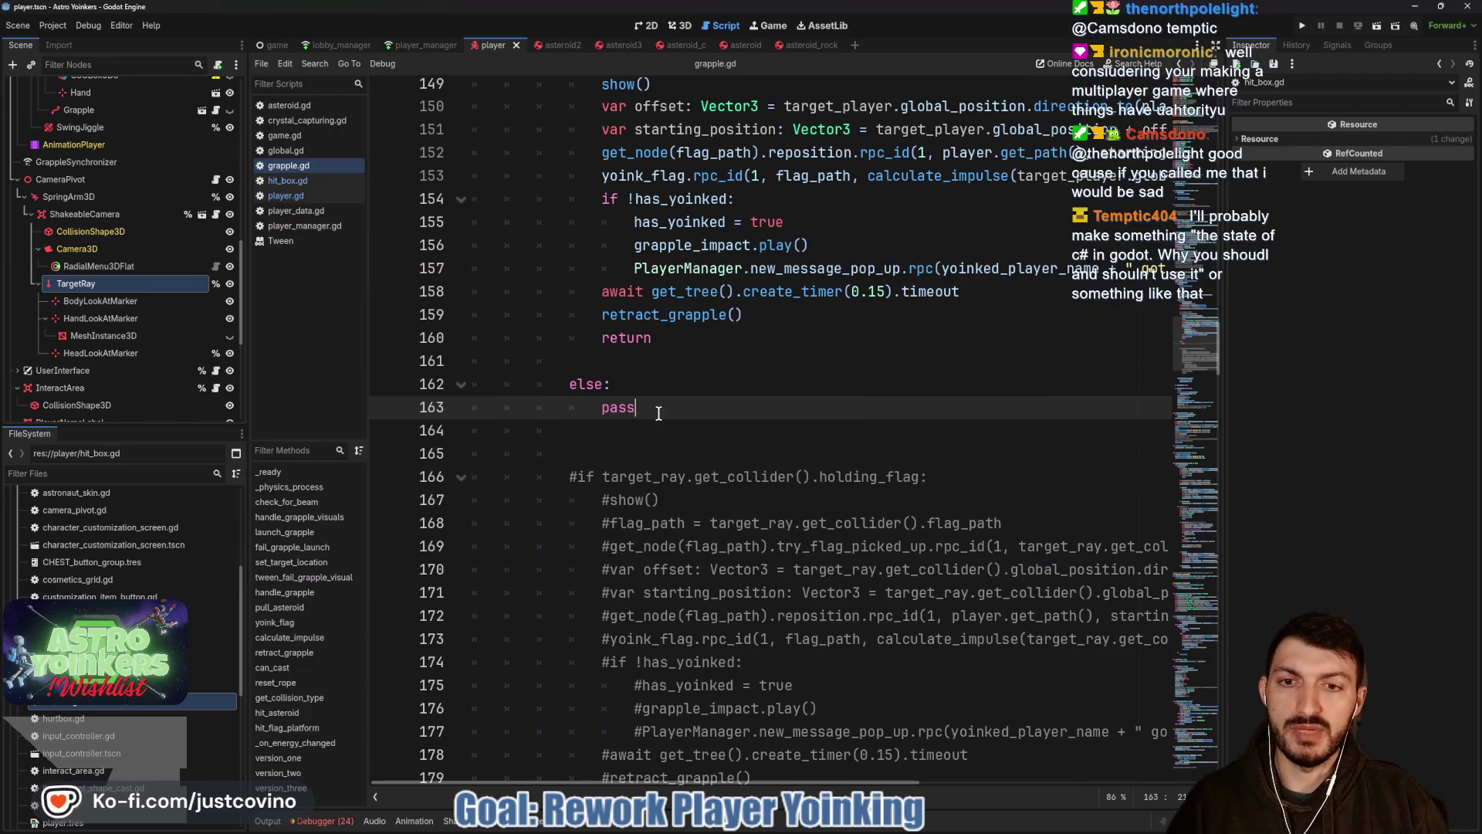
Add '##Make P1 move to P2 instead of actually grabbing them.' under pass and save grapple.gd.
click(650, 424)
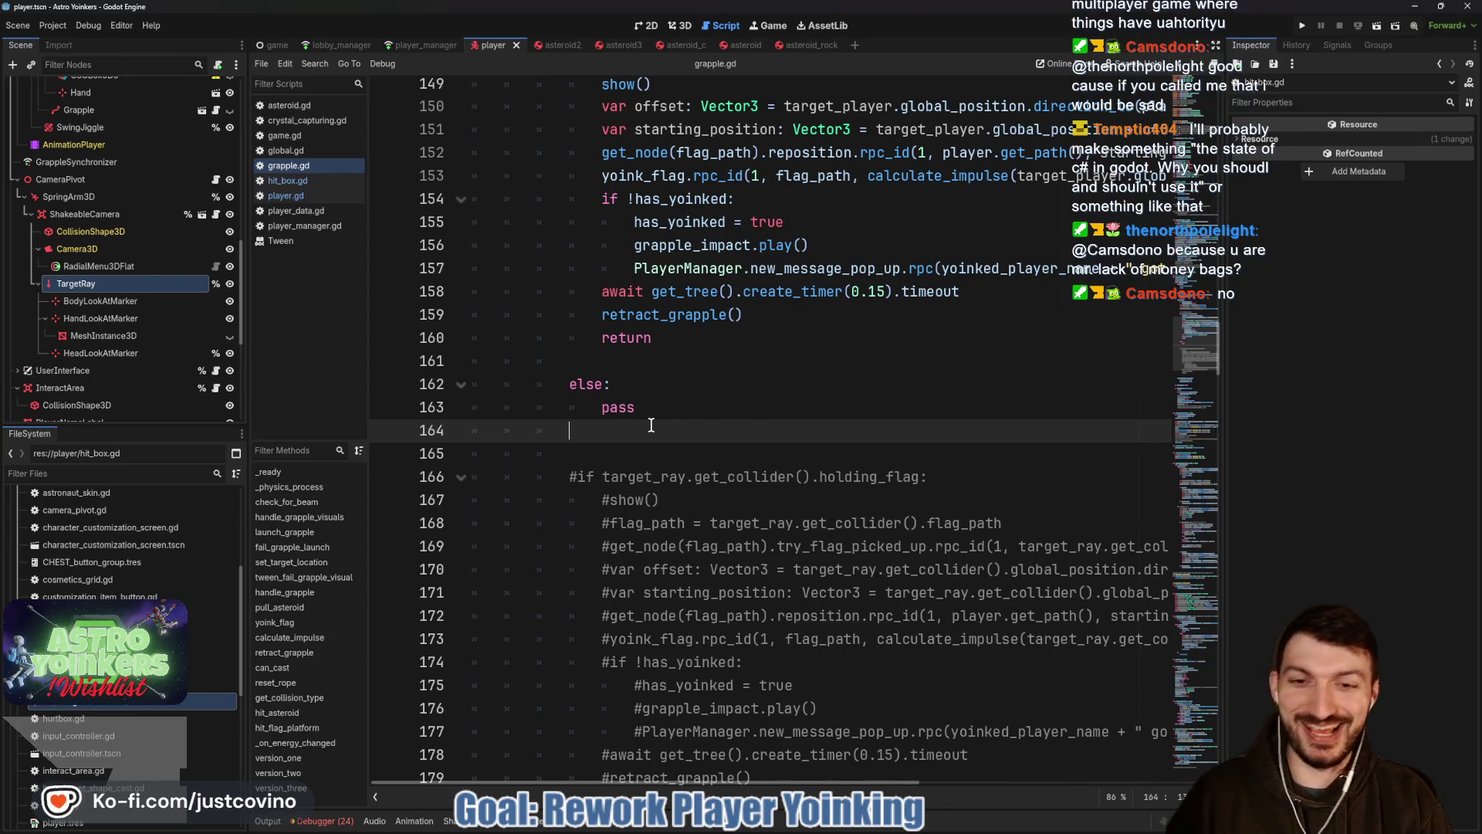
text(##Make)
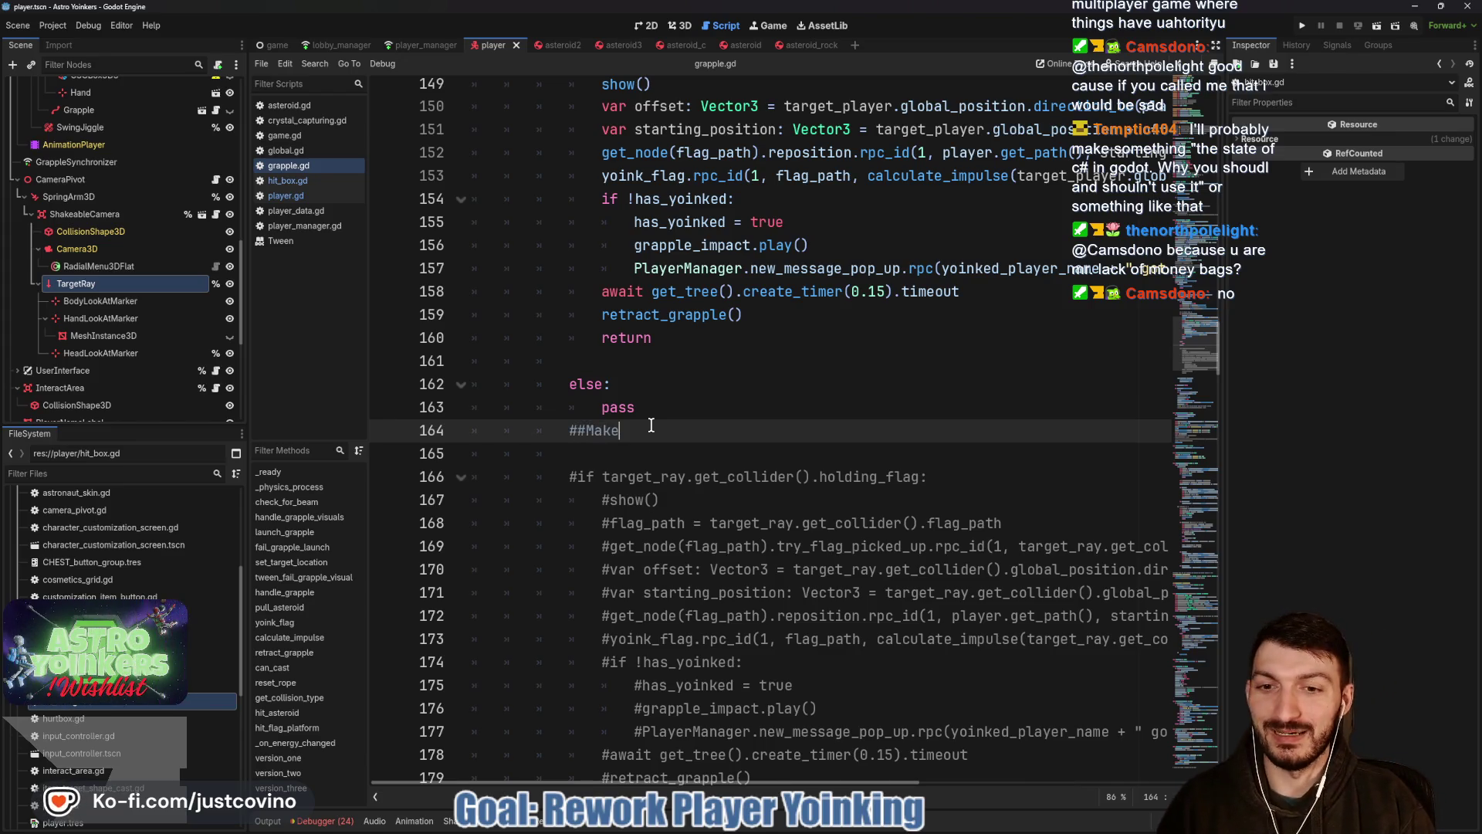
text(l)
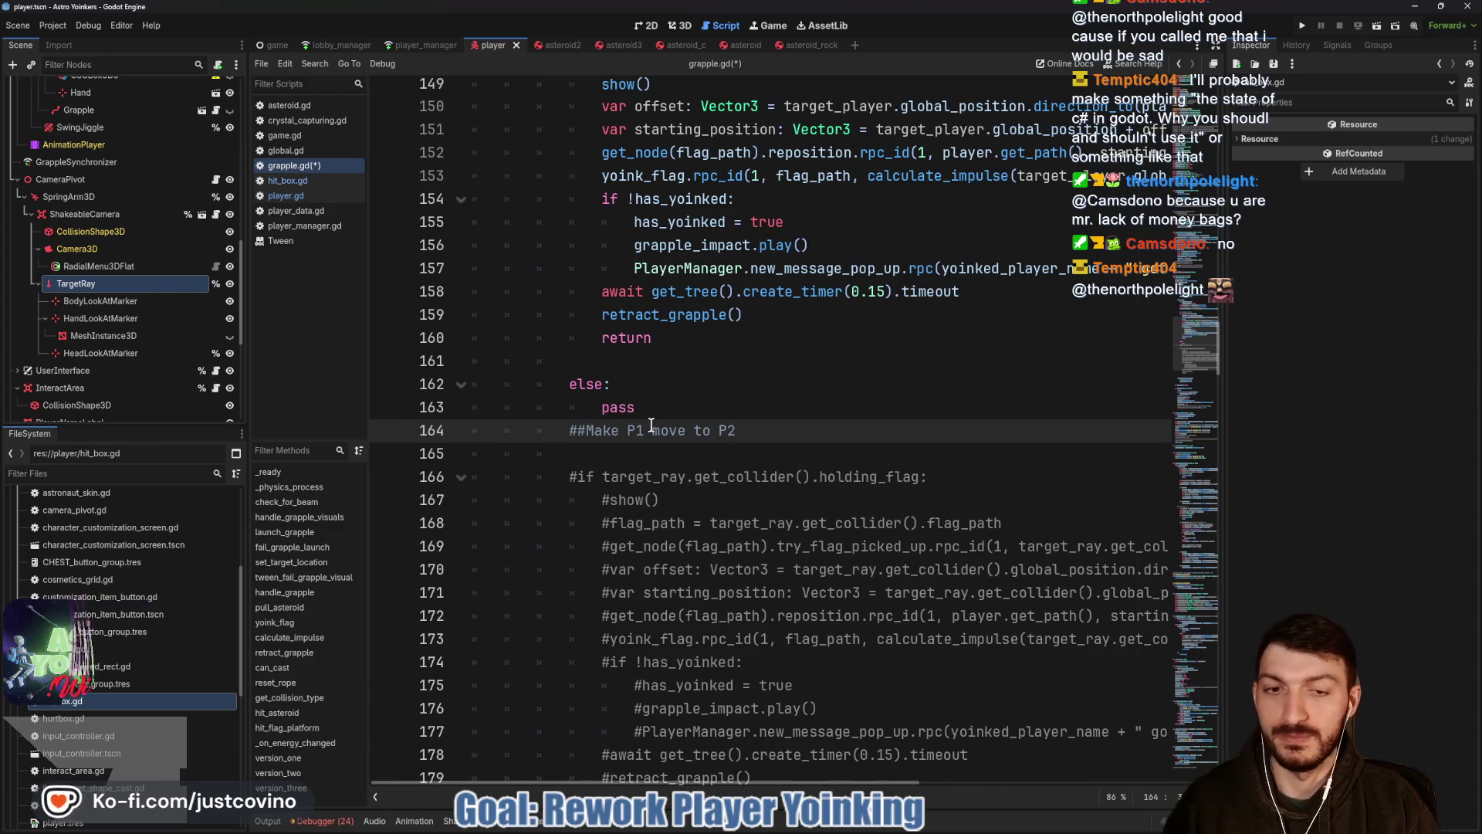
text( instead of actually grabbing)
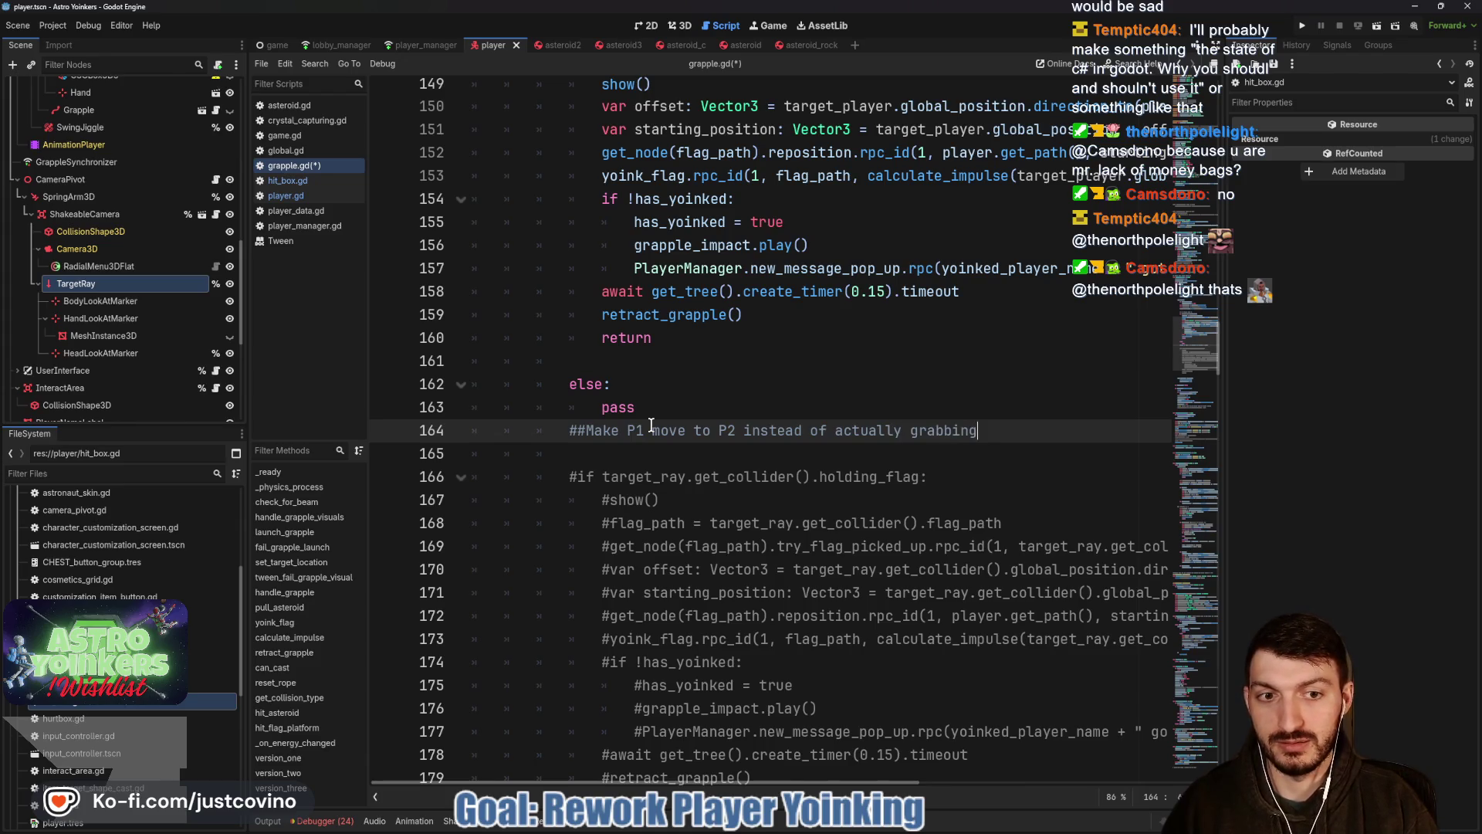
text( them.)
key(ctrl+s)
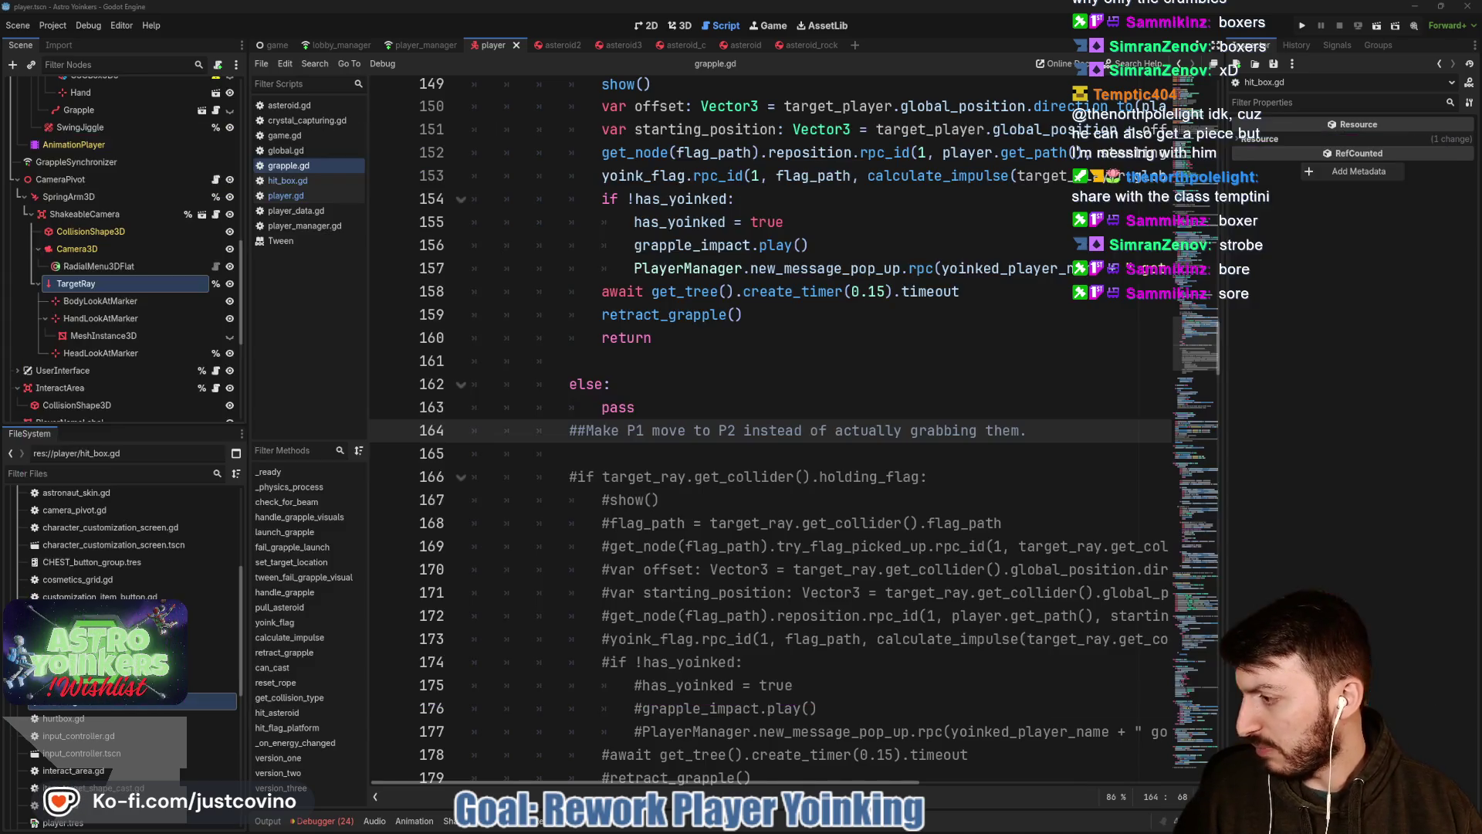
click(734, 390)
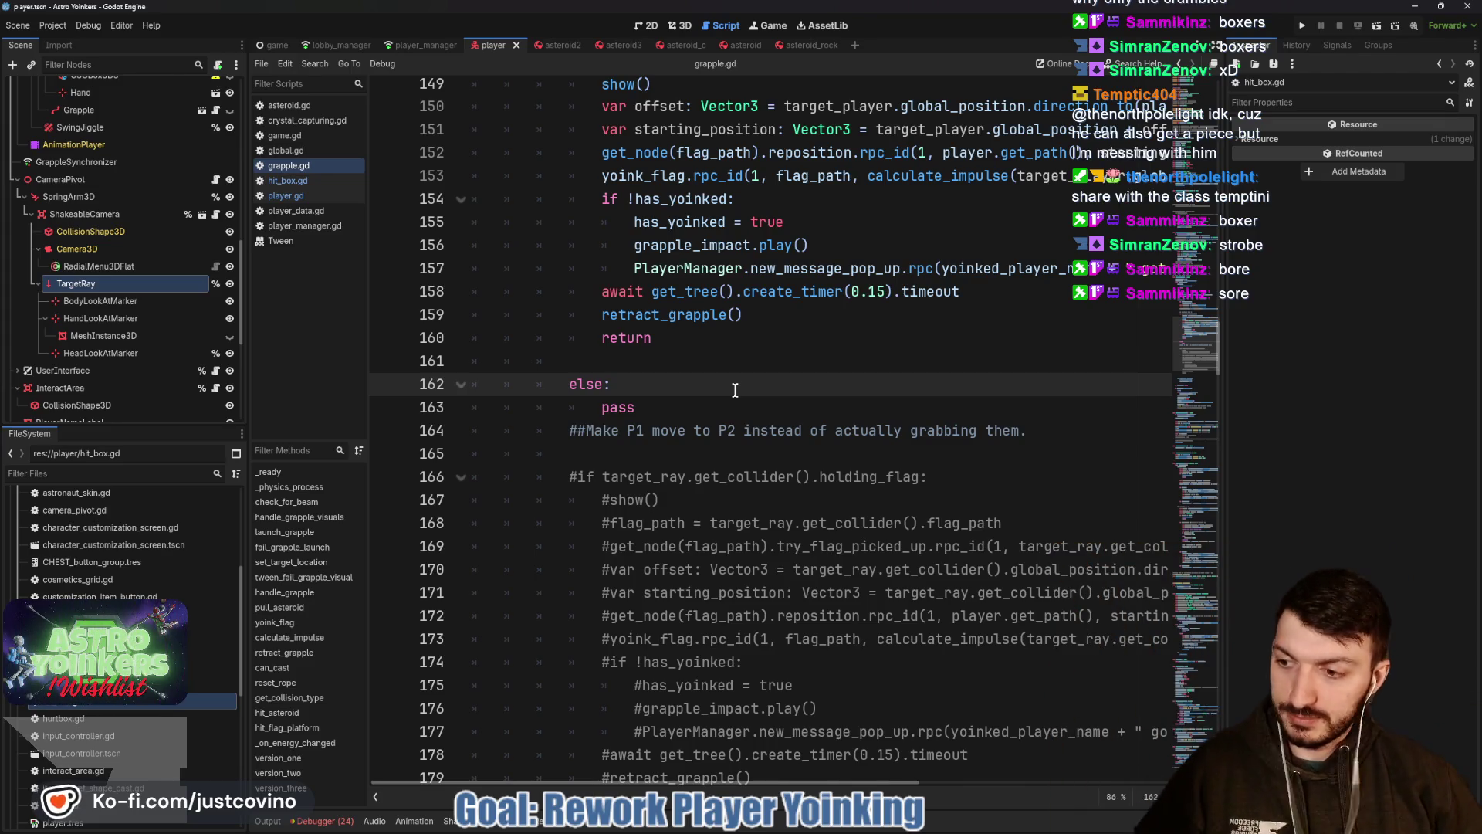
click(686, 408)
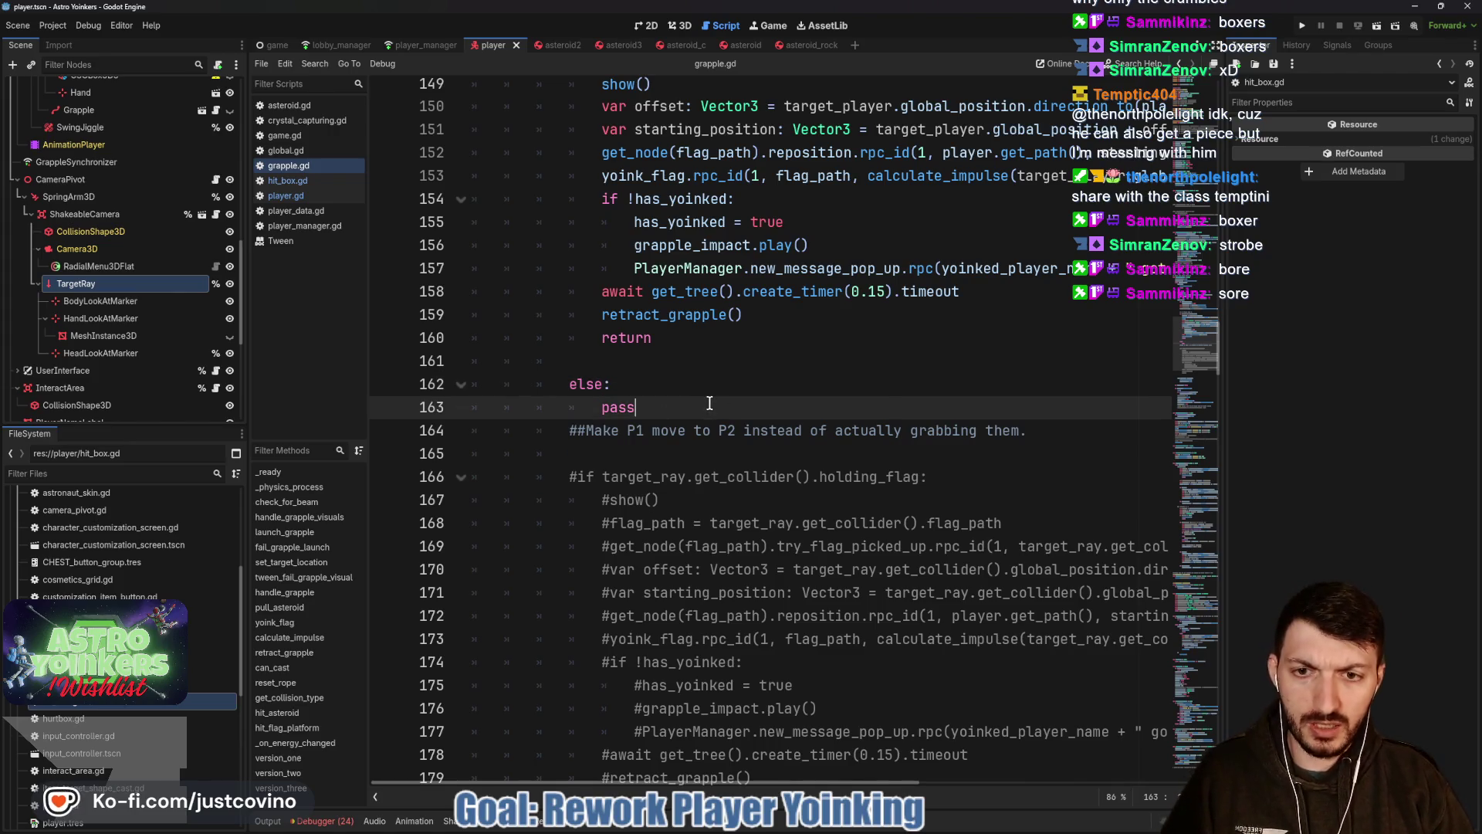
double_click(693, 429)
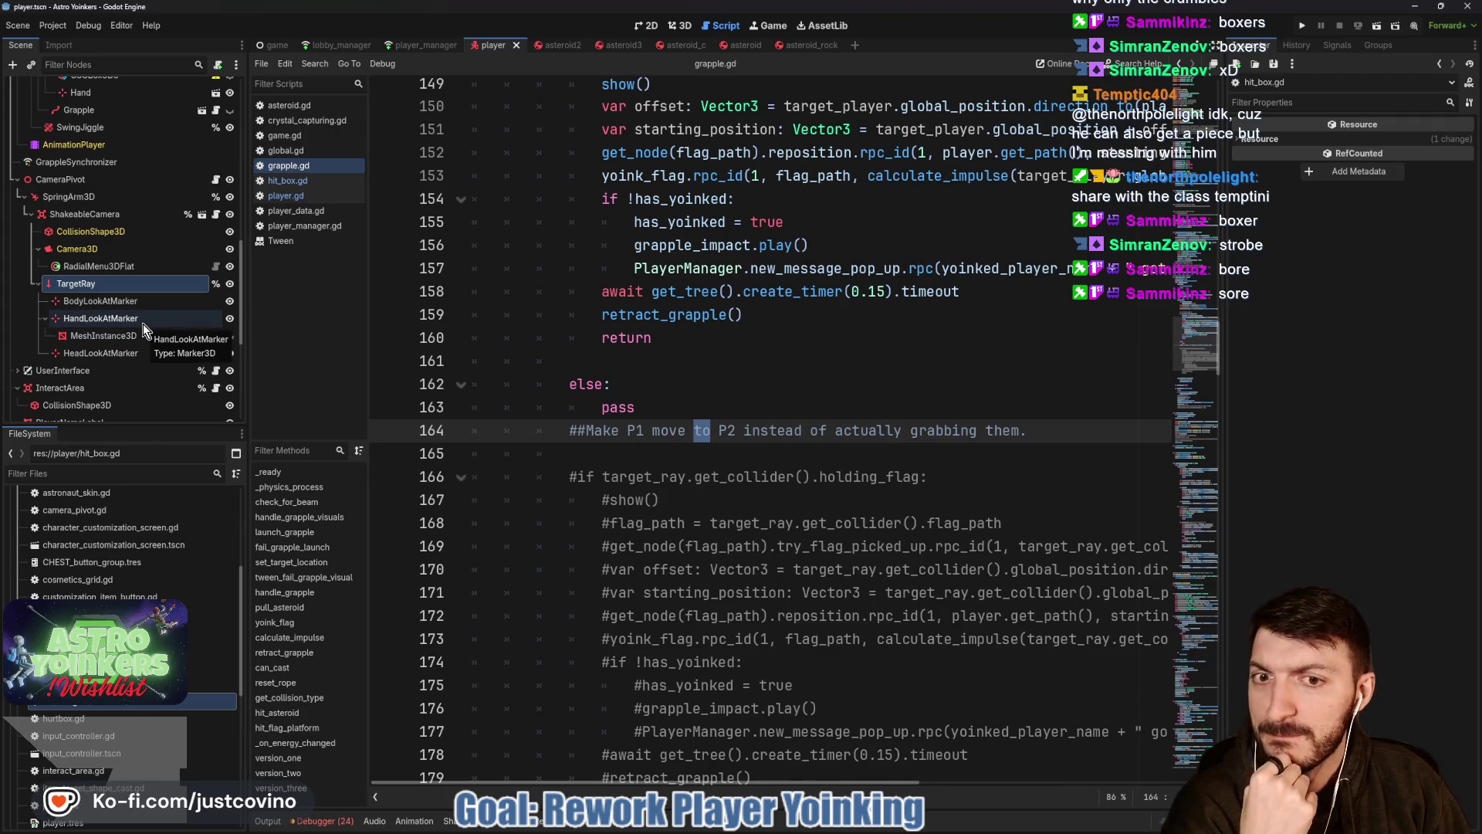
scroll(132, 318, up, 3)
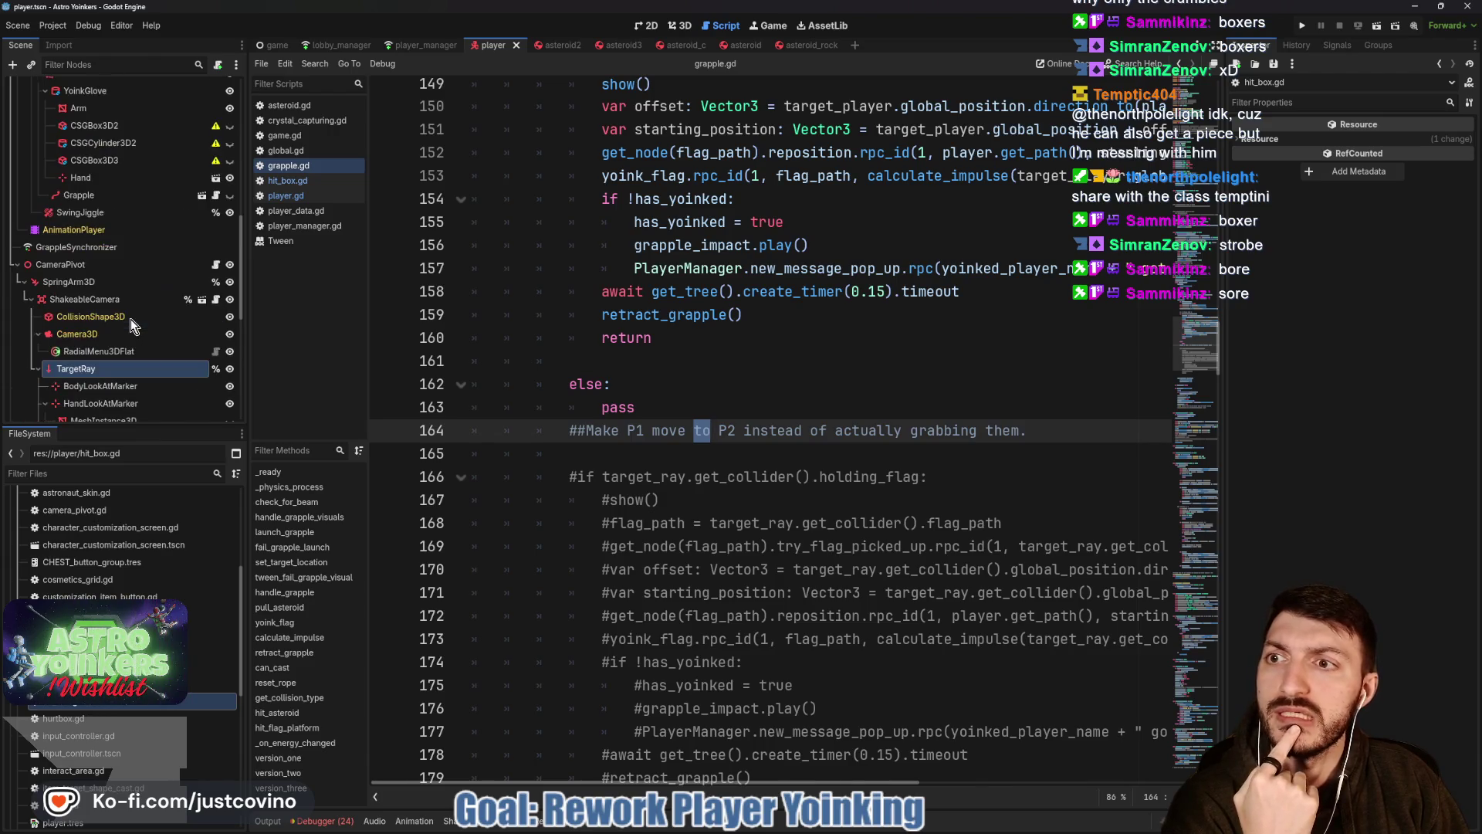
scroll(130, 319, up, 3)
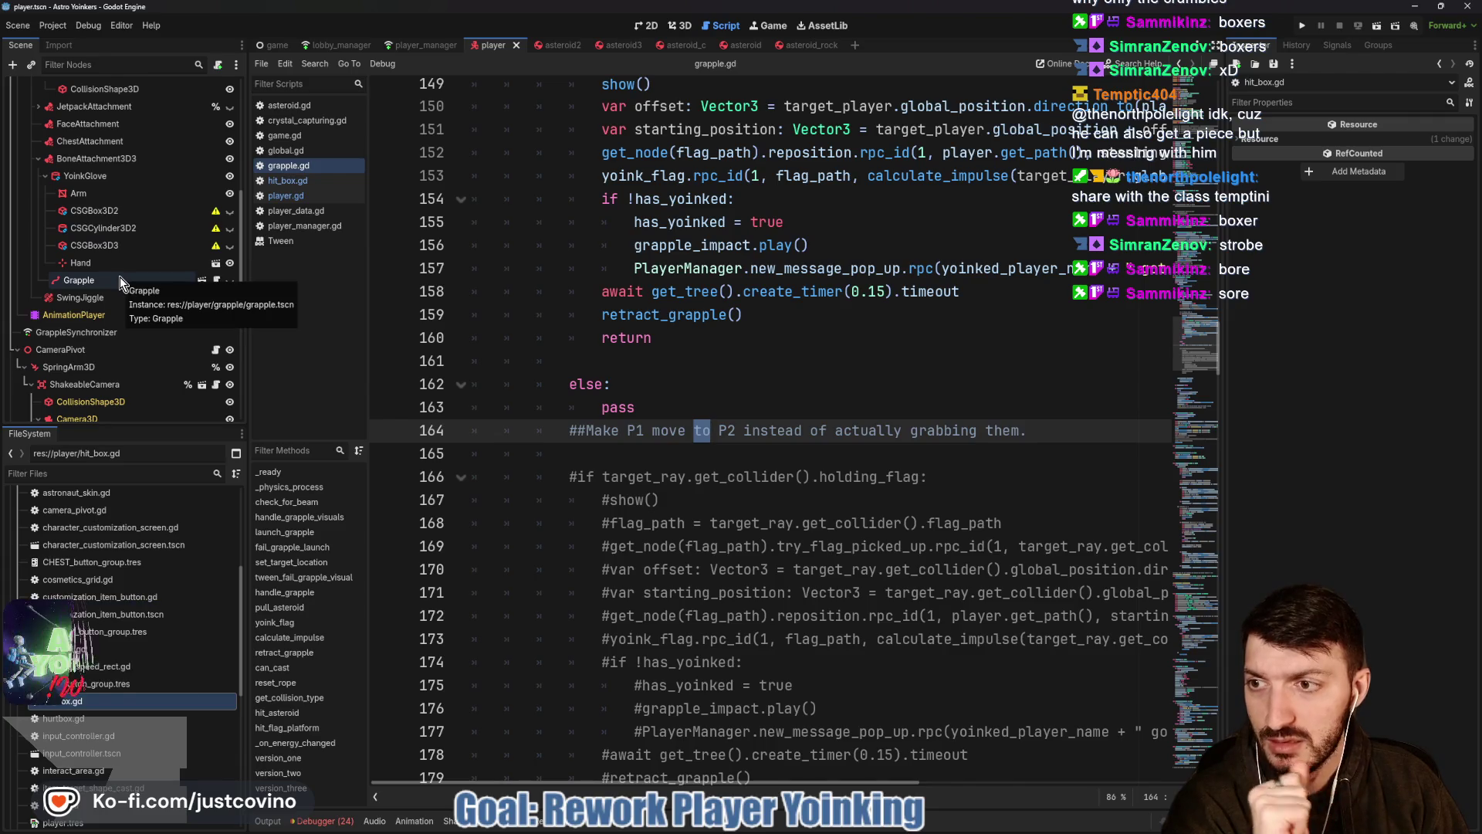
scroll(120, 284, down, 3)
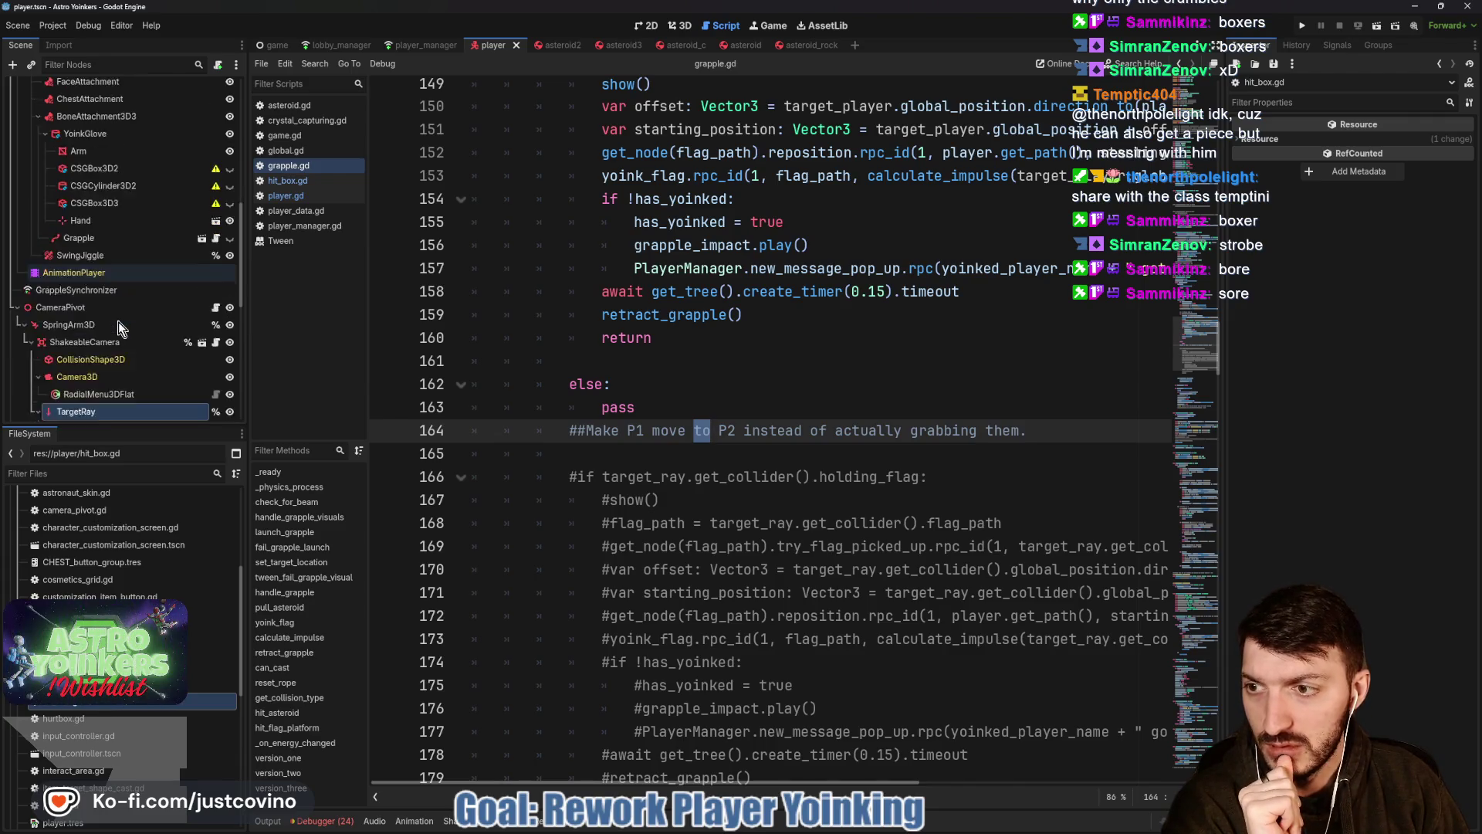
click(299, 197)
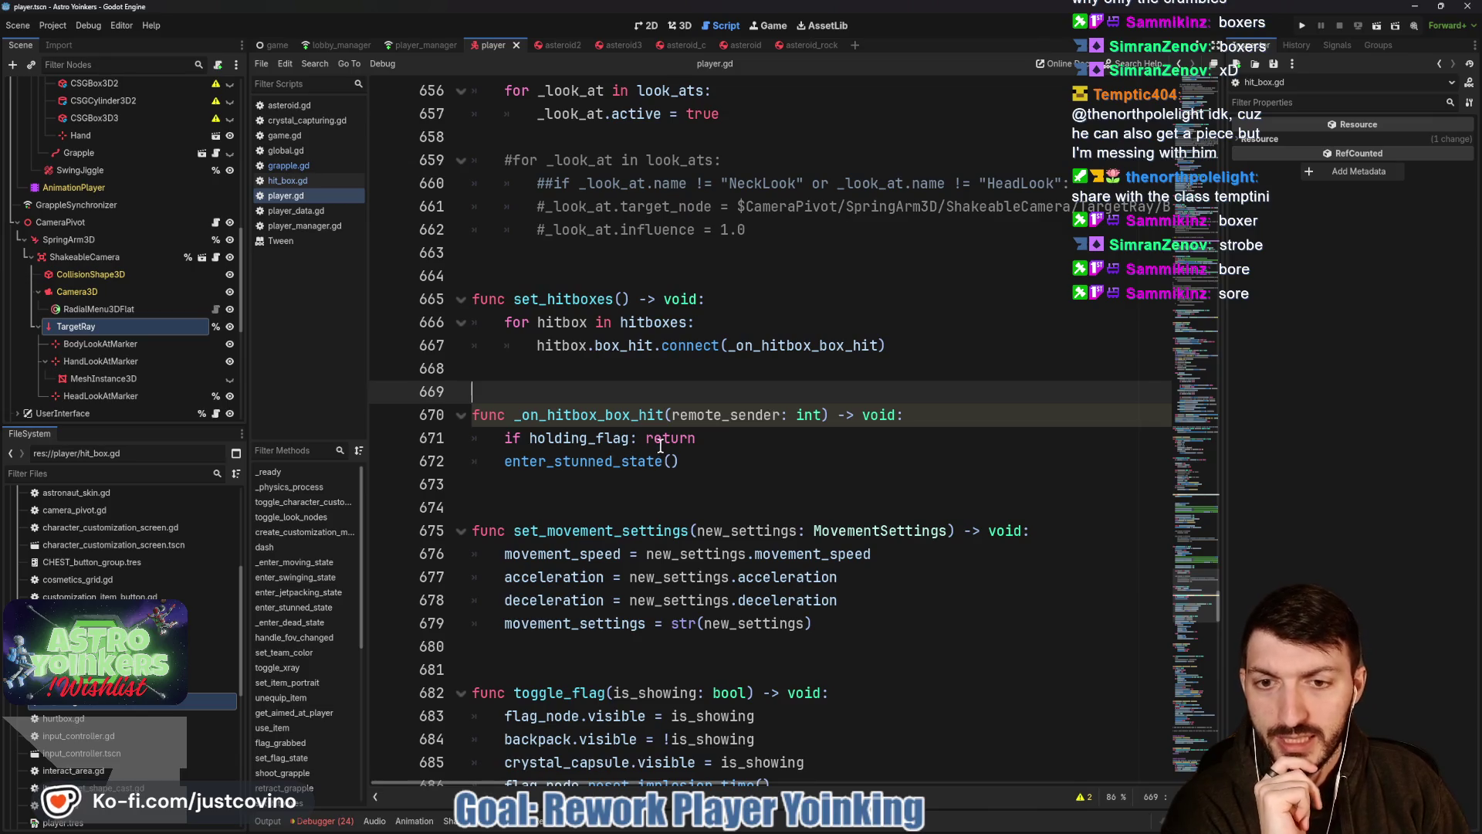
Review _on_hitbox_box_hit in player.gd and insert blank lines below it.
double_click(591, 415)
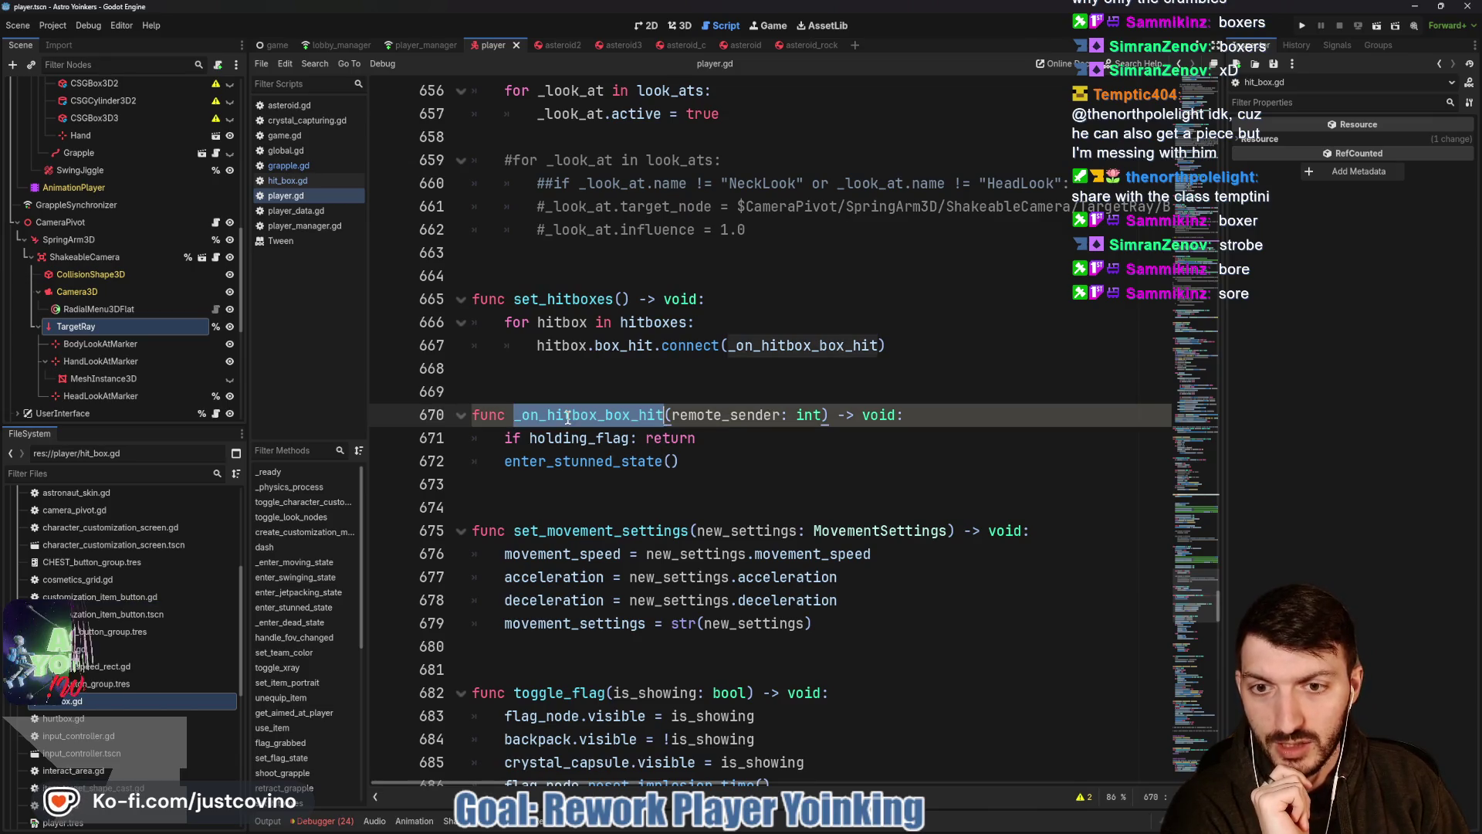
double_click(630, 461)
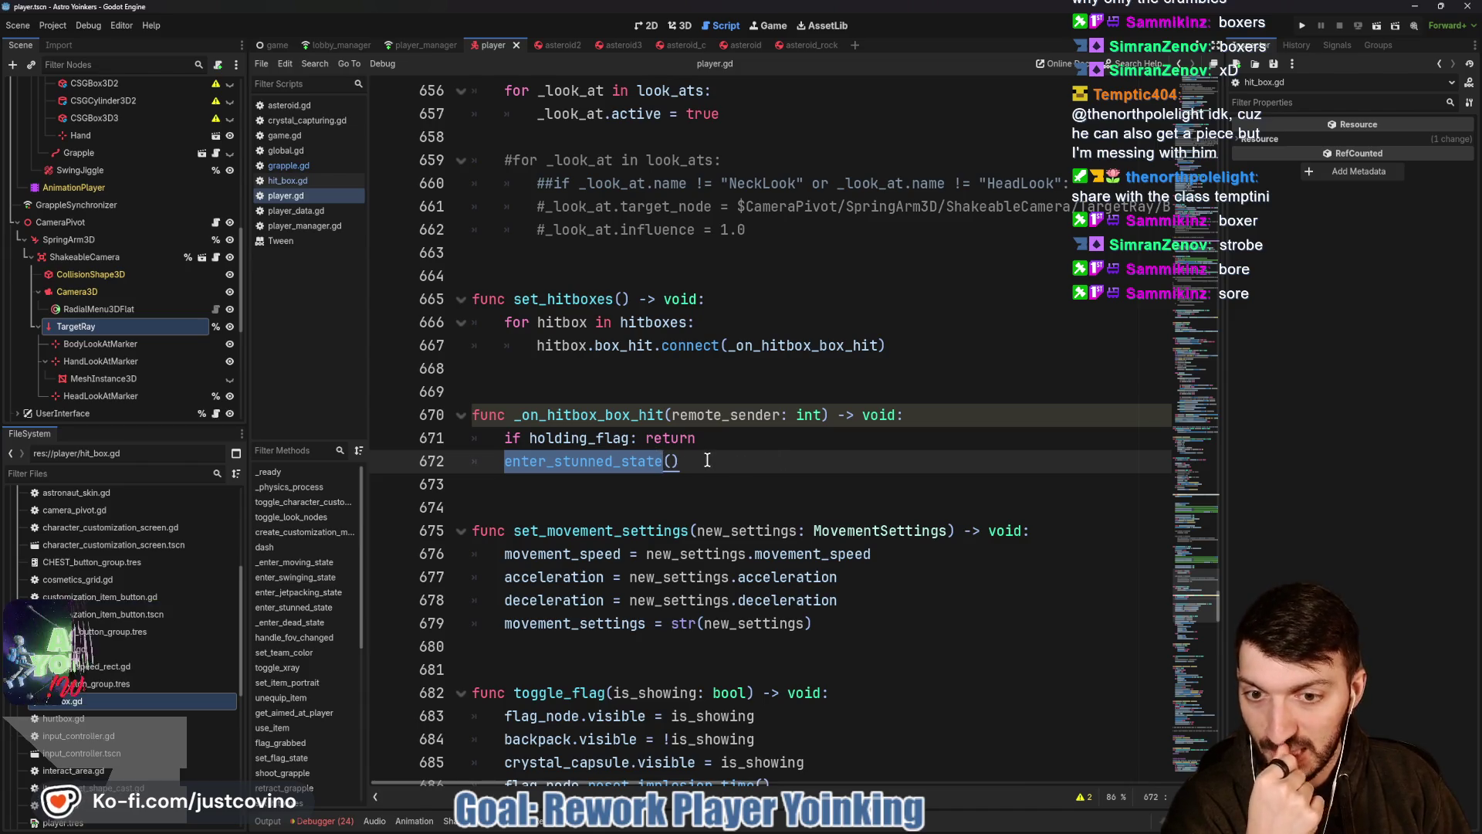
click(524, 487)
key(Return)
key(Return)
key(Return)
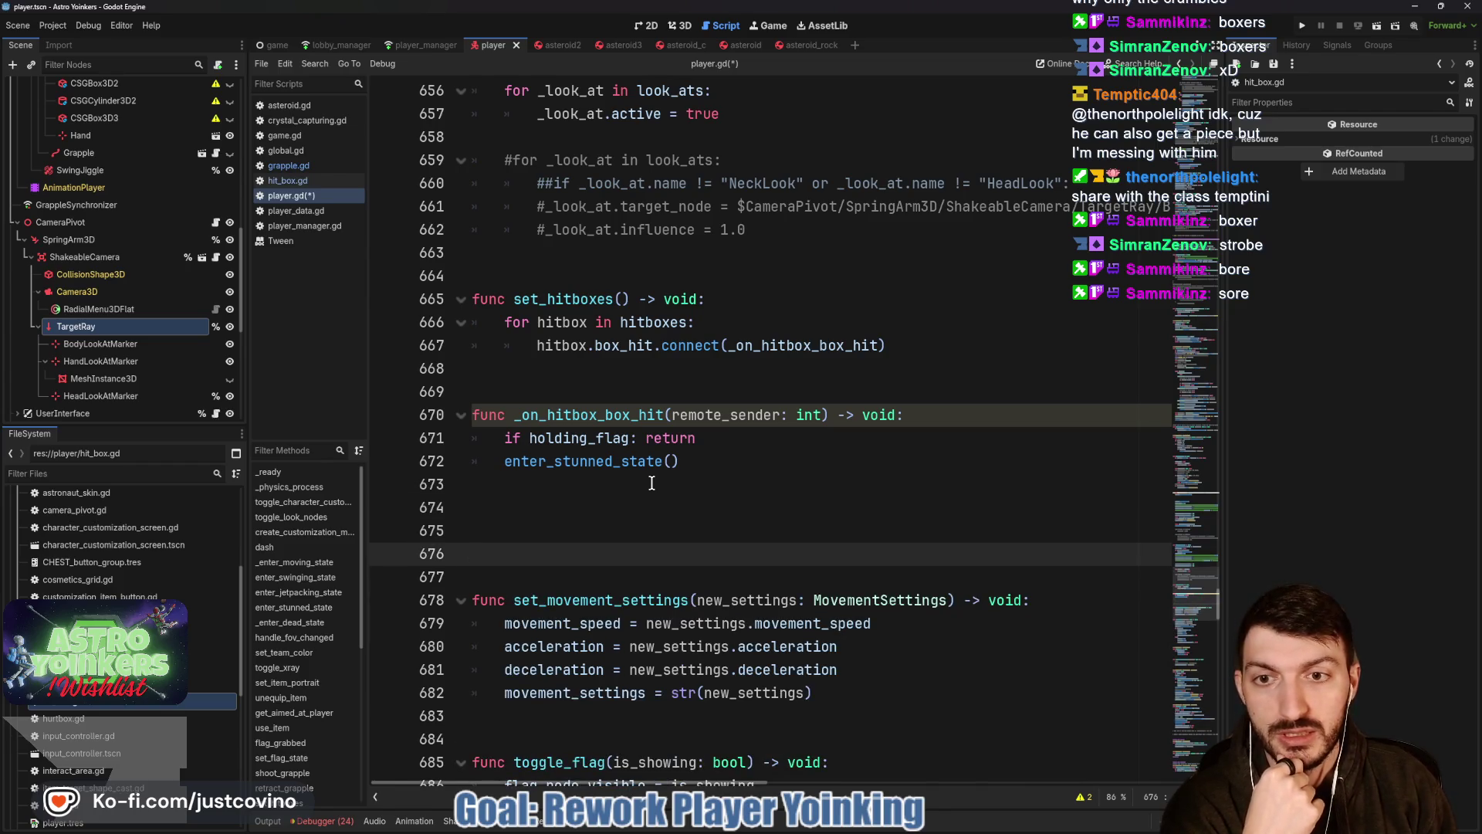
key(Up)
scroll(696, 463, down, 2)
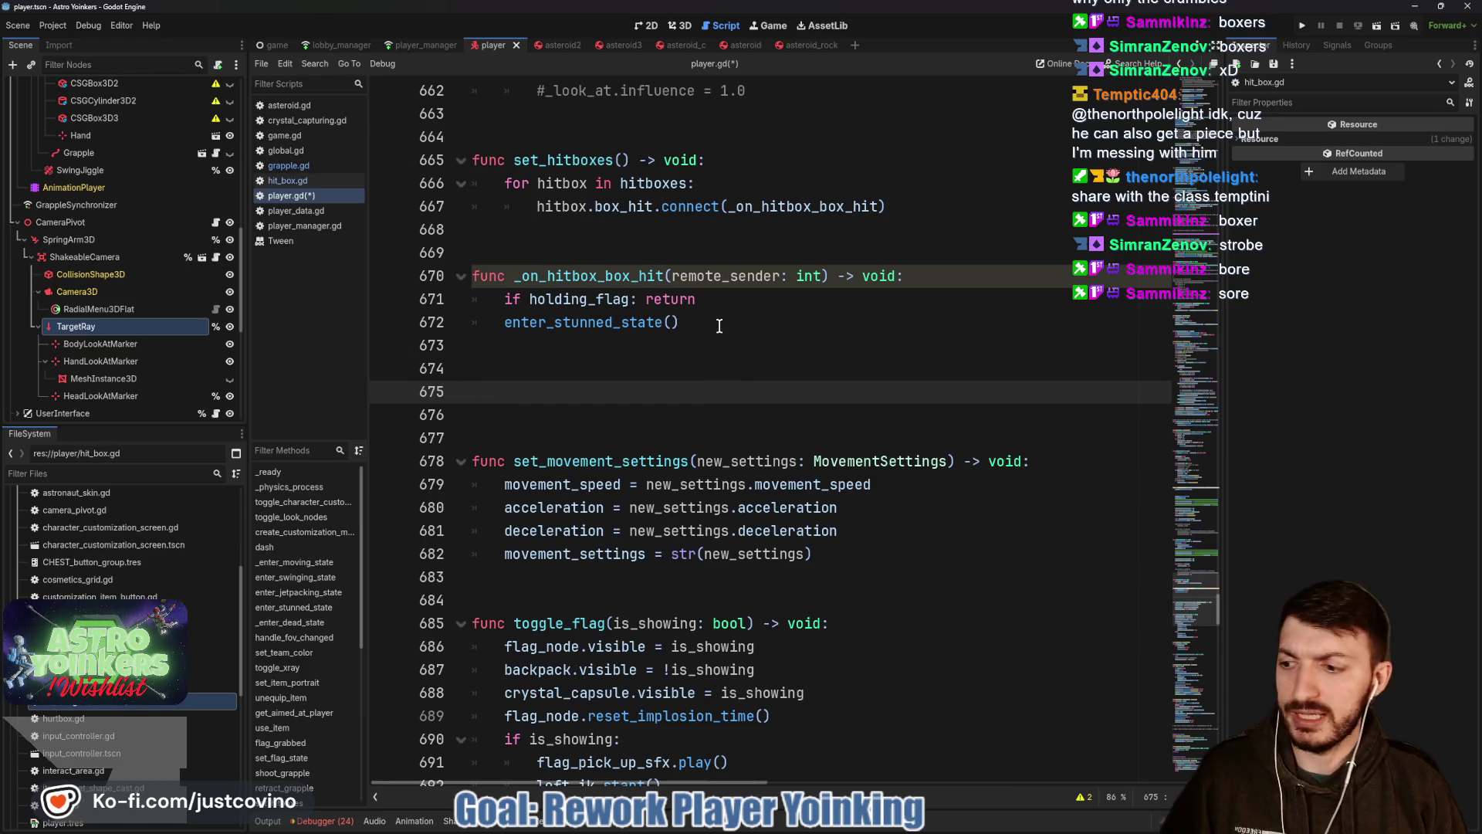
text(func )
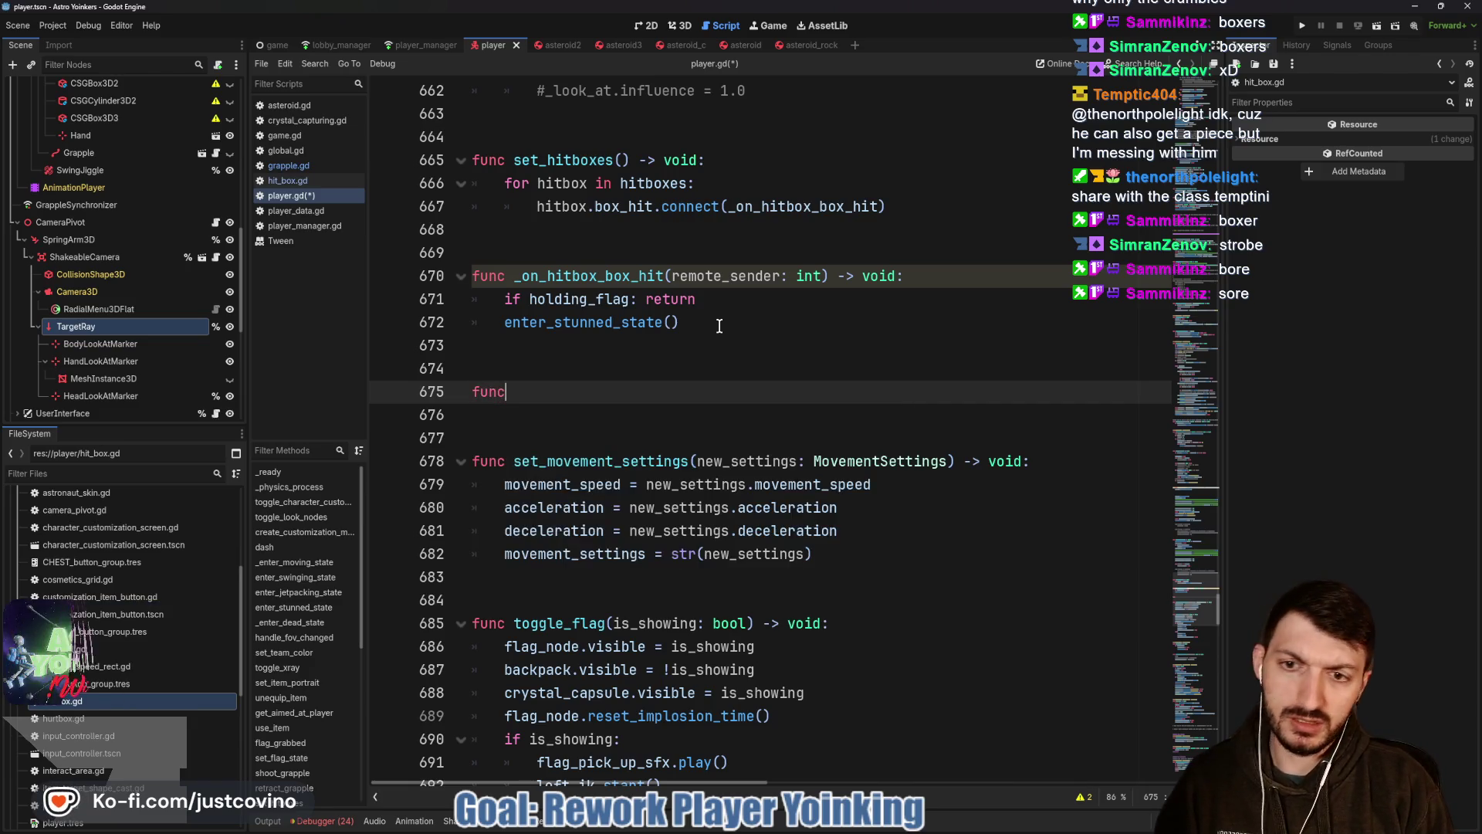
text(get_yoinked)
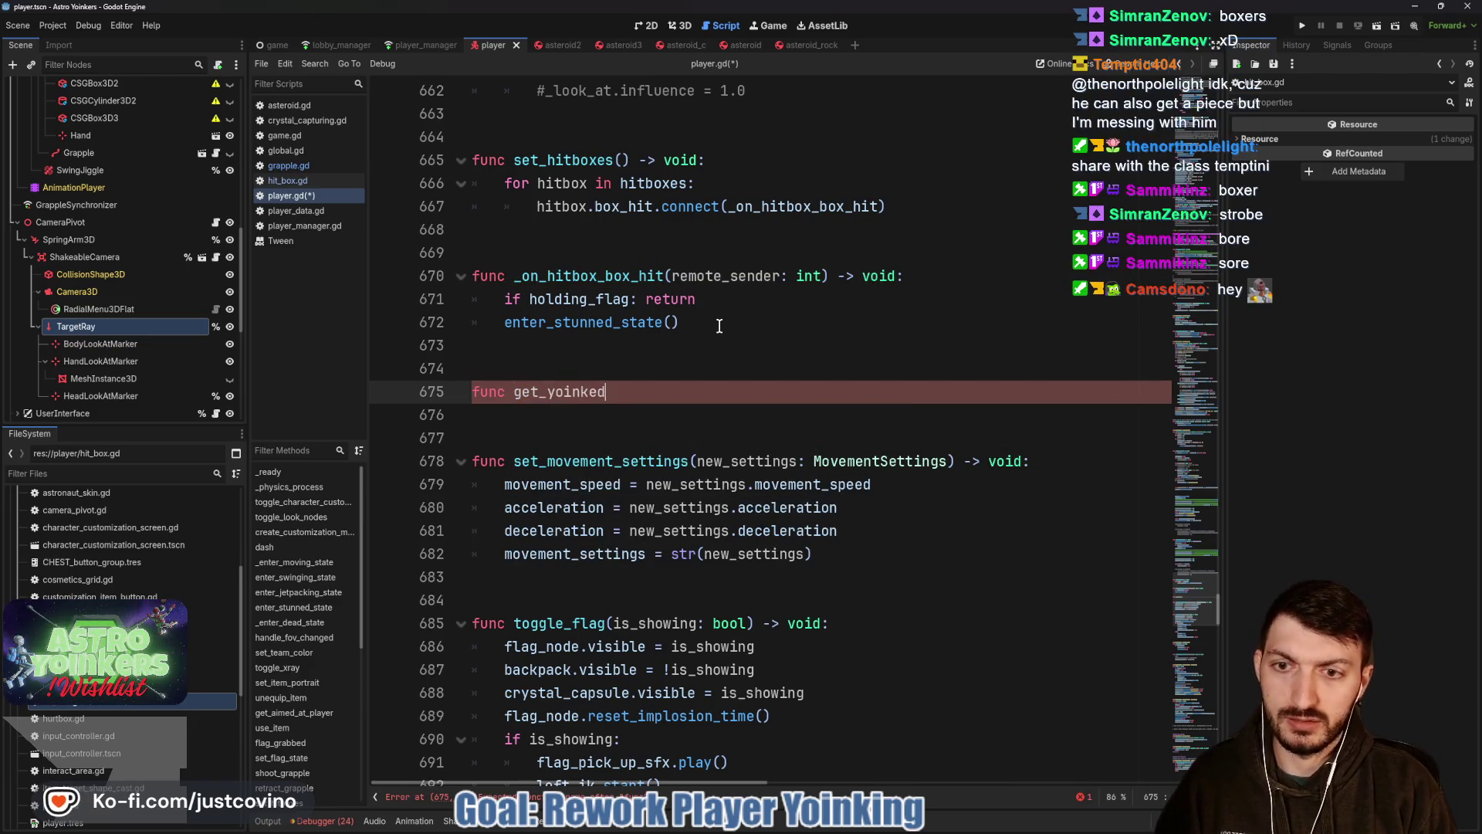
text(() -> void:)
Declare func get_yoinked() -> void: on line 675 with an empty body.
key(Return)
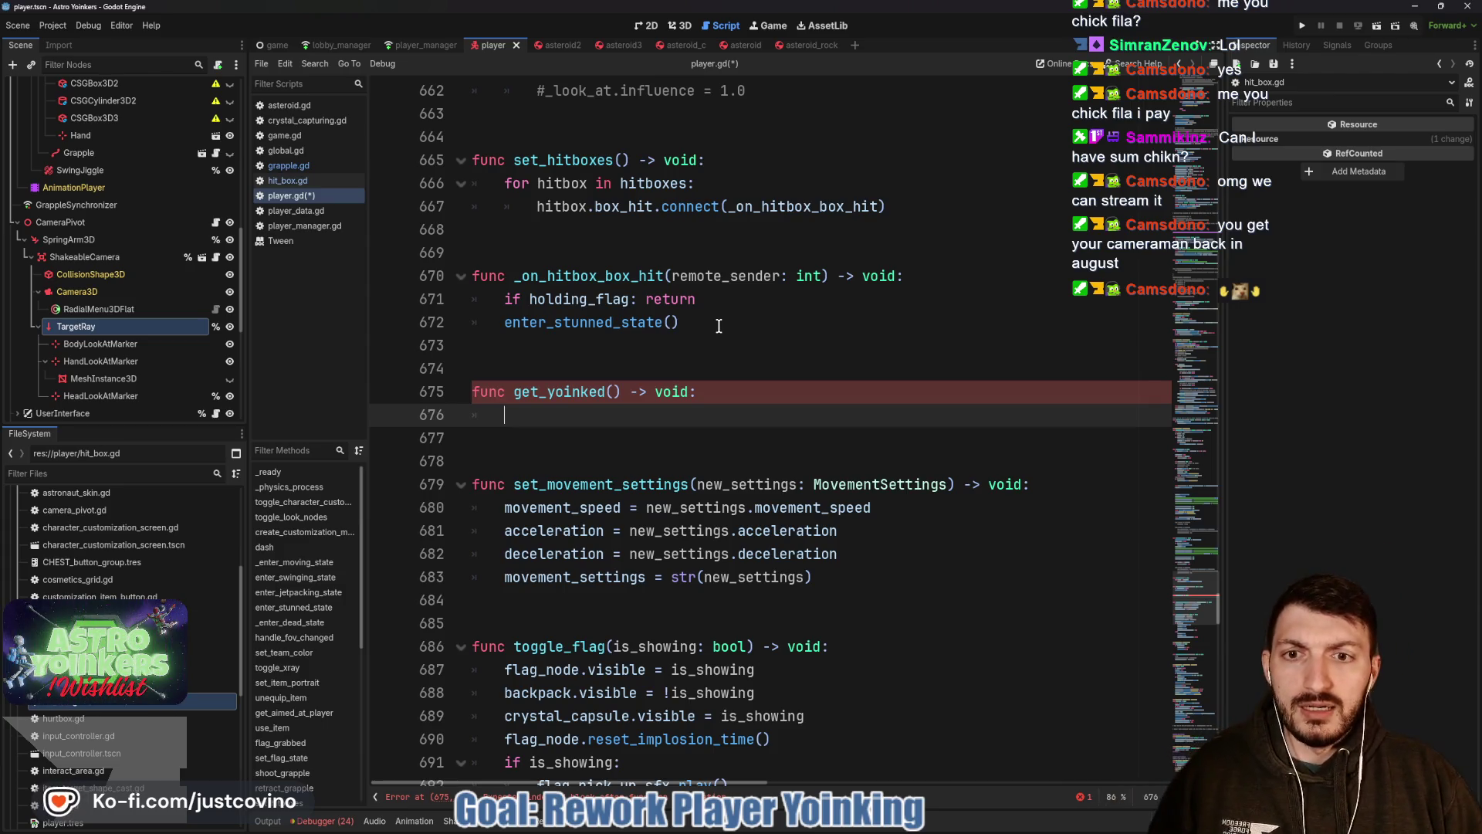
click(615, 394)
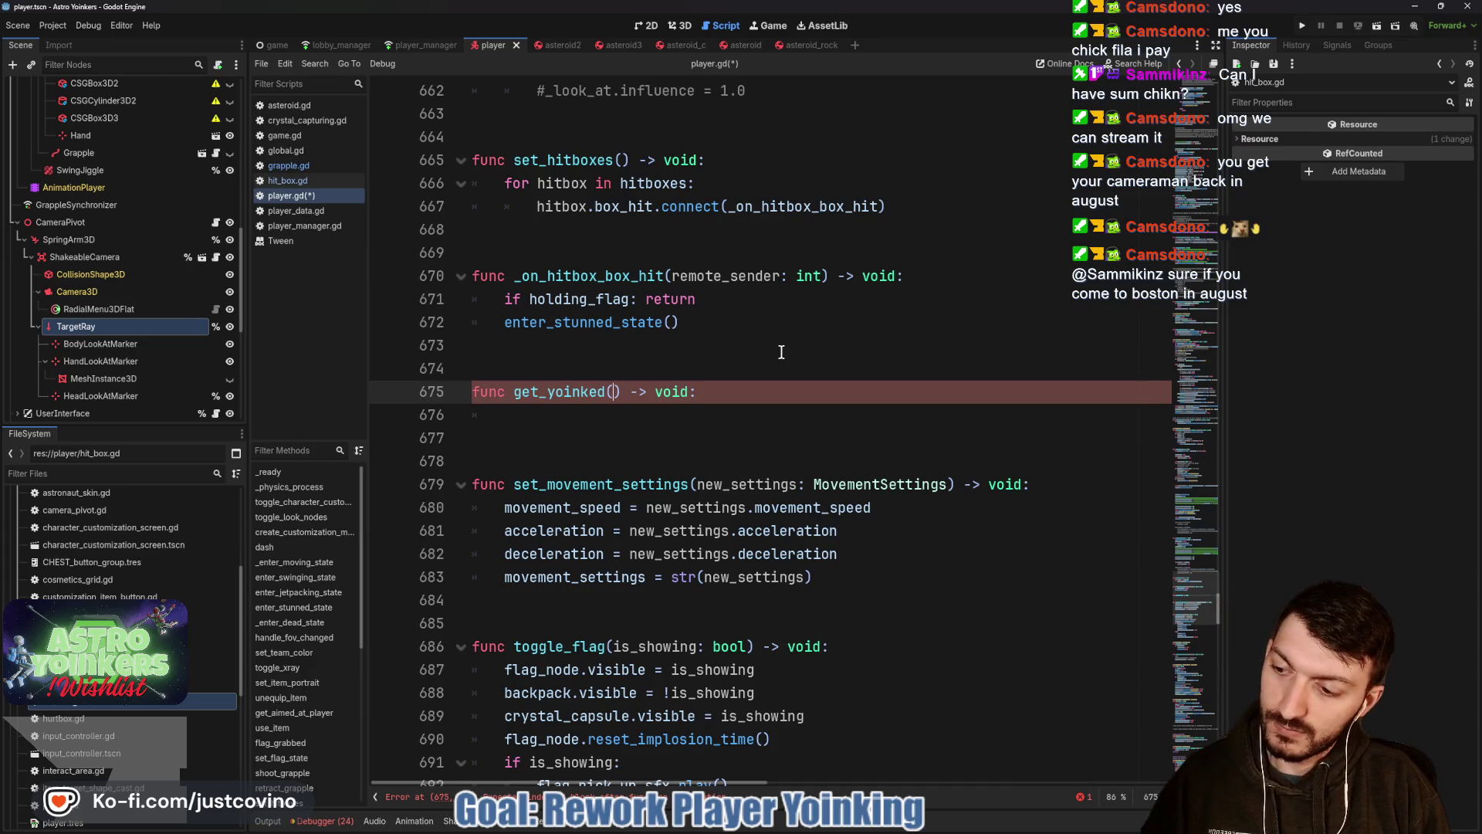
text(rem)
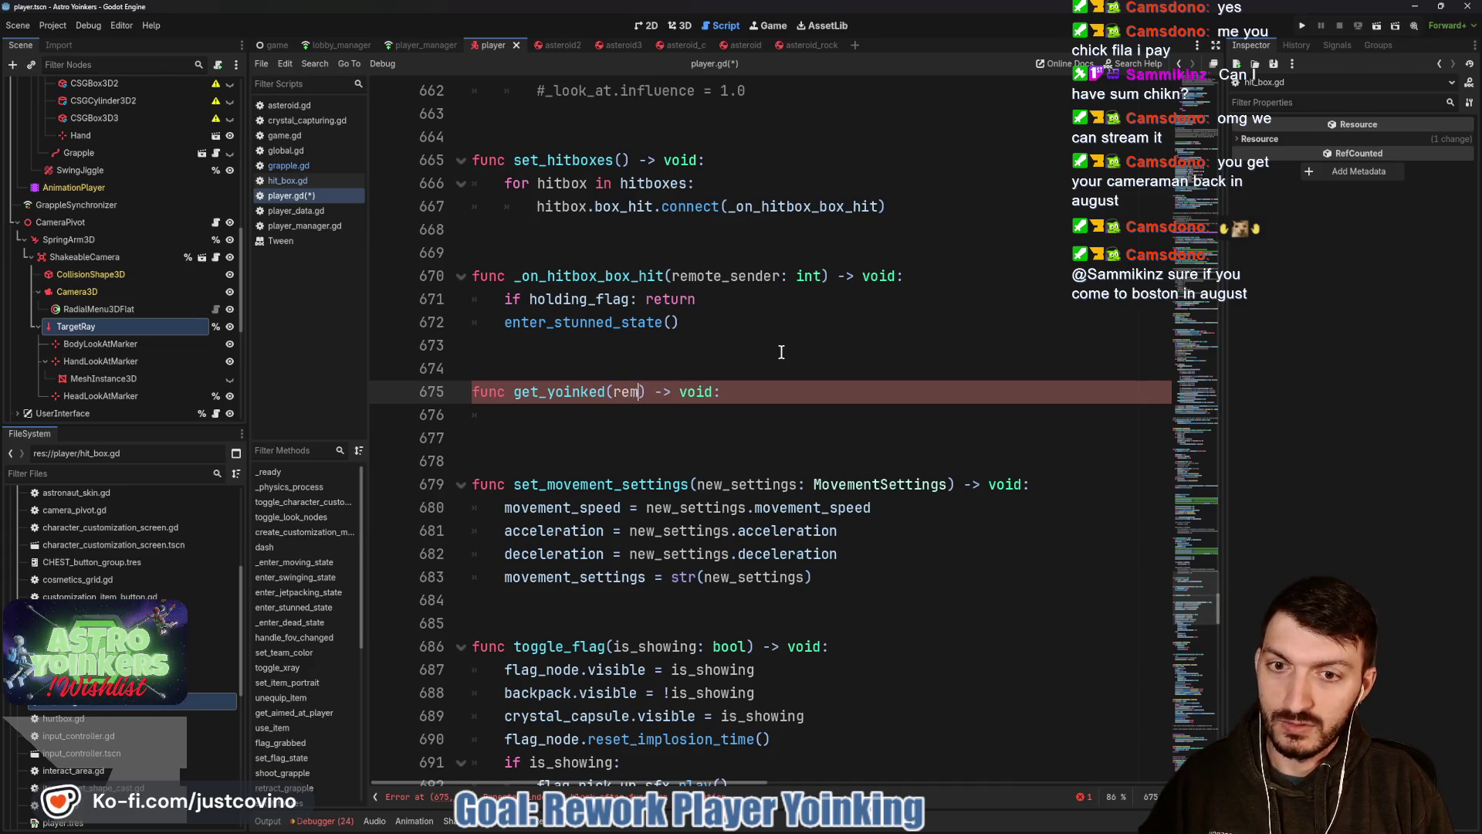
text(ote_sender_)
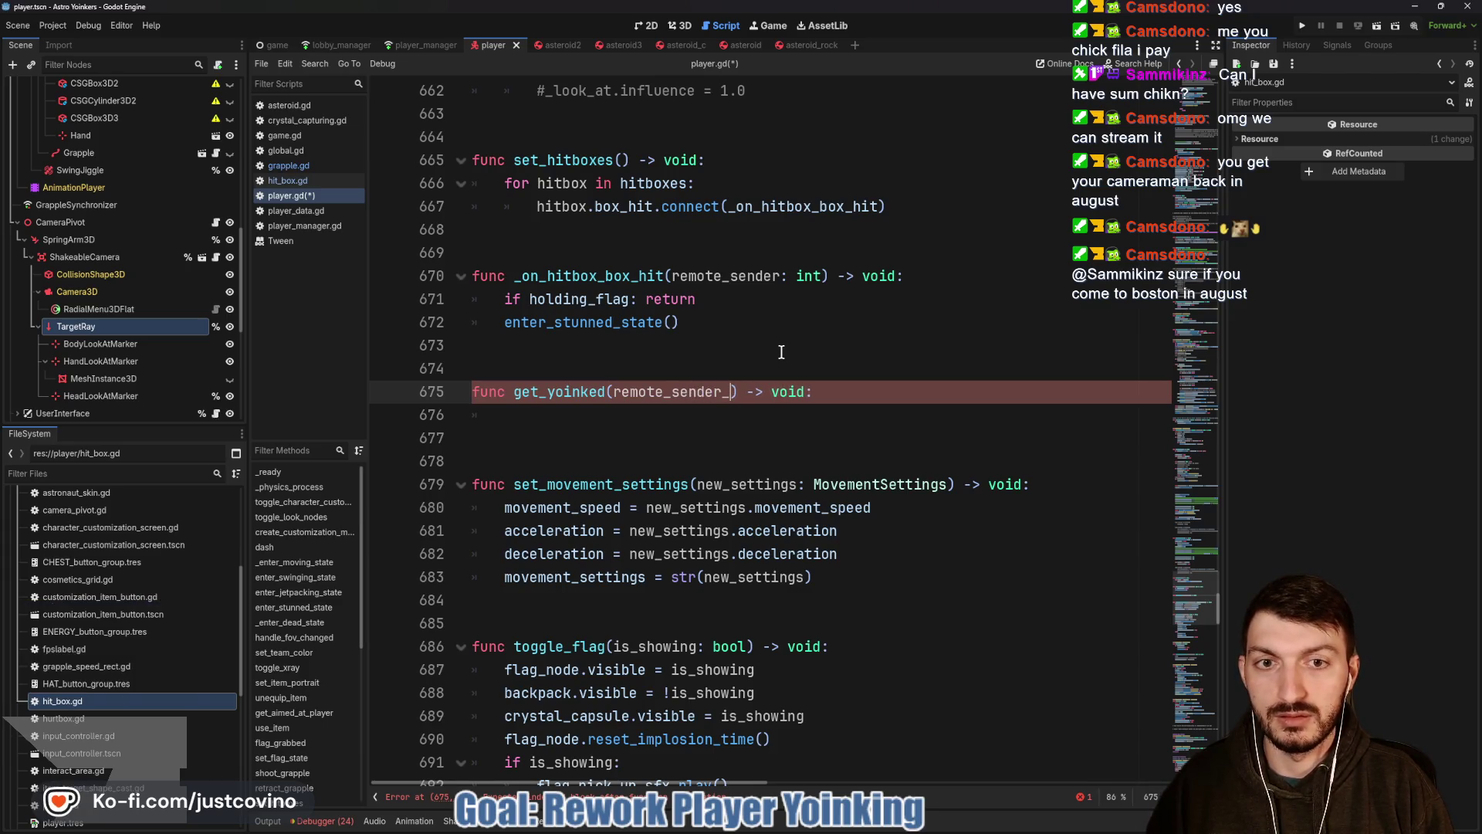
Give get_yoinked a remote_sender: int parameter.
key(BackSpace)
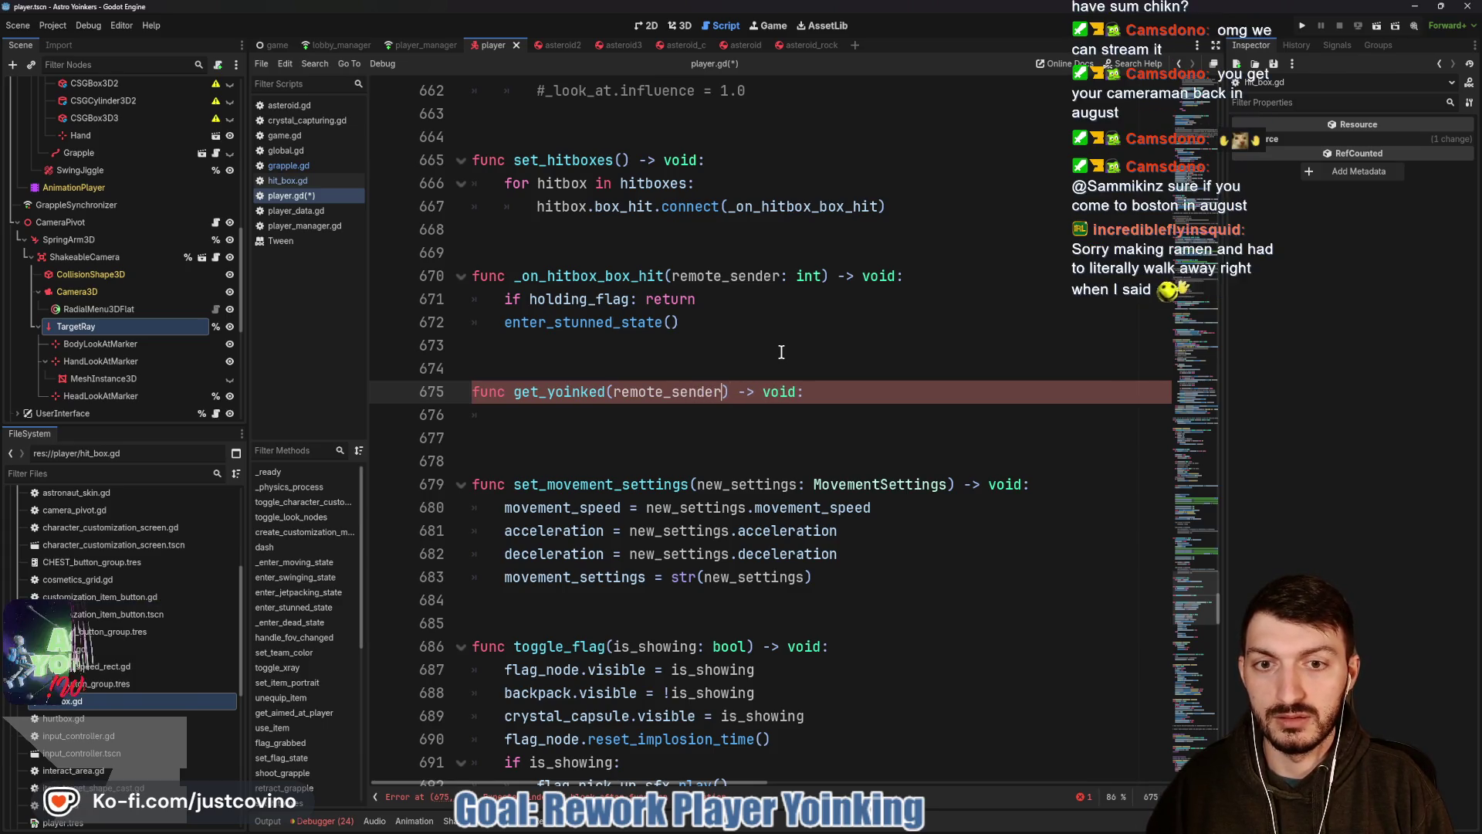
text(: u)
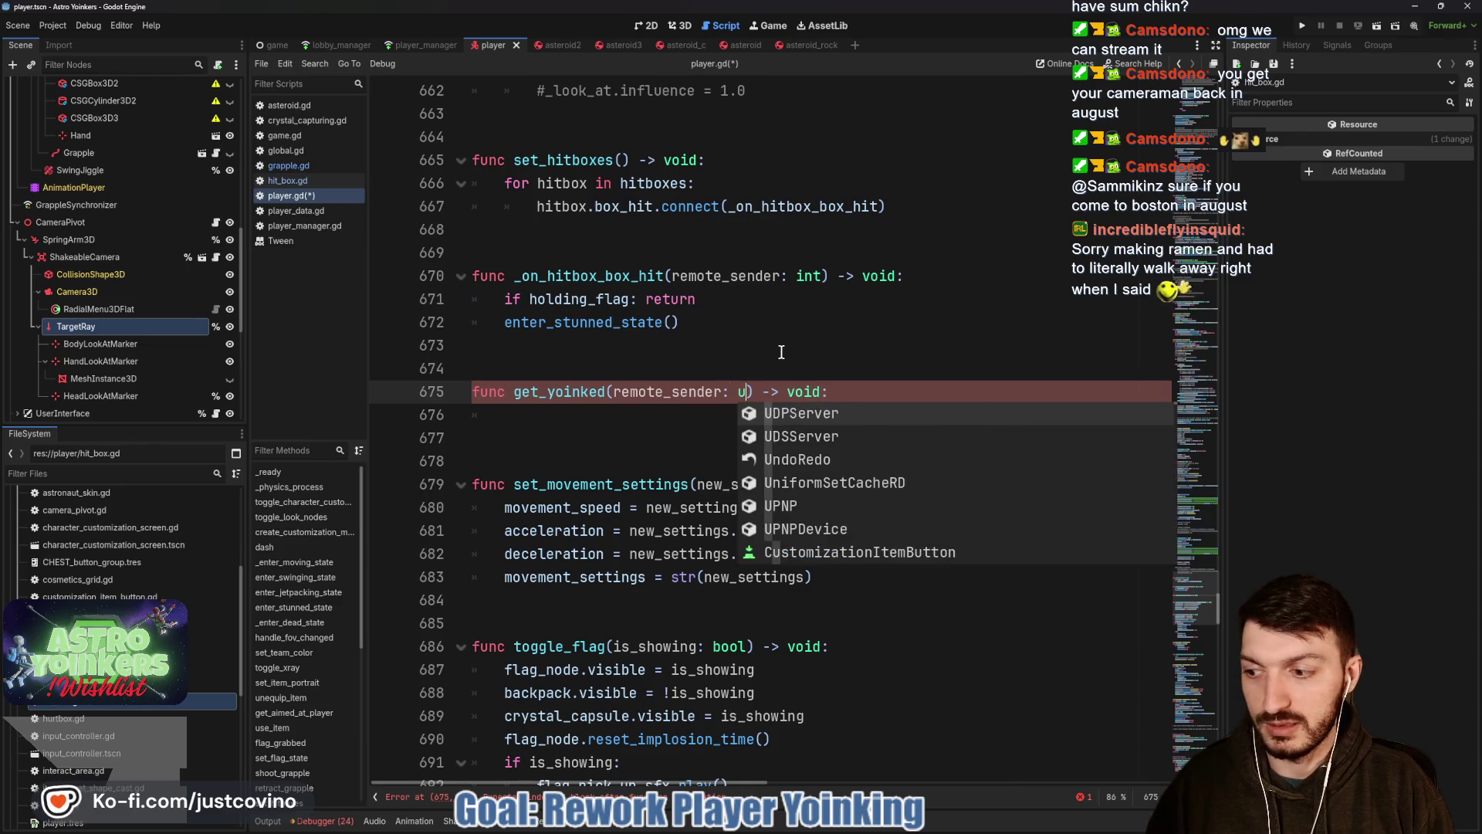
key(BackSpace)
text(int)
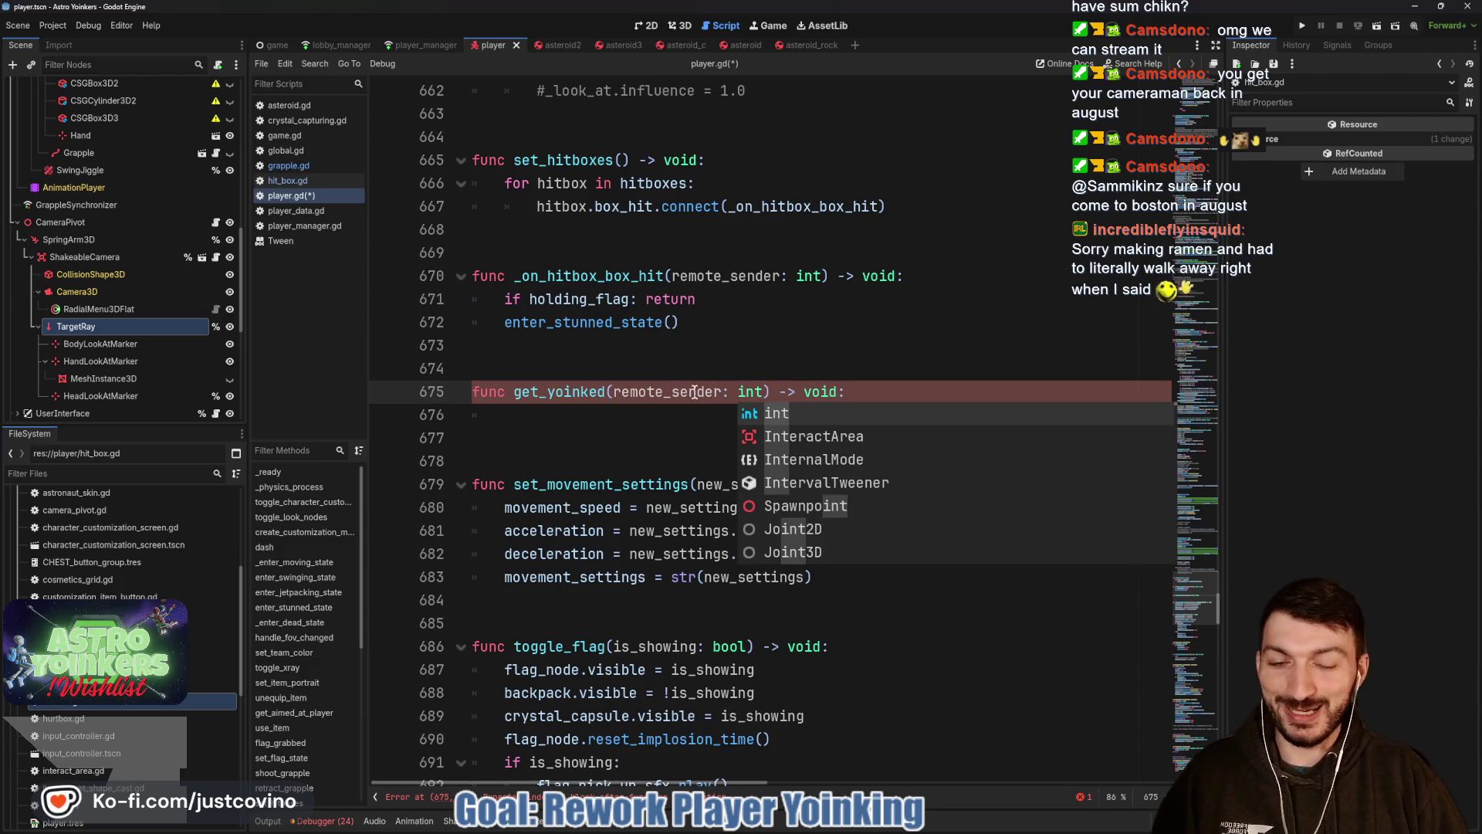
key(Escape)
click(507, 415)
text(var enem)
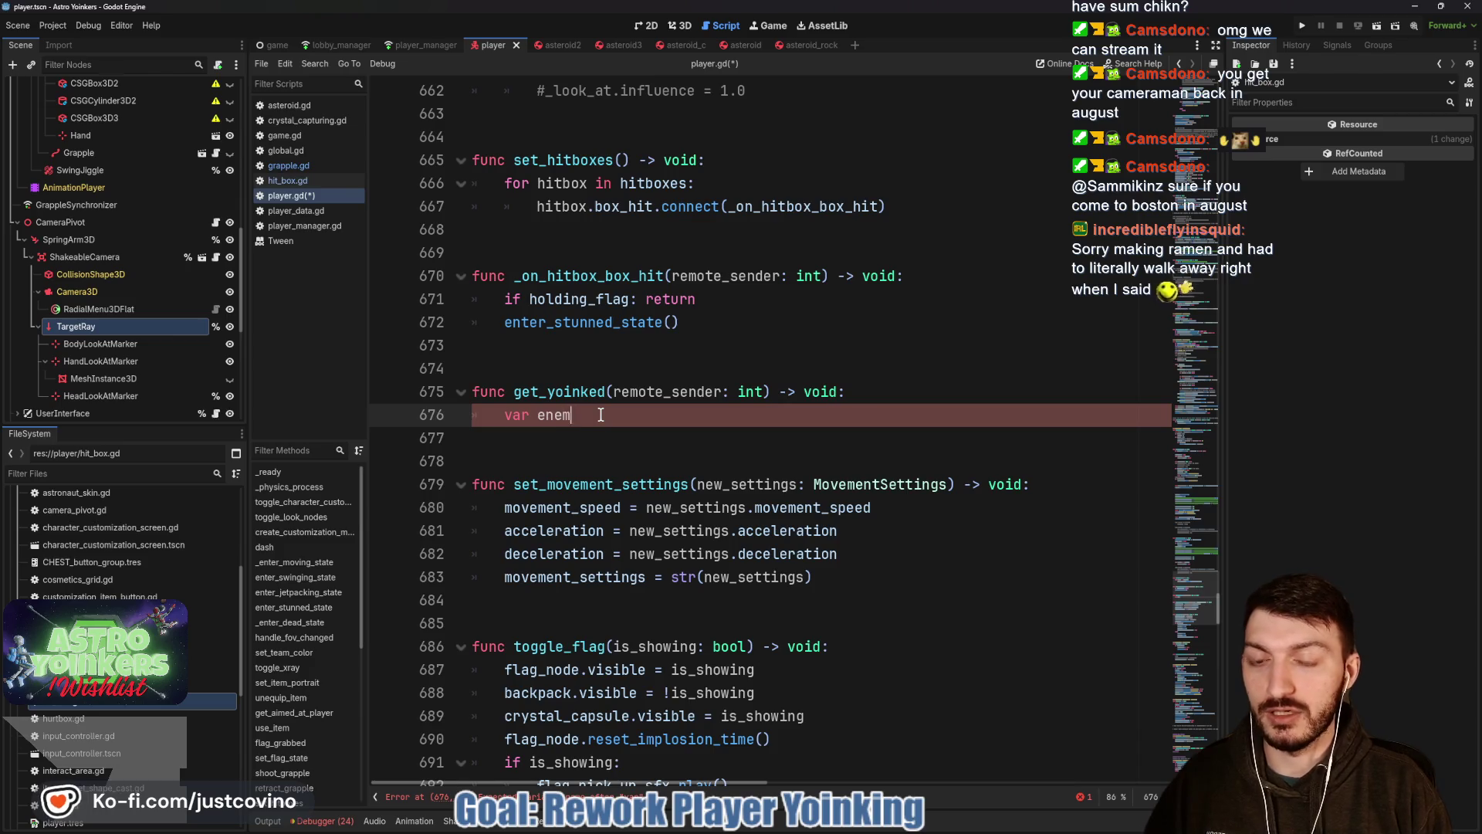
Assign var yoinker_data = PlayerManager.get_player(remote_sender) in the body.
key(BackSpace)
key(BackSpace)
key(BackSpace)
text(yoinker)
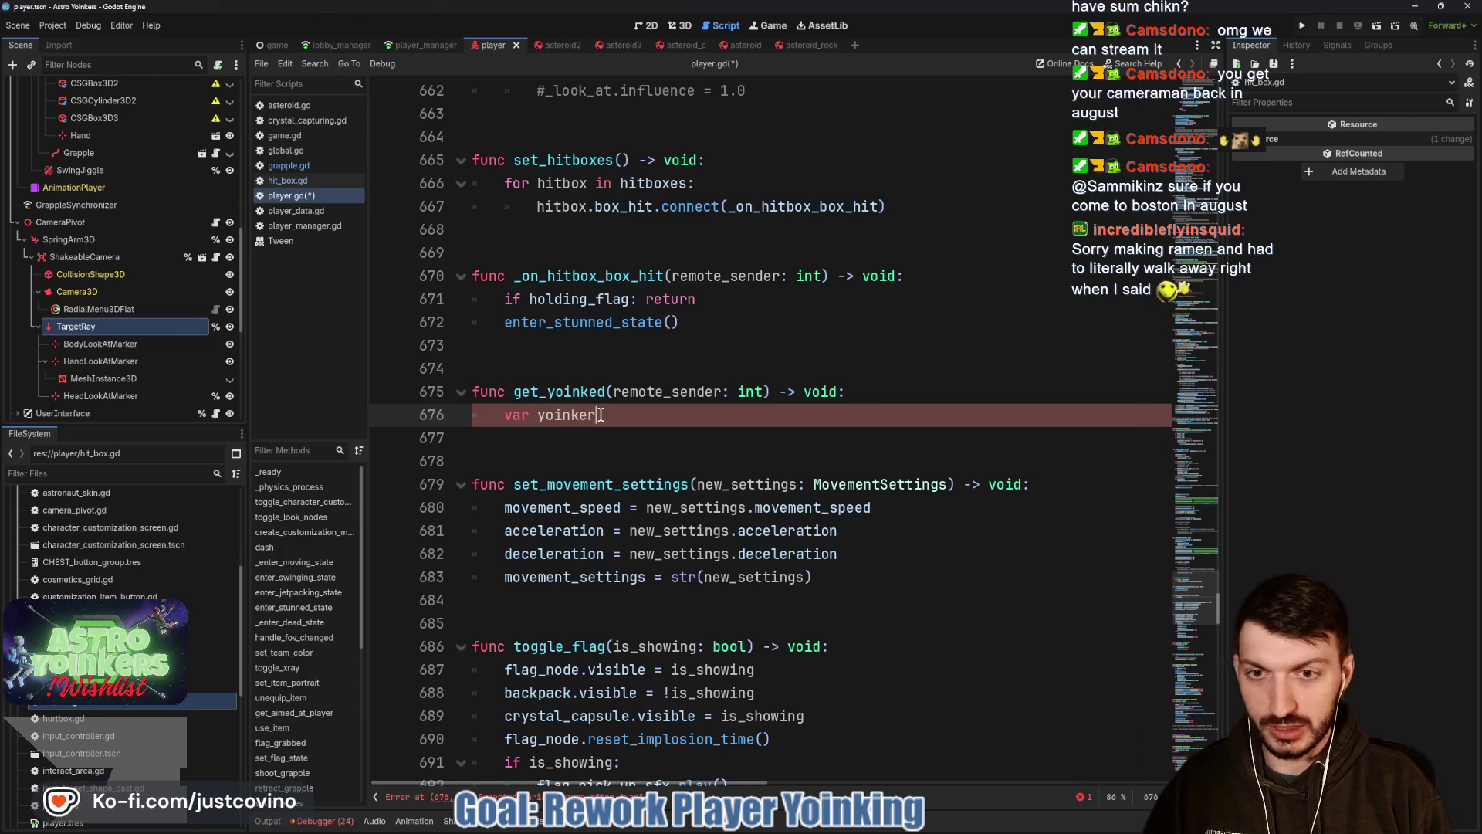
text( =)
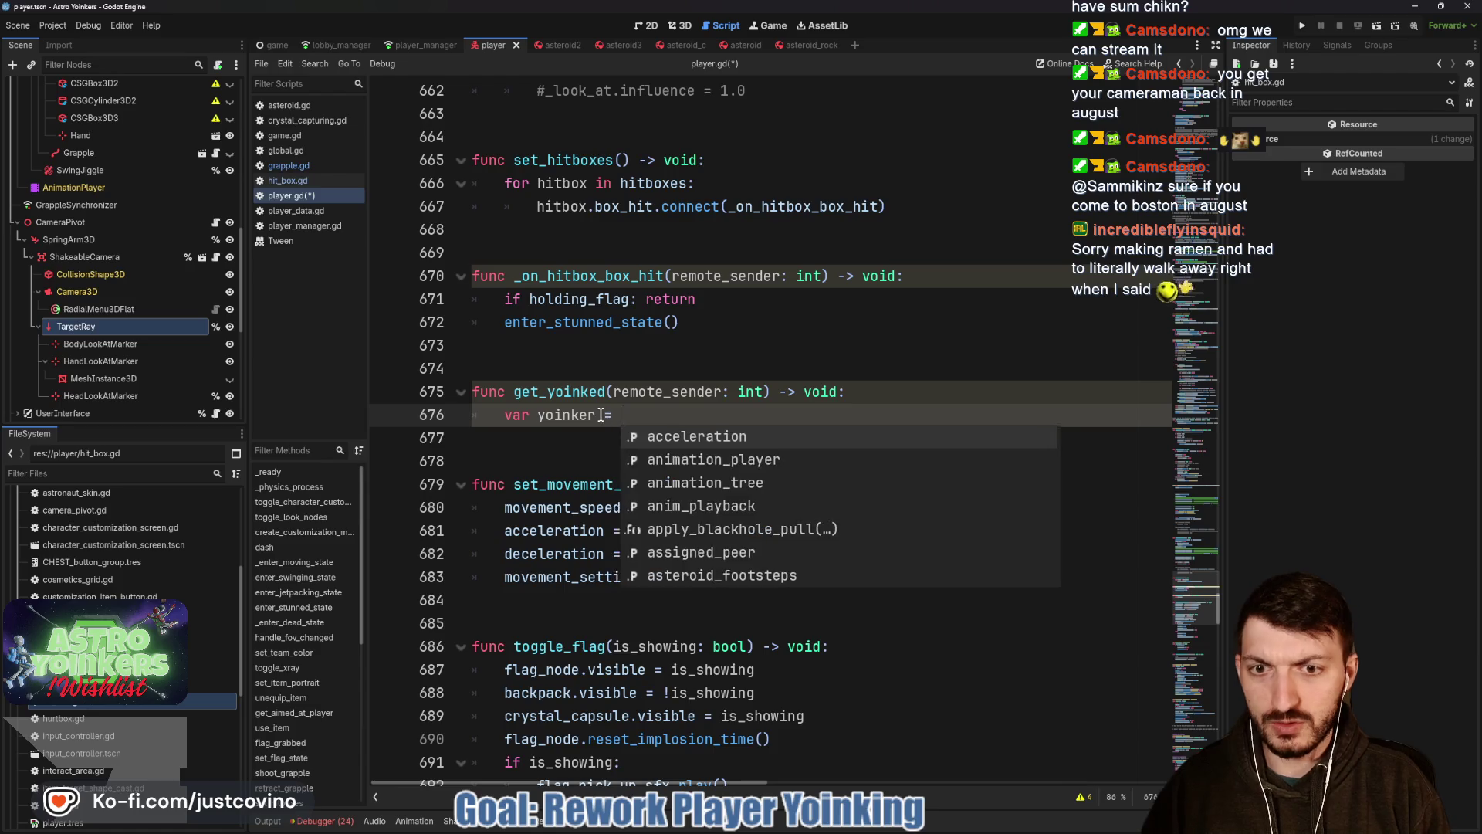
key(BackSpace)
key(BackSpace)
key(BackSpace)
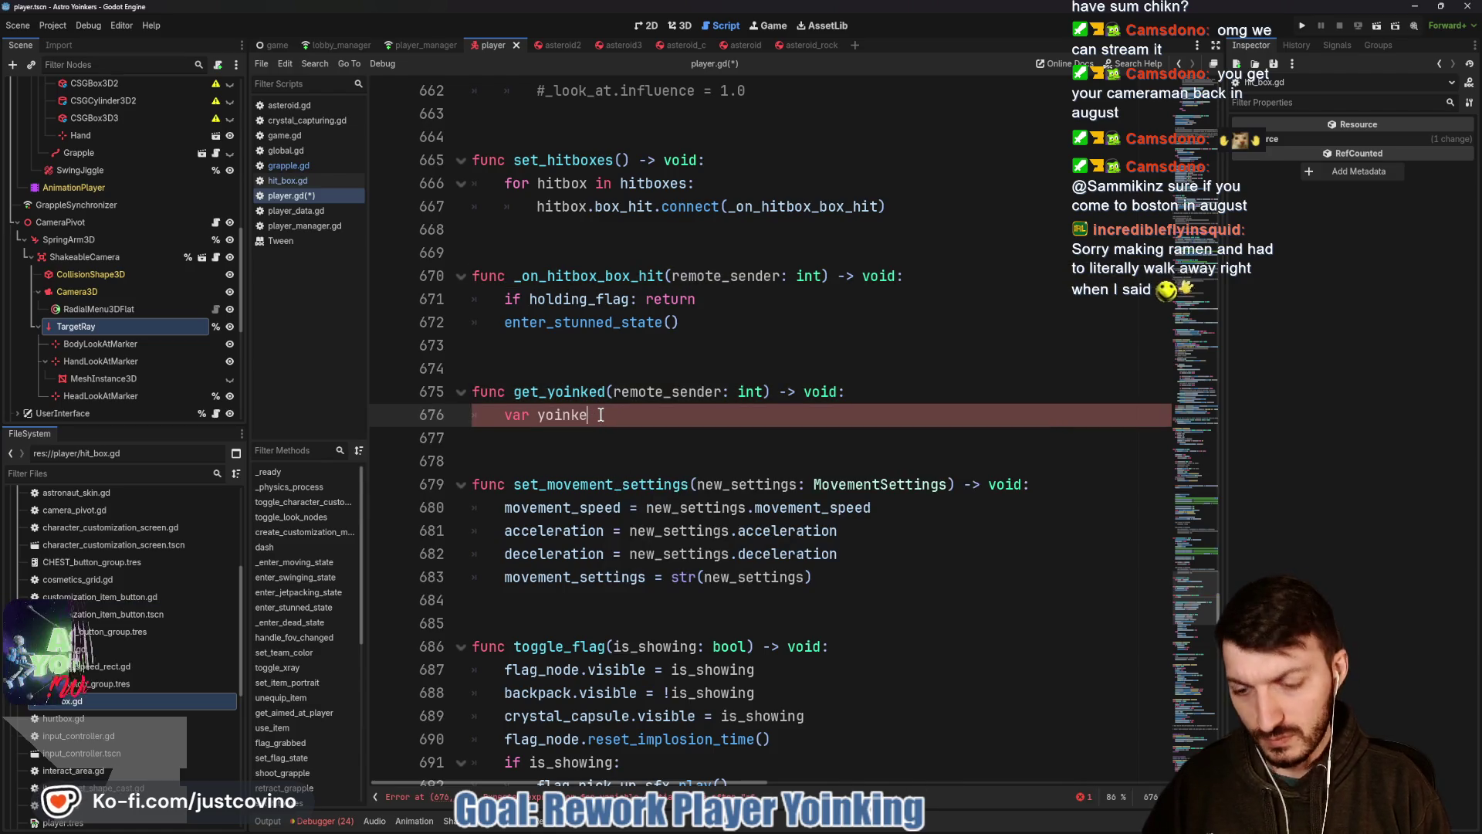
text(r_data =)
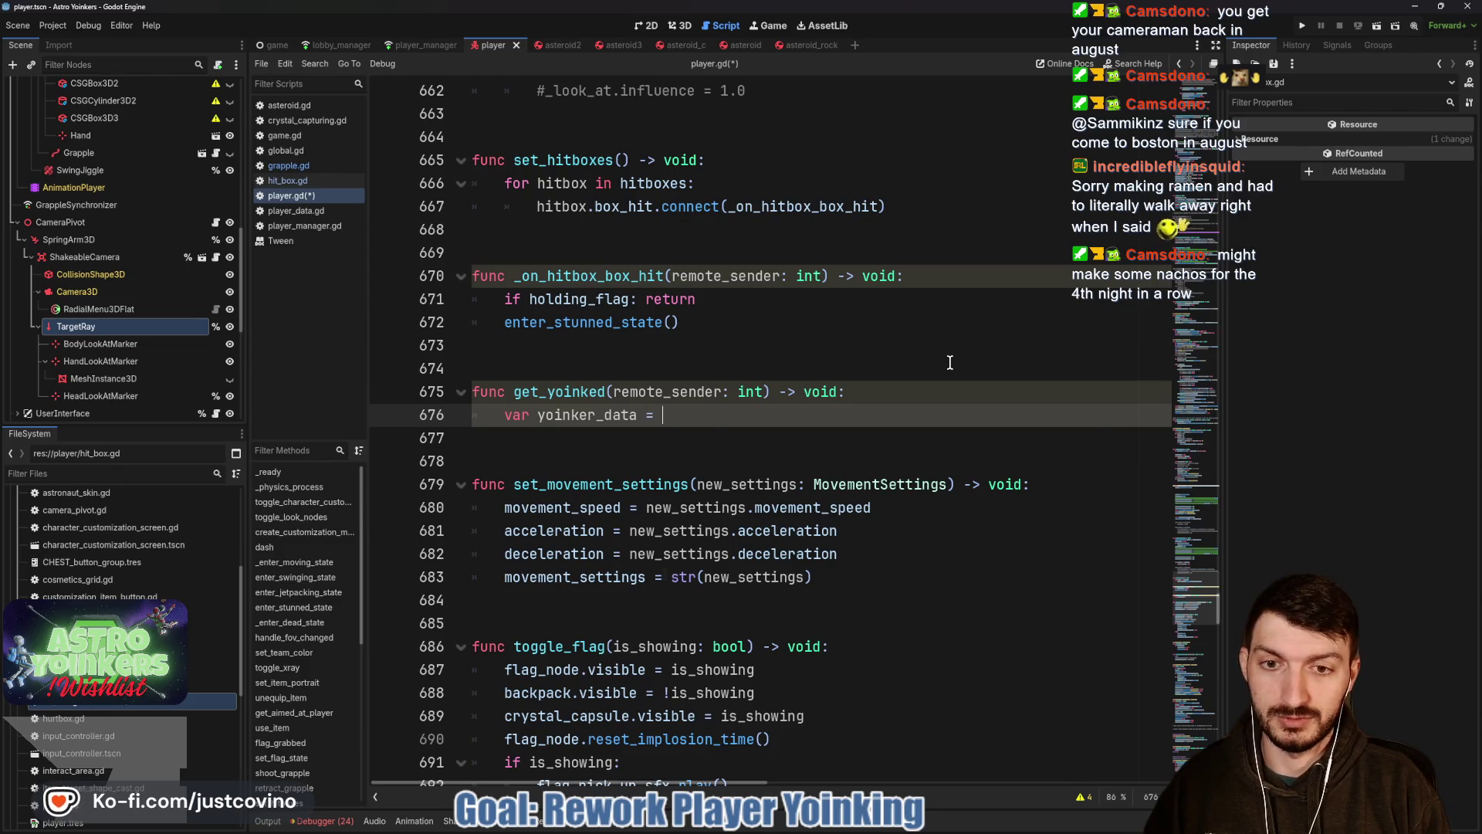
key(ctrl+space)
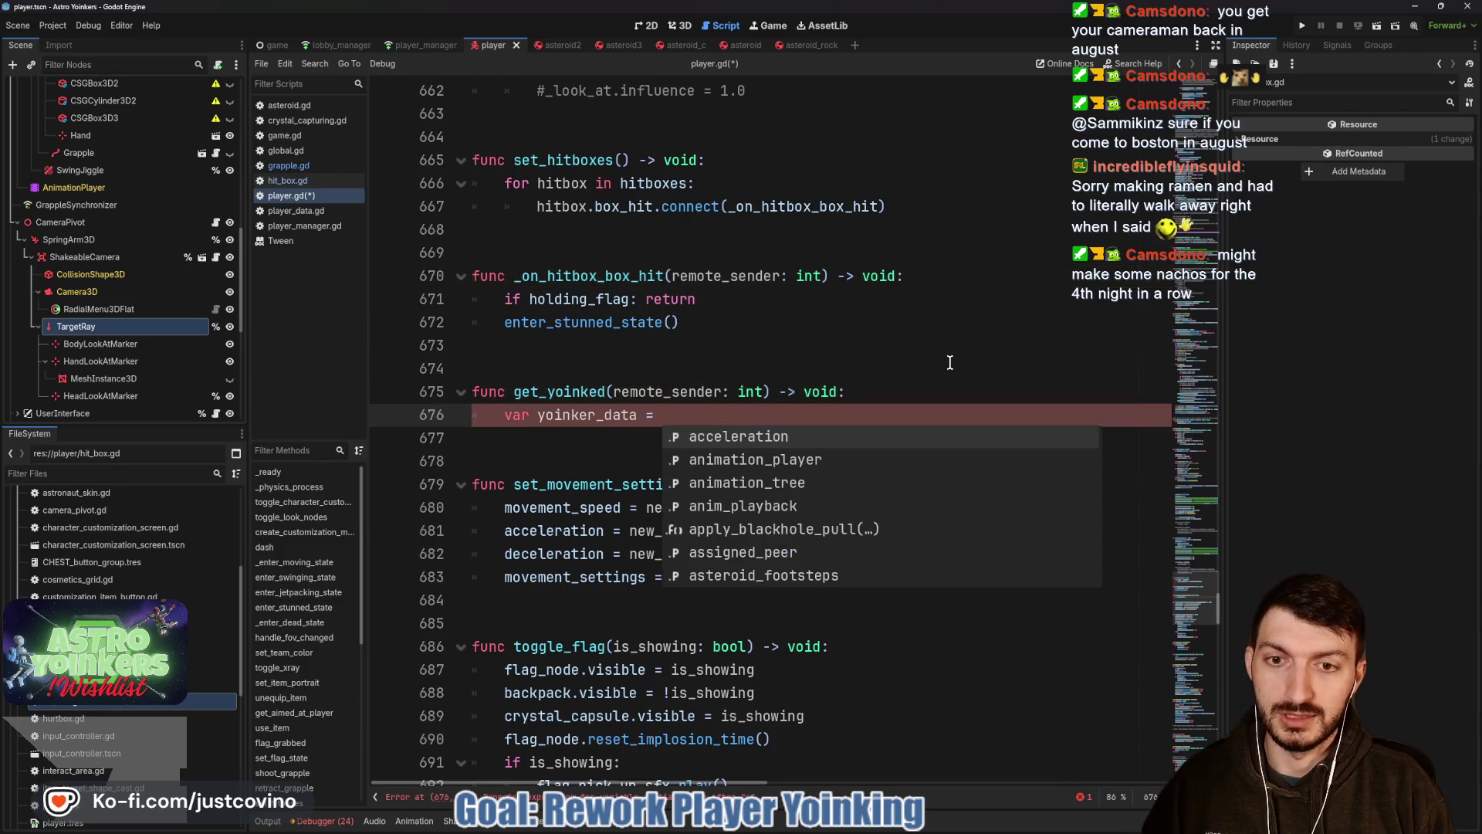
text(Pla)
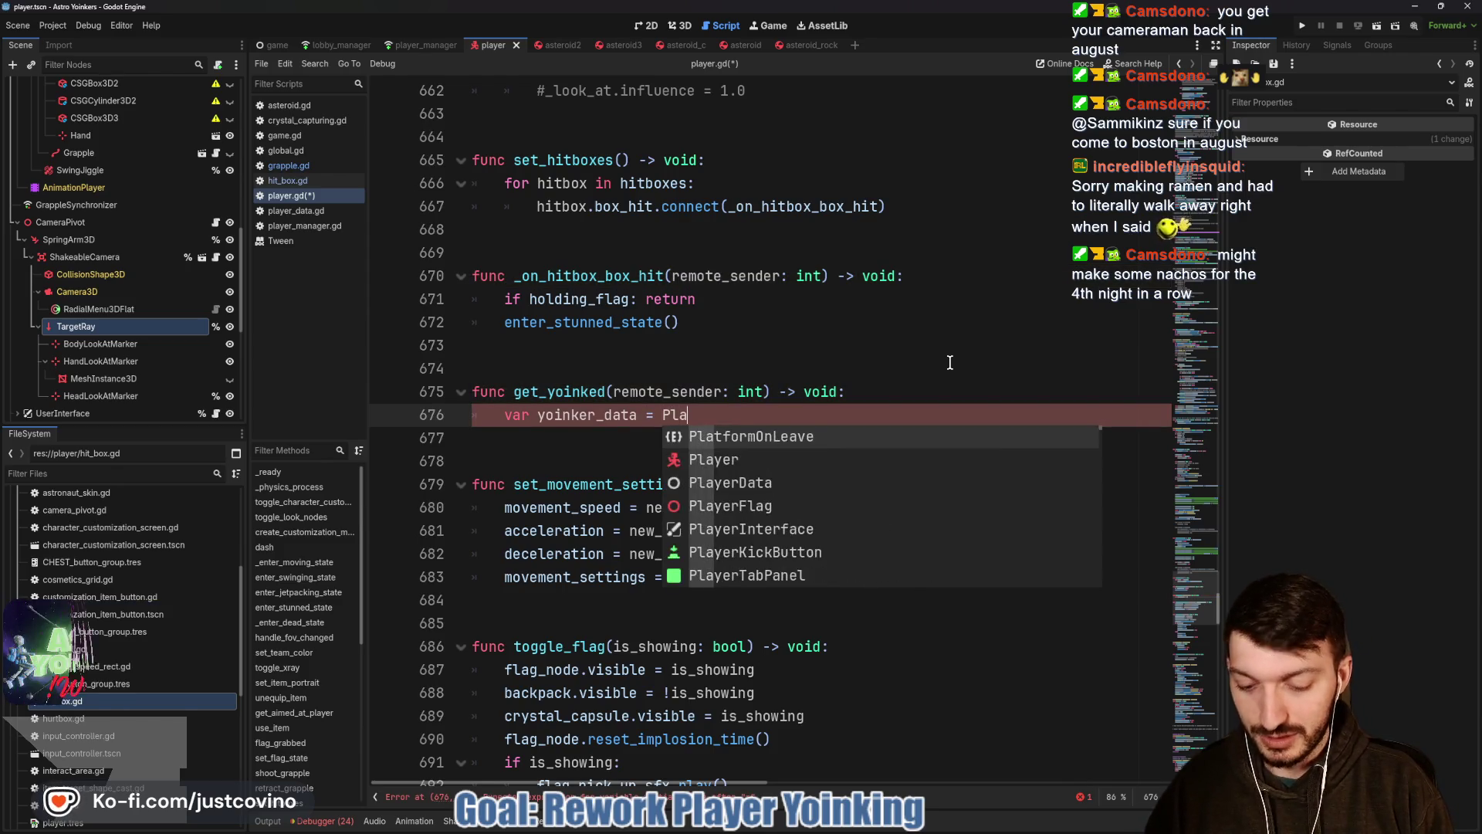
text(yerManager.)
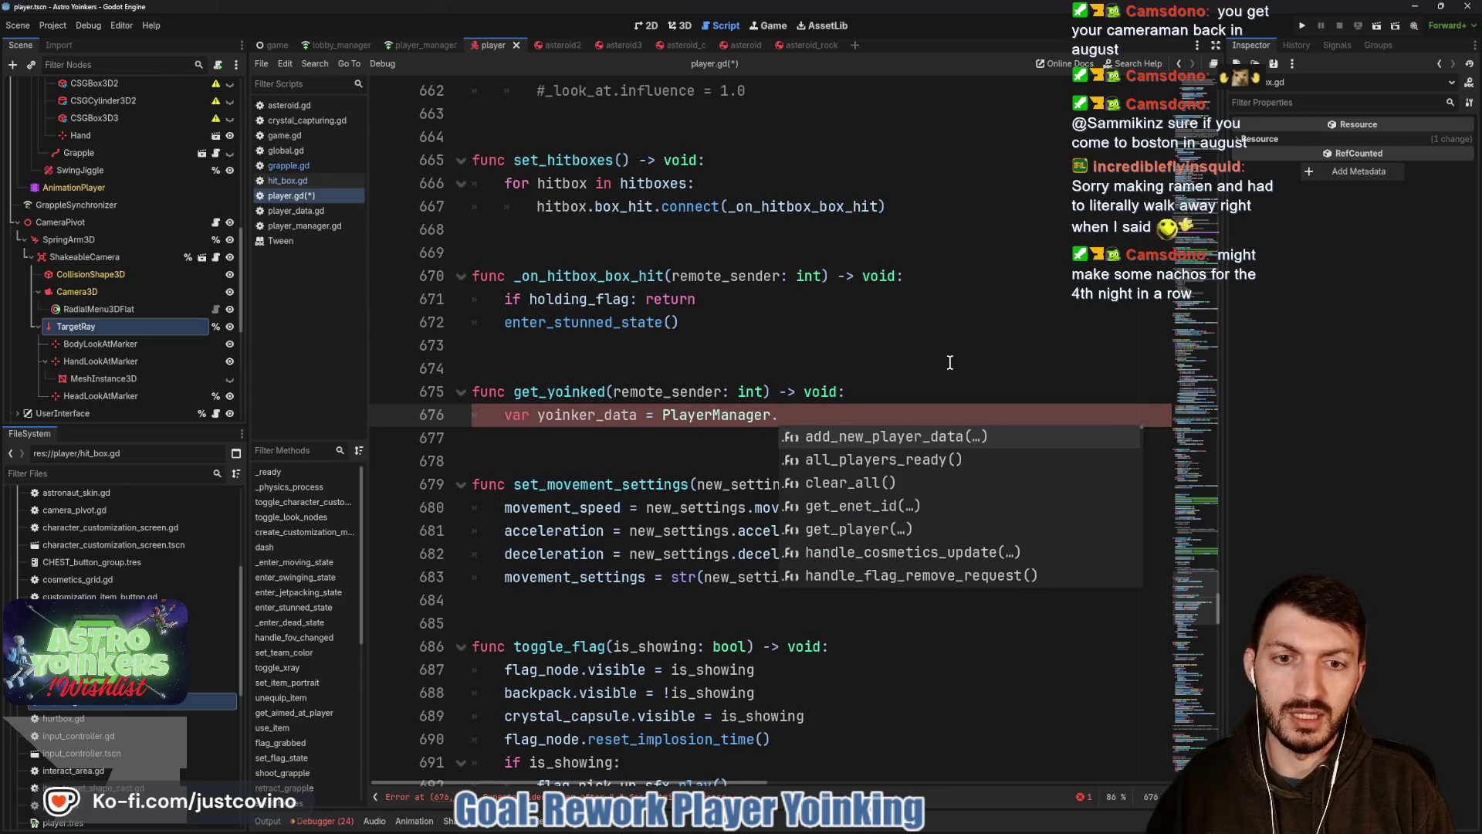
text(get_pla)
key(Return)
text(remo)
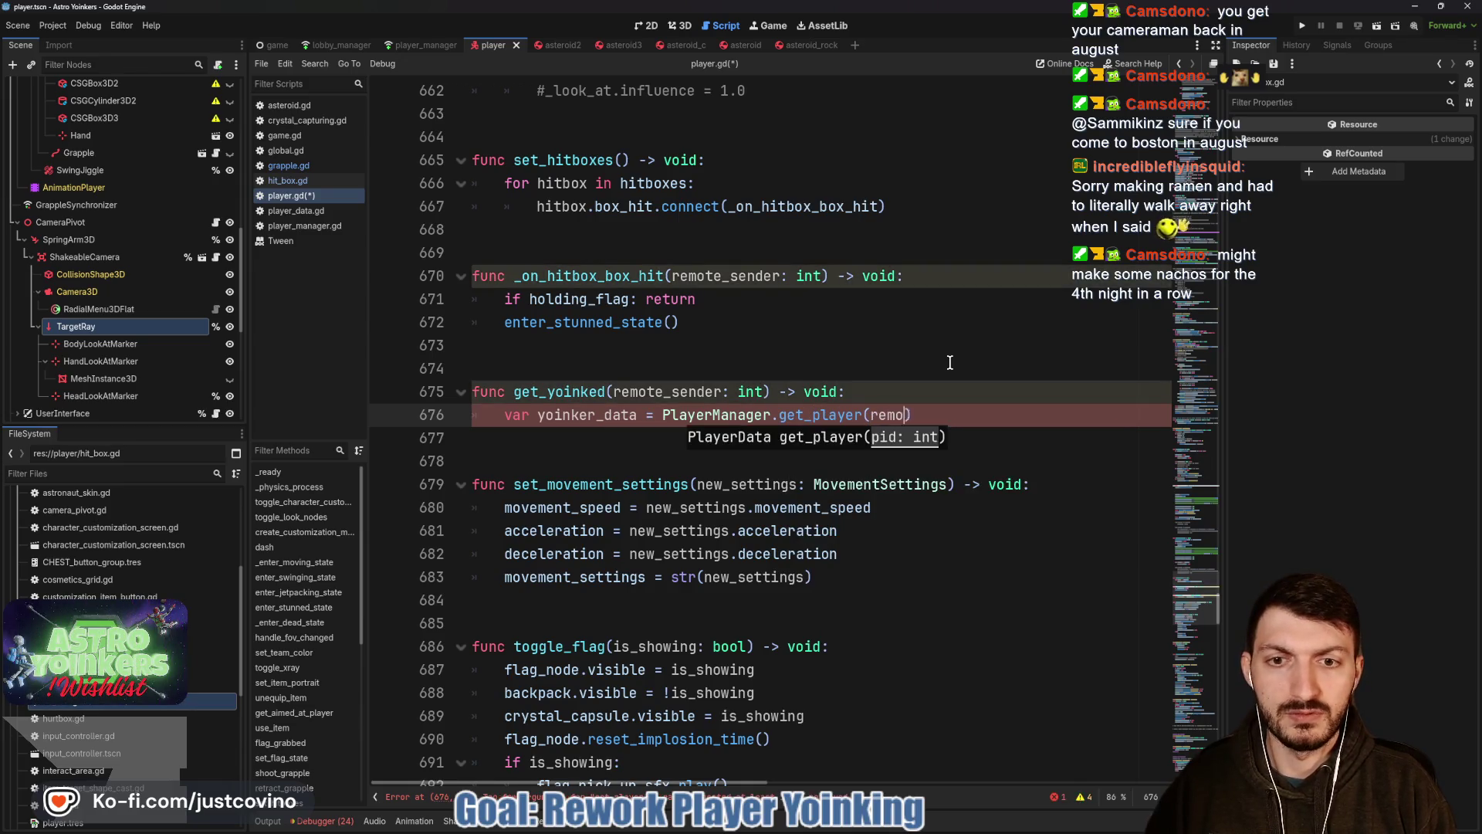
text(te_sender)
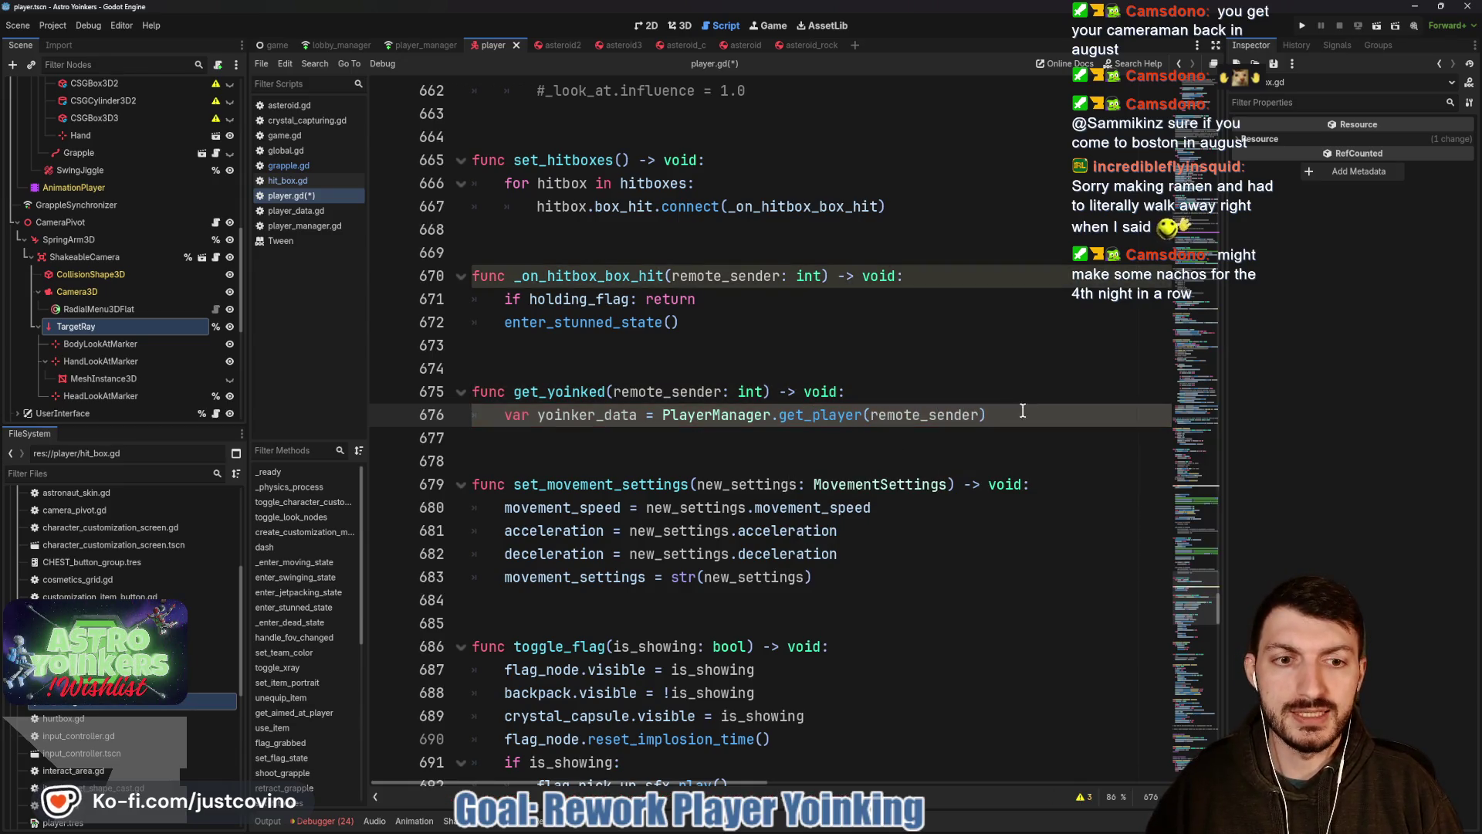
Add spacing below get_yoinked and start a new body line after yoinker_data.
click(587, 460)
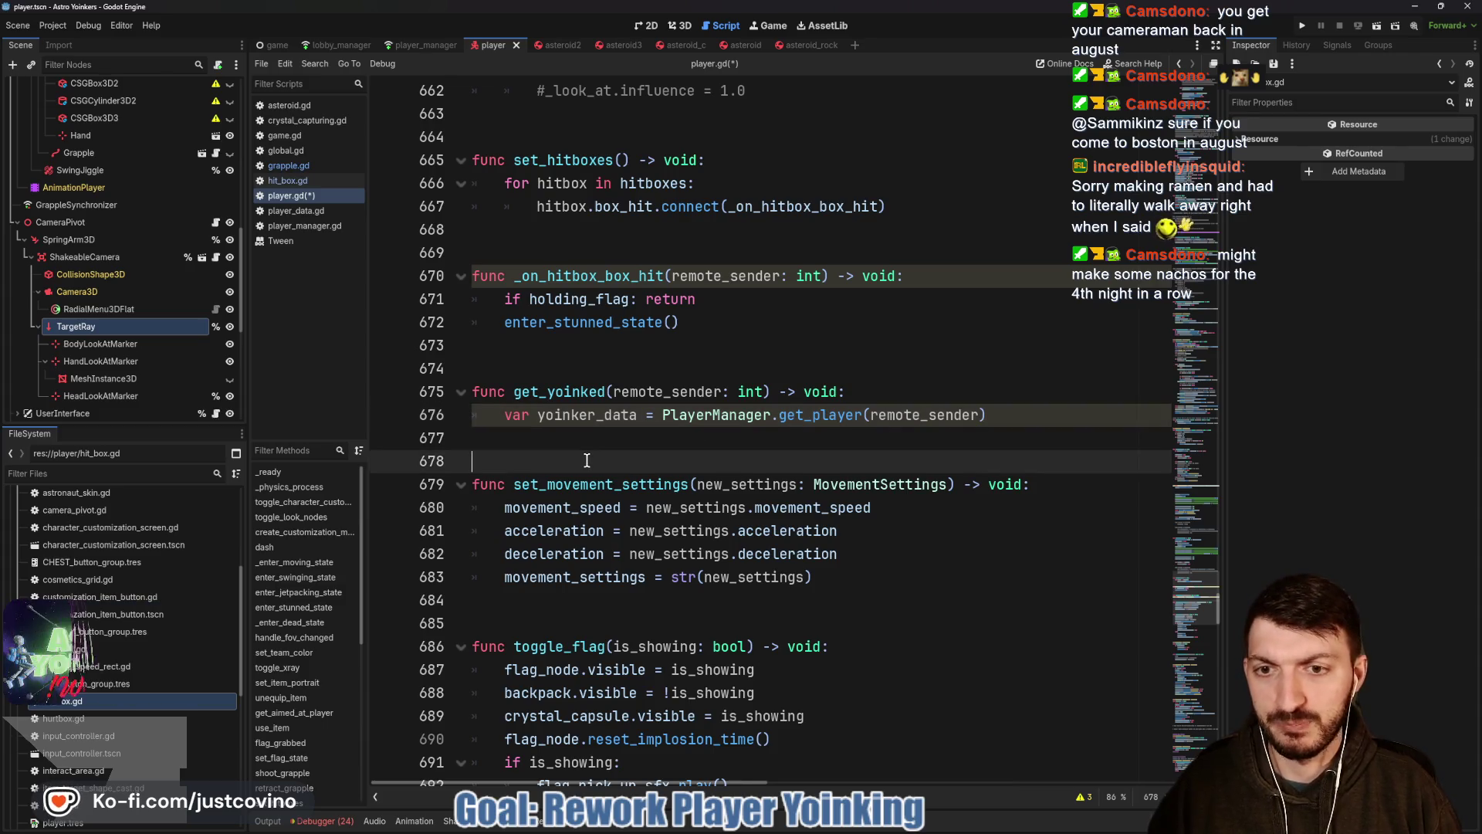
key(Return)
key(Return)
key(Return)
click(1027, 415)
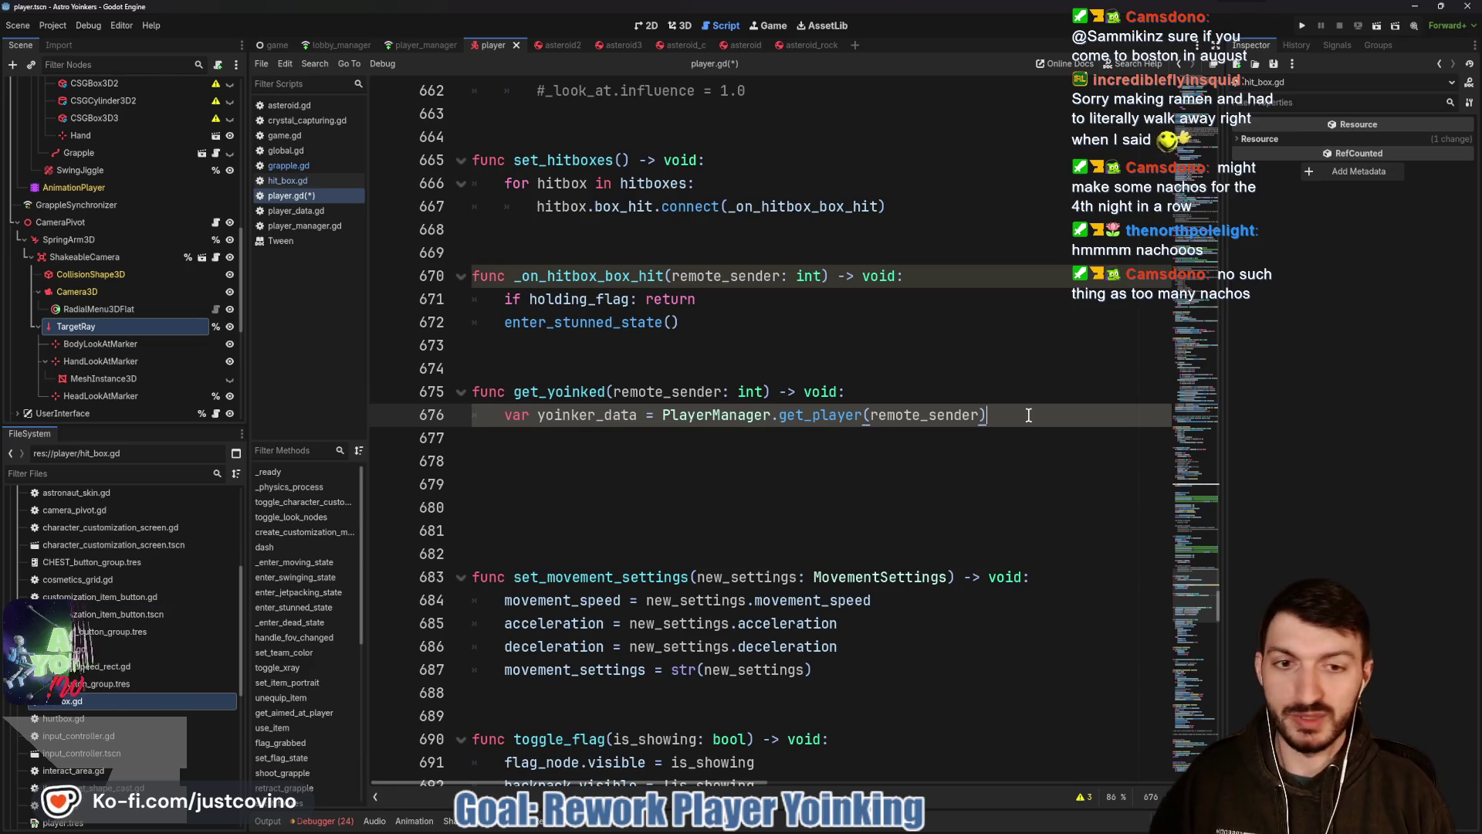
key(Return)
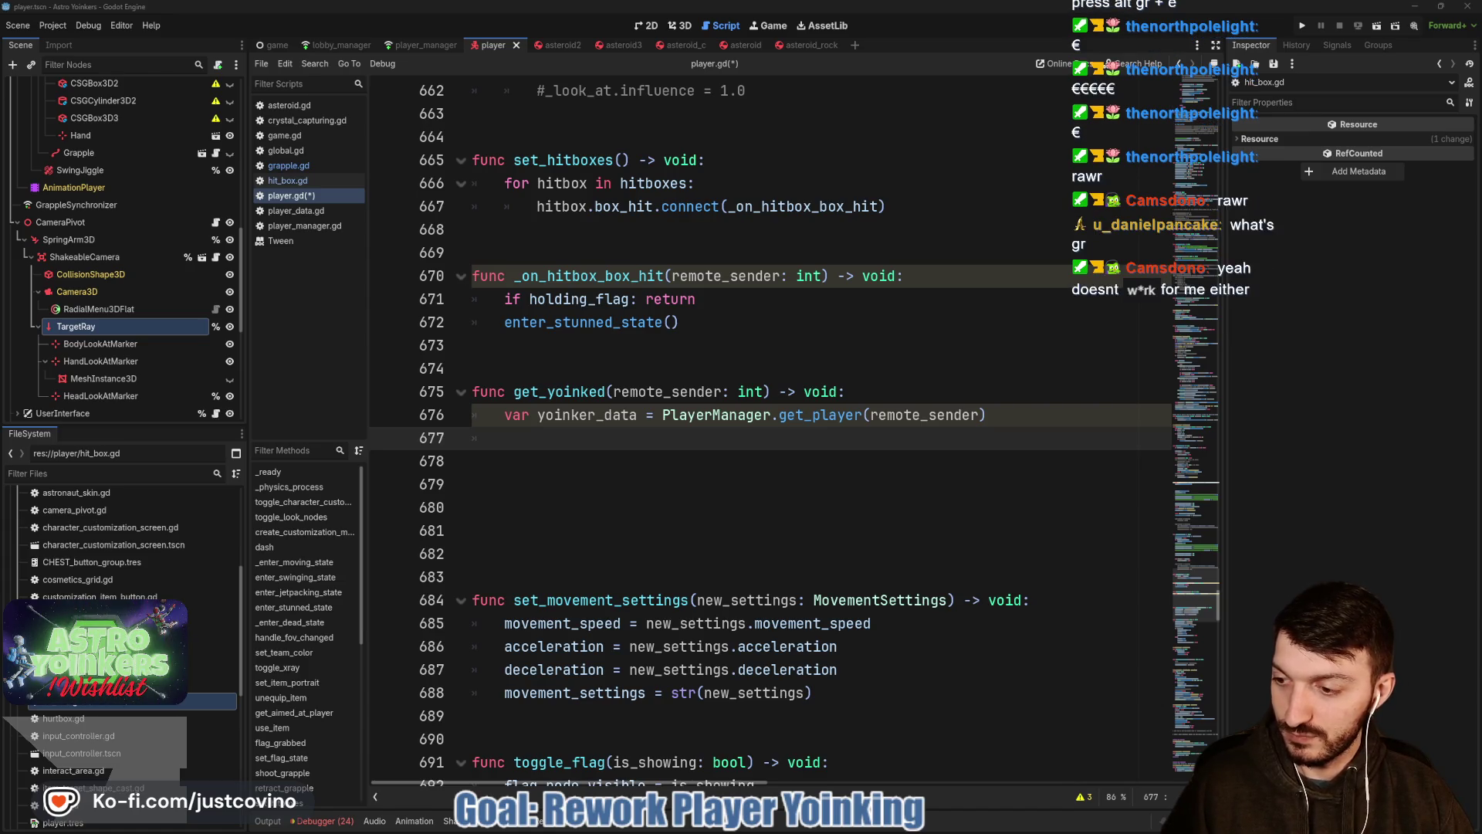
Place the cursor on the empty indented line 677 inside get_yoinked.
click(604, 399)
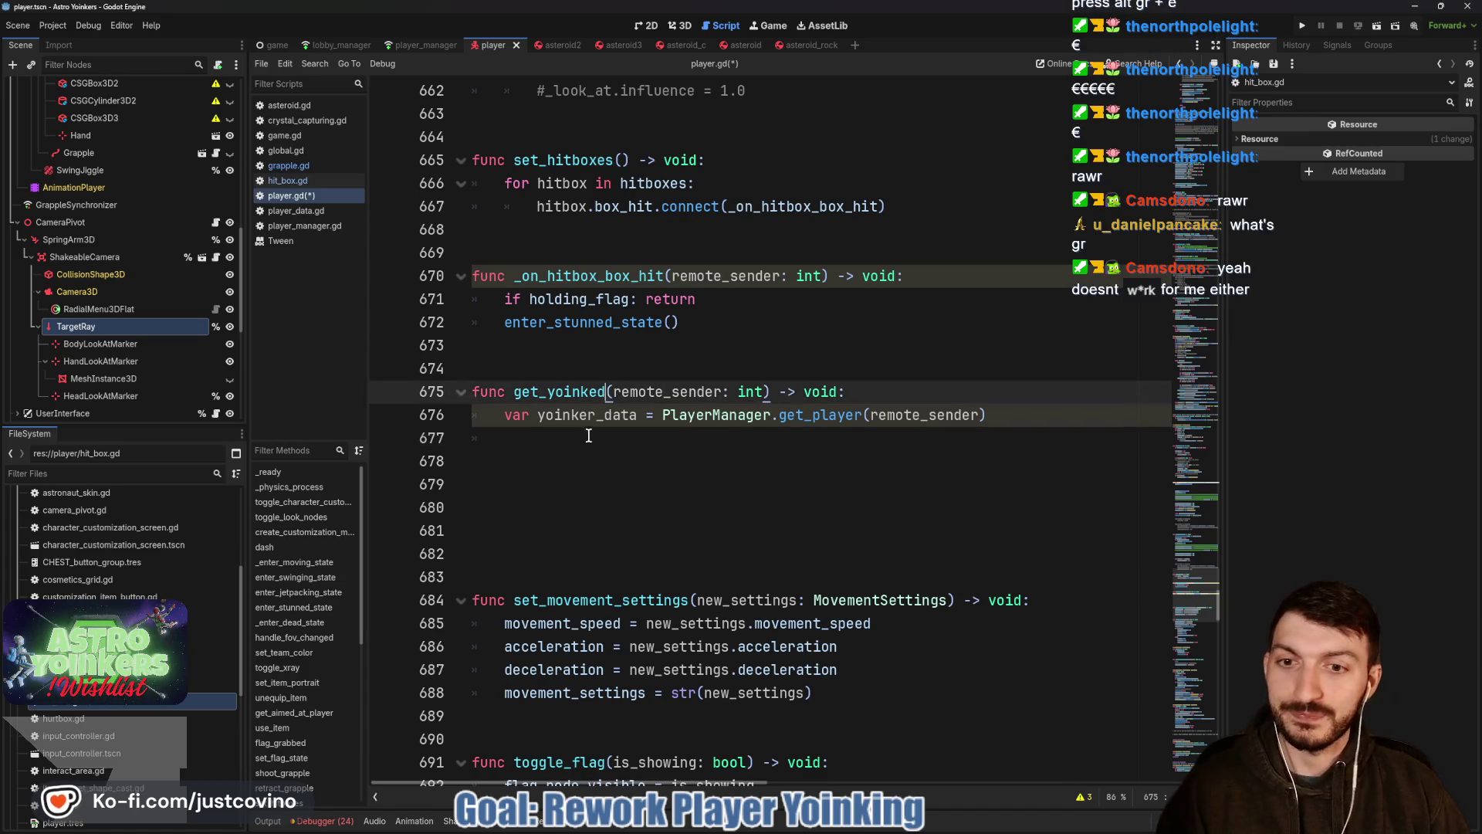
click(585, 436)
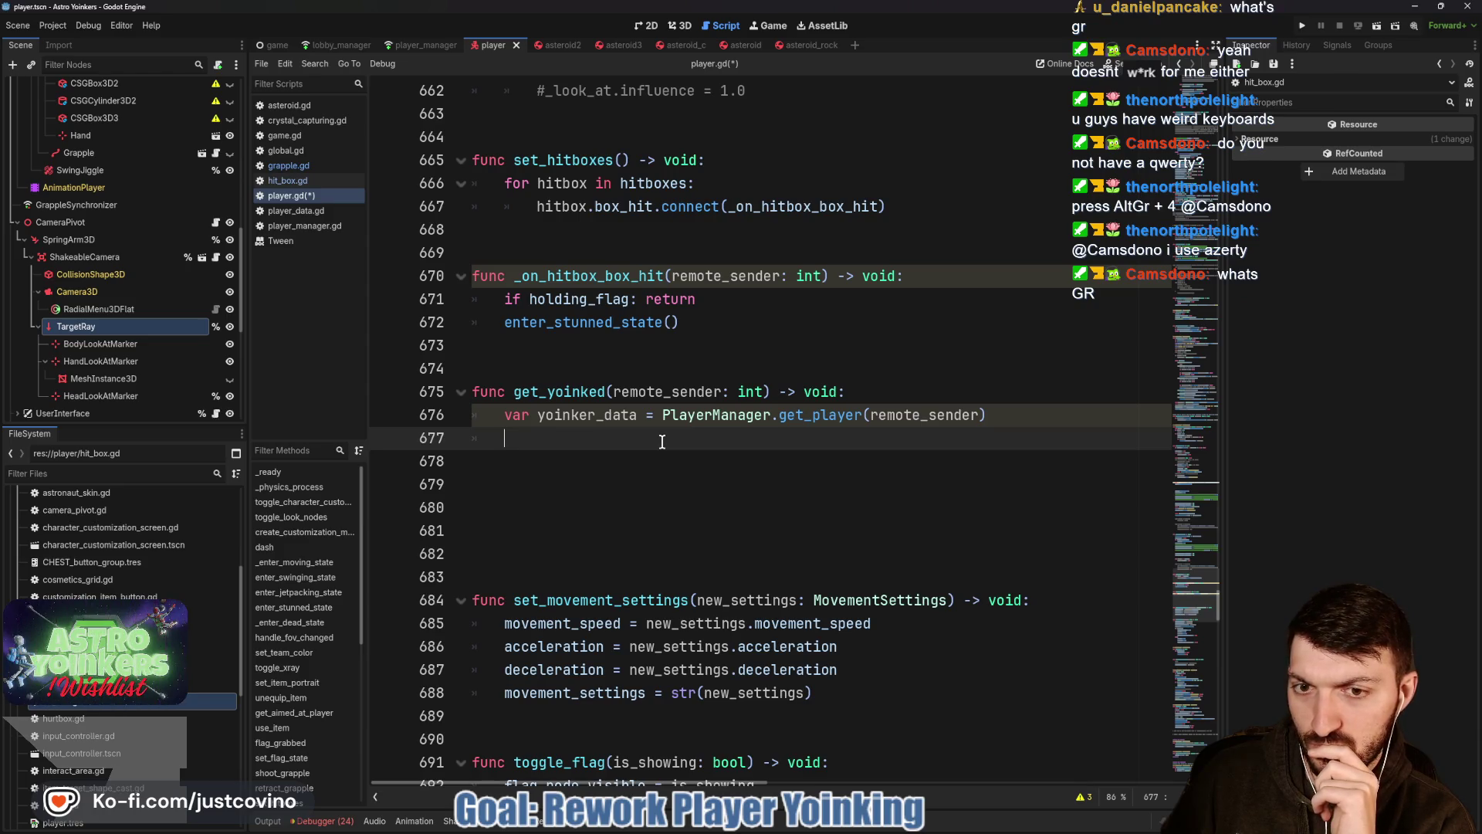
text(var yo)
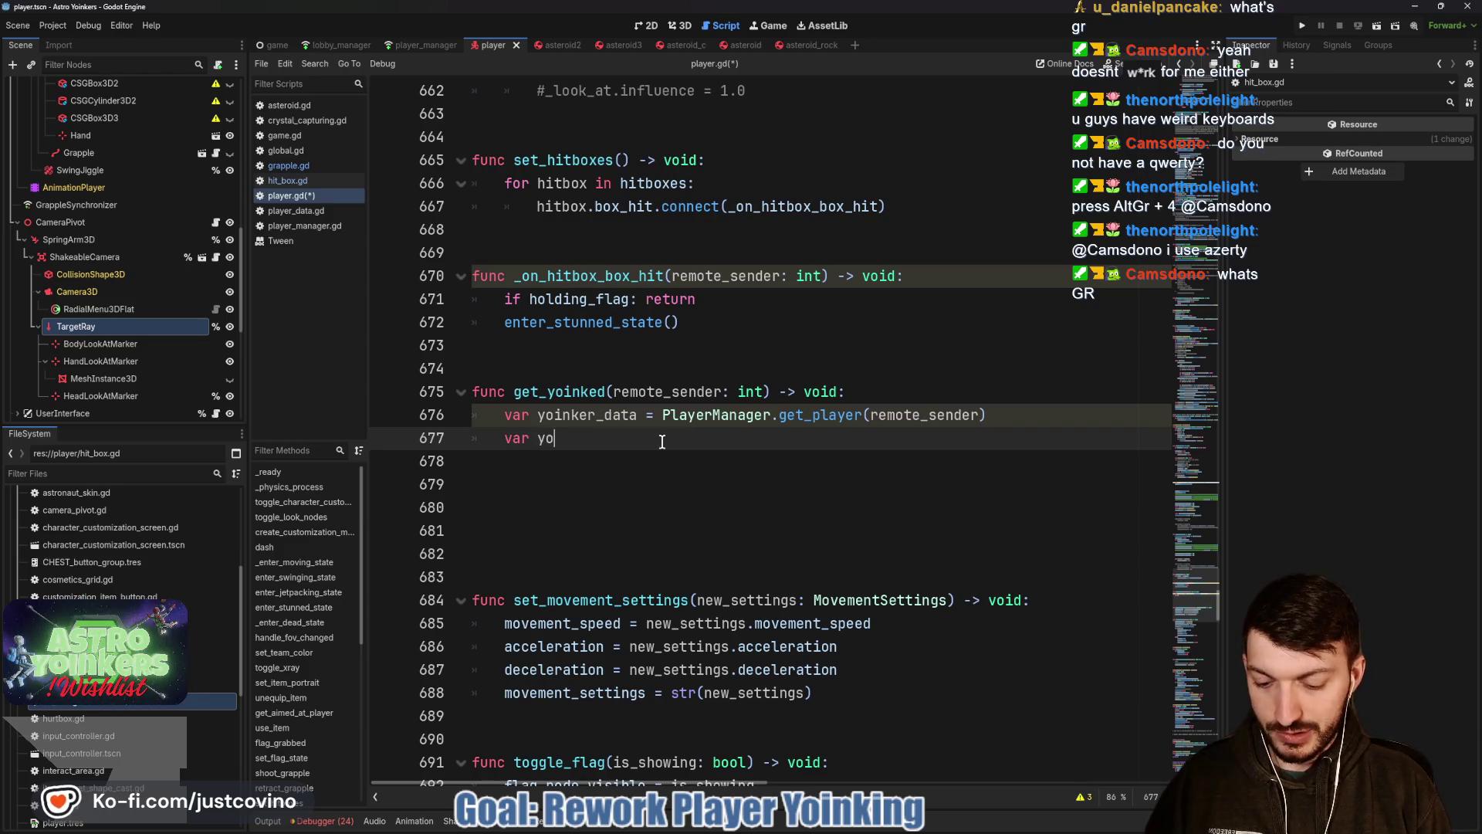
text(inker = )
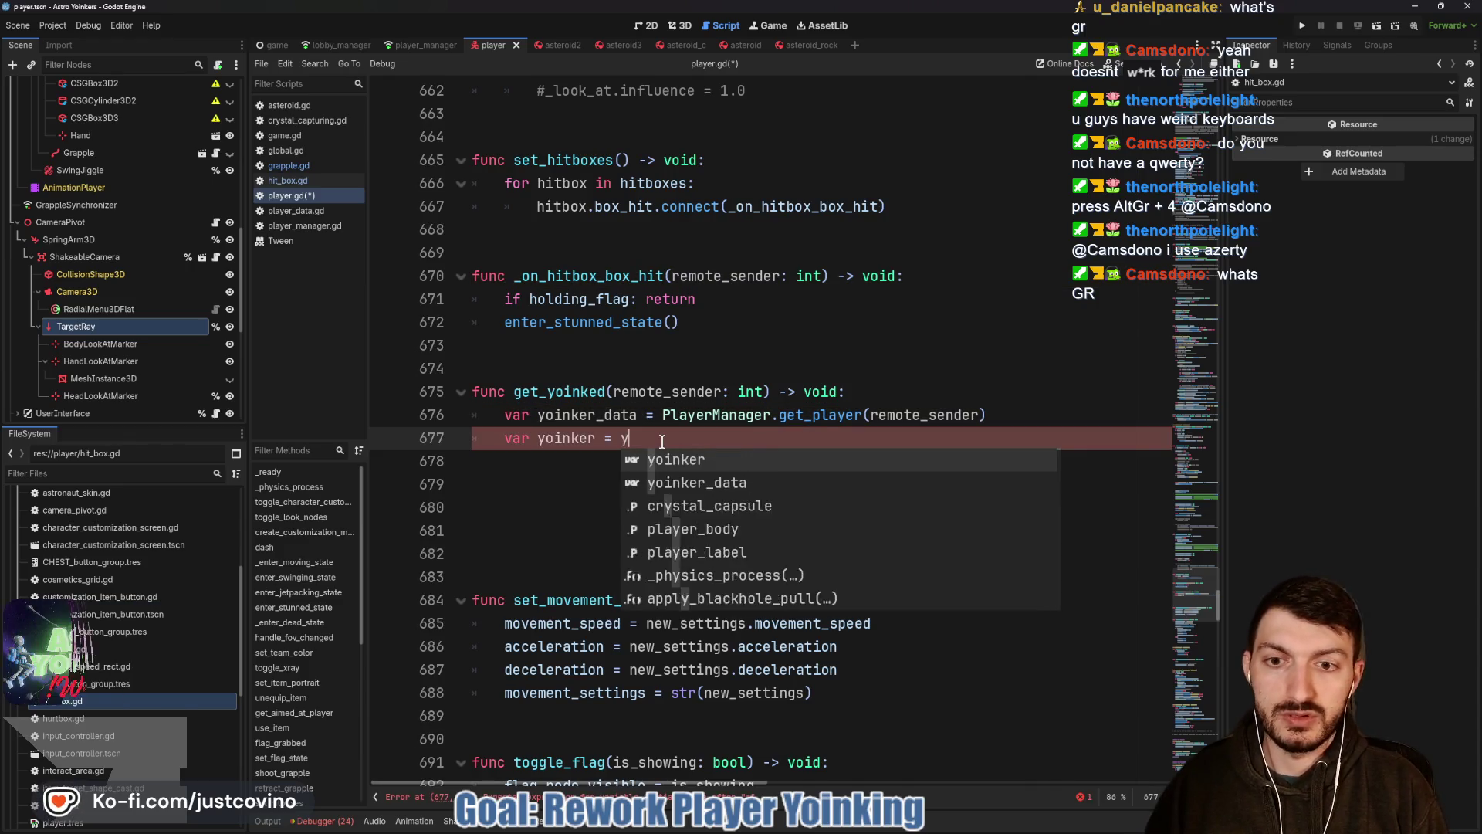
text(yoink)
Add var yoinker = yoinker_data.avatar_reference below the PlayerManager lookup.
key(Down)
key(Return)
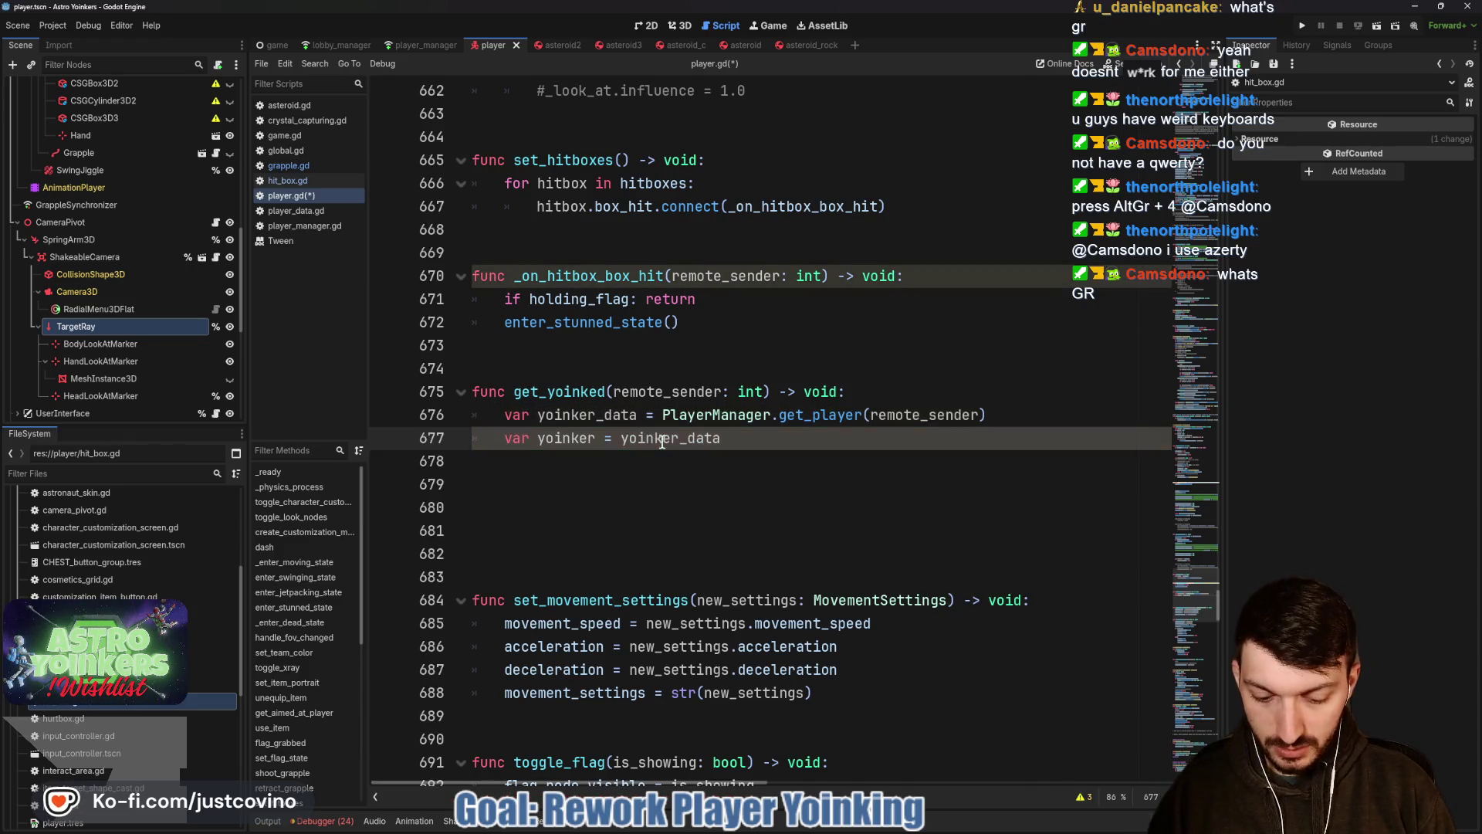
text(.avatar)
key(Return)
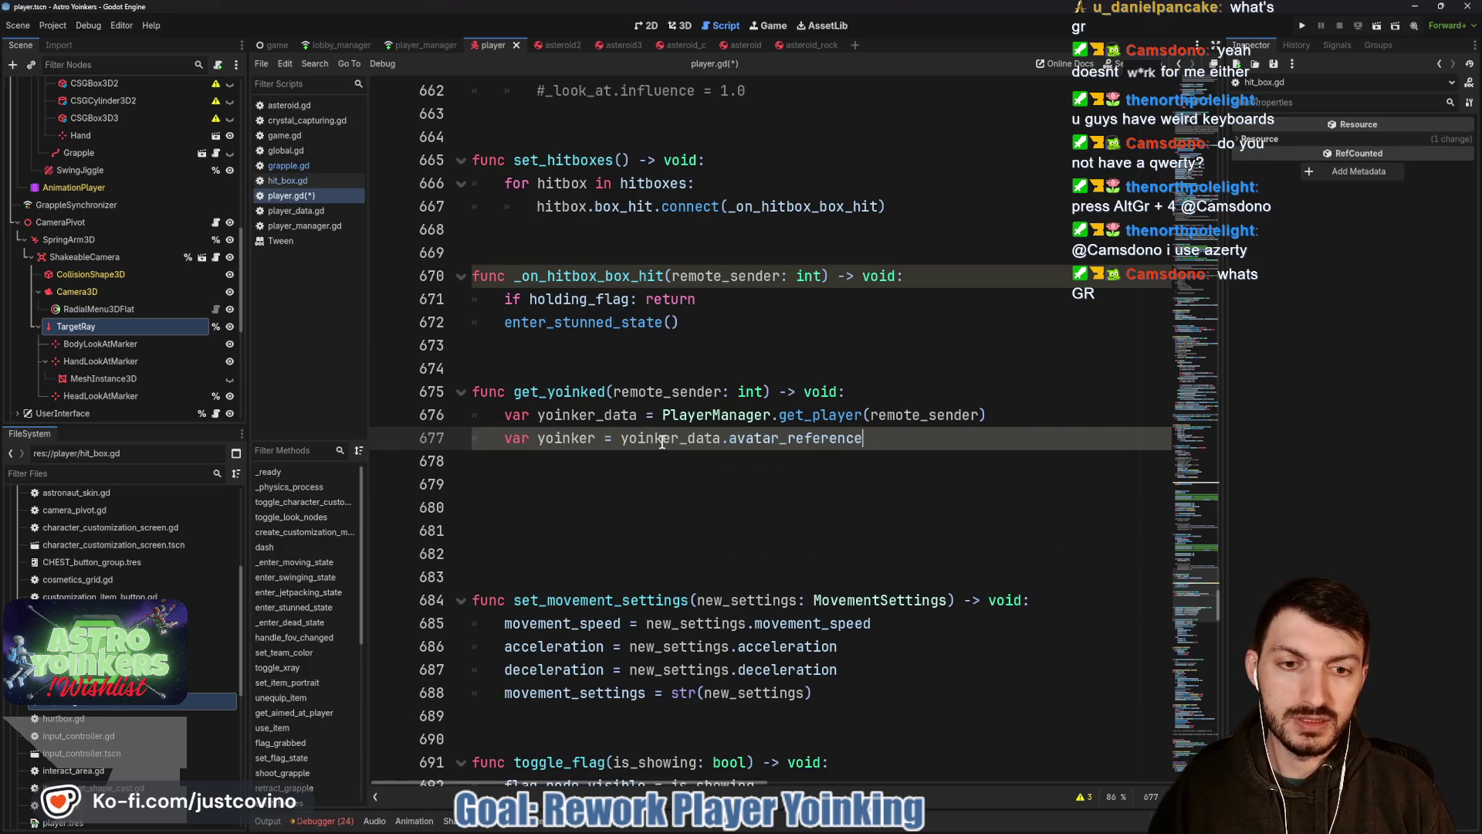
key(Return)
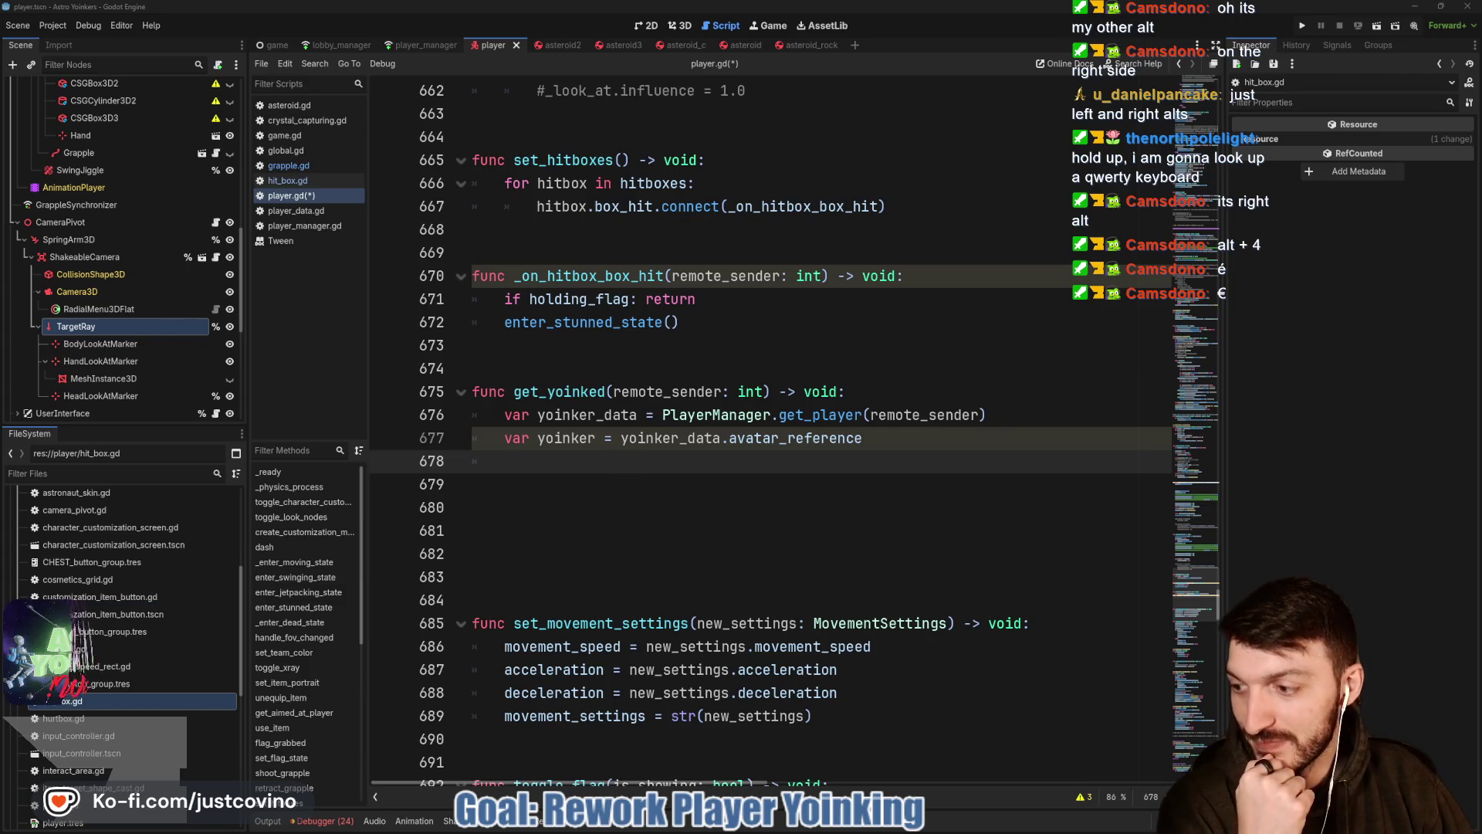
drag(2, 186, 661, 162)
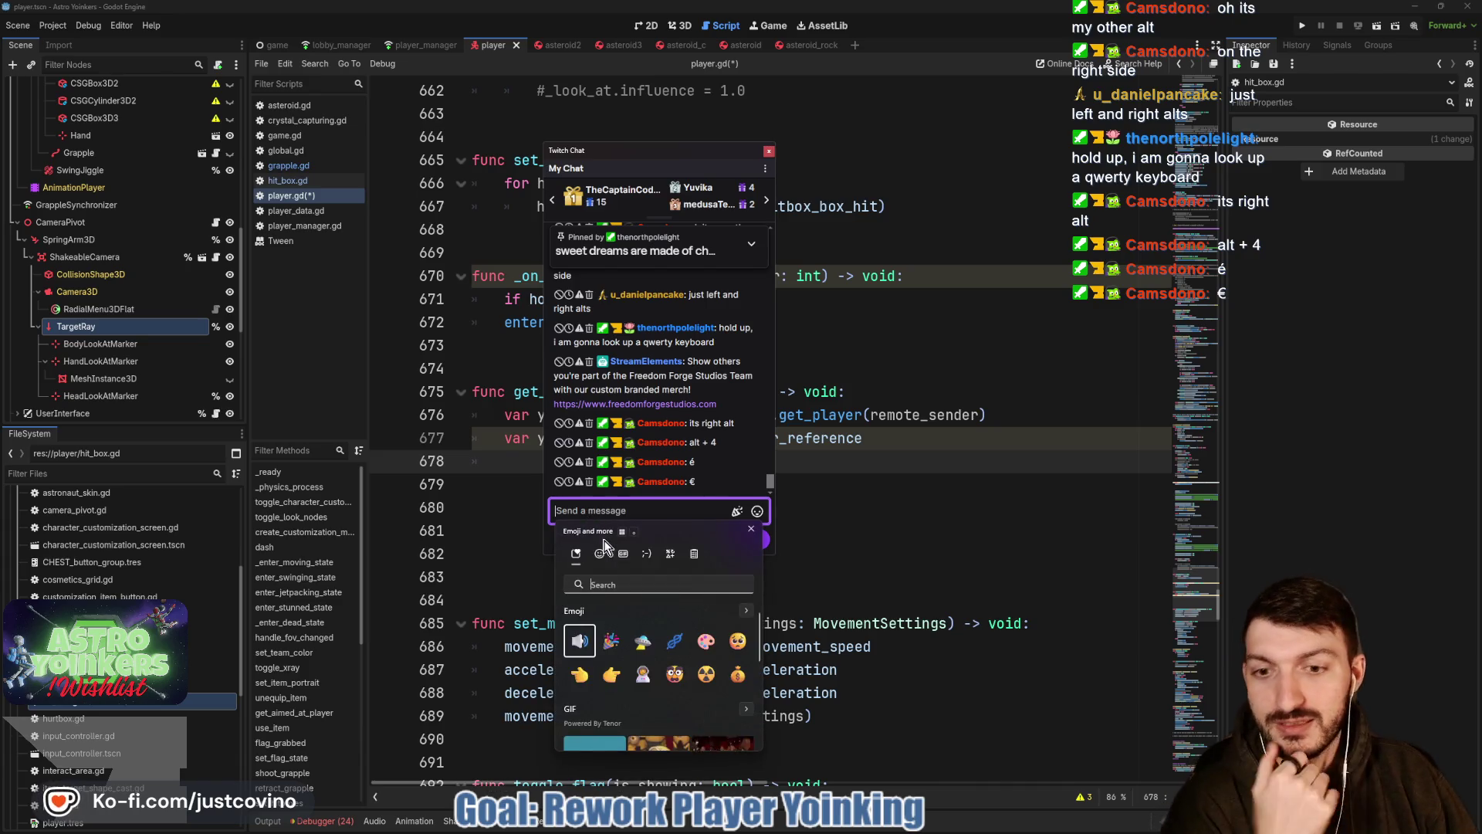
Insert euro and pound signs into the Twitch Chat message from the symbols picker.
click(653, 554)
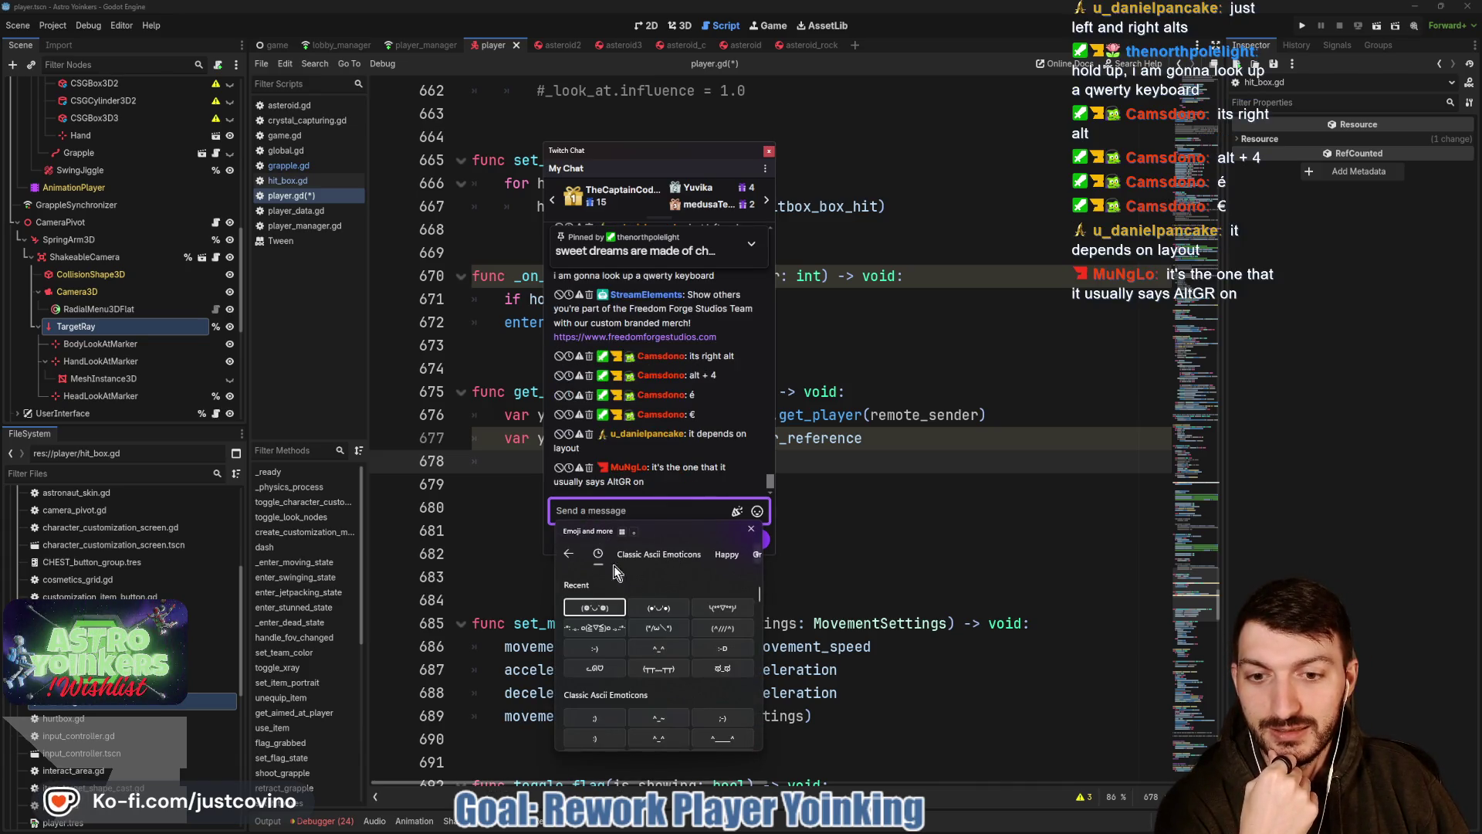
click(568, 557)
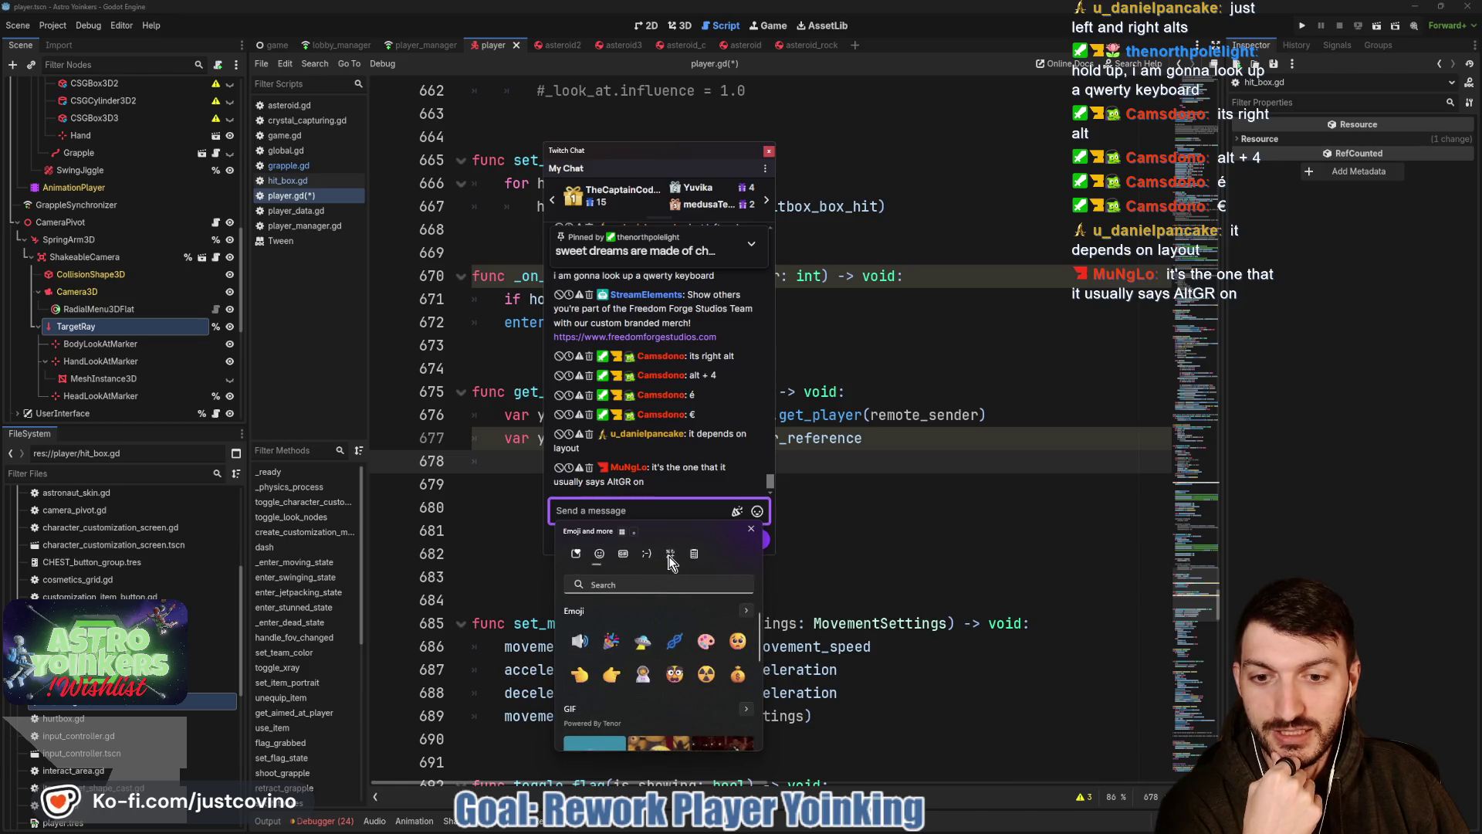
click(671, 564)
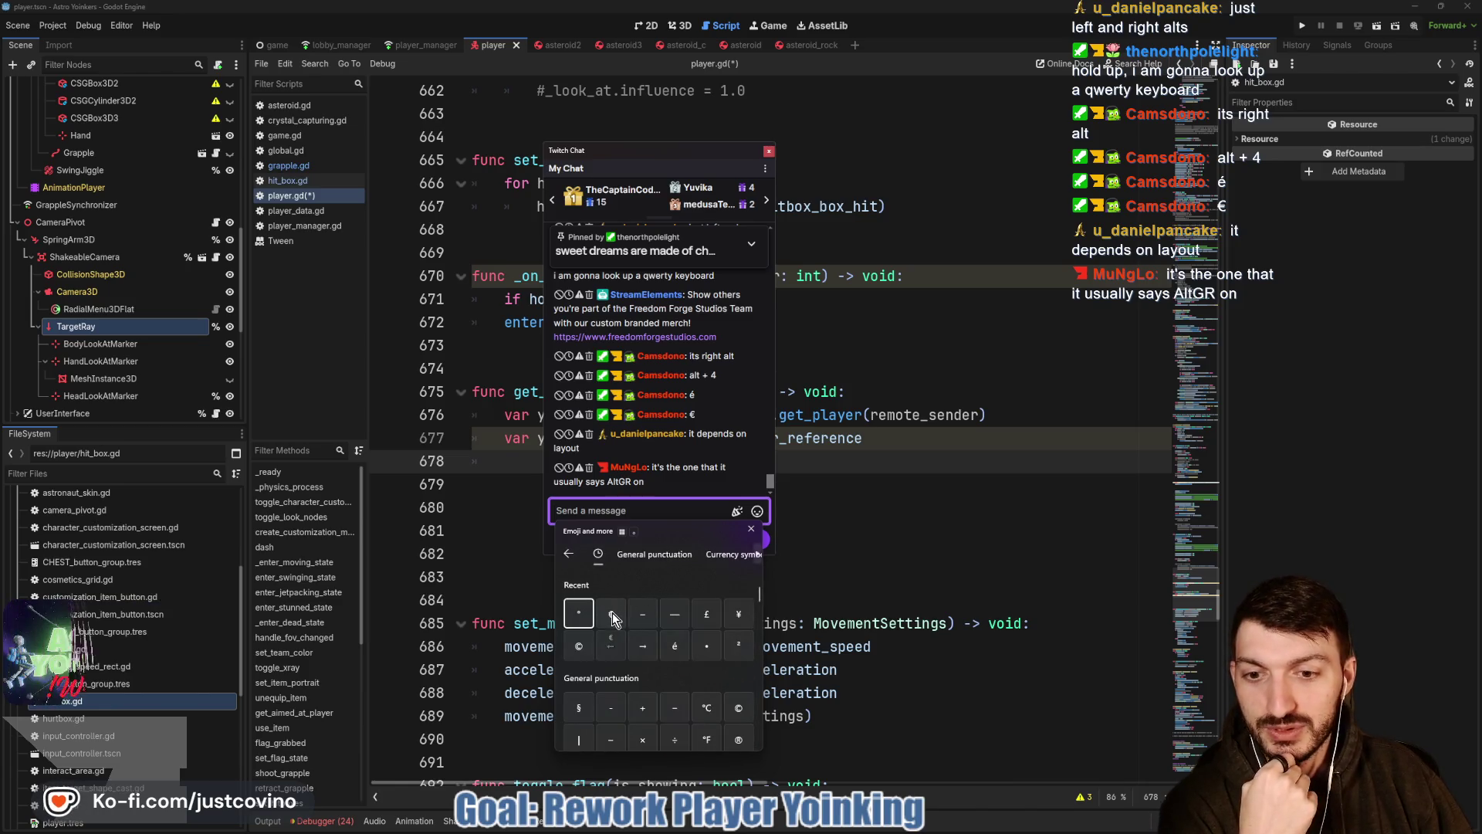
click(613, 617)
click(613, 617)
click(613, 617)
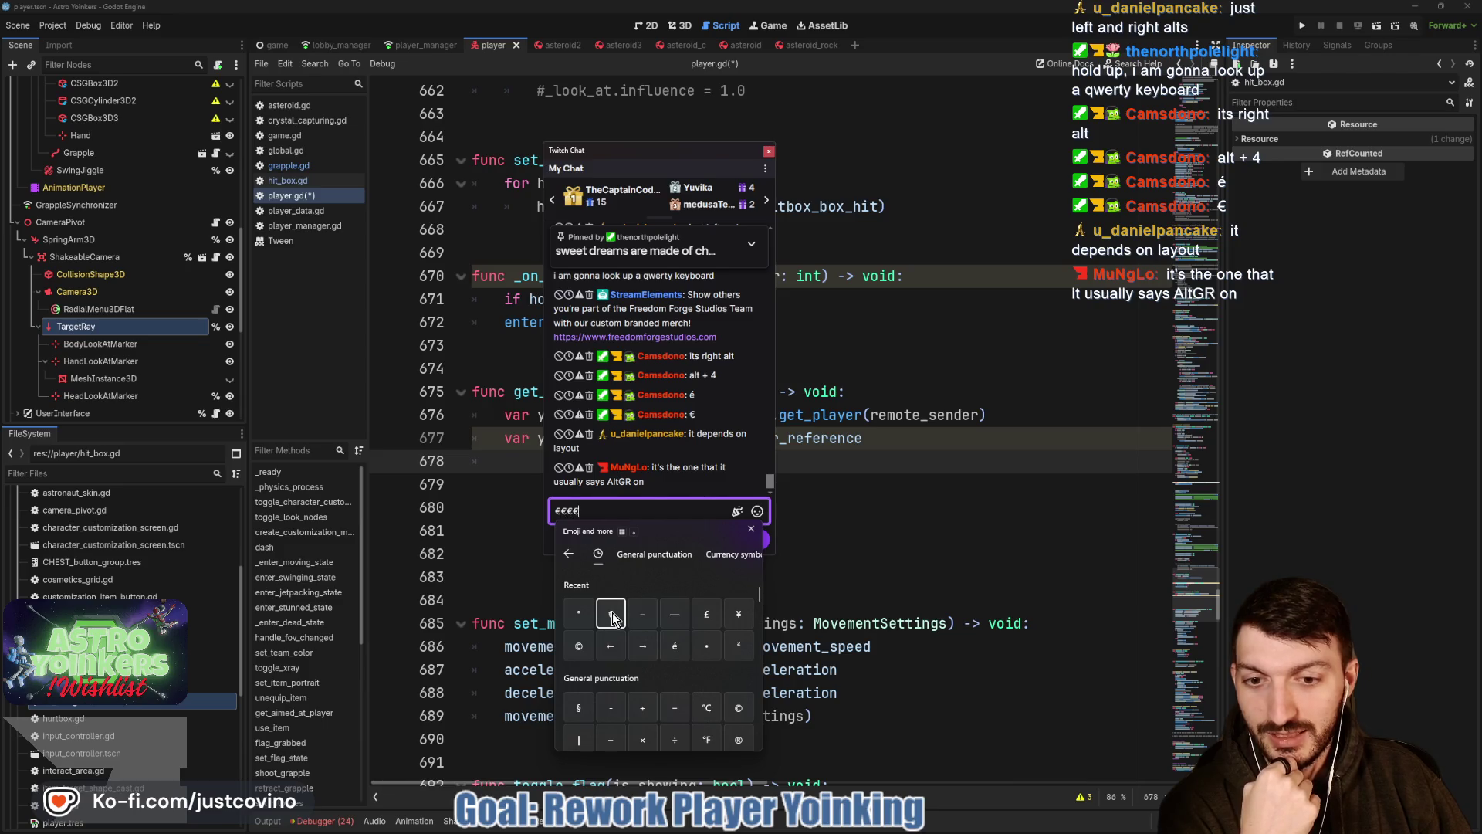
click(708, 615)
click(708, 615)
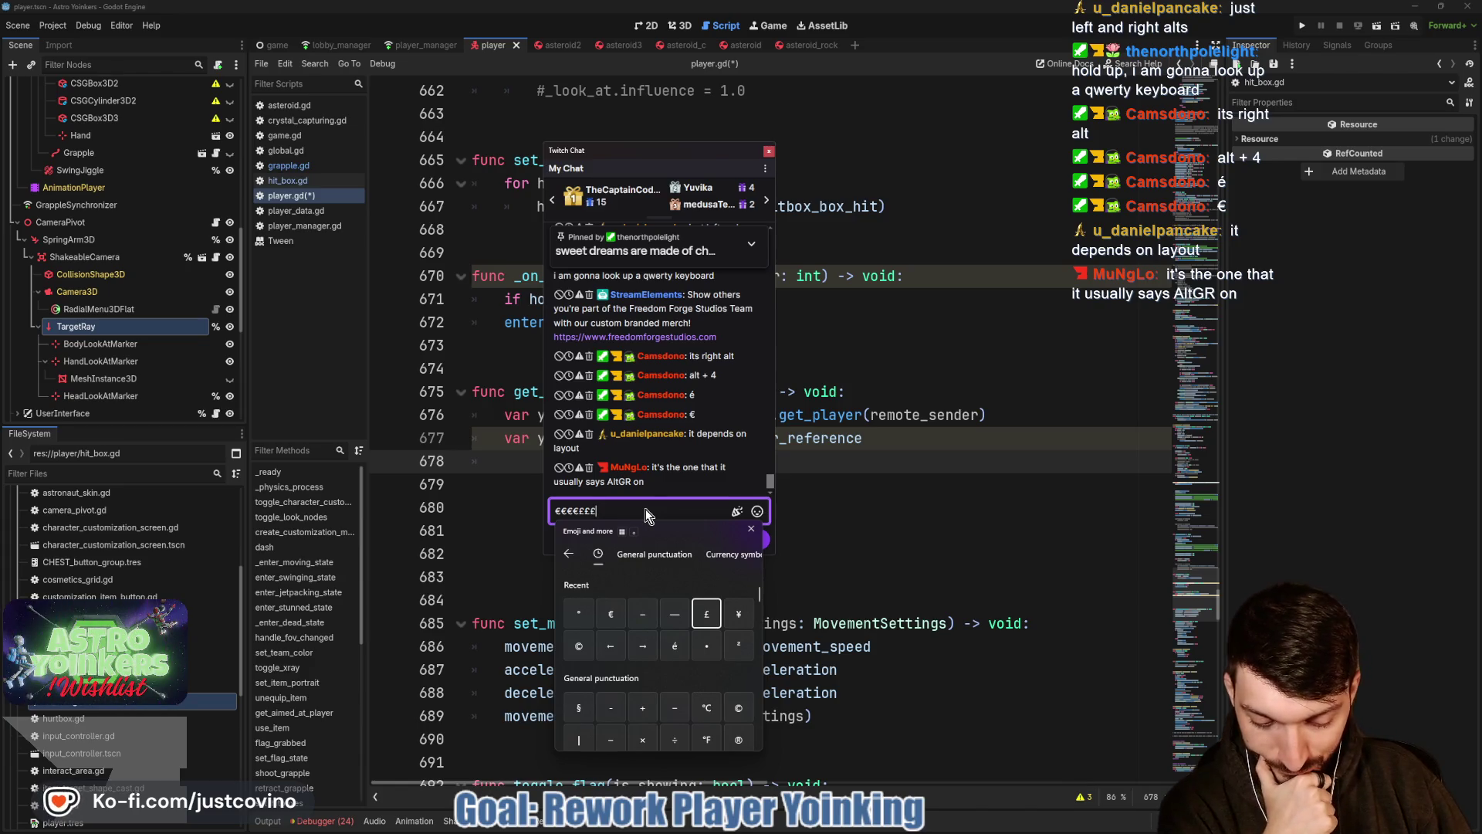
Dismiss the picker, clear the drafted message, and move the chat window left.
click(645, 508)
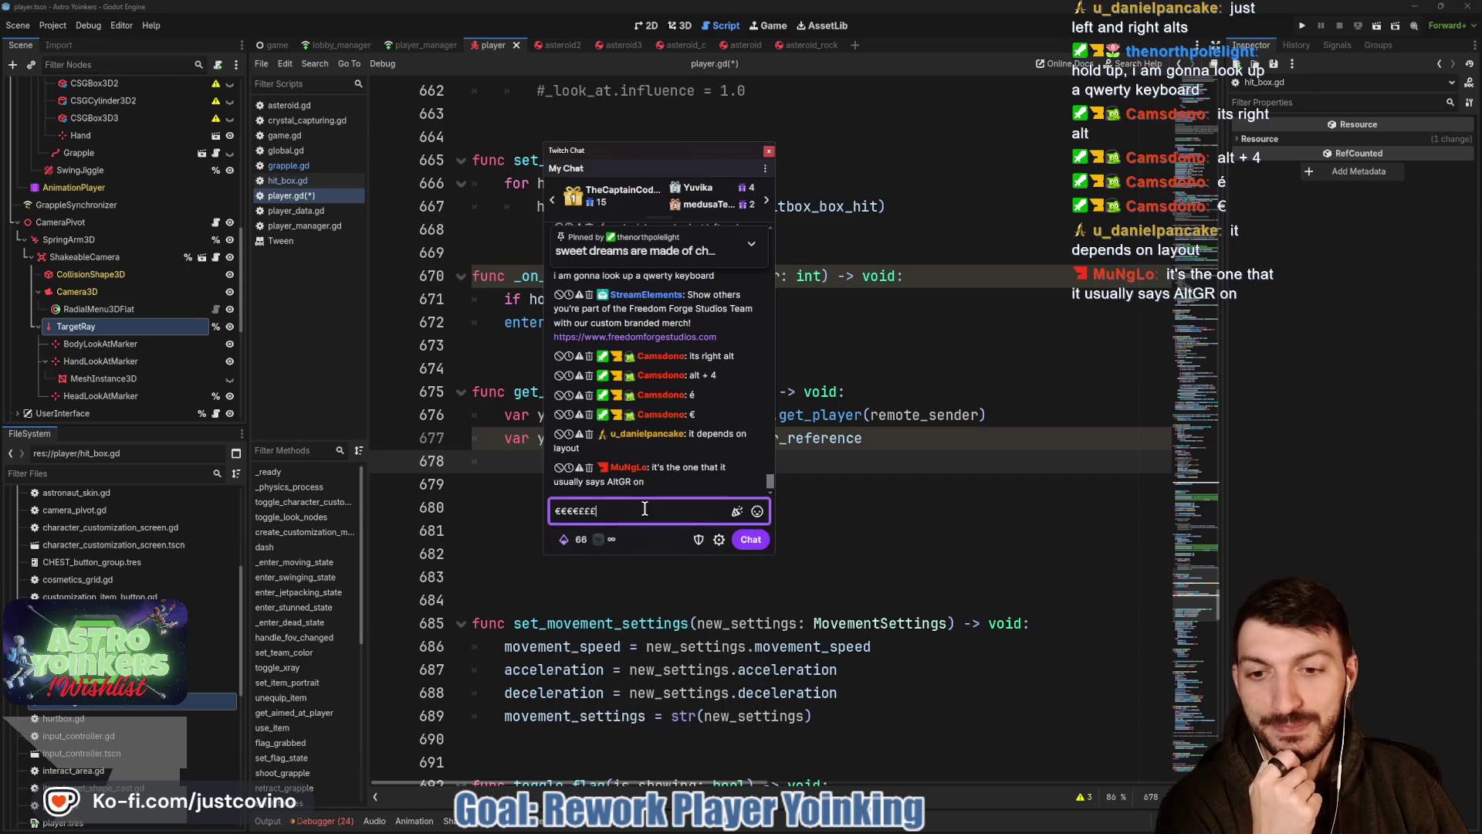
key(BackSpace)
key(BackSpace)
key(BackSpace)
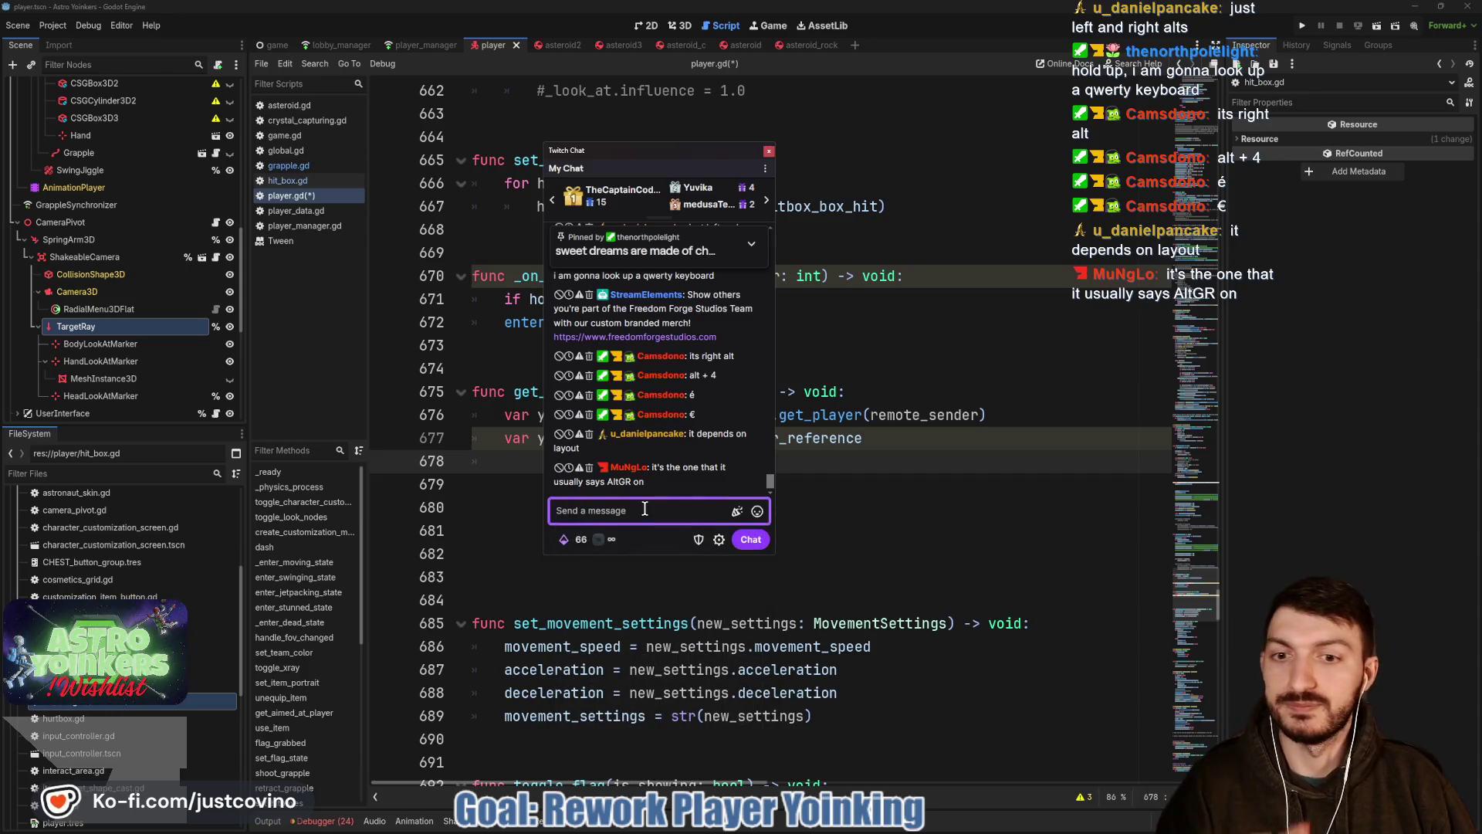
drag(664, 154, 207, 179)
Close the chat window and return the caret to empty line 678 in get_yoinked.
key(Escape)
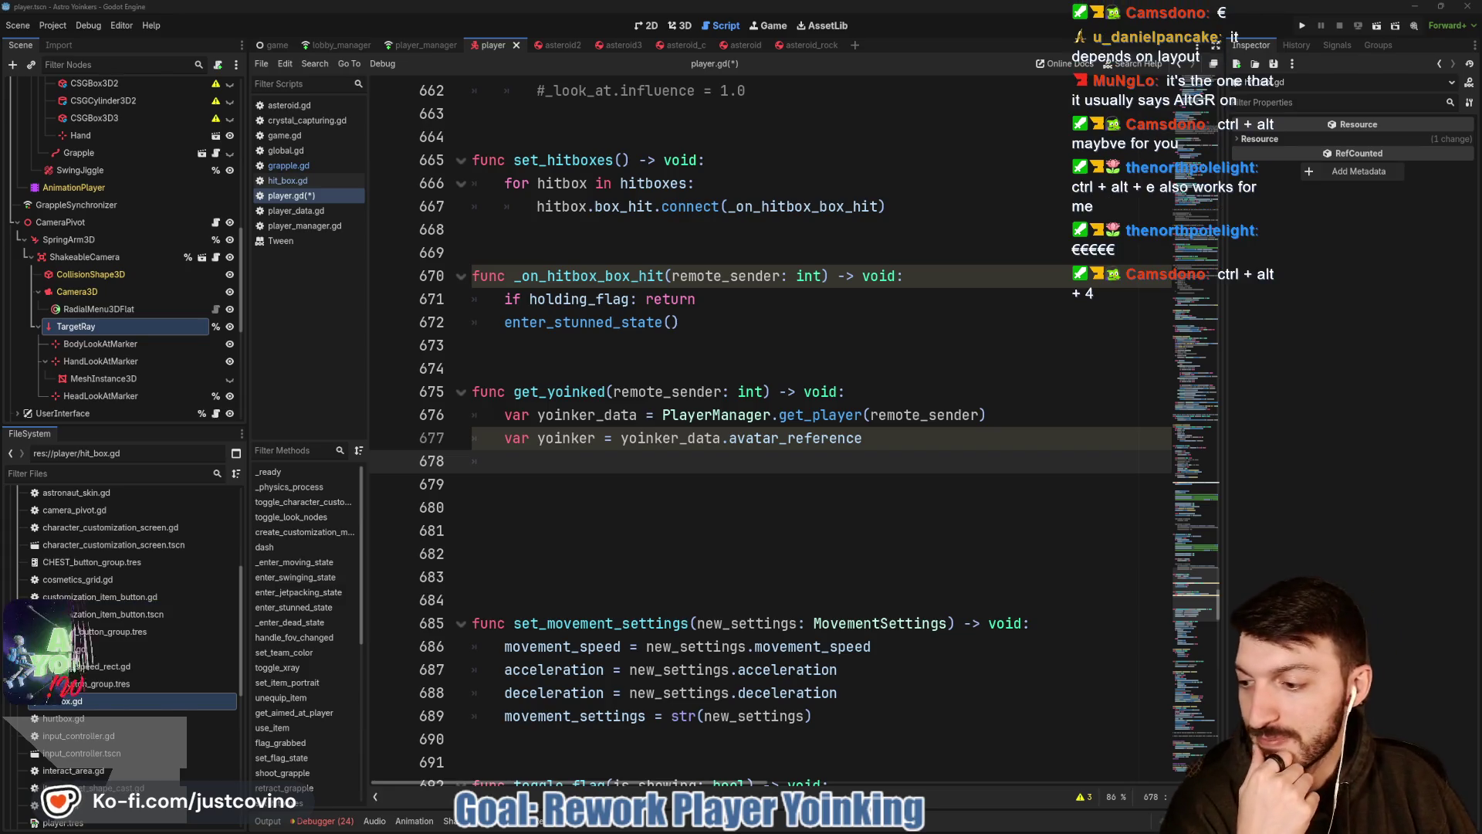
click(635, 398)
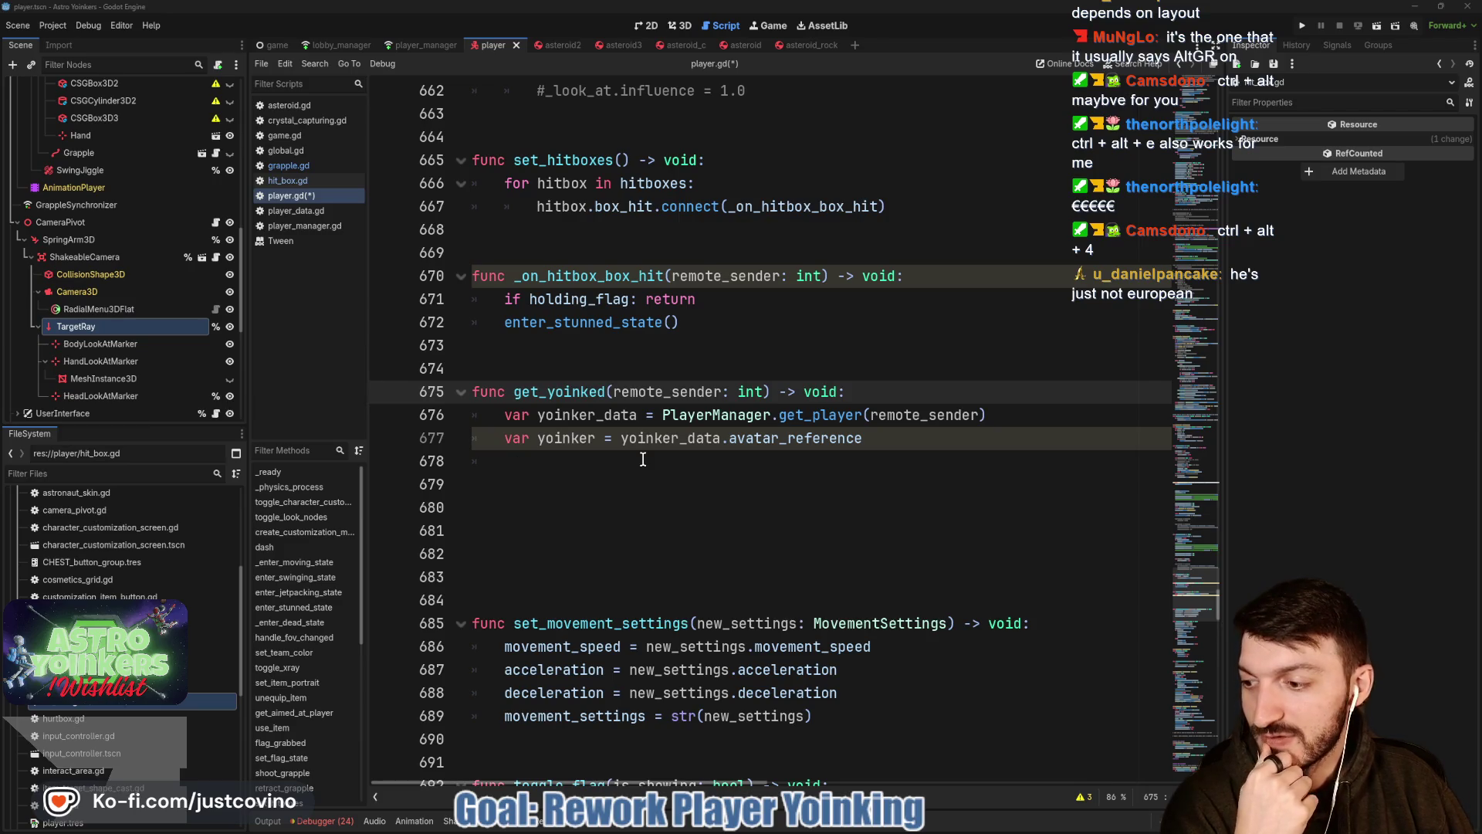
click(586, 464)
text(var)
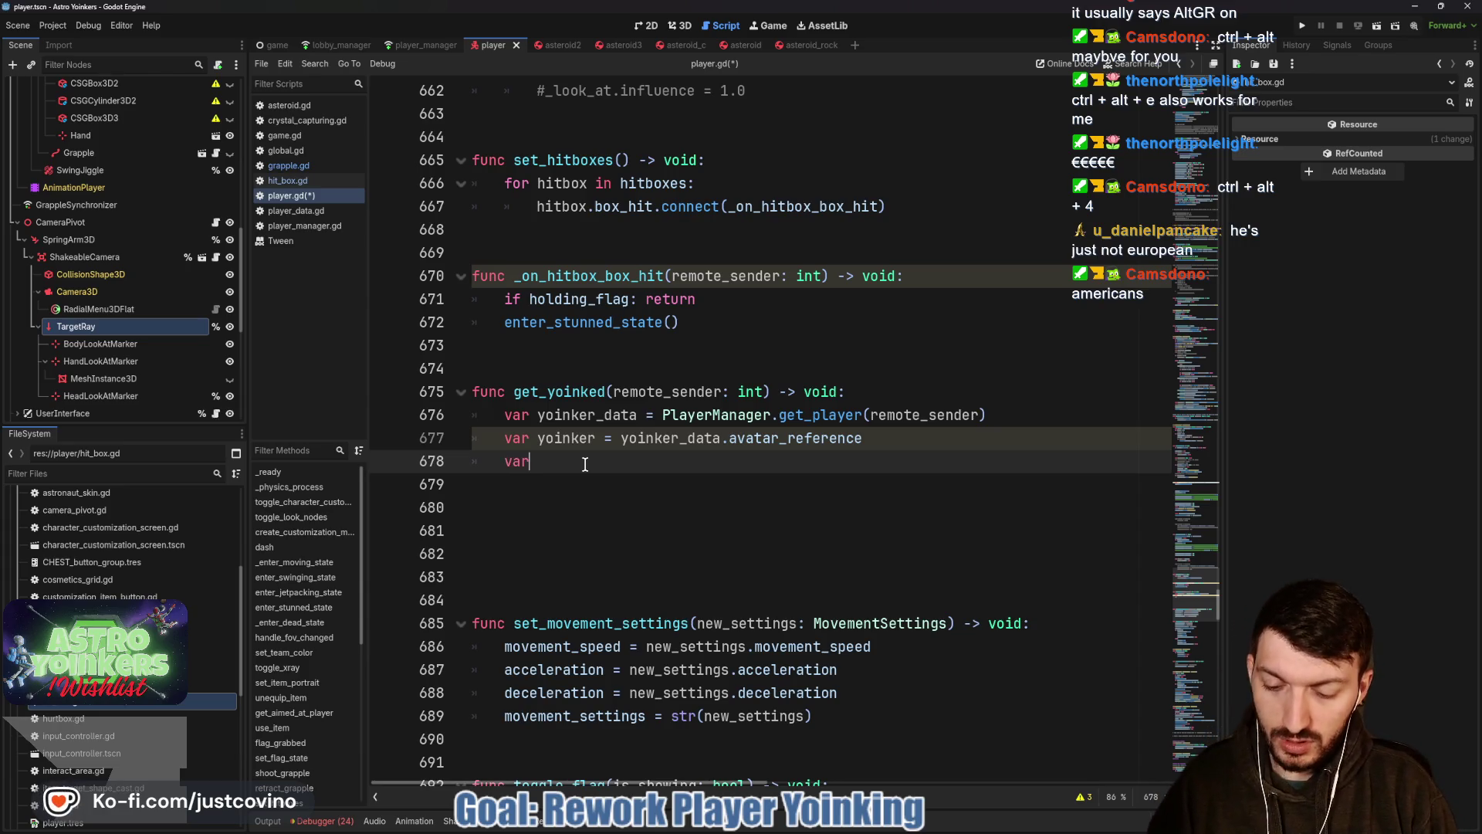
text( directi)
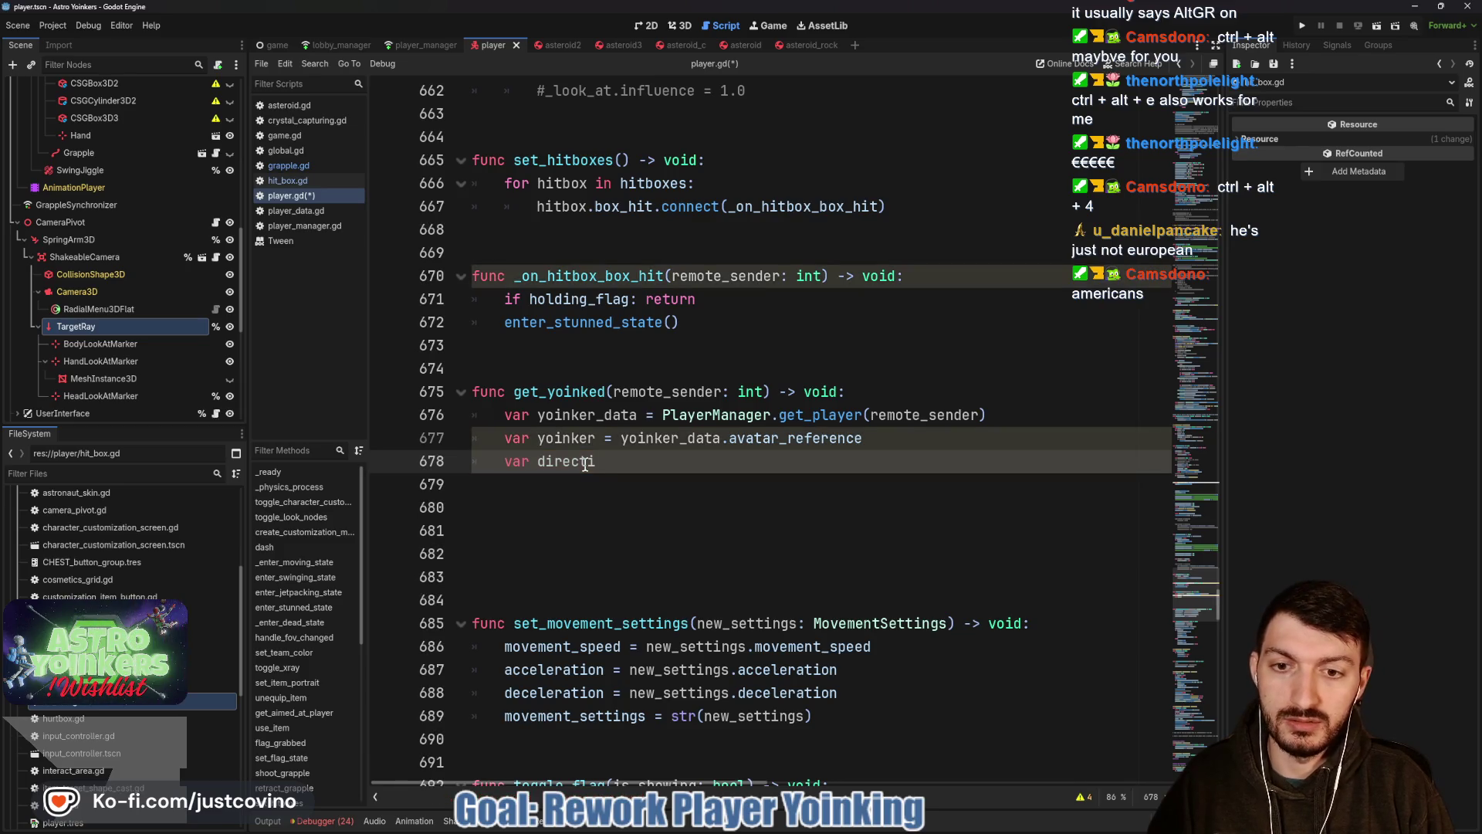
text(on = globa)
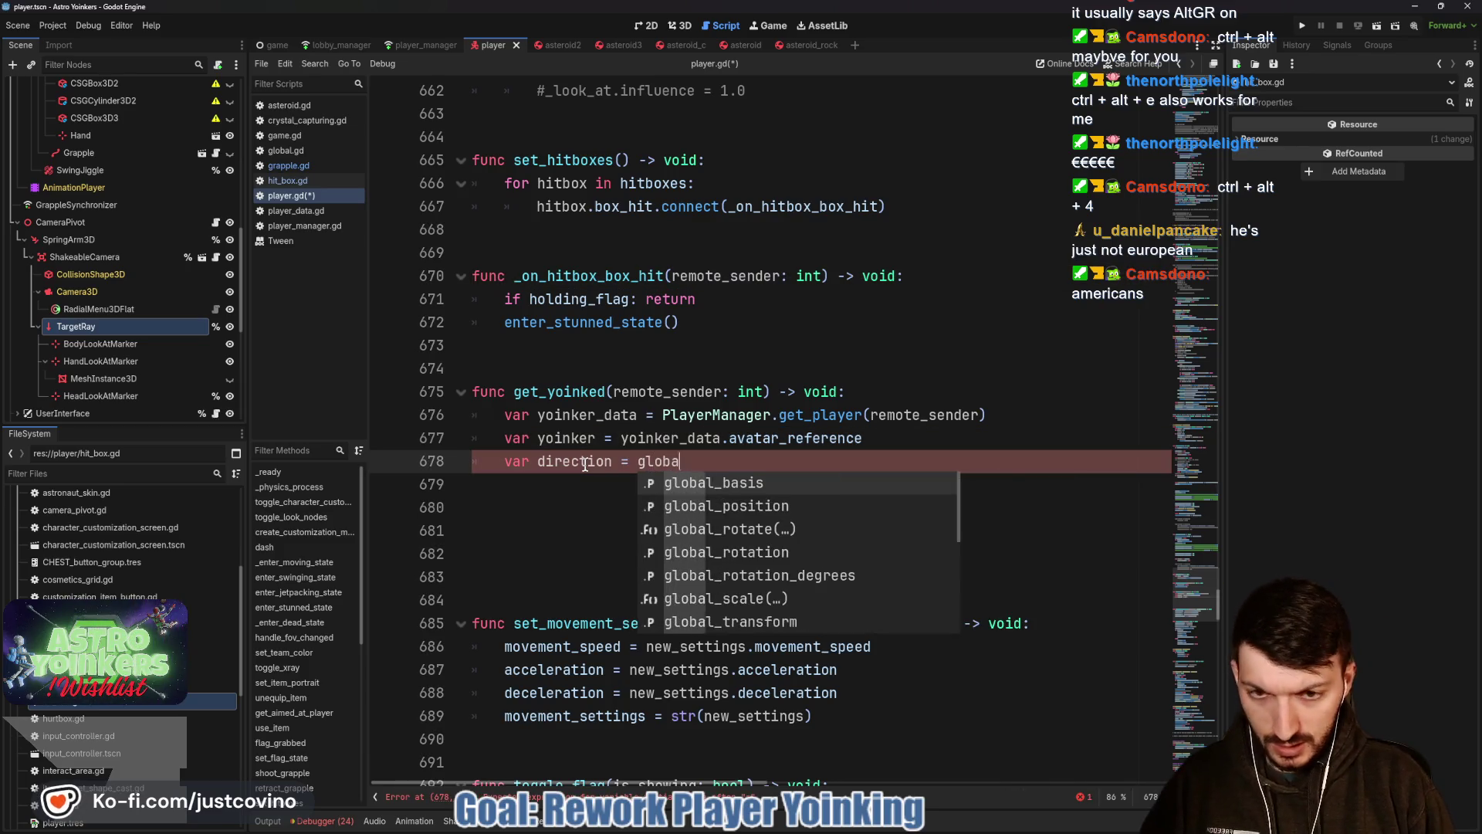
text(l_position)
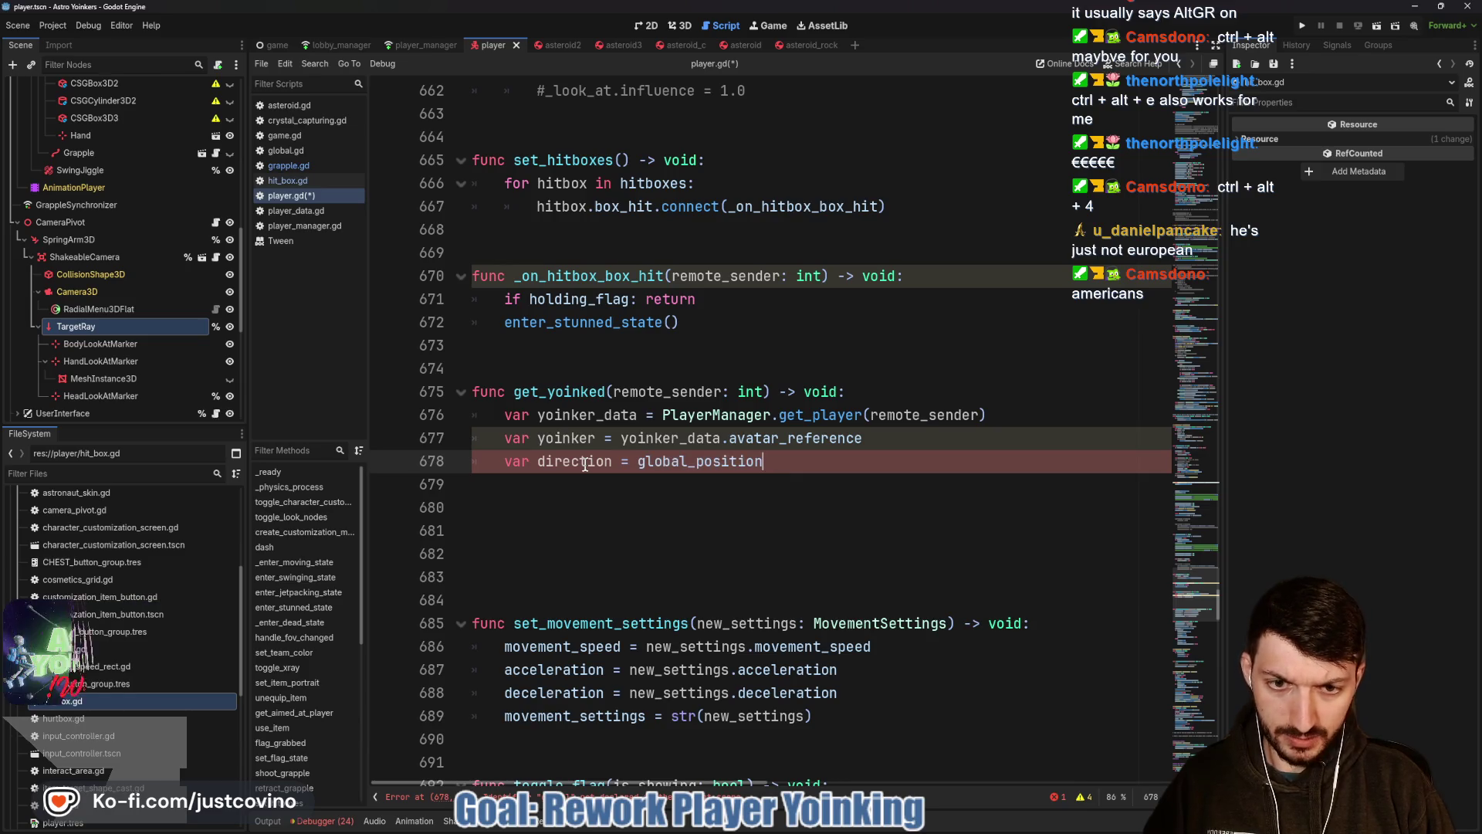
text(.direc)
Complete direction as global_position.direction_to(yoinker.global_position), then bring up the chat window.
key(Return)
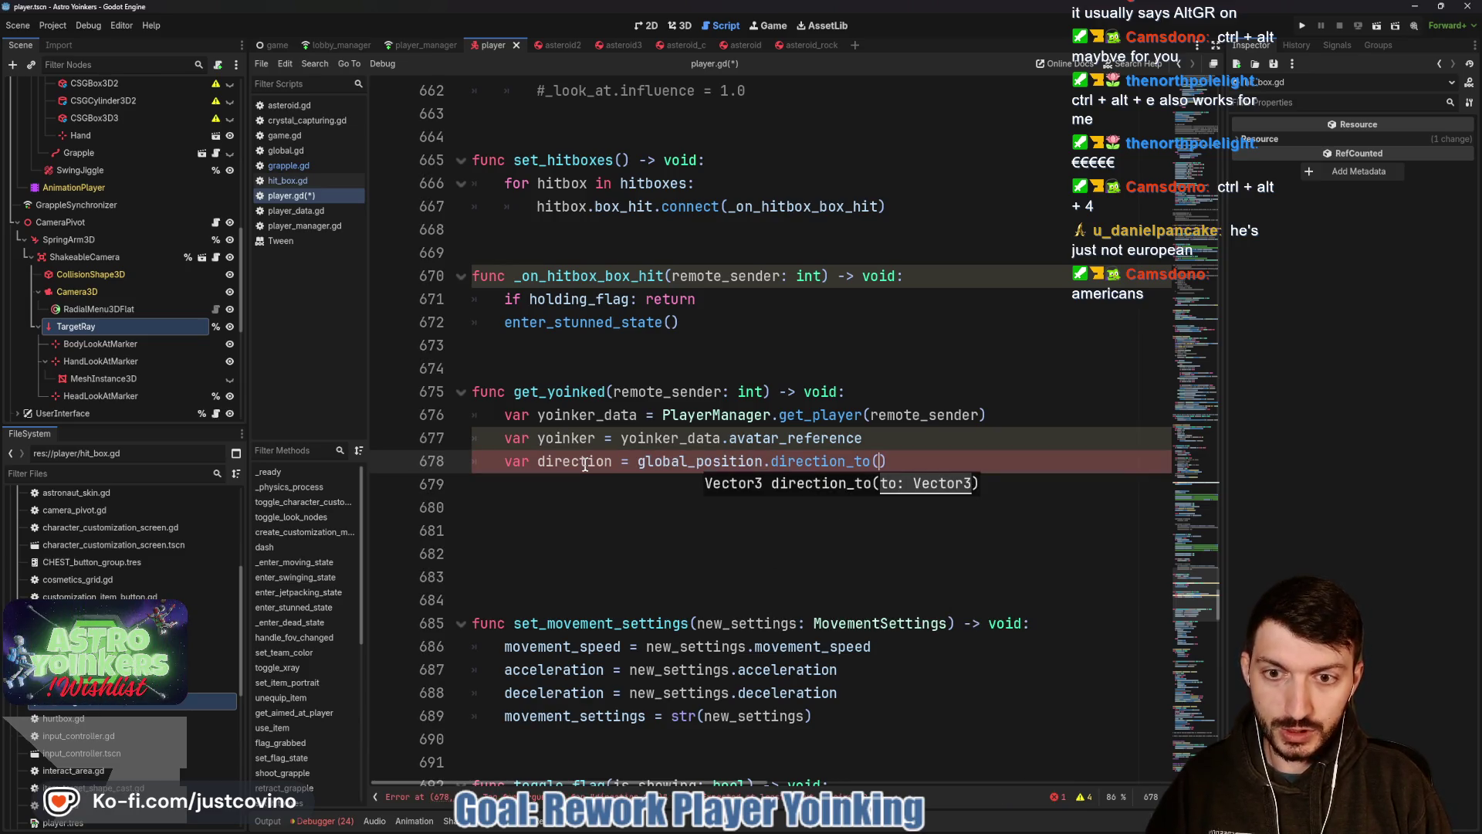
text(yoinker.)
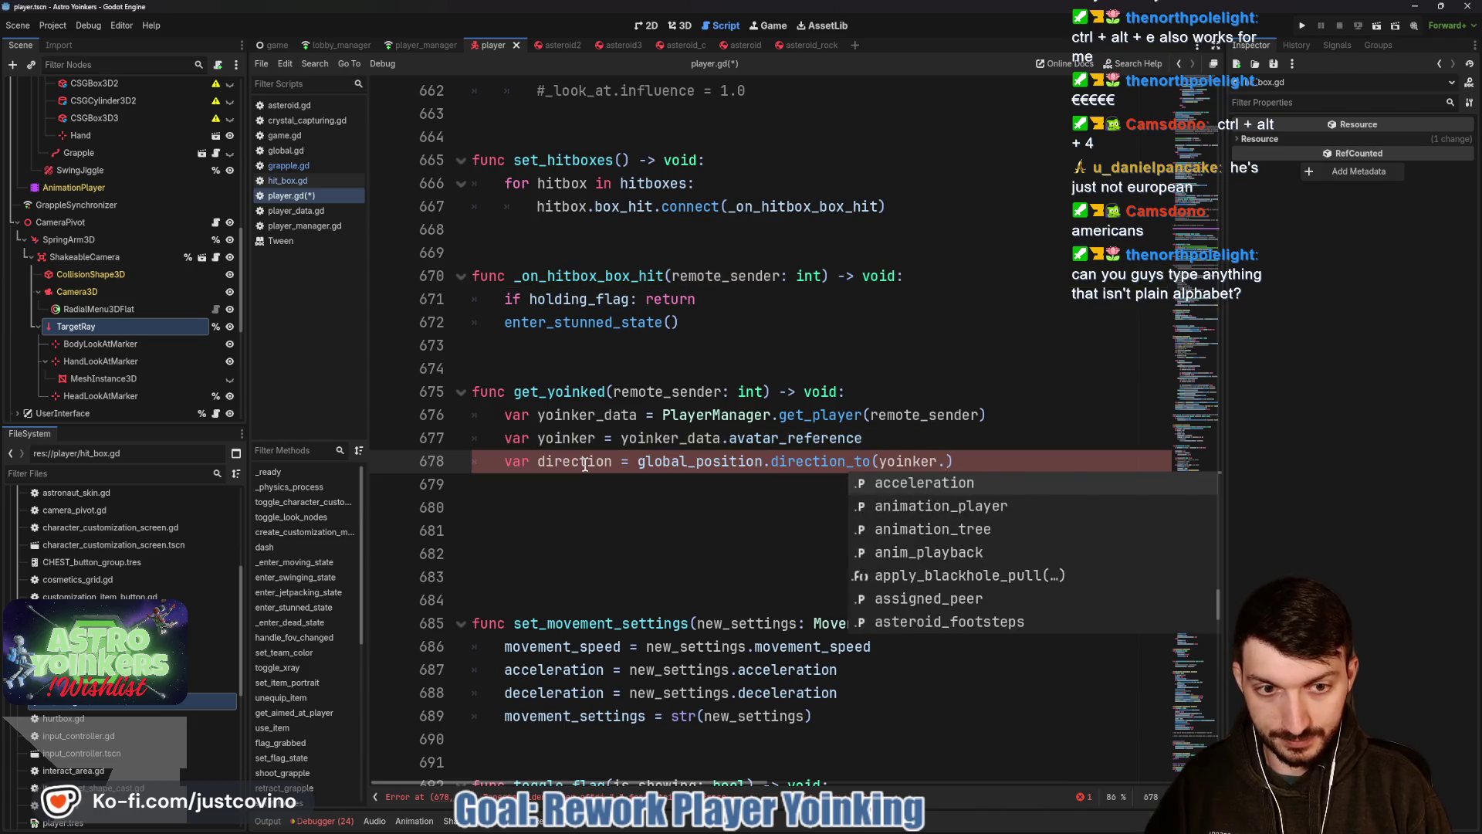
text(global_posit)
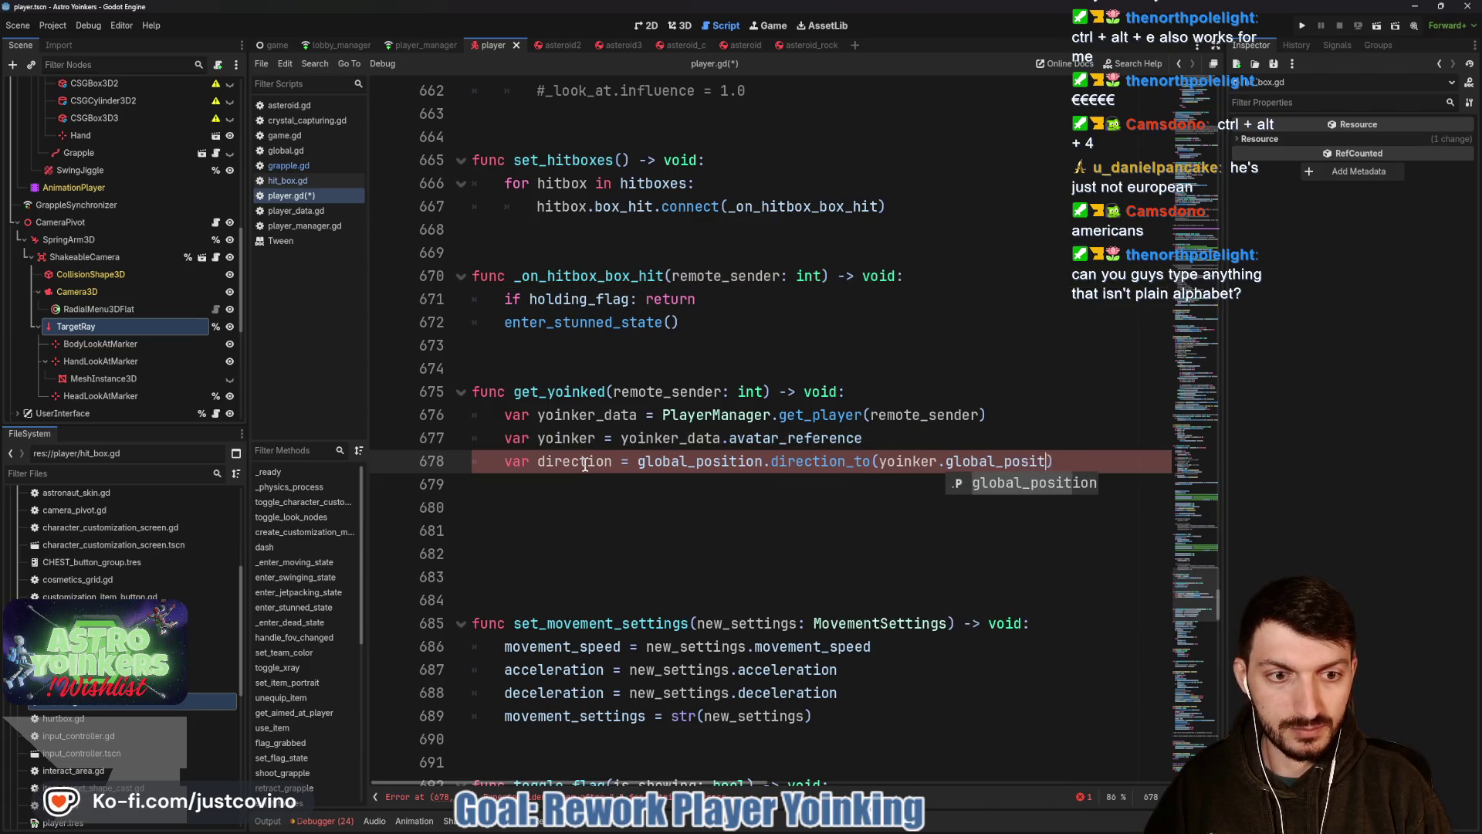
key(Return)
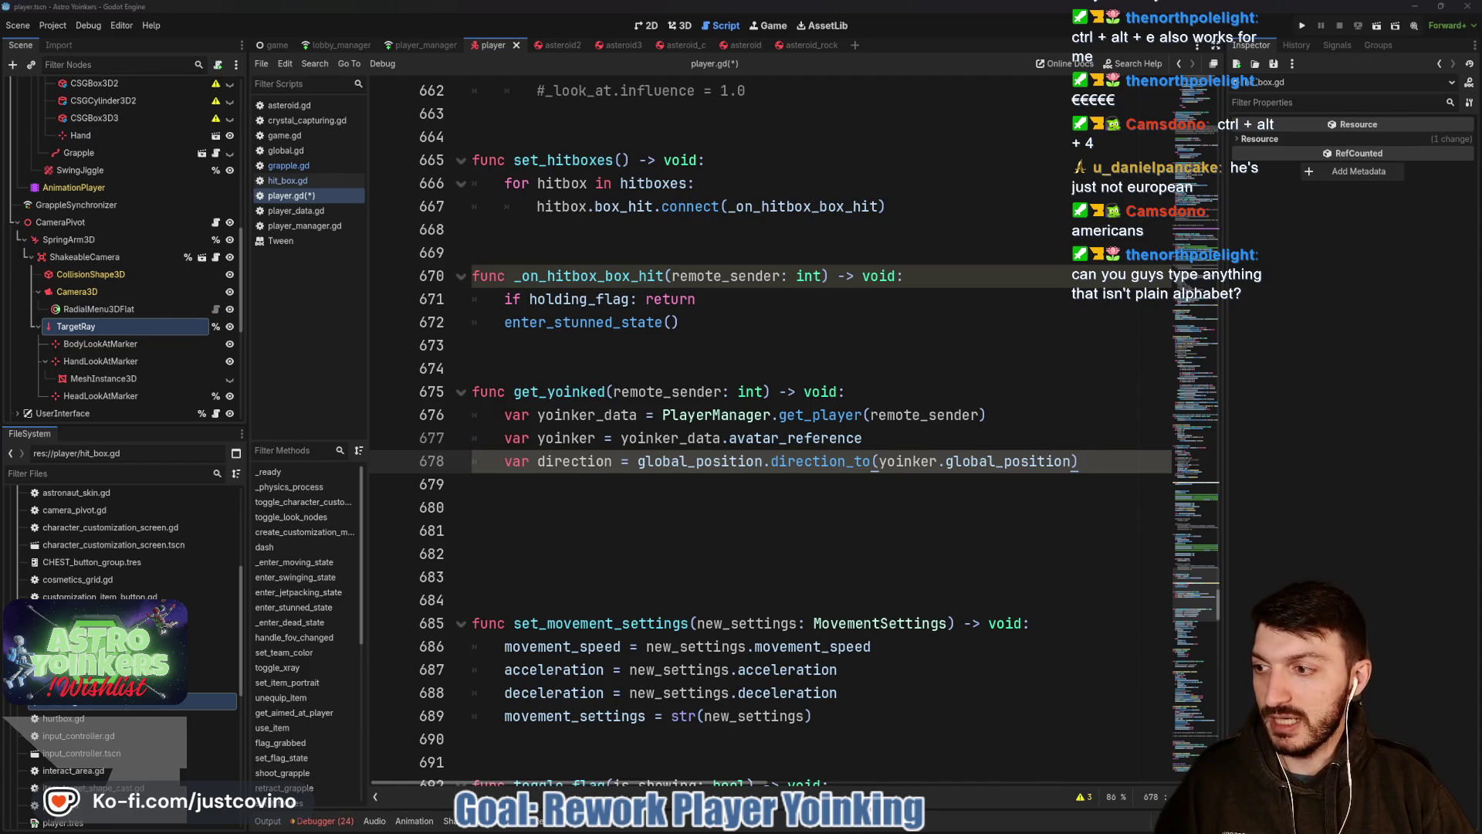
key(alt+Tab)
click(589, 510)
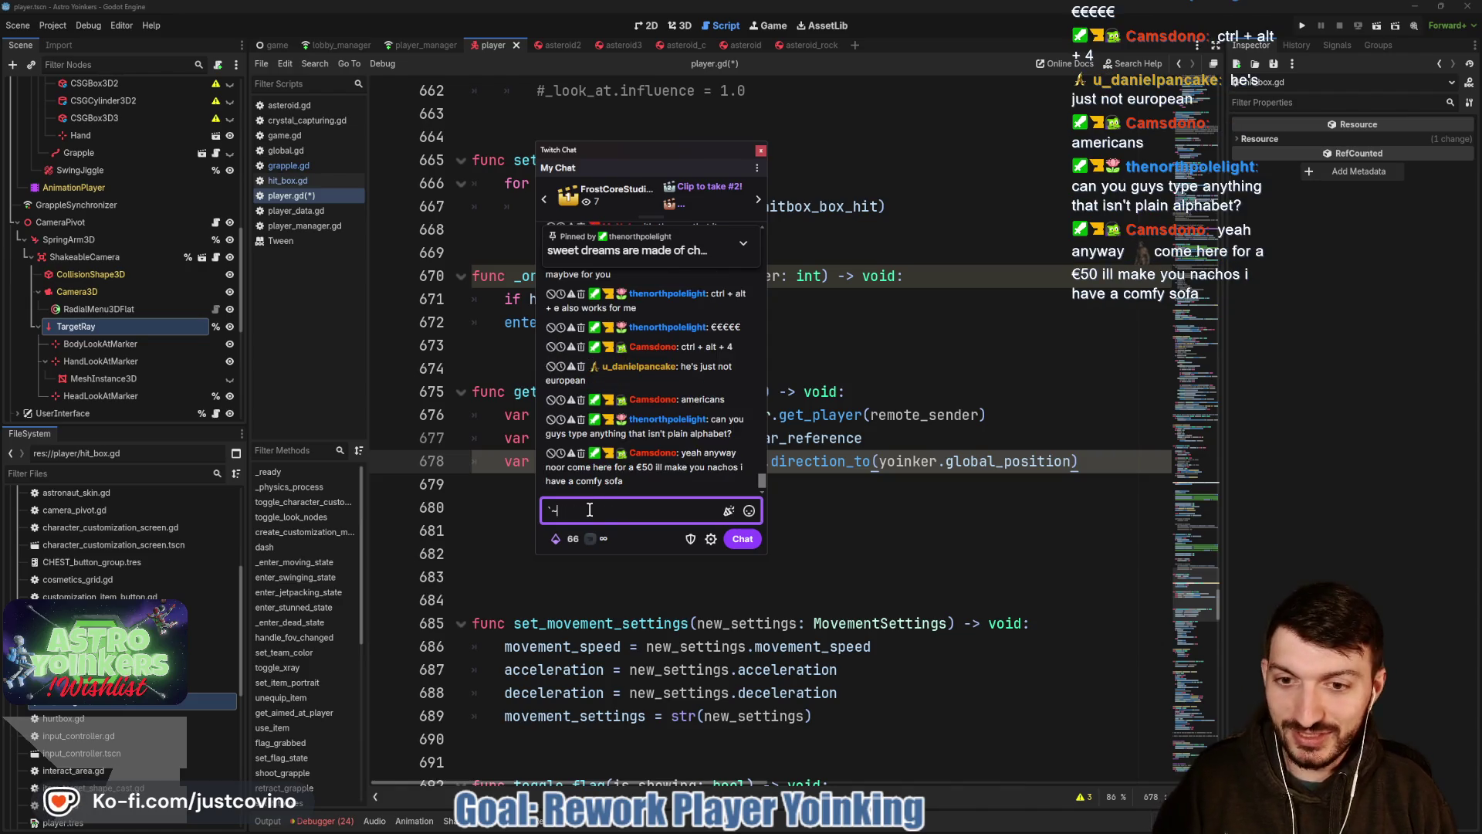
text(---------)
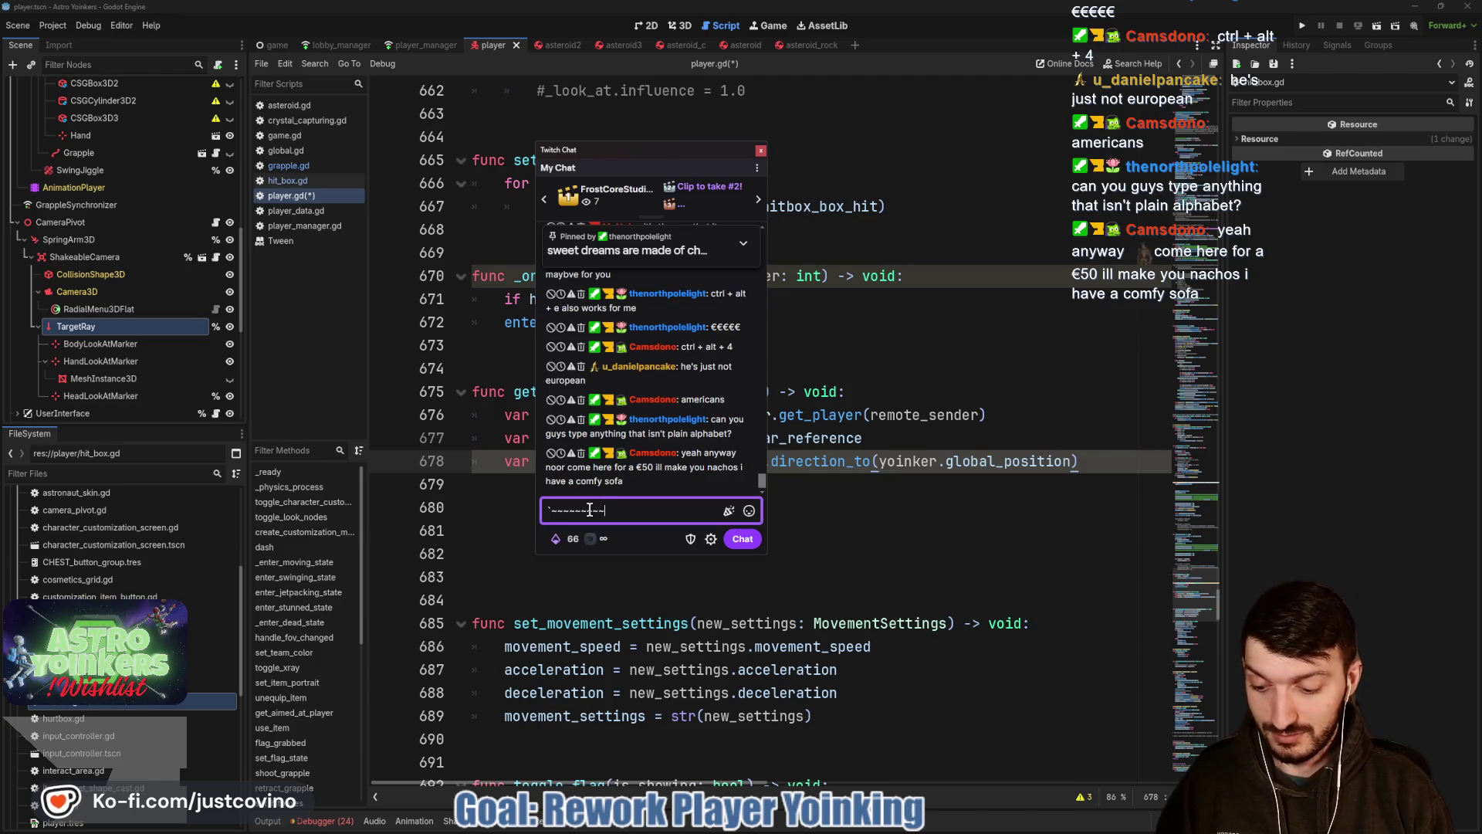
Clear the drafted dashes and close the Twitch Chat window without sending.
key(BackSpace)
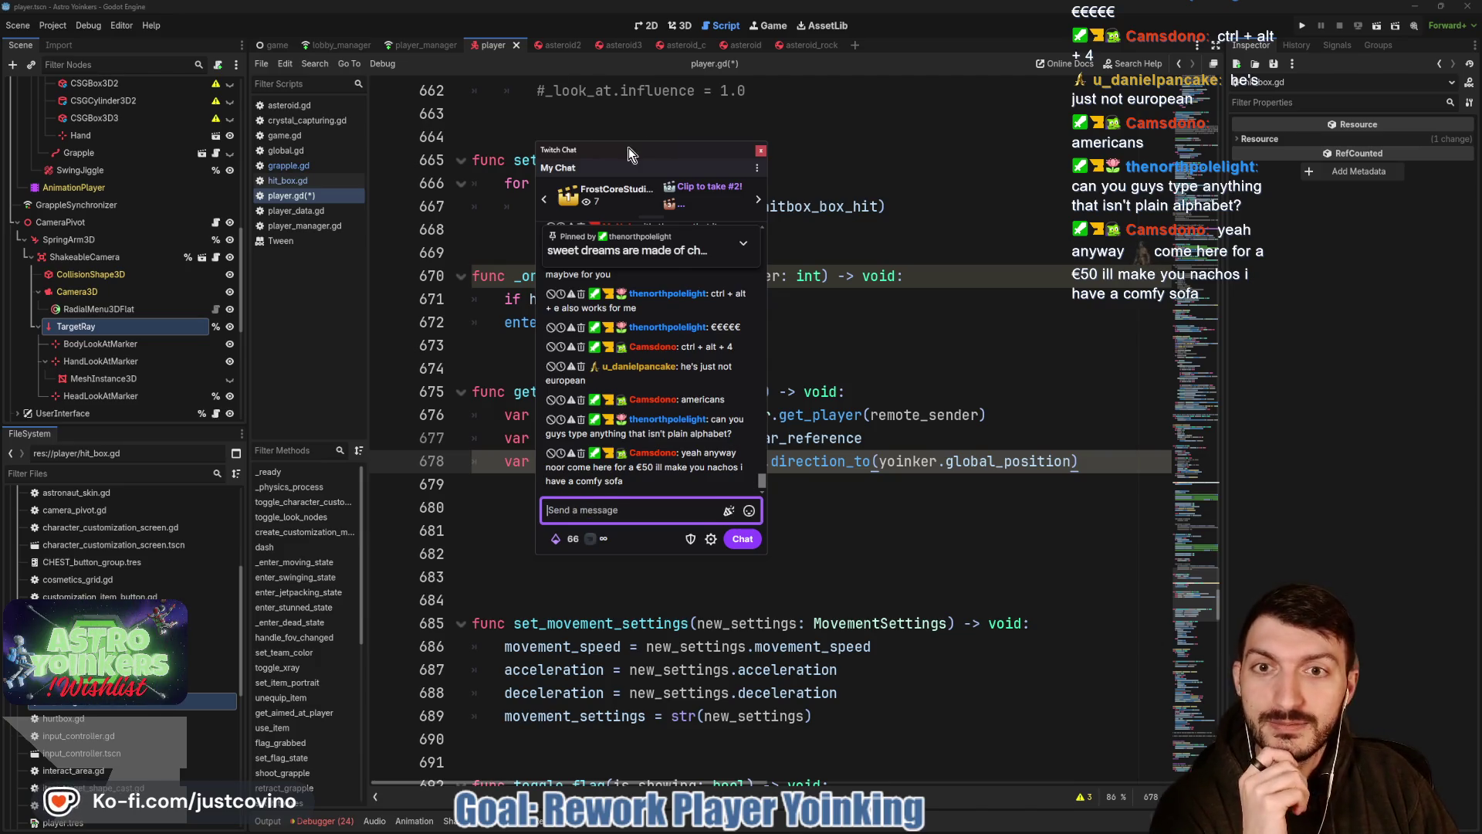
key(Escape)
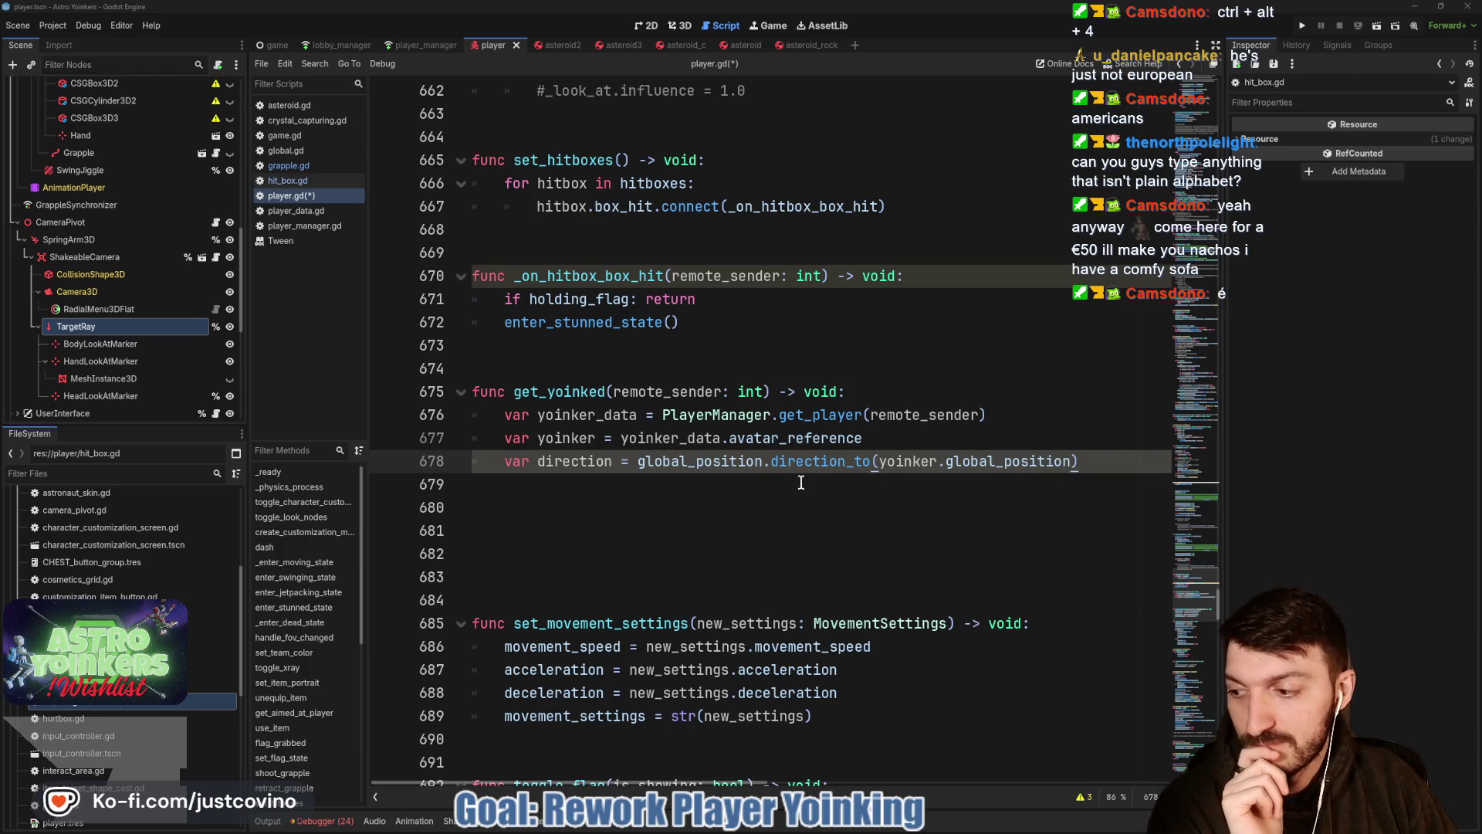
click(679, 482)
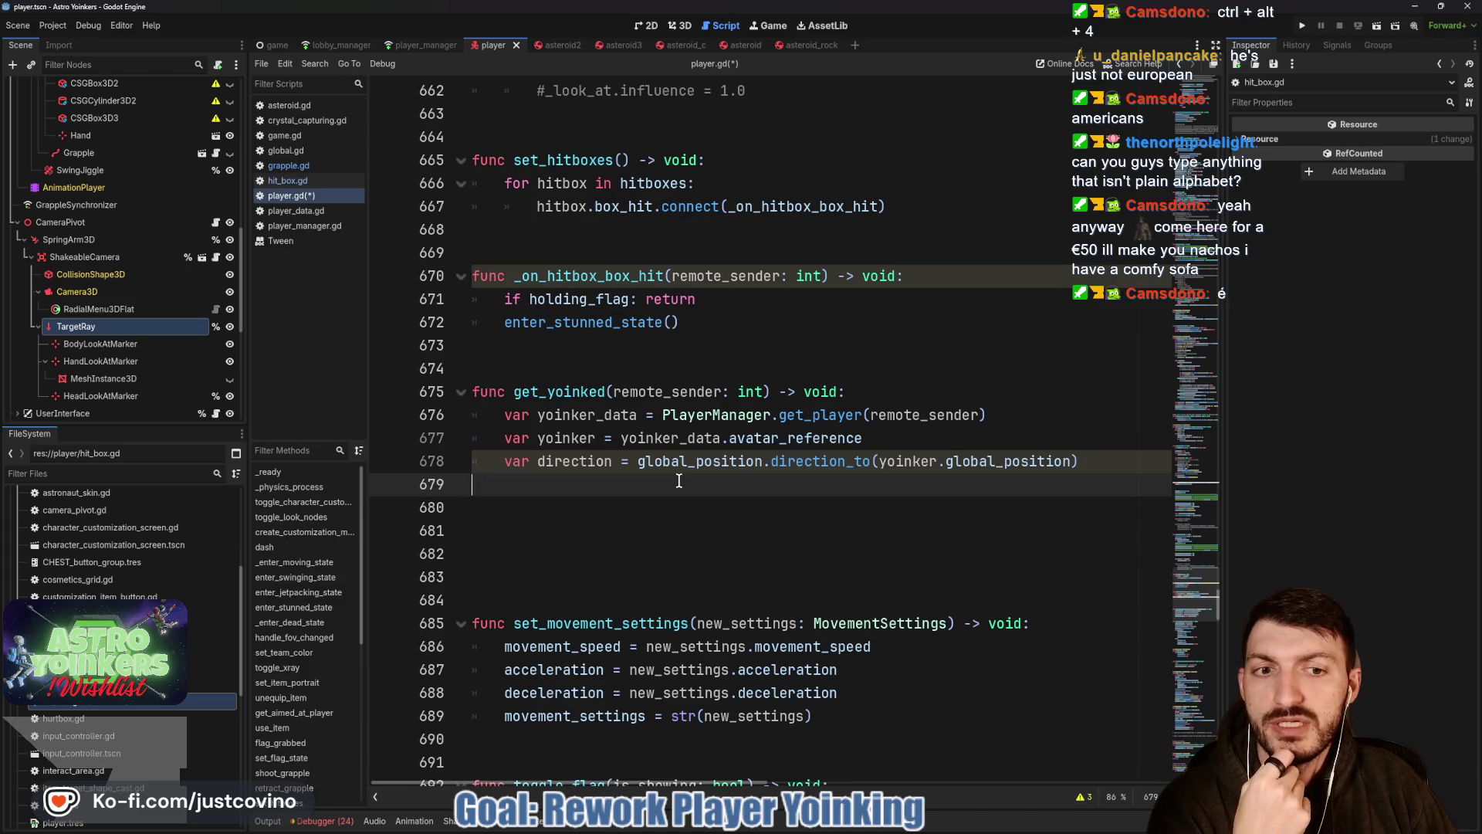
click(905, 440)
key(Return)
click(583, 512)
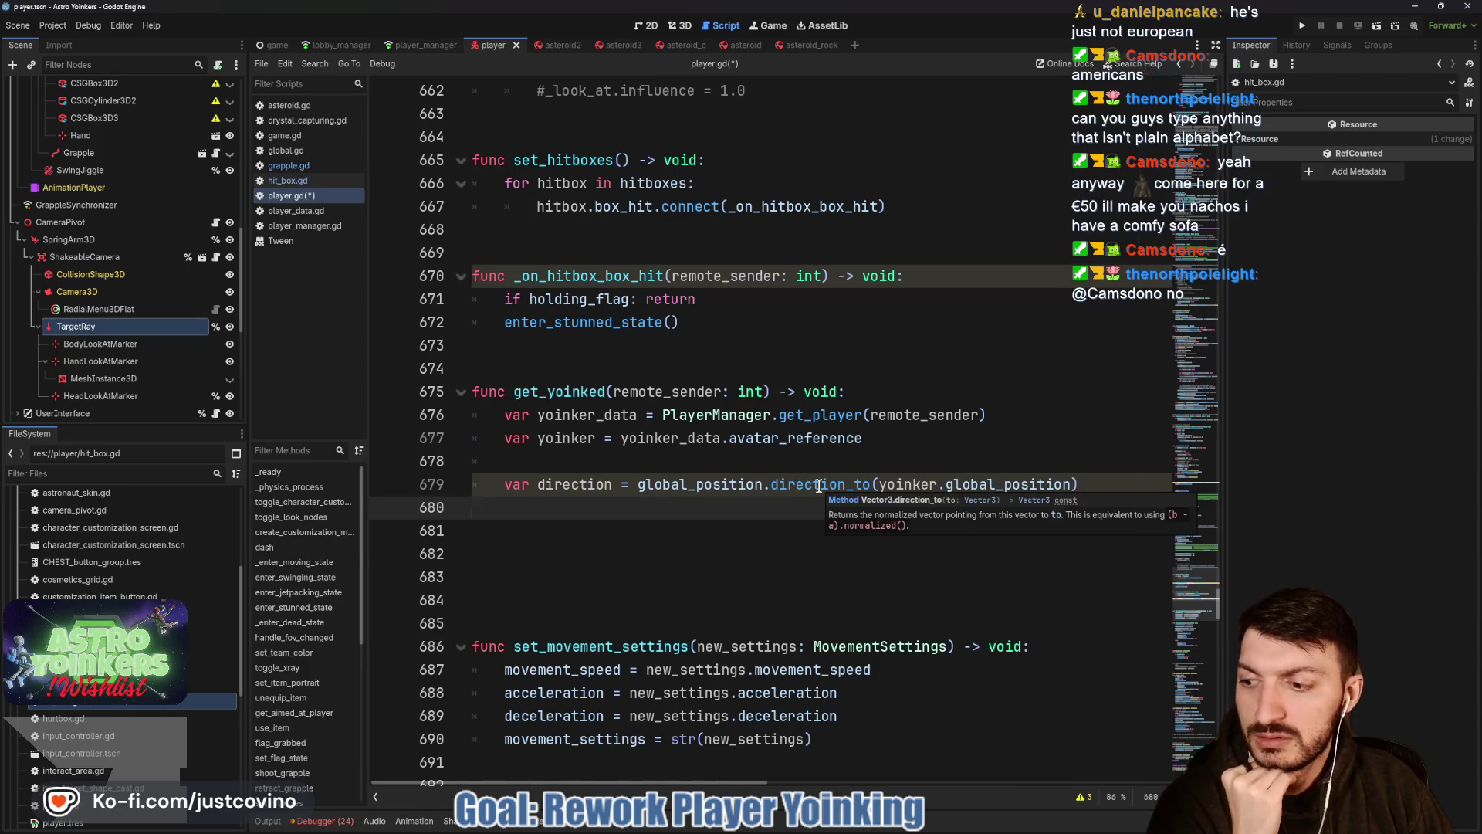
scroll(819, 487, up, 2)
scroll(817, 489, up, 4)
scroll(810, 491, up, 4)
scroll(799, 496, up, 6)
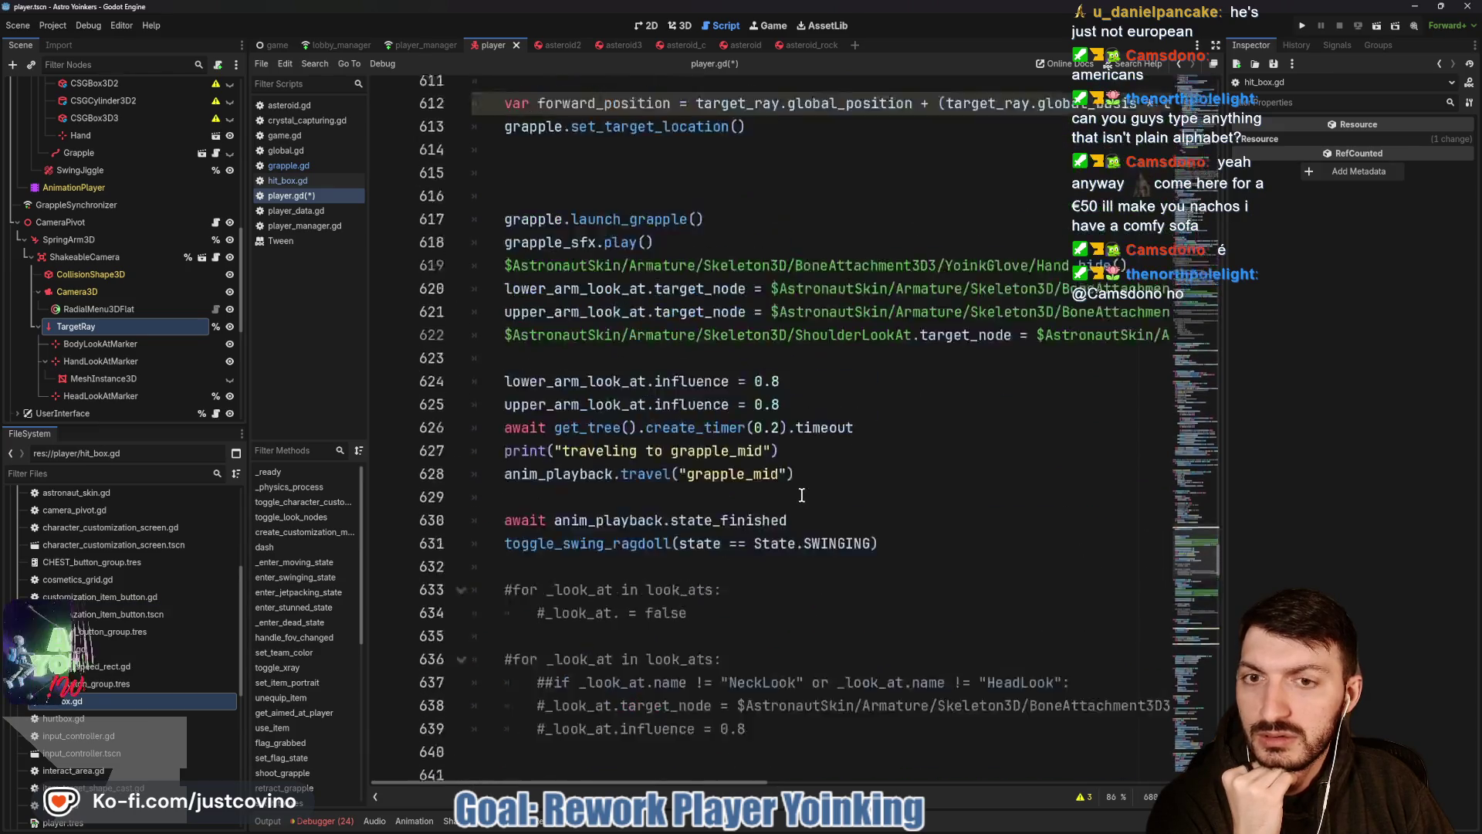
scroll(798, 496, up, 5)
scroll(796, 496, up, 9)
scroll(792, 496, up, 9)
scroll(785, 496, up, 7)
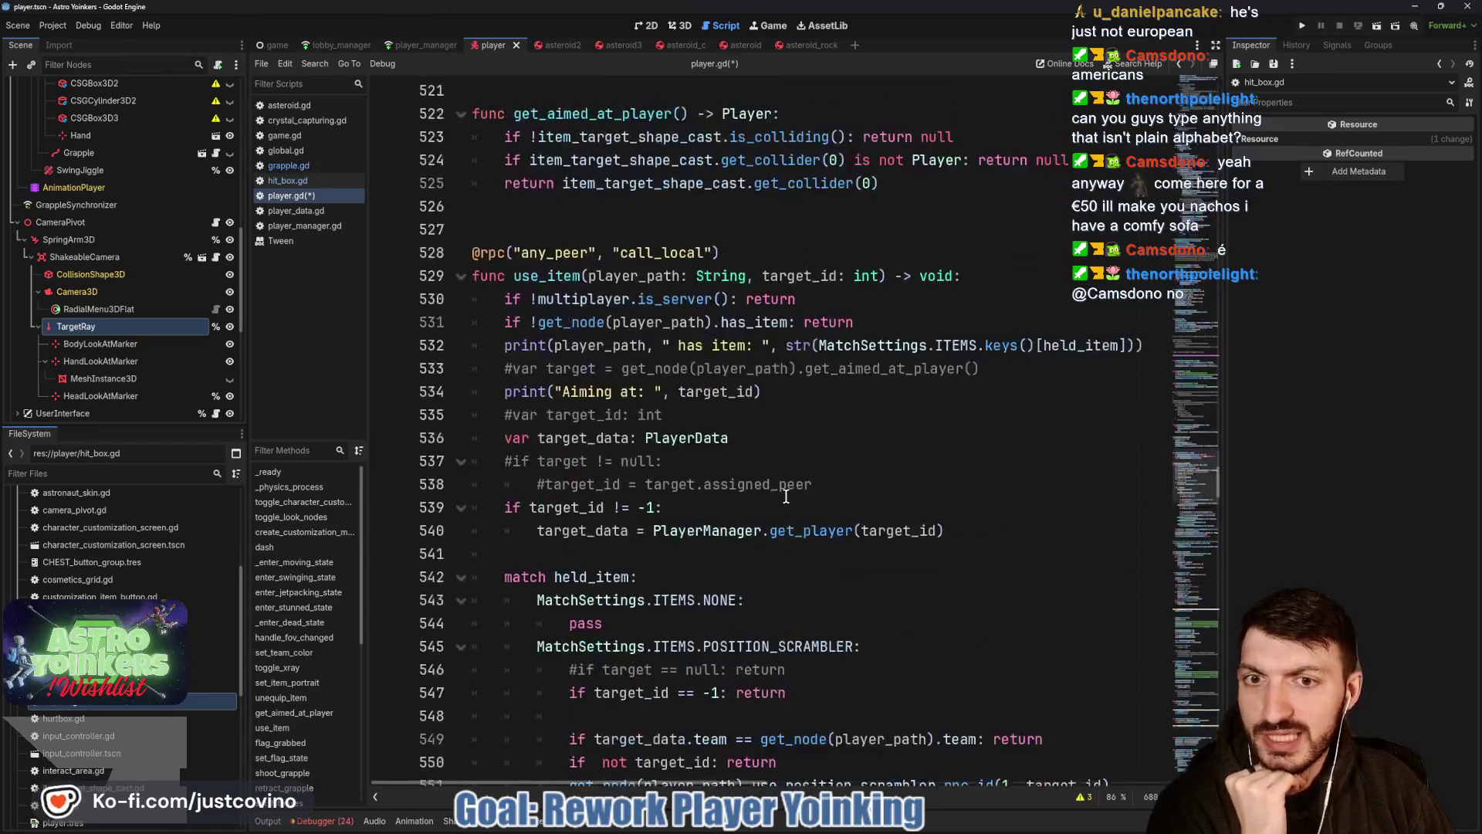
scroll(785, 496, up, 7)
scroll(785, 496, up, 8)
scroll(786, 496, up, 6)
scroll(785, 496, up, 3)
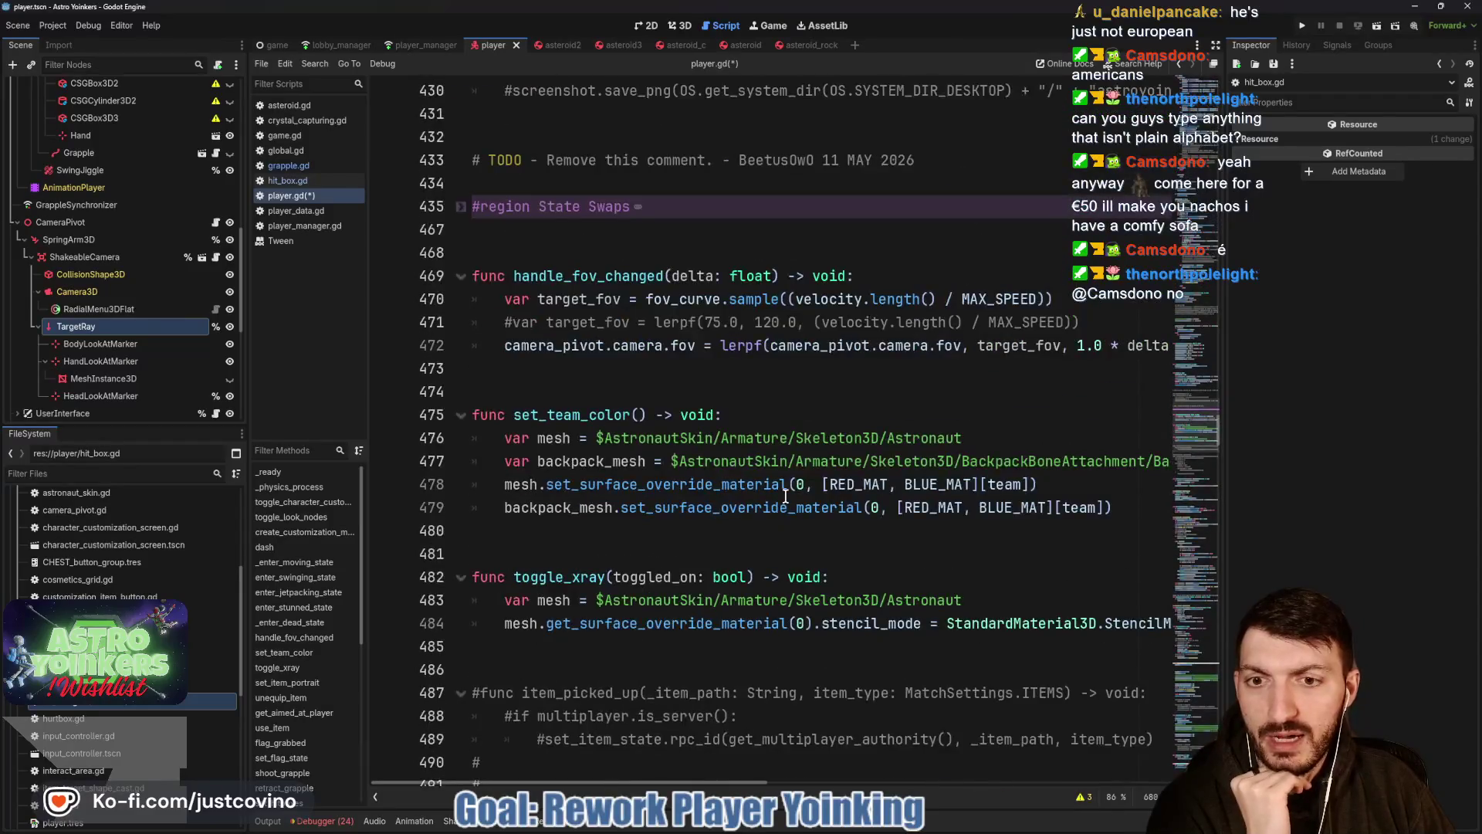
scroll(786, 496, up, 5)
scroll(785, 495, up, 3)
scroll(785, 498, down, 4)
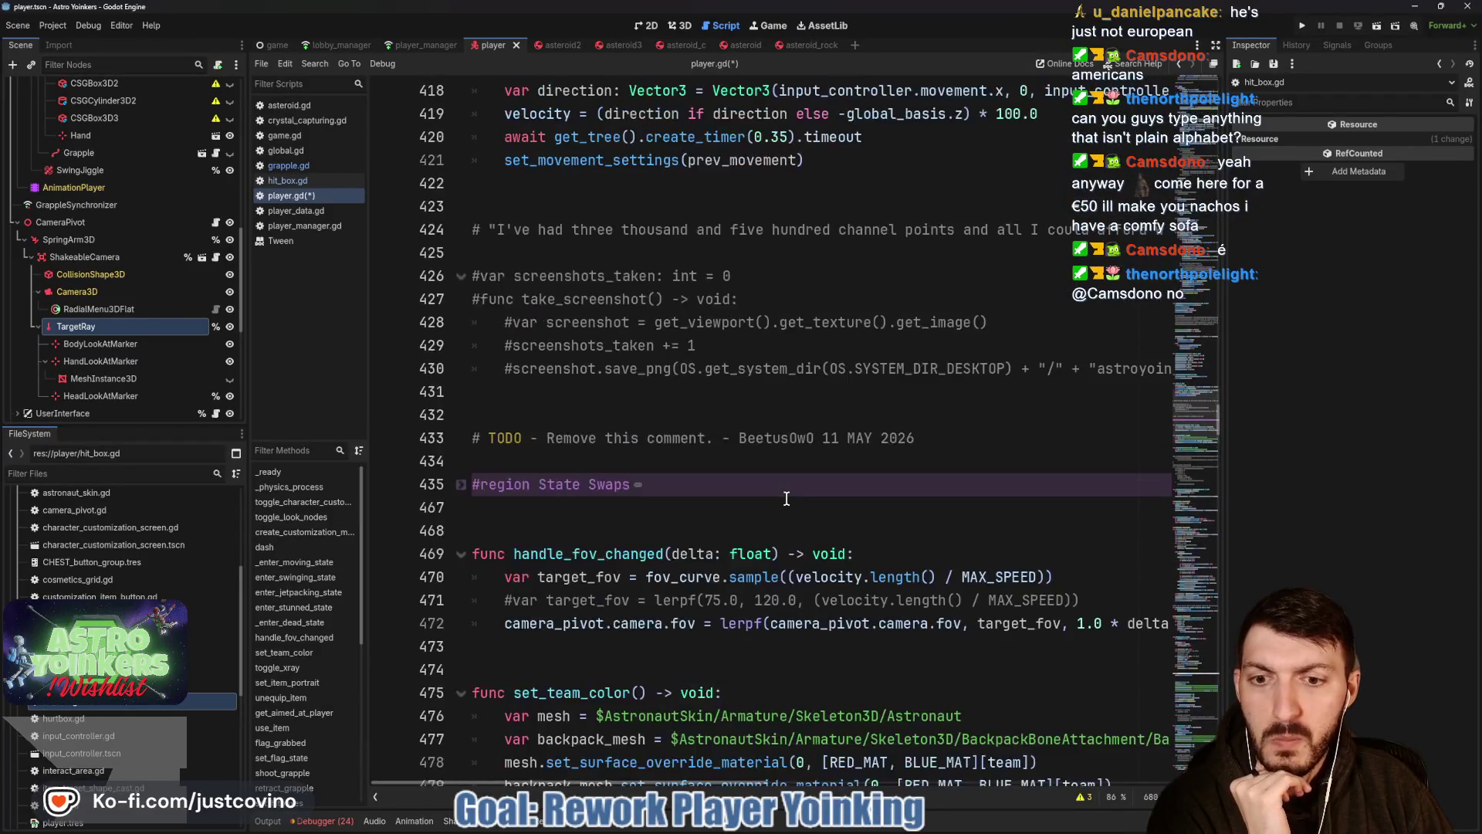
scroll(785, 497, up, 5)
scroll(785, 498, up, 1)
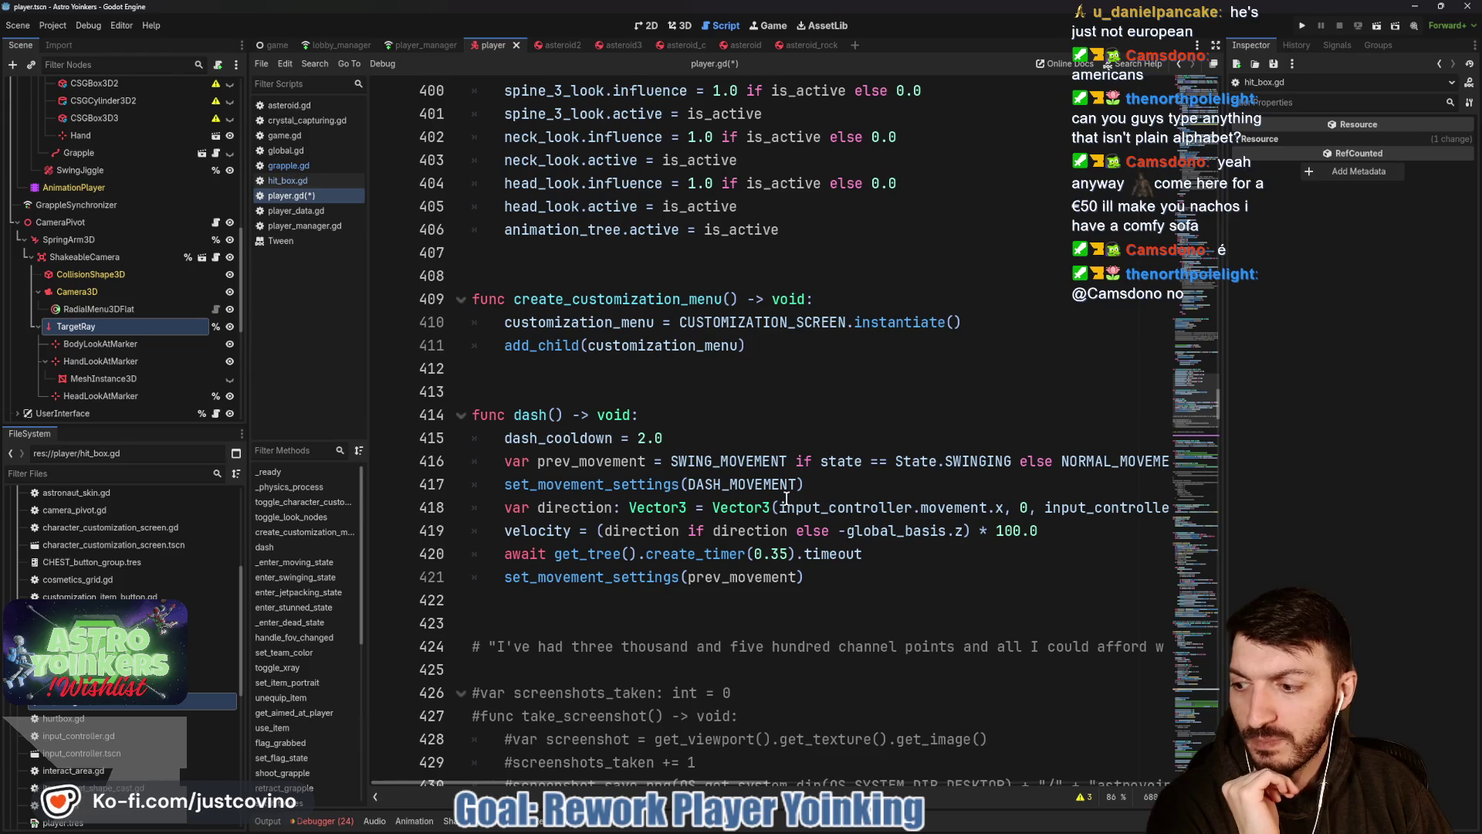
scroll(785, 498, up, 1)
scroll(785, 498, up, 3)
scroll(785, 498, up, 5)
scroll(785, 498, up, 5)
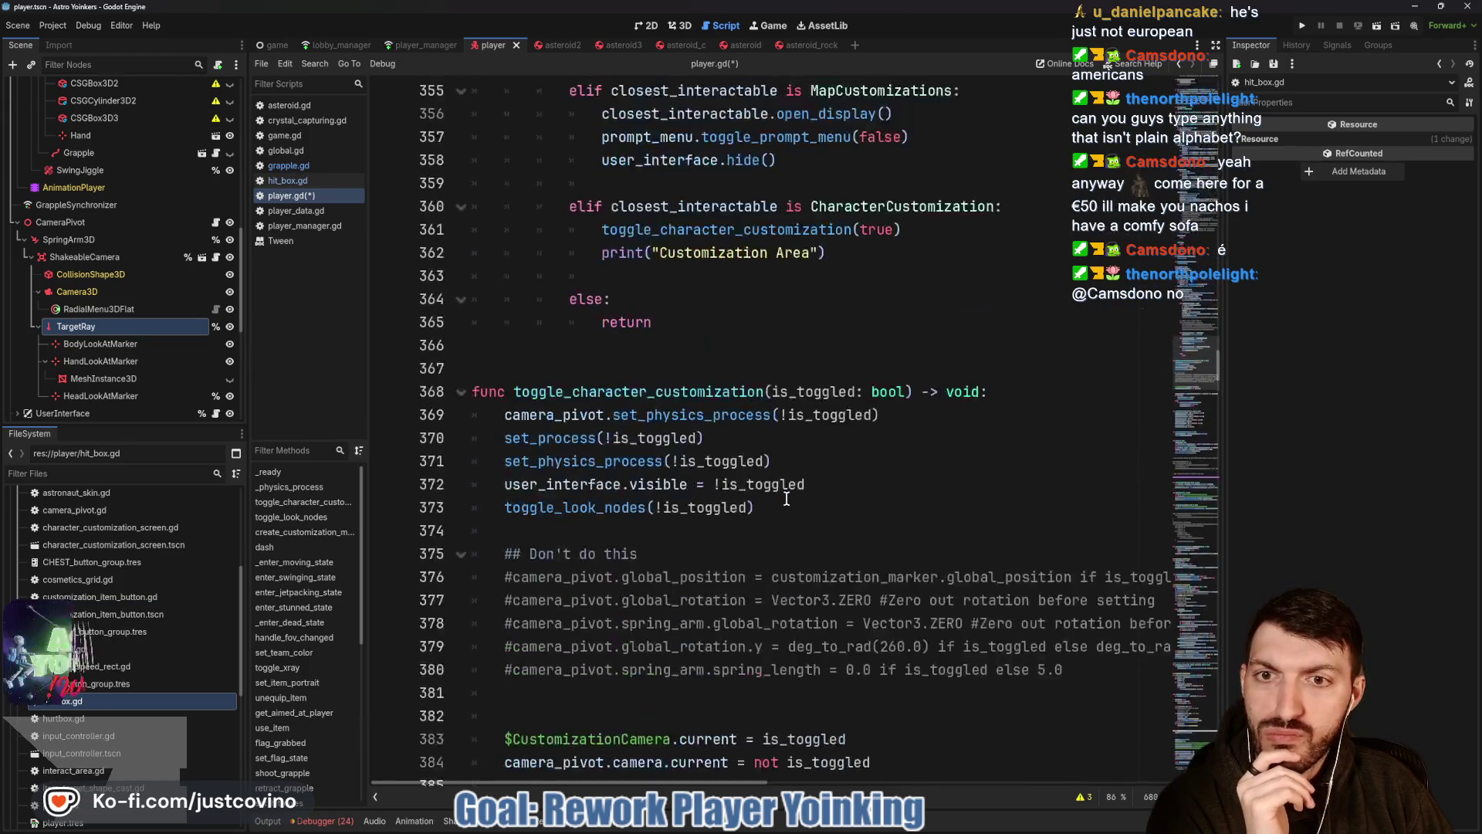
scroll(786, 498, up, 5)
scroll(785, 498, up, 5)
scroll(785, 498, up, 1)
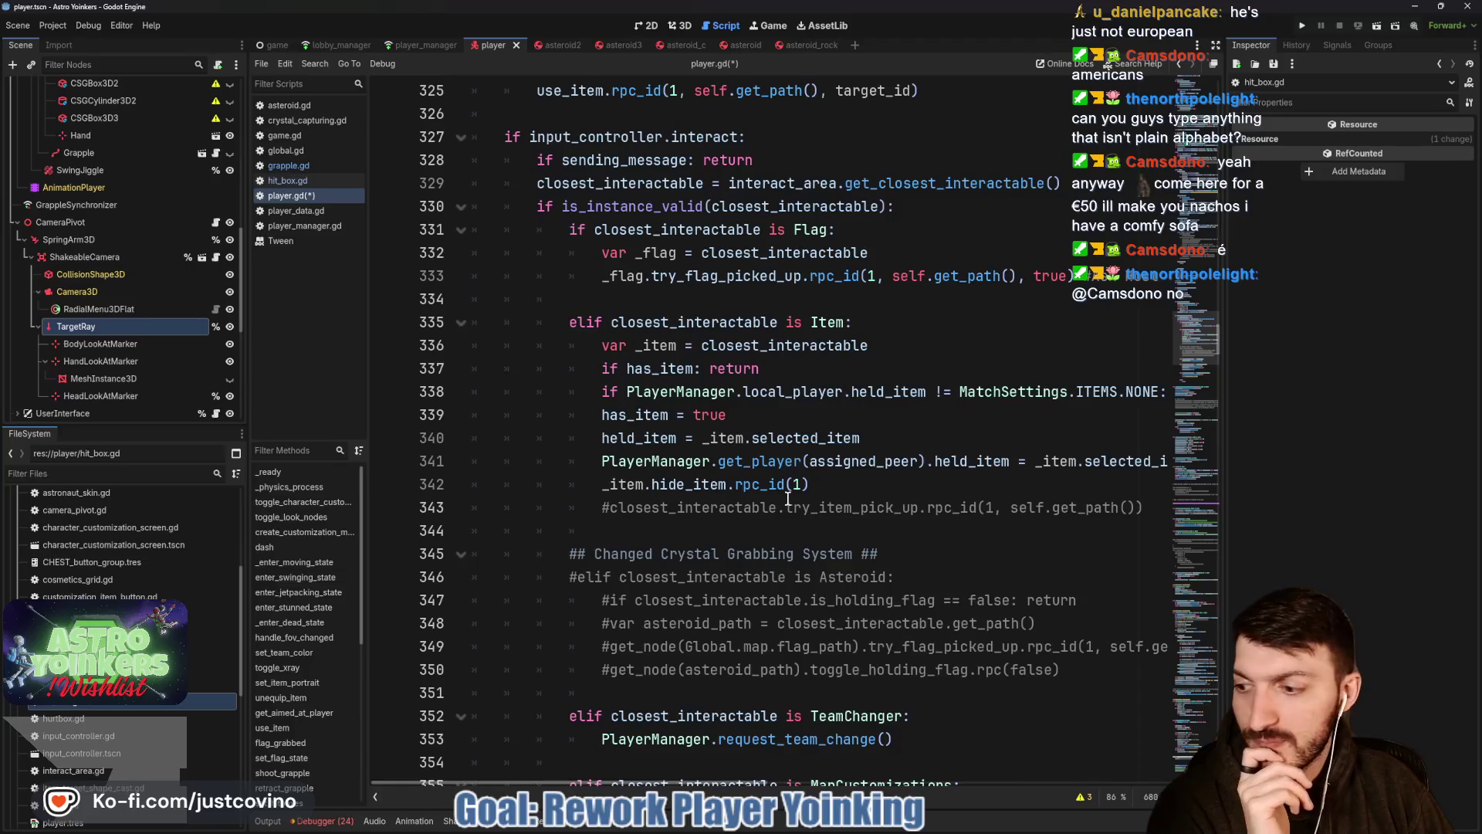
scroll(788, 498, up, 1)
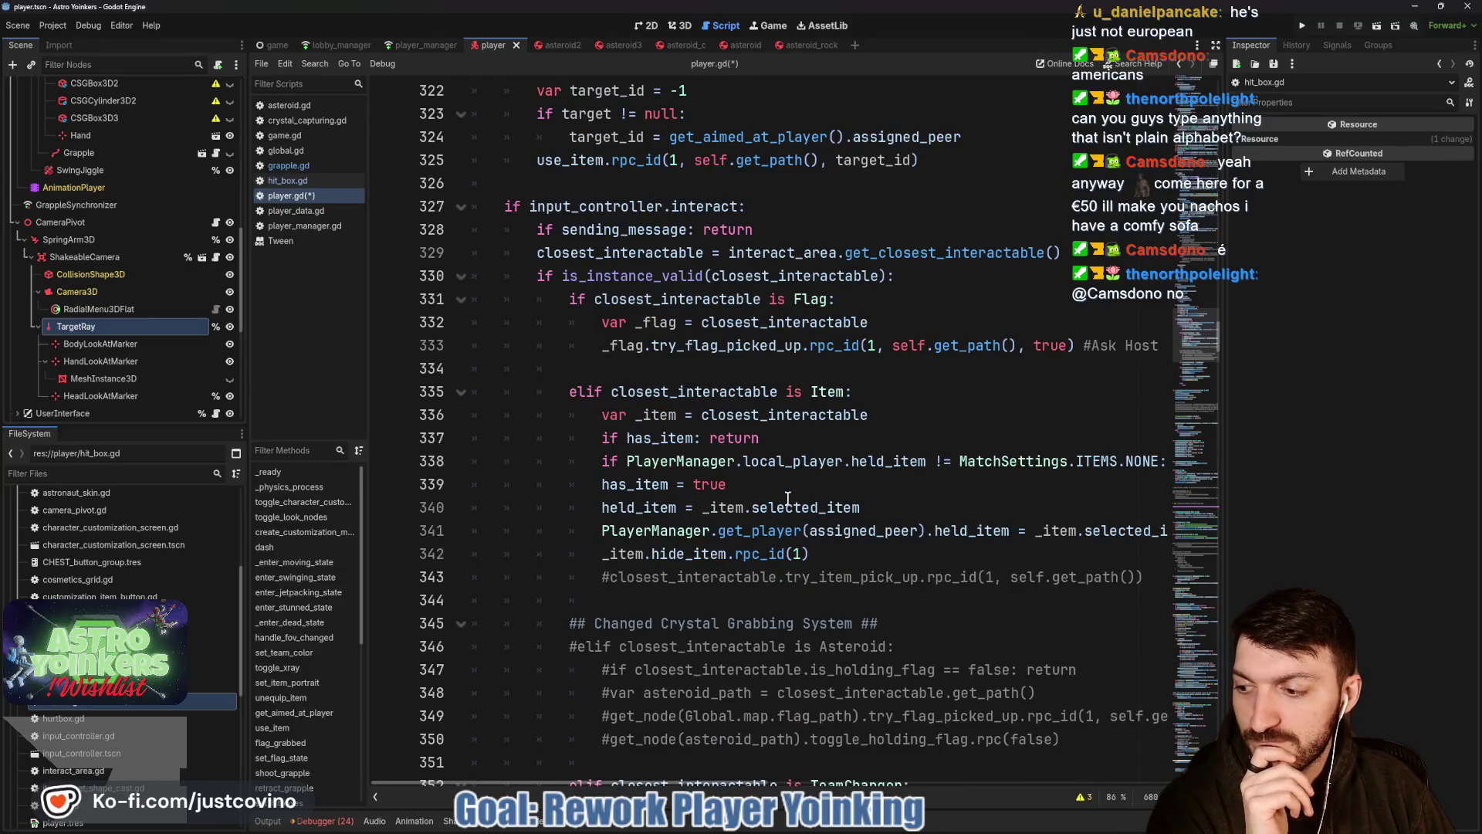
scroll(787, 498, up, 1)
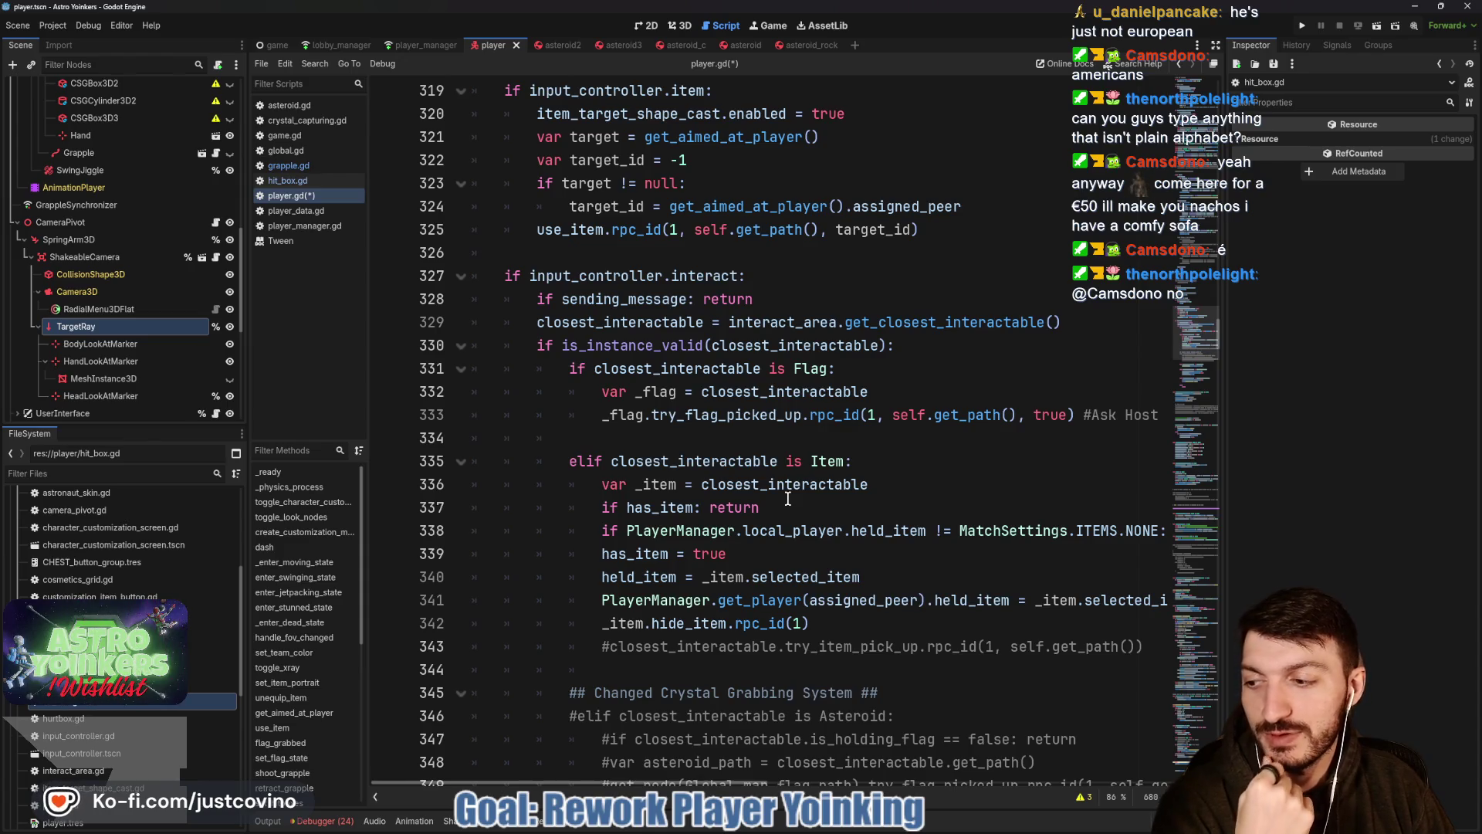
scroll(858, 498, up, 4)
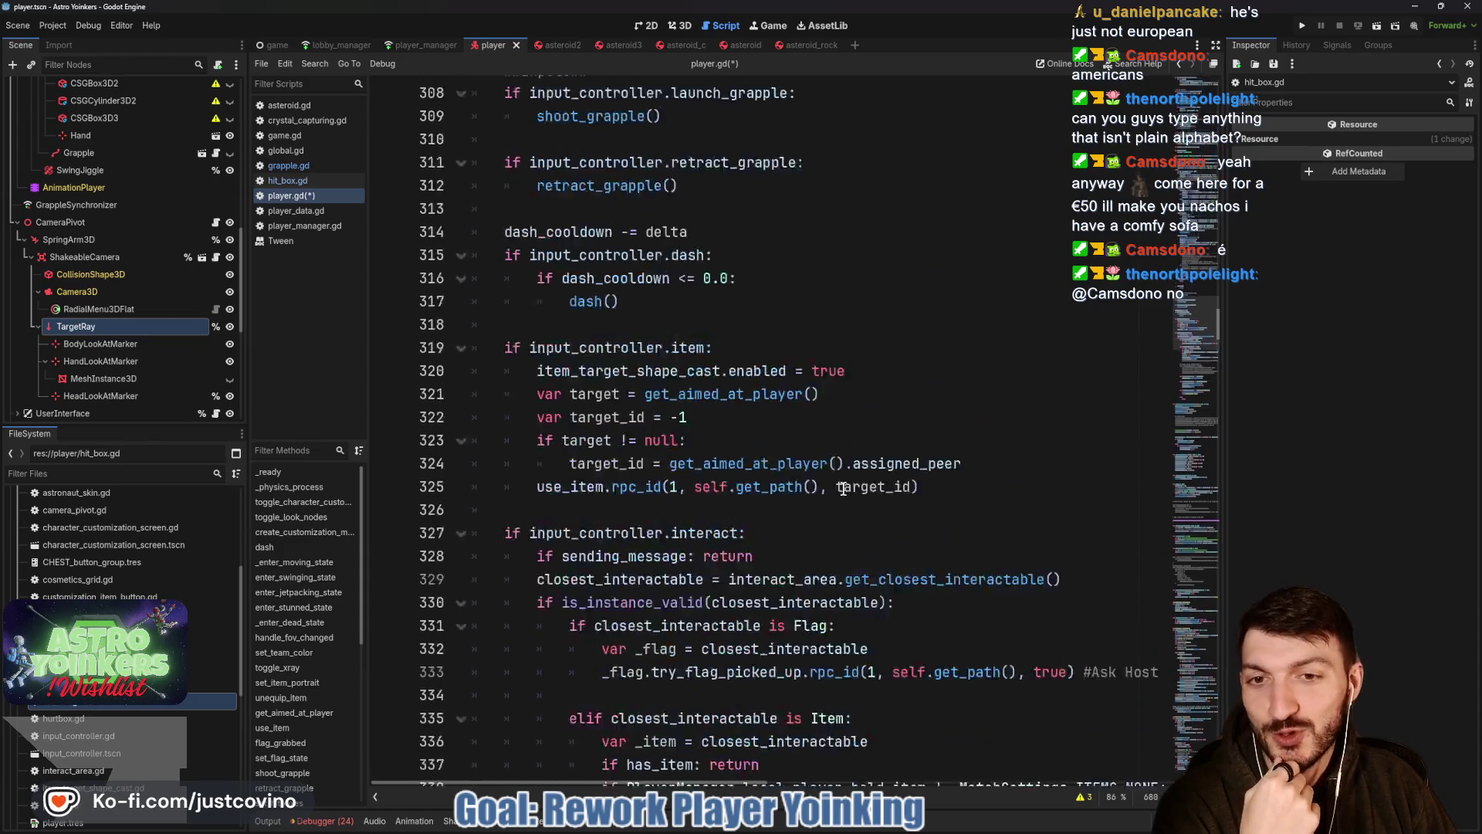
scroll(851, 495, up, 2)
scroll(845, 492, up, 4)
scroll(836, 486, up, 3)
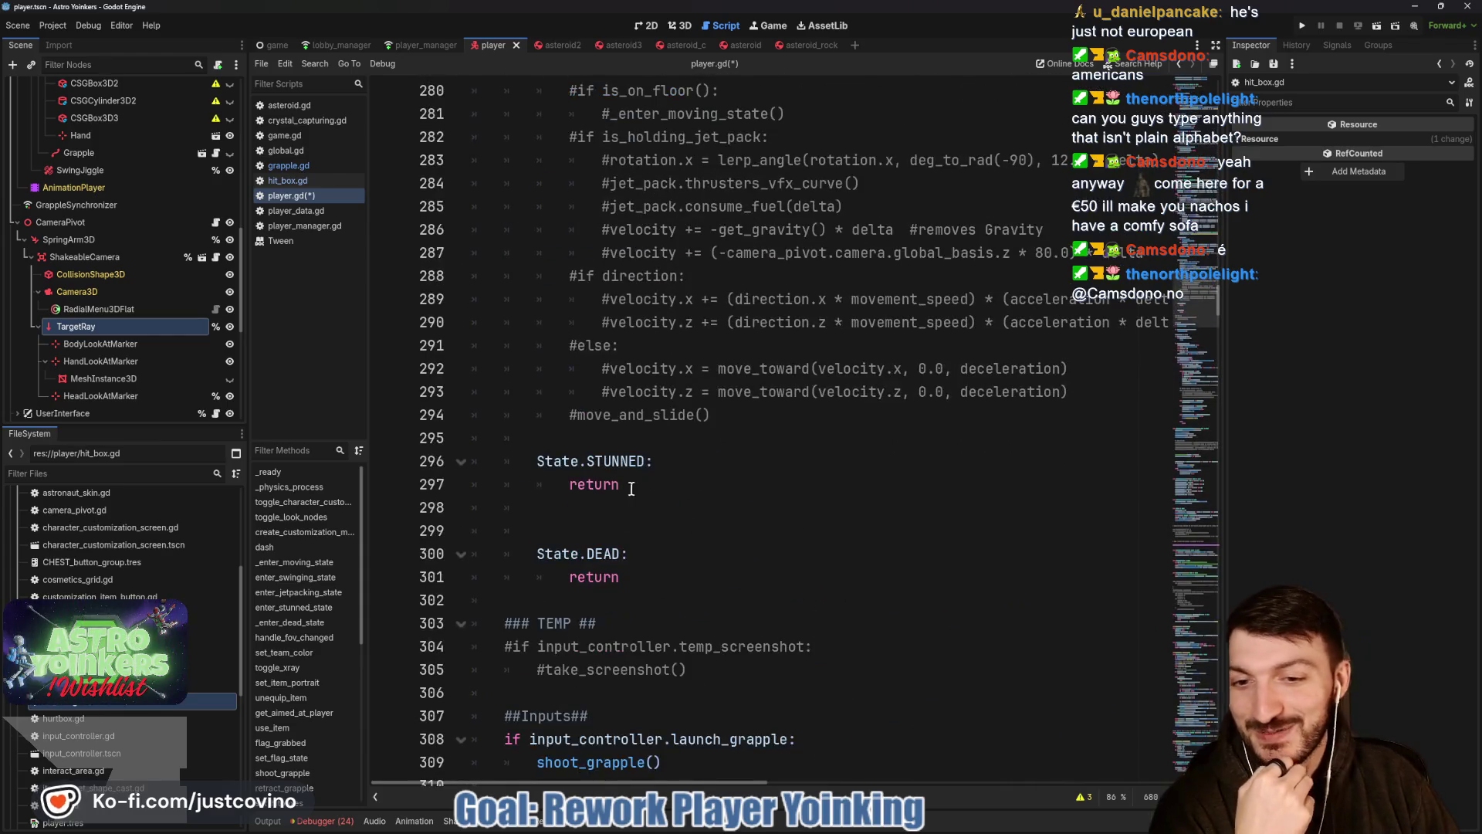
Add a move_and_slide() call inside the State.STUNNED branch and save player.gd.
click(661, 461)
key(Return)
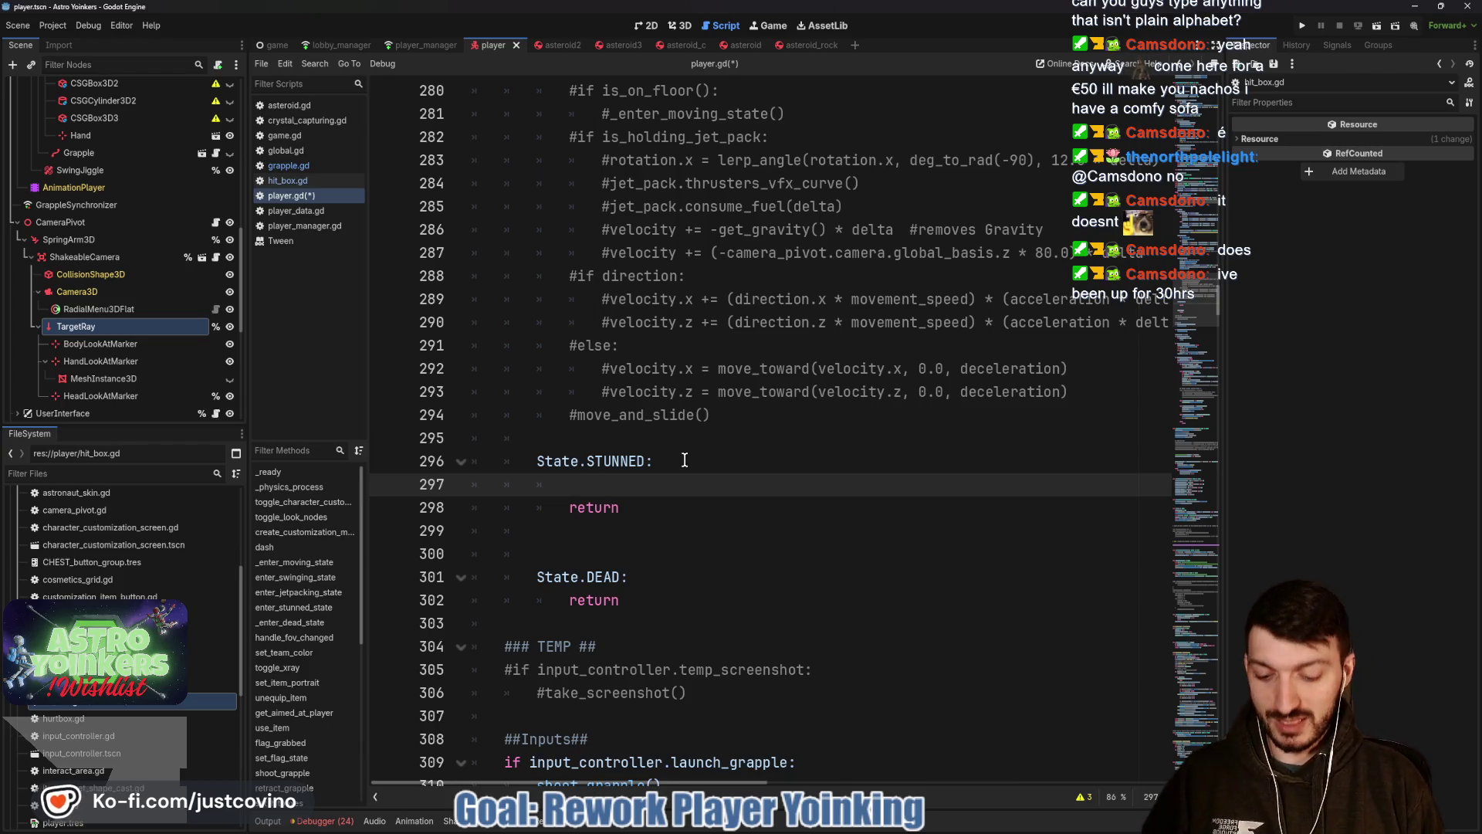
text(move_)
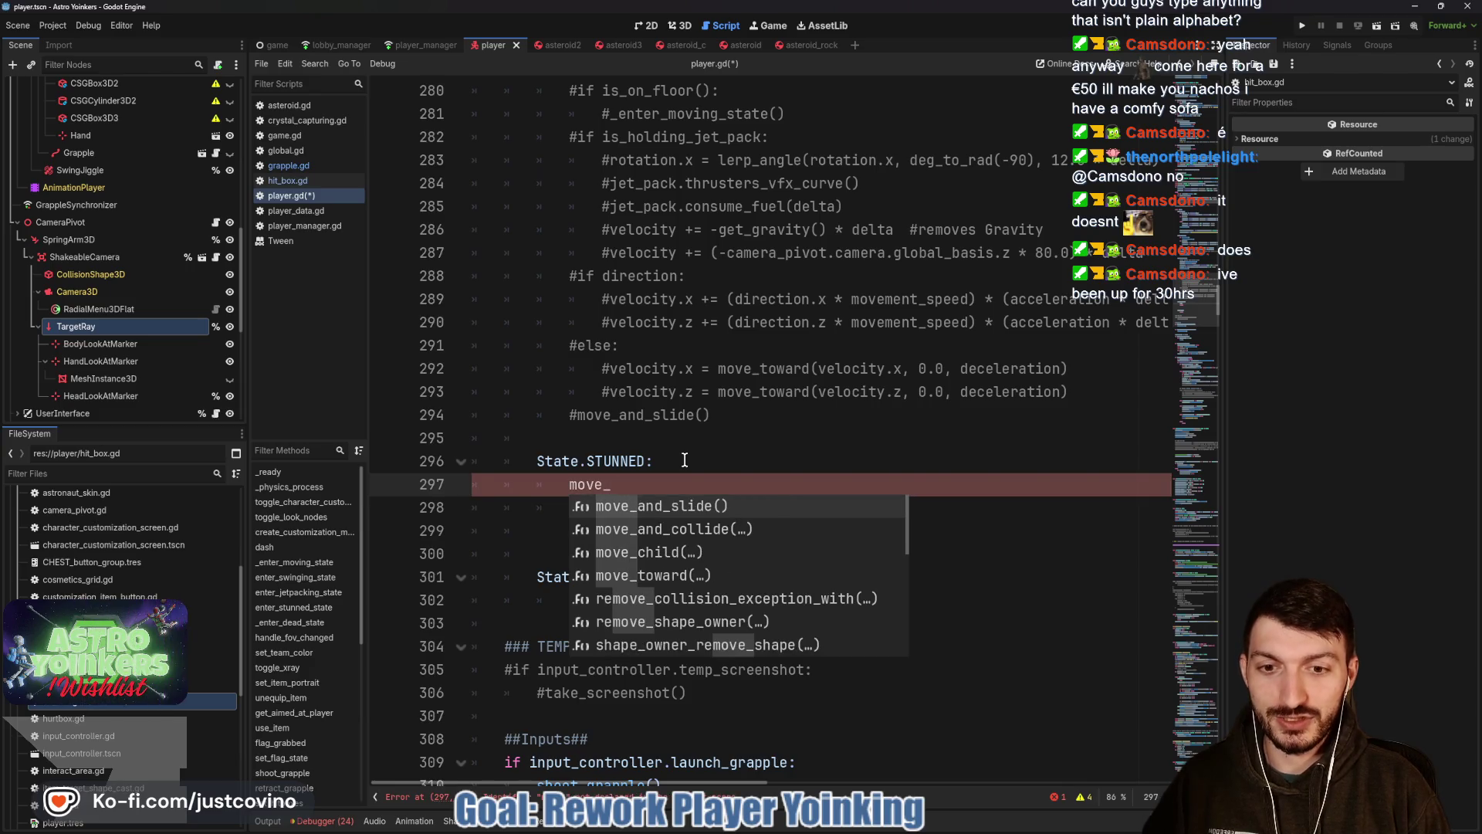
key(Return)
key(ctrl+s)
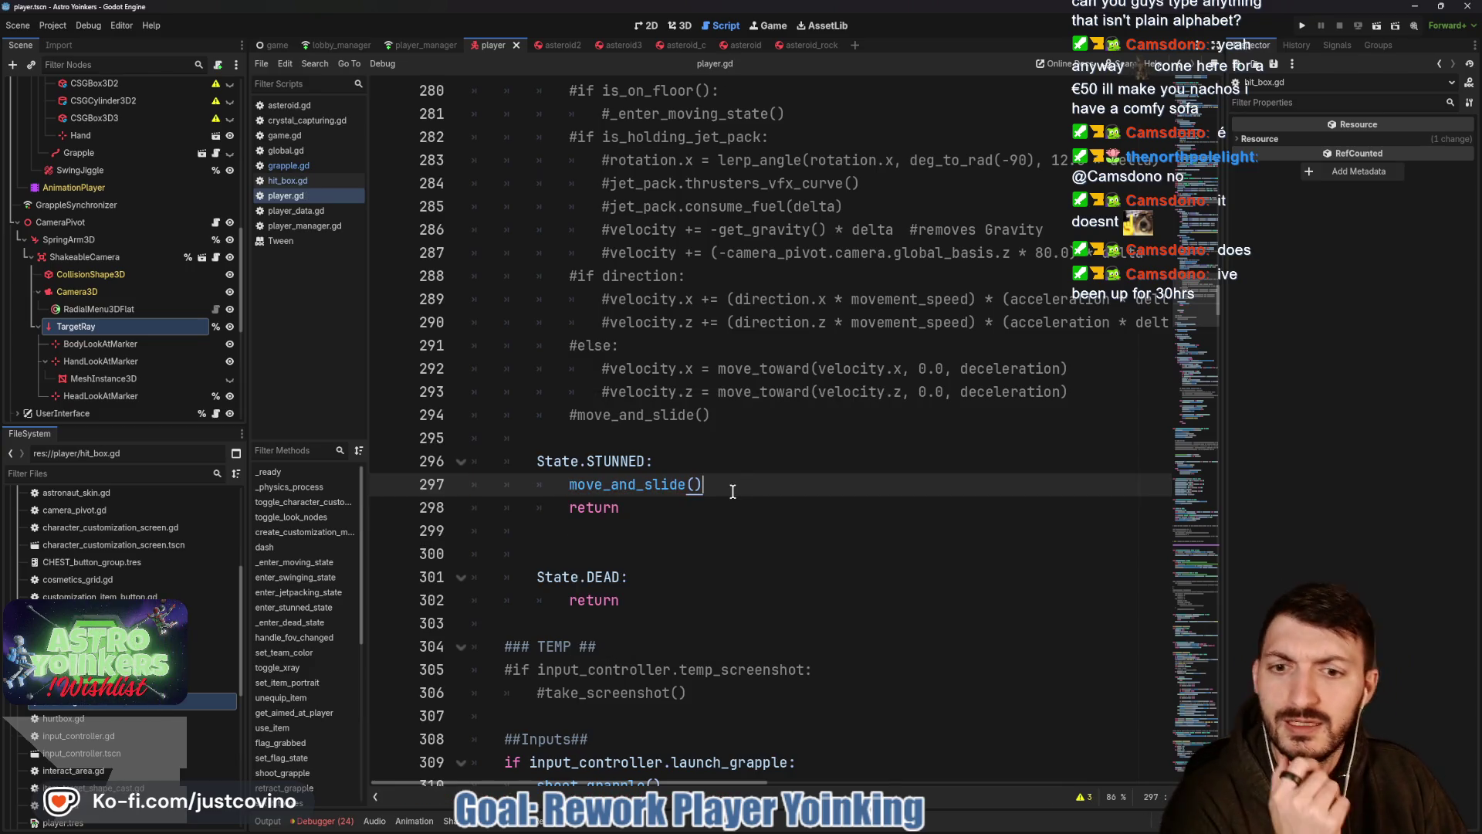
scroll(733, 491, down, 8)
scroll(724, 504, down, 8)
scroll(712, 522, down, 8)
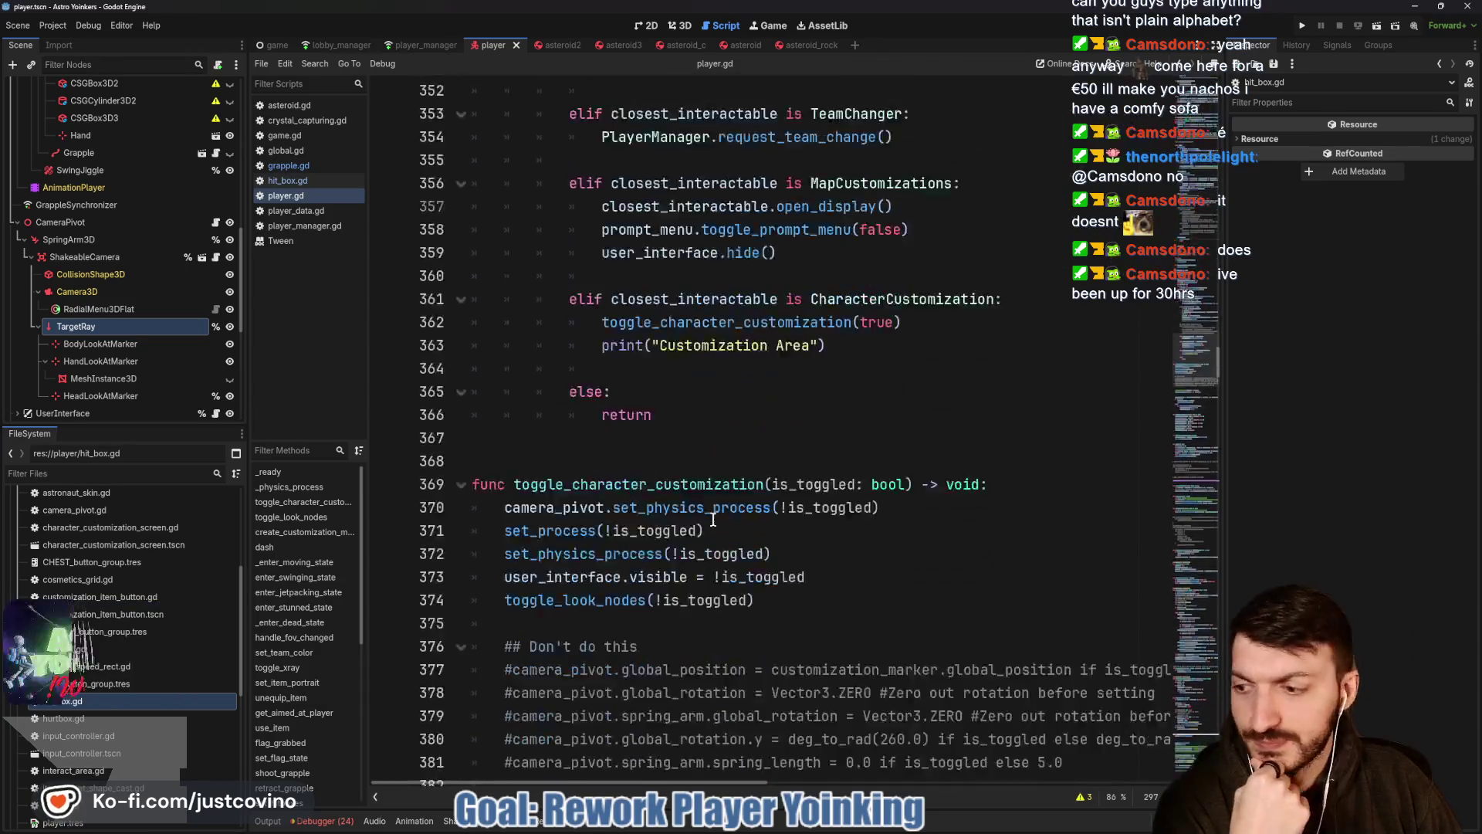
scroll(711, 522, down, 8)
scroll(711, 519, down, 10)
scroll(710, 520, down, 5)
scroll(707, 518, down, 4)
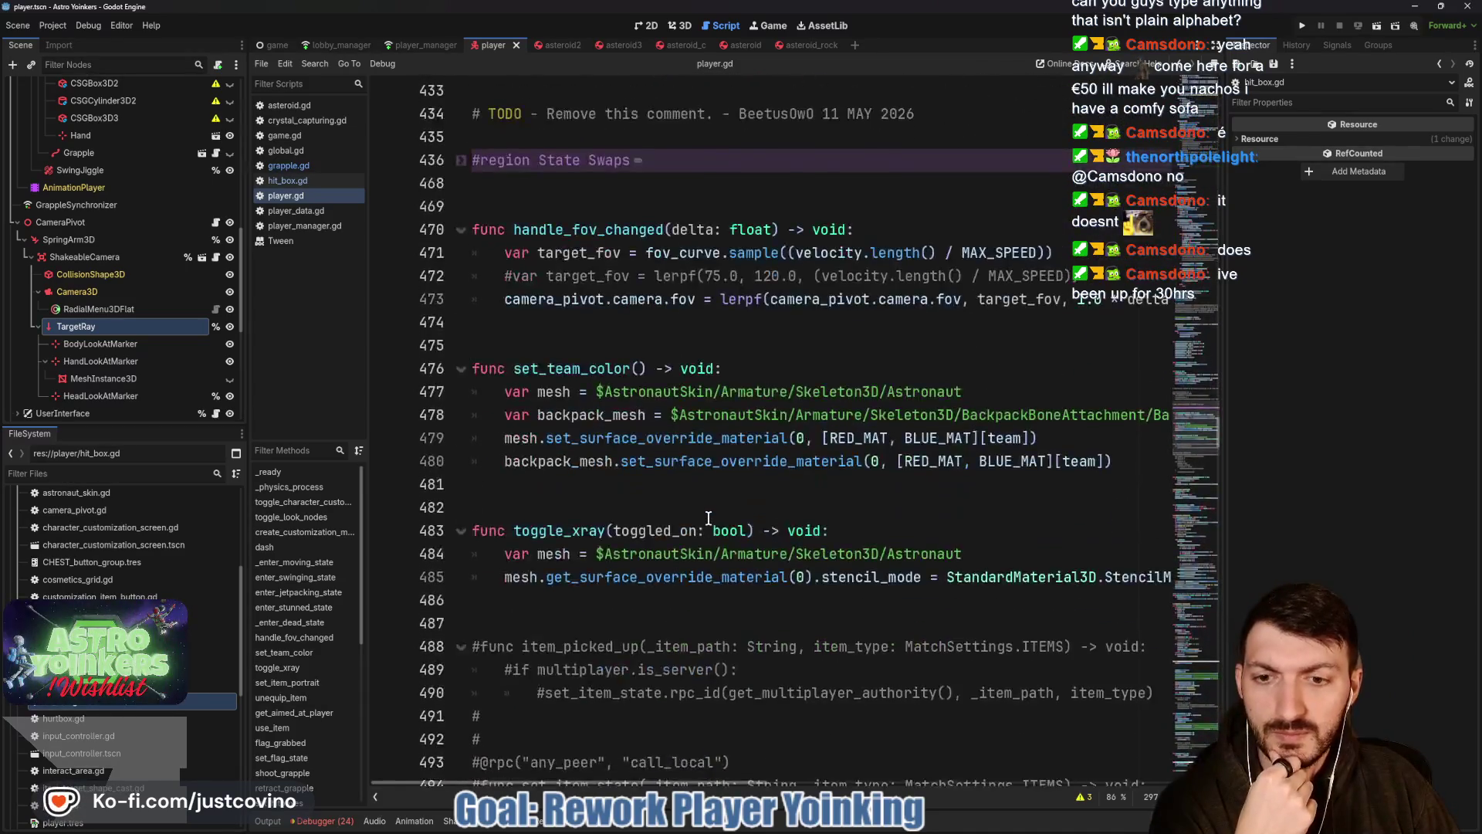
scroll(708, 519, down, 6)
scroll(706, 519, down, 6)
scroll(706, 518, down, 4)
scroll(703, 517, down, 6)
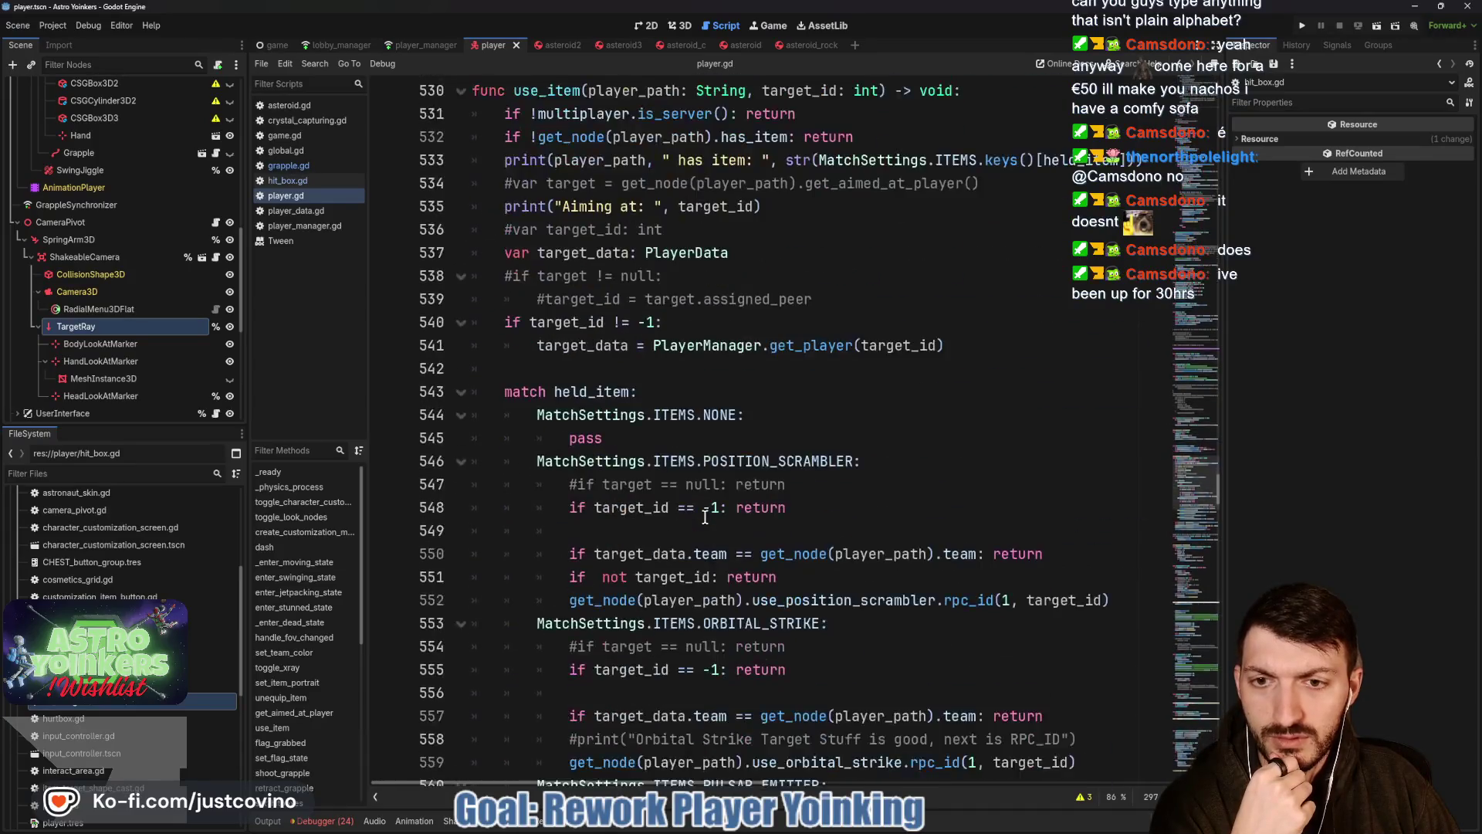
scroll(705, 518, down, 6)
scroll(704, 517, down, 6)
scroll(705, 517, down, 1)
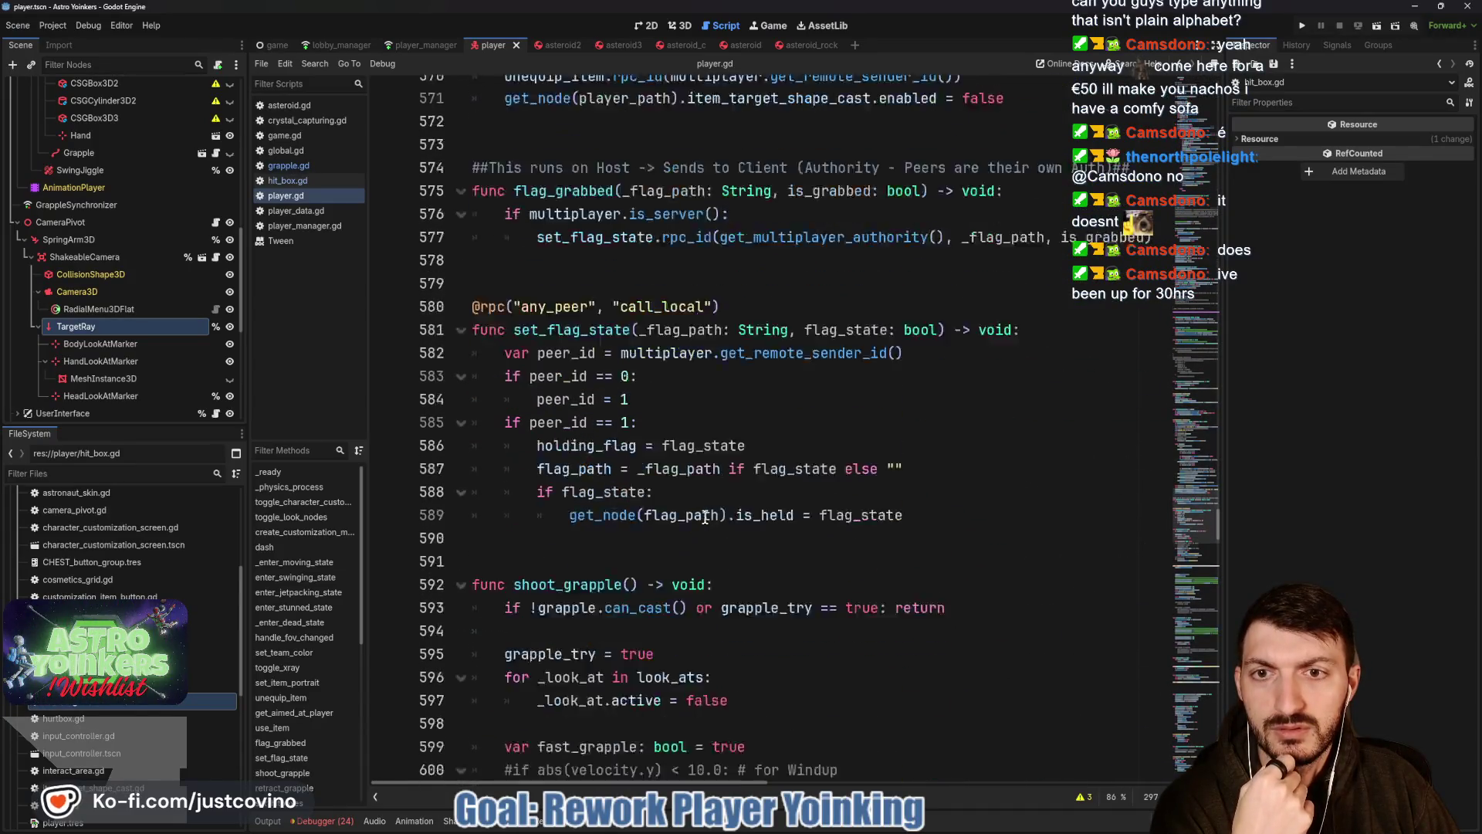
scroll(705, 517, down, 6)
scroll(705, 518, down, 4)
scroll(705, 518, down, 1)
scroll(704, 518, down, 4)
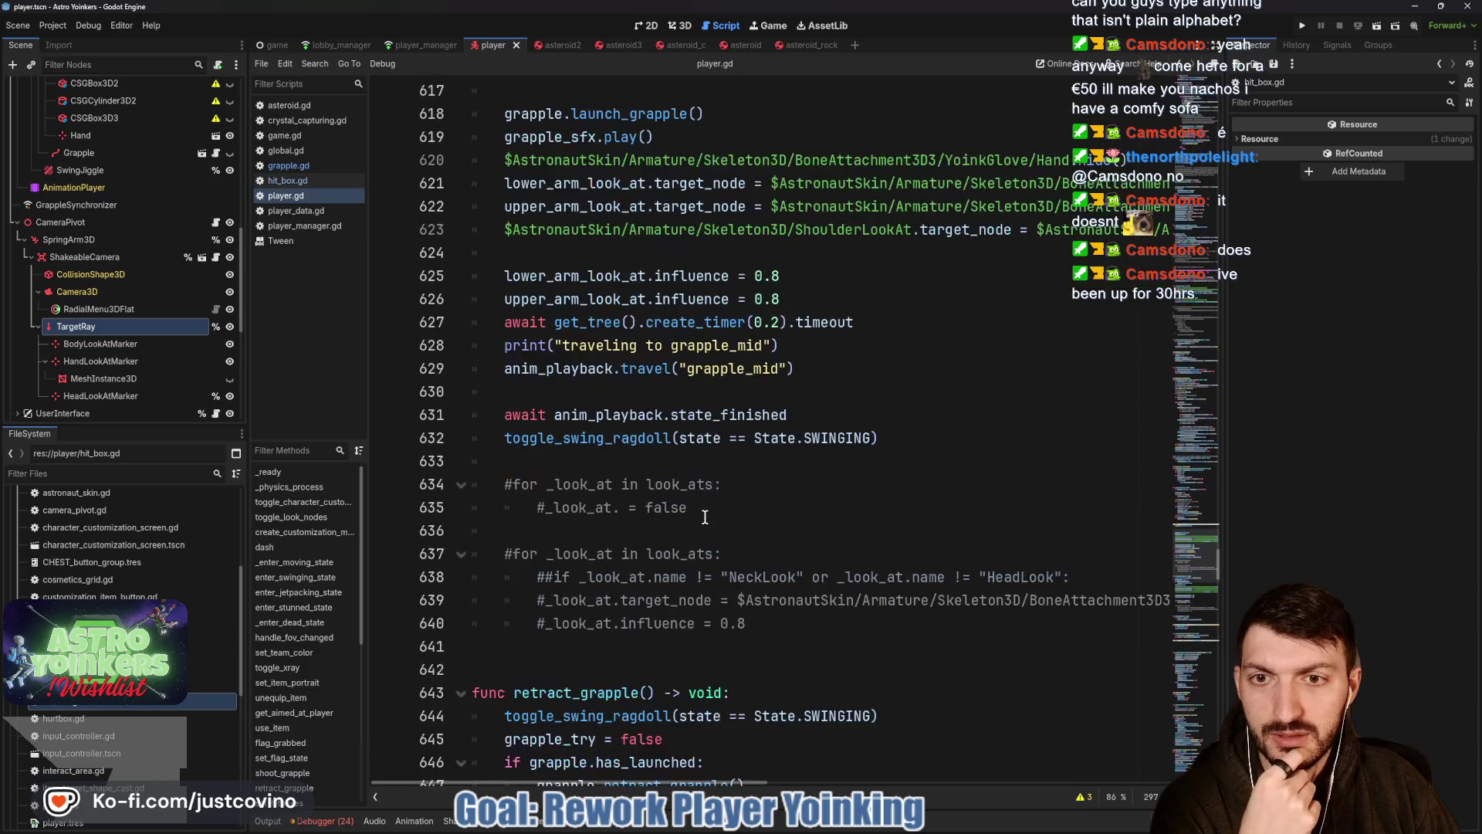
scroll(704, 518, down, 5)
scroll(704, 518, down, 4)
scroll(704, 518, down, 4)
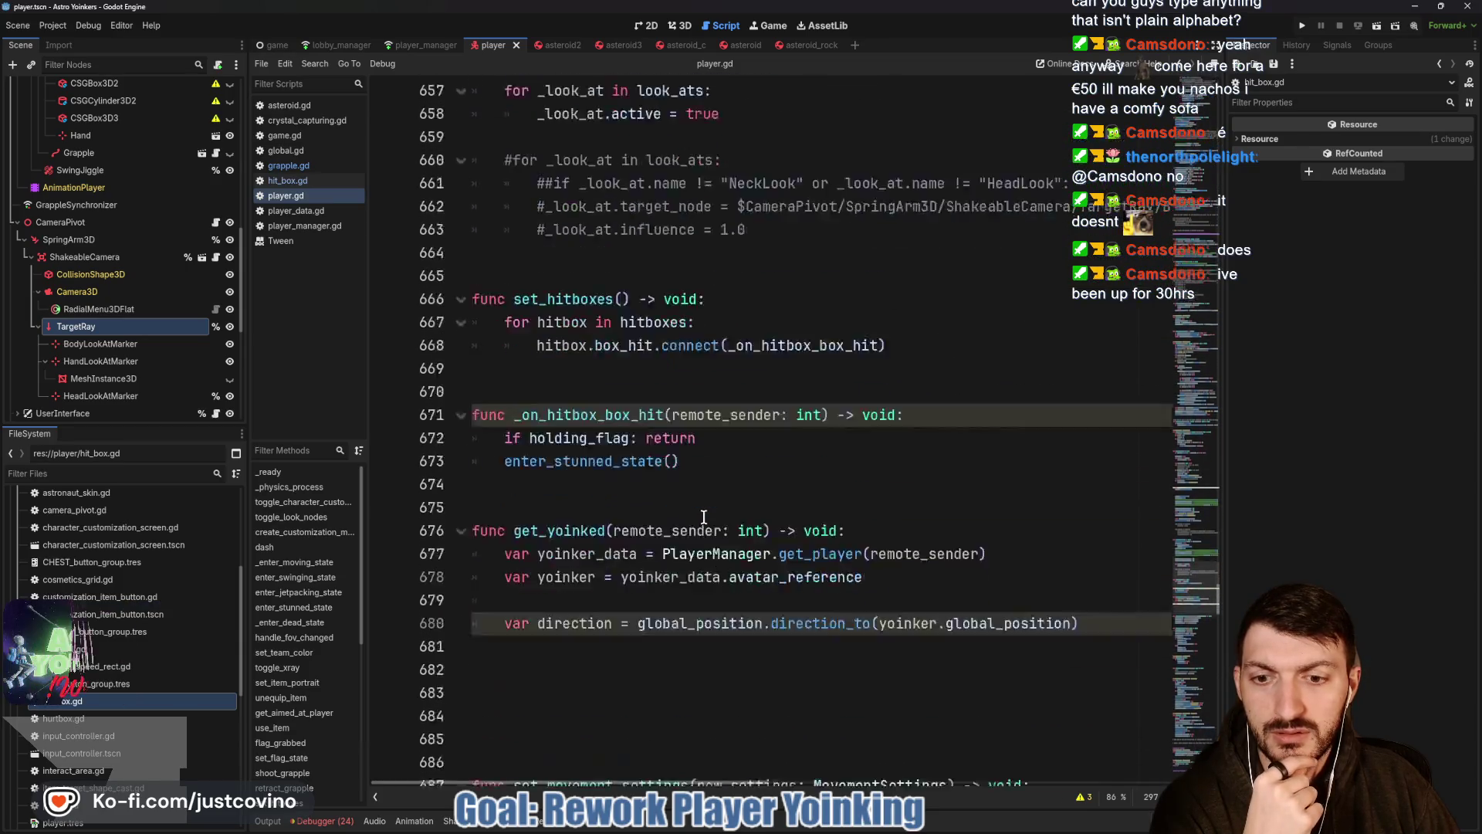
scroll(705, 518, down, 2)
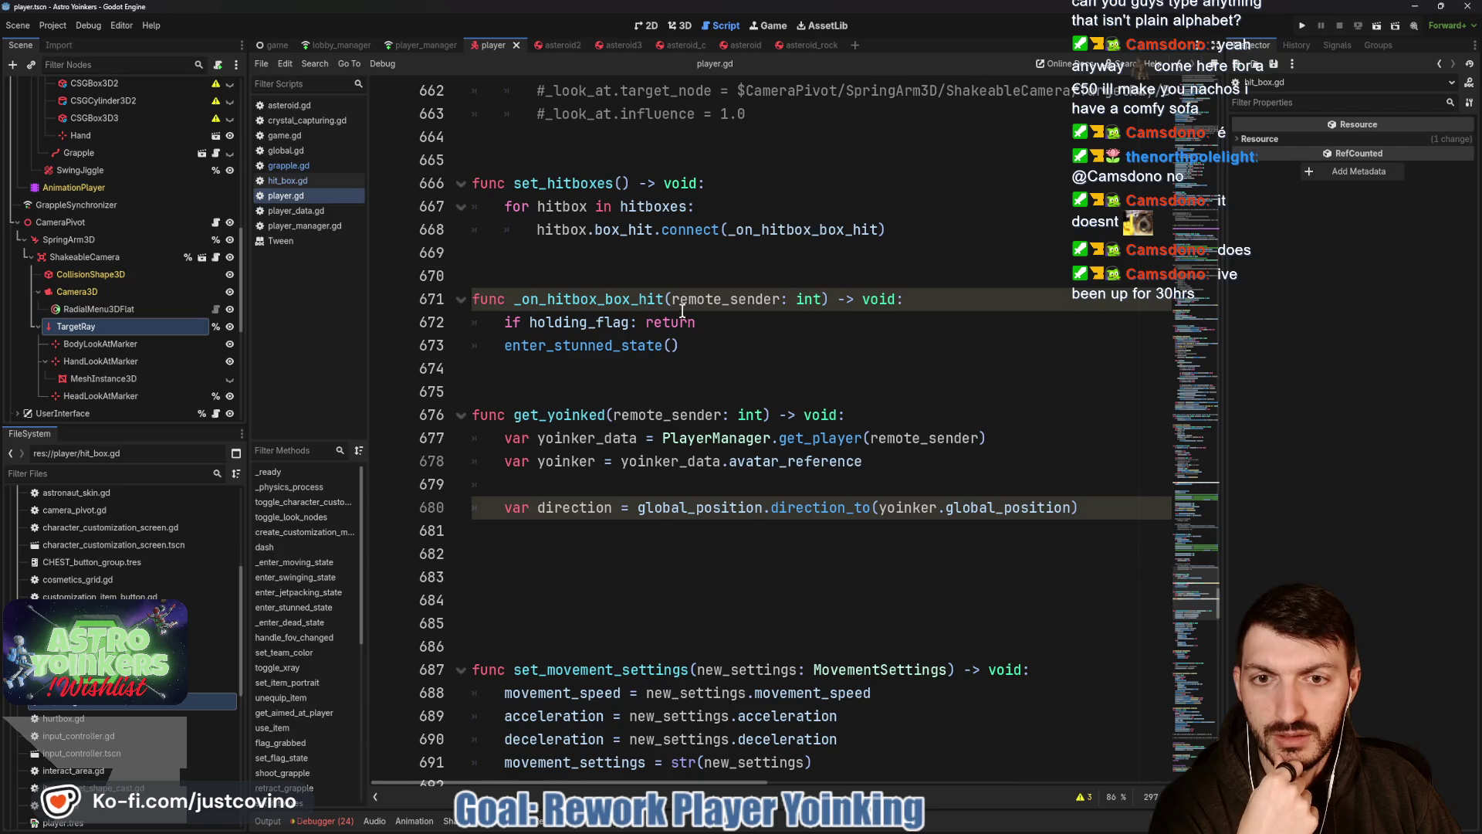
Add get_yoinked(remote_sender) after enter_stunned_state() in _on_hitbox_box_hit and save.
click(678, 346)
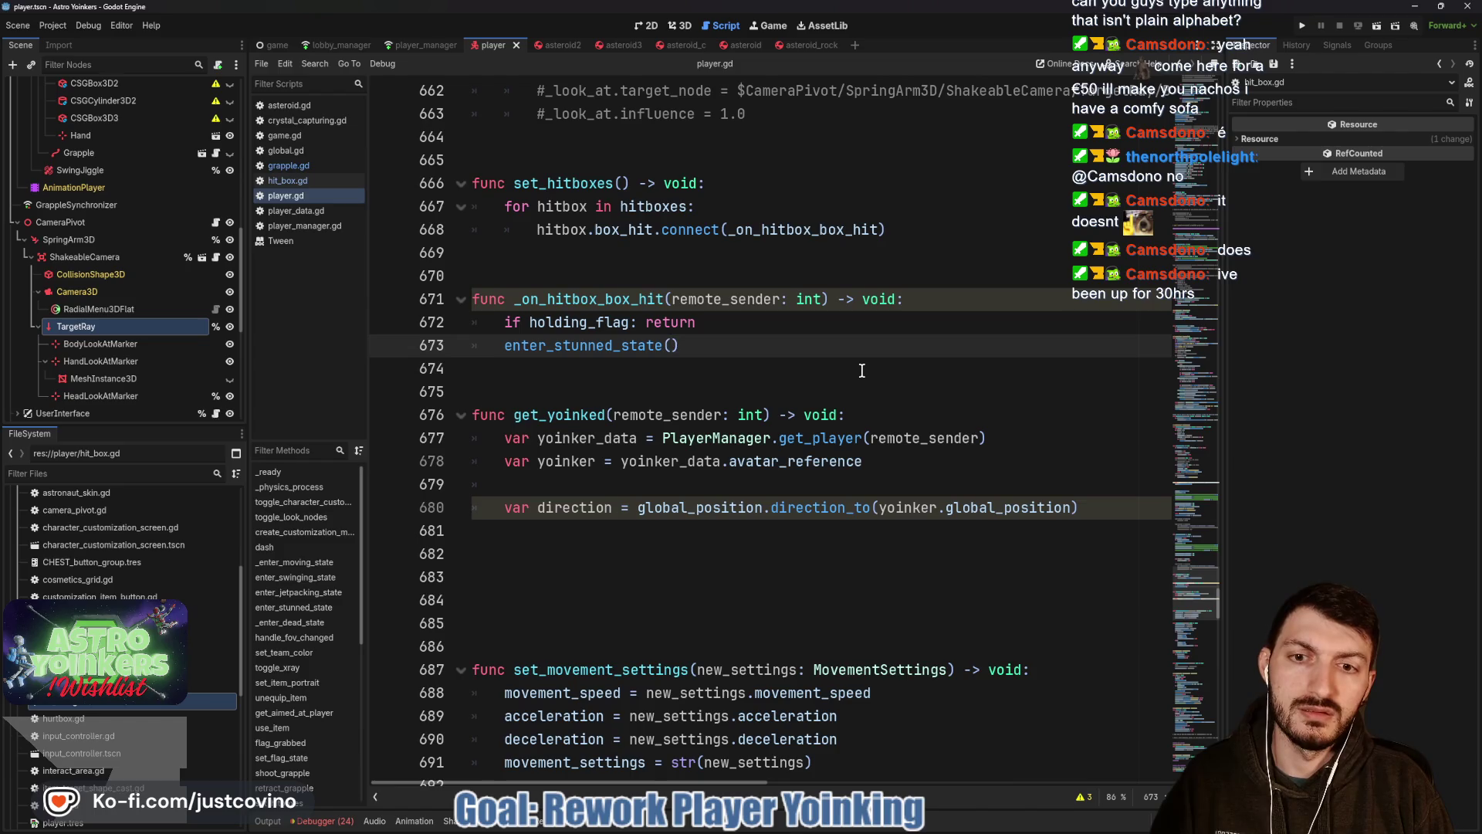
key(Return)
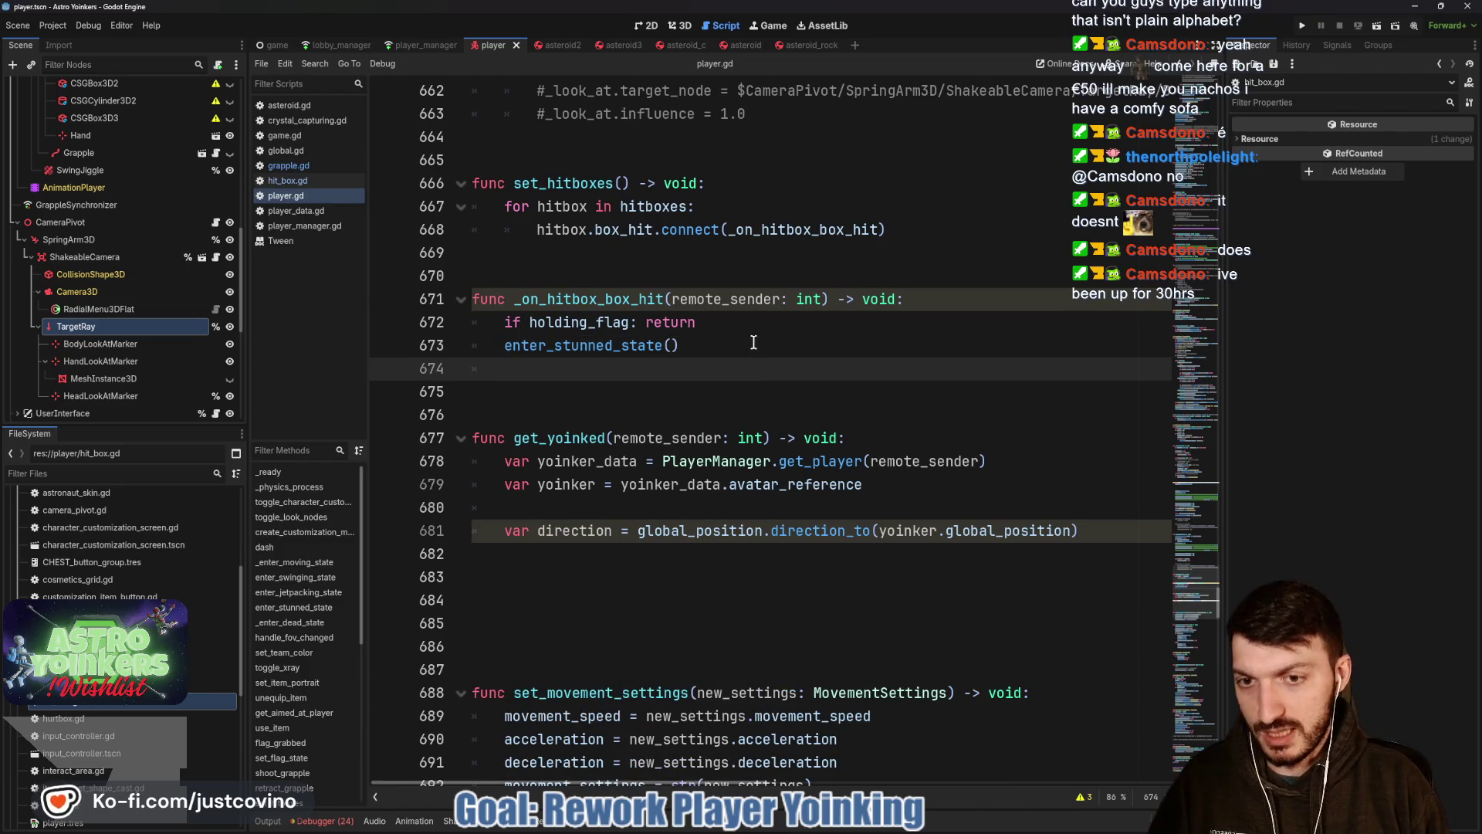
text(get_yoi)
key(Return)
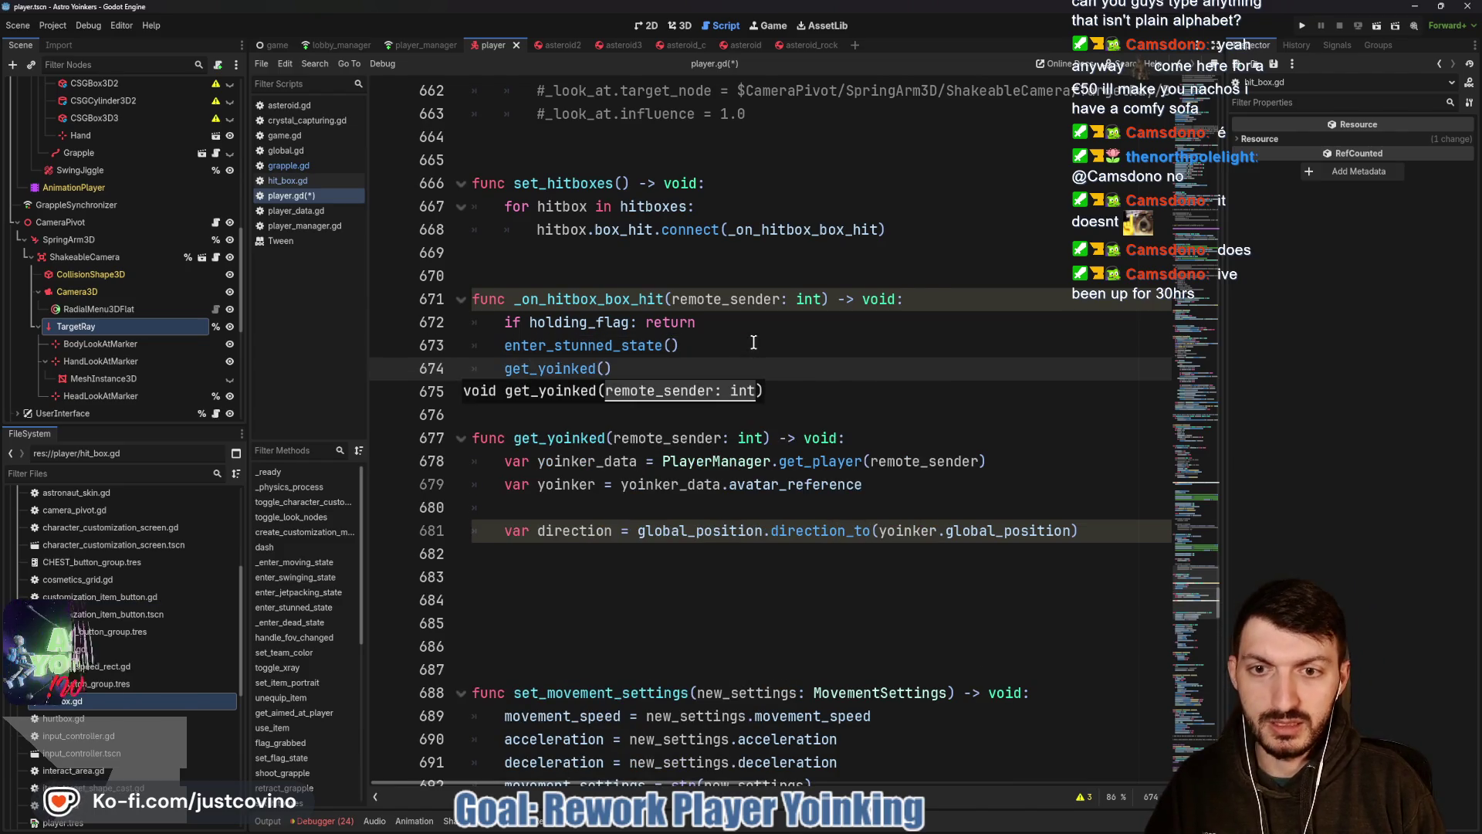
text(remote)
key(Return)
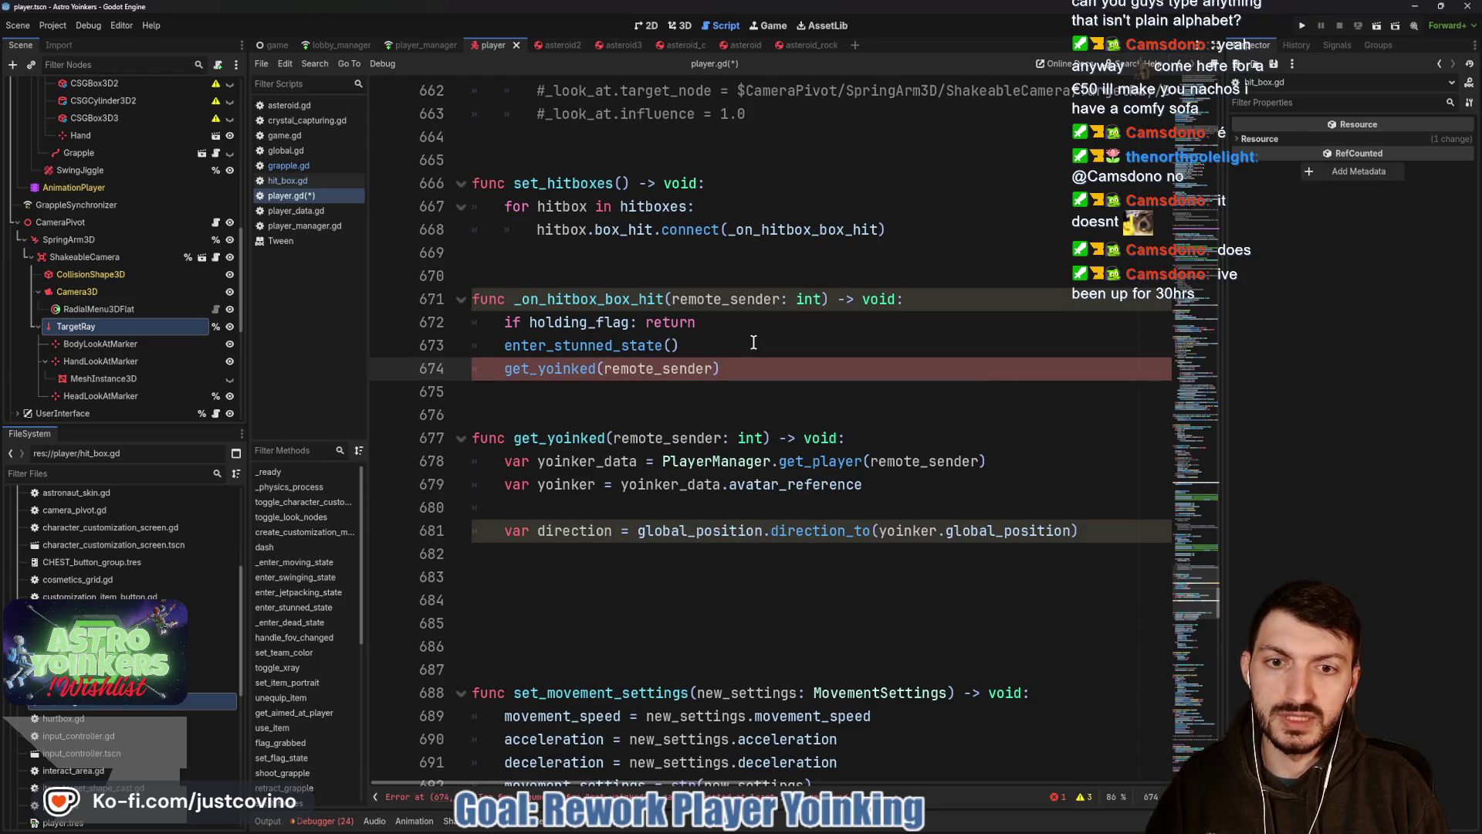
key(ctrl+s)
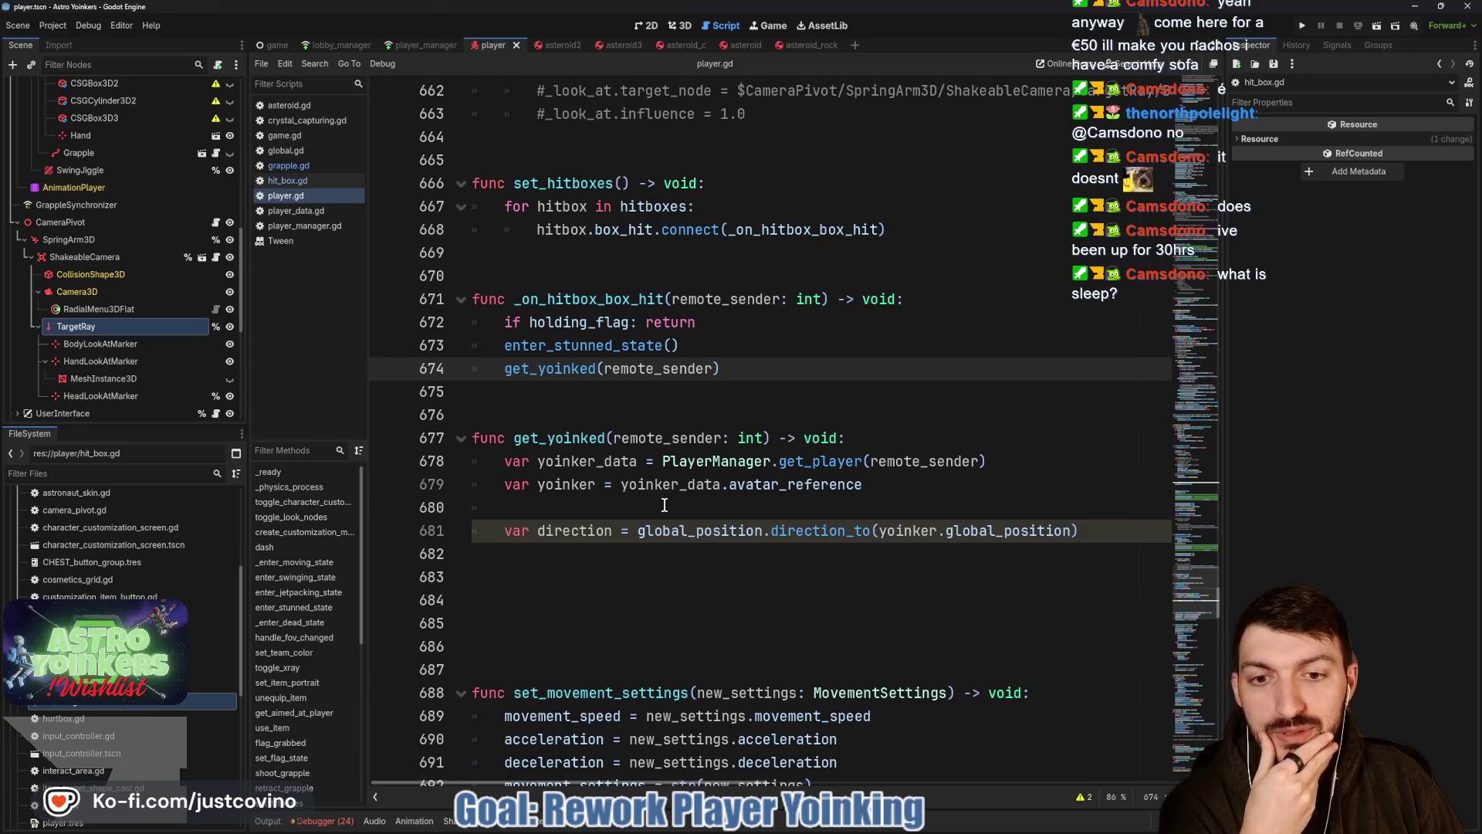
click(1086, 532)
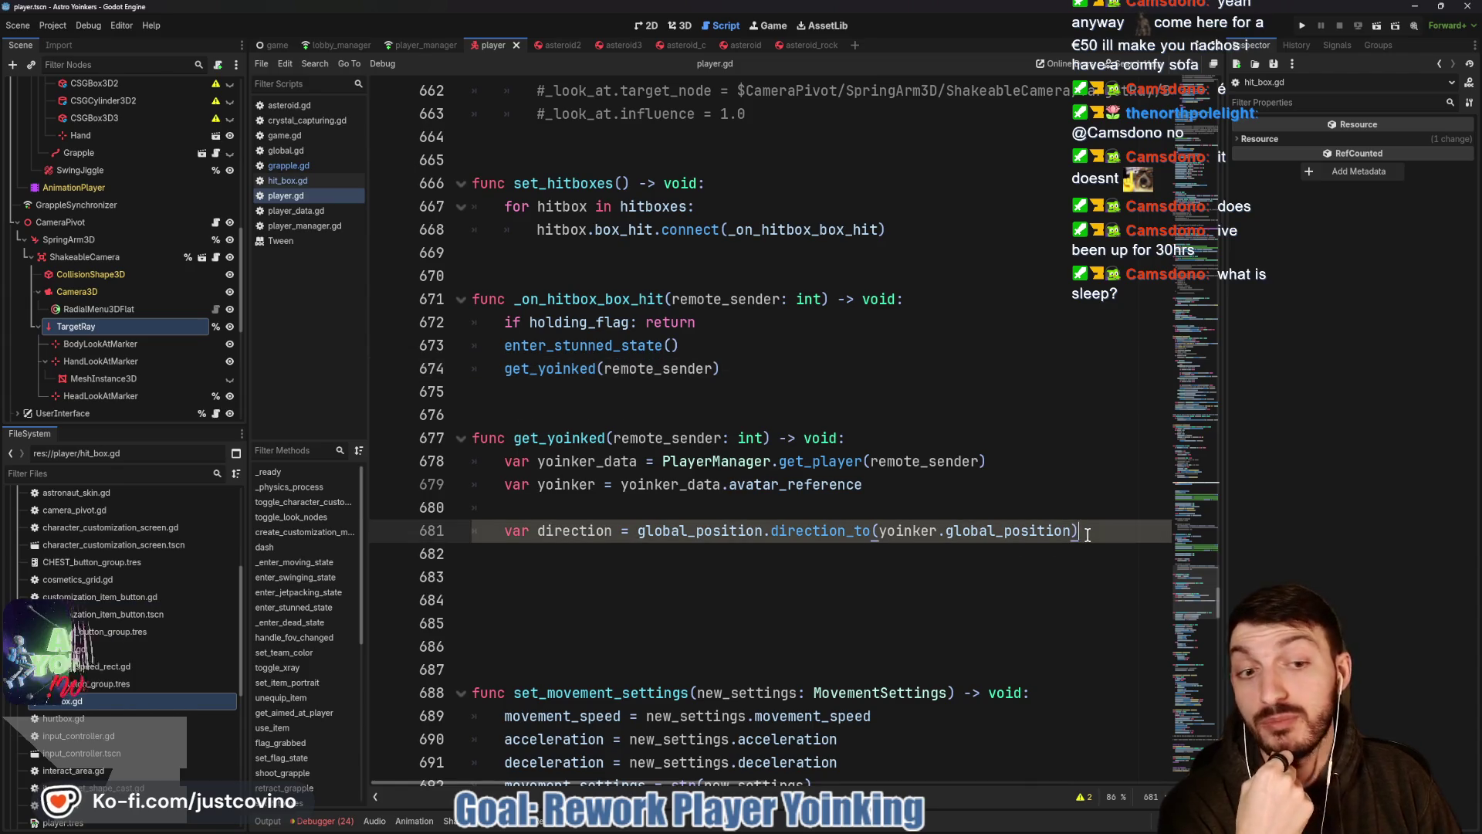
Add a new line after the direction calculation, then return to the enter_stunned_state() call.
key(Return)
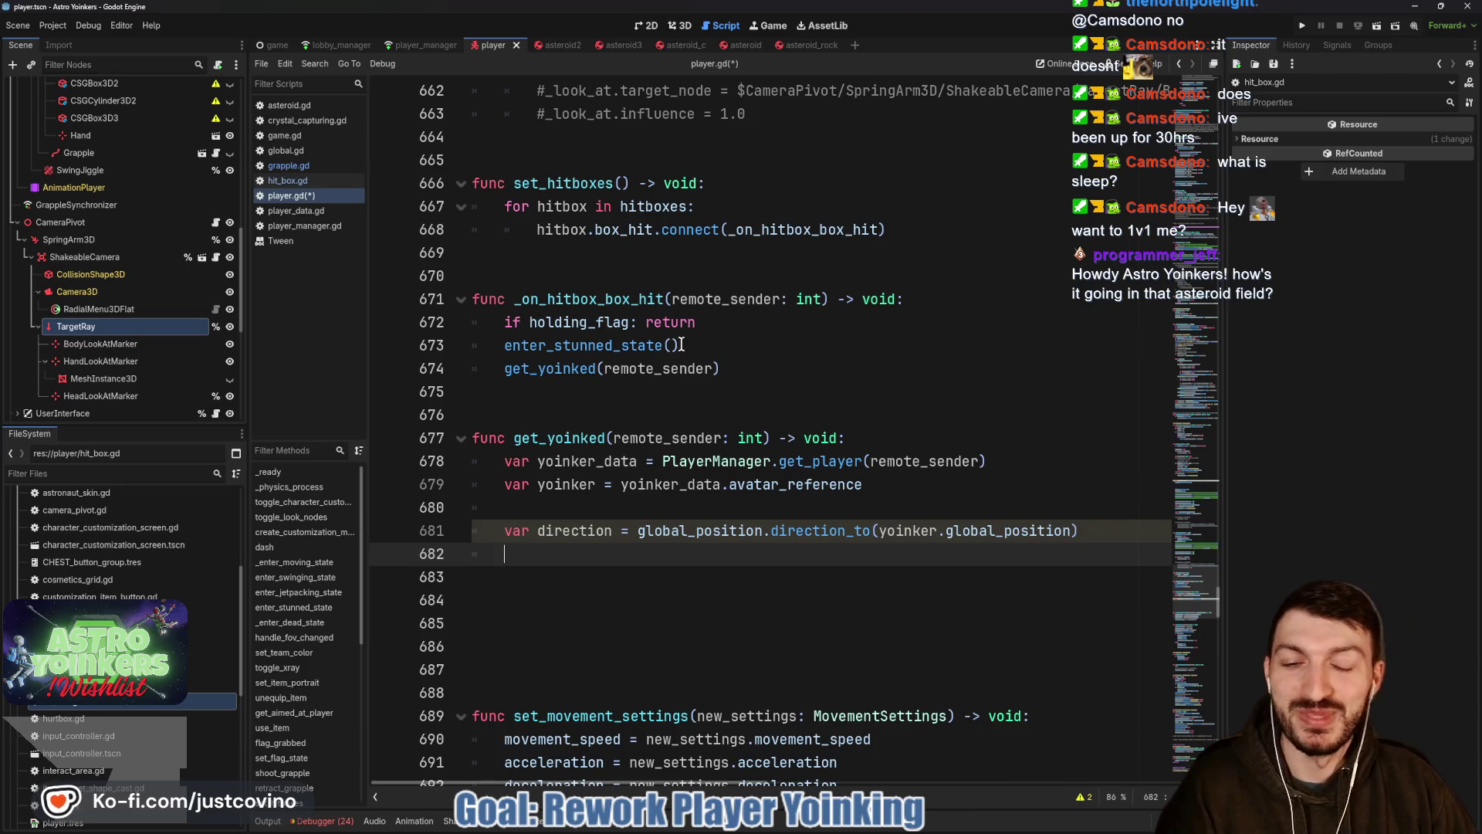
click(578, 352)
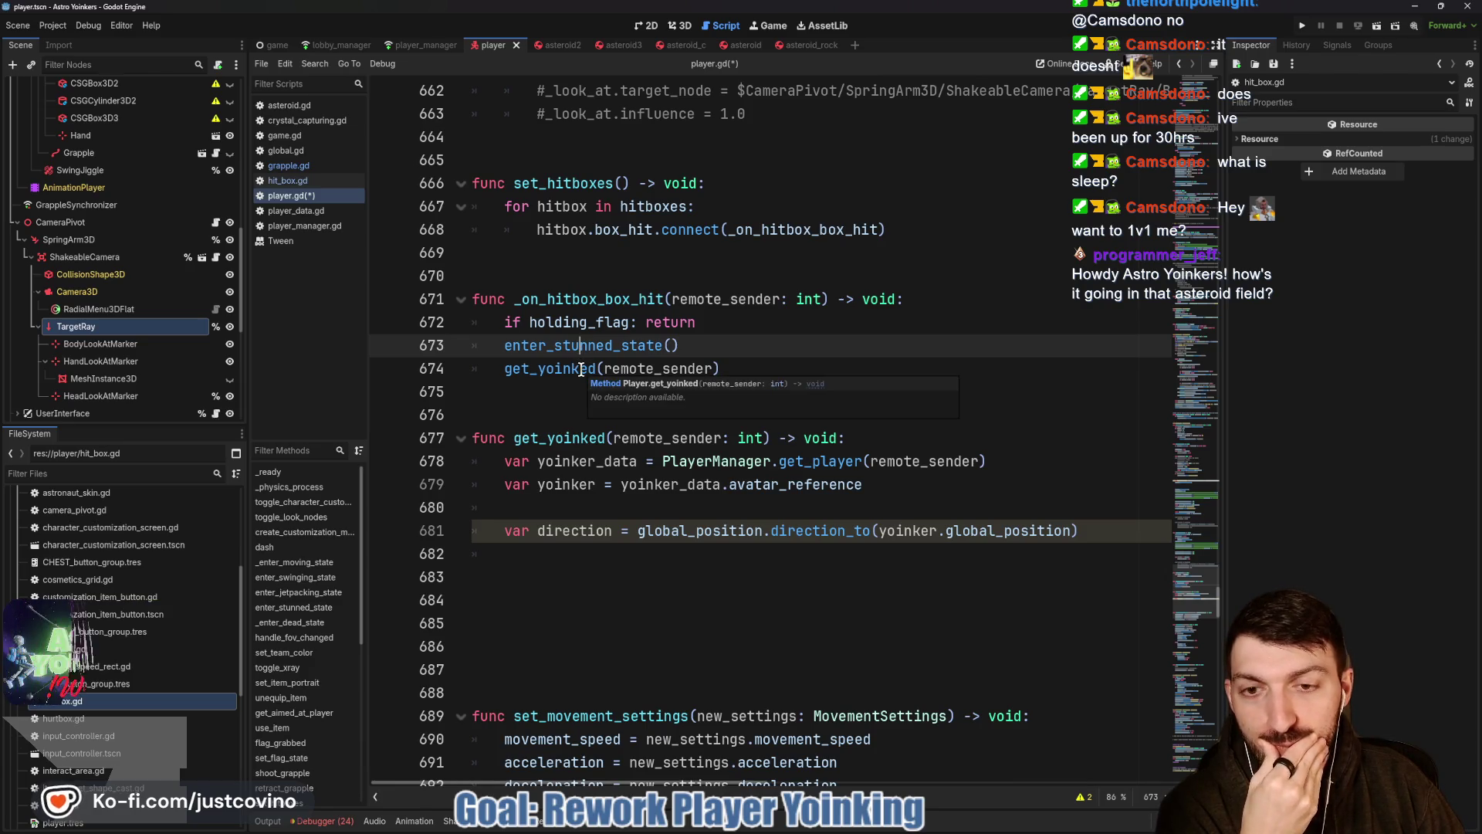
Rename enter_stunned_state to enter_yoinked_state and set State.YOINKED in it.
double_click(580, 368)
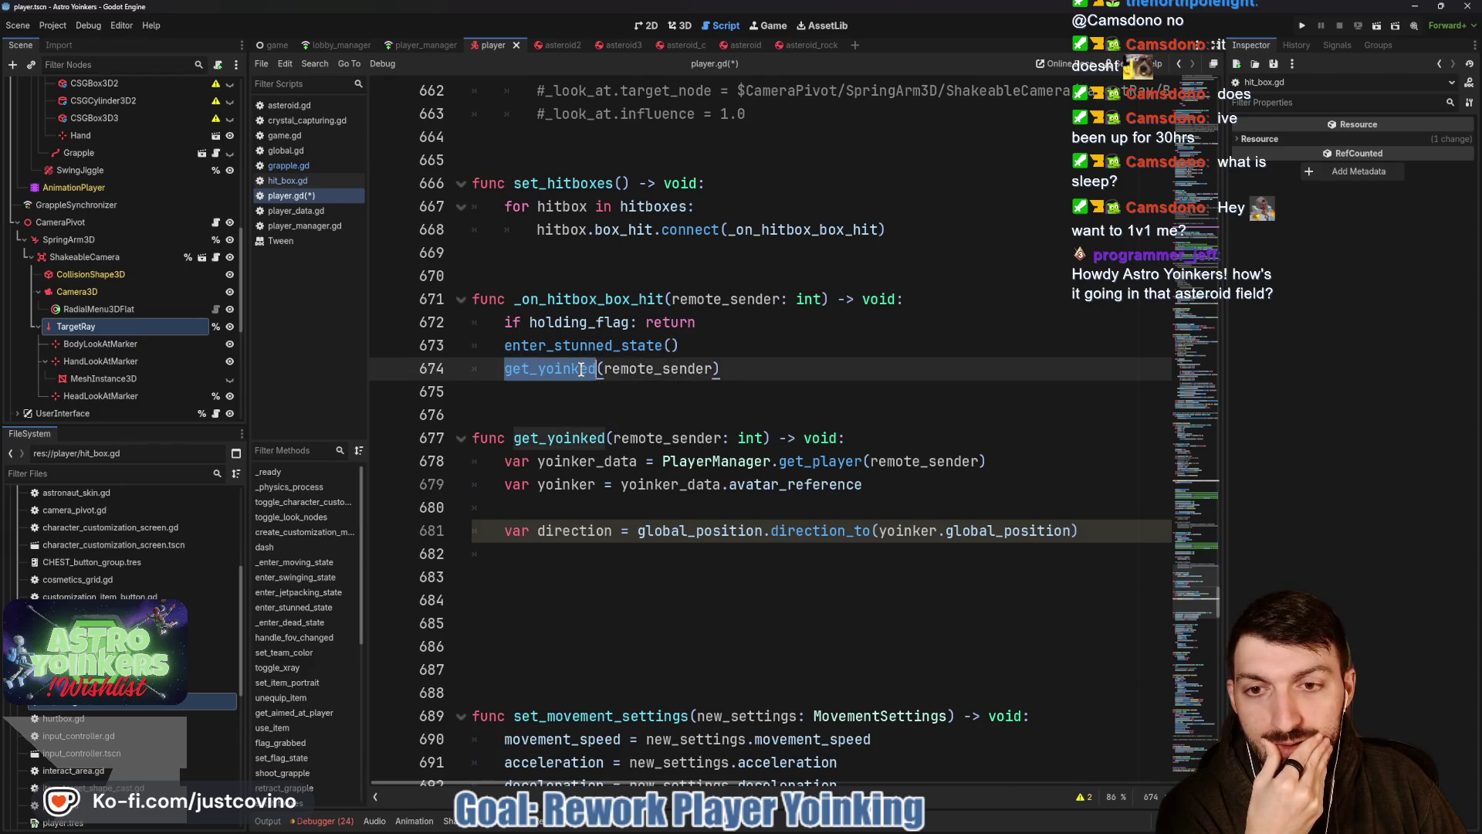
double_click(629, 341)
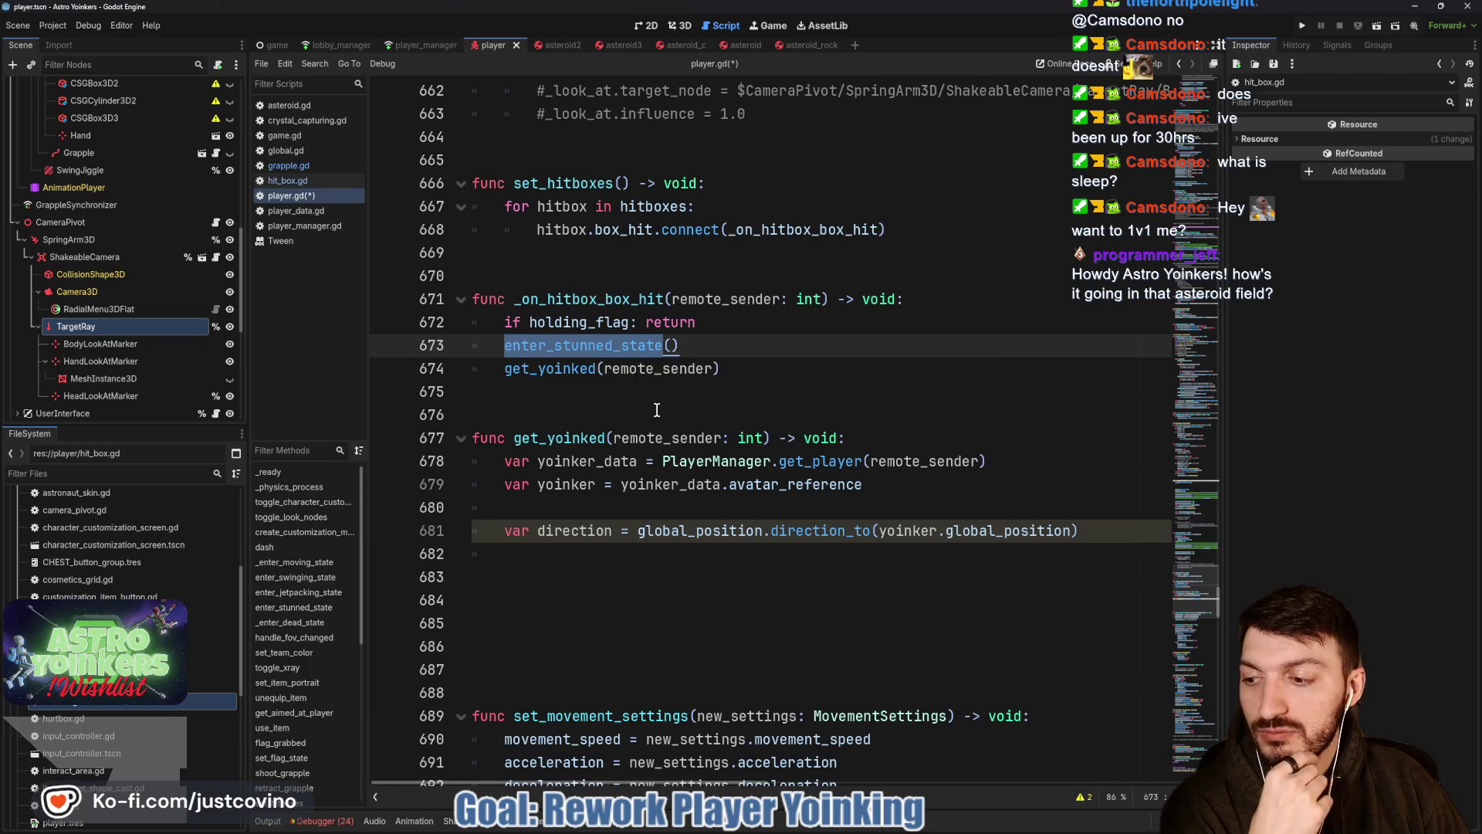
ctrl+click(572, 345)
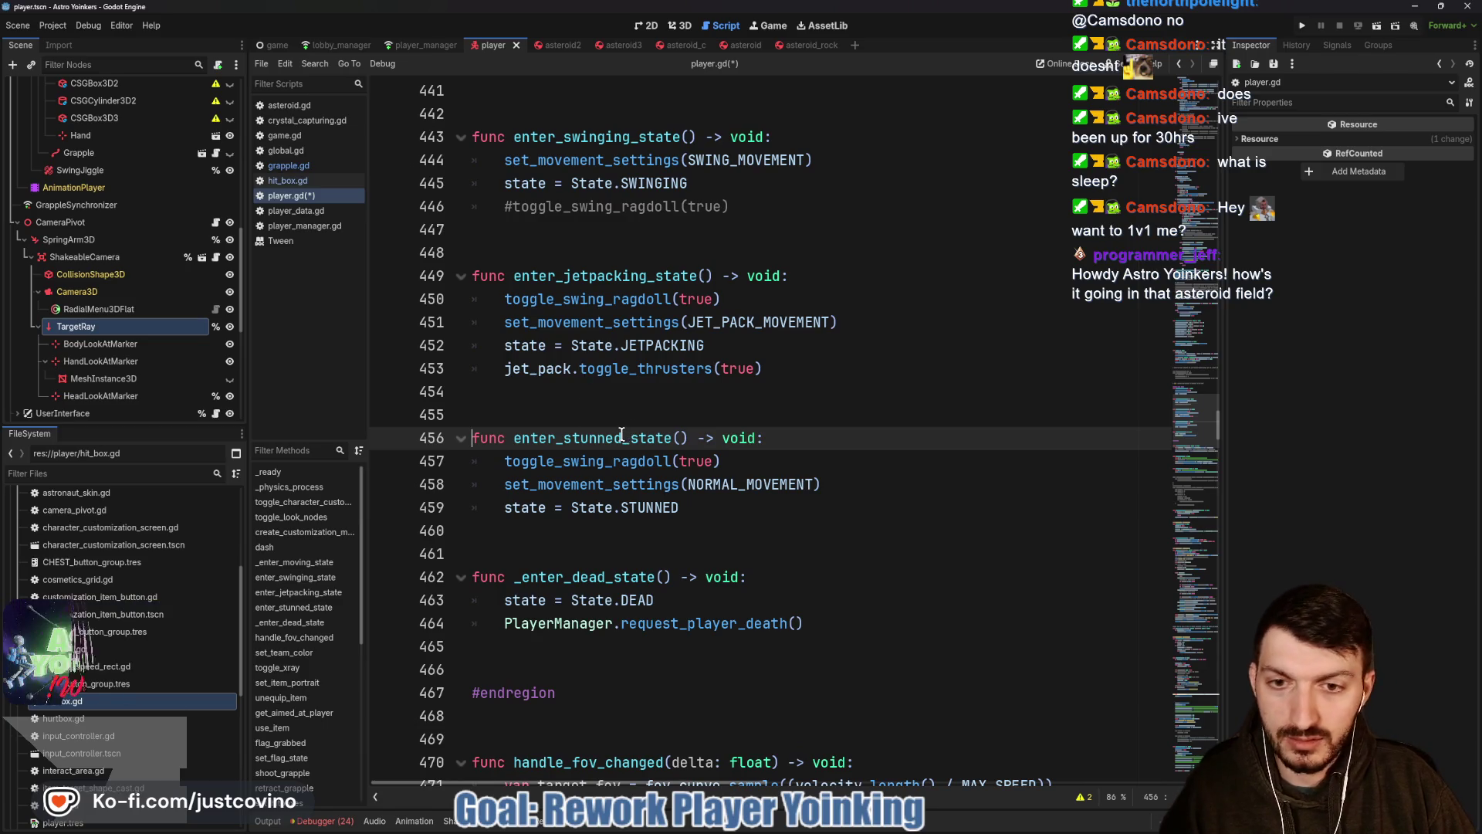
drag(621, 438, 564, 437)
text(yo)
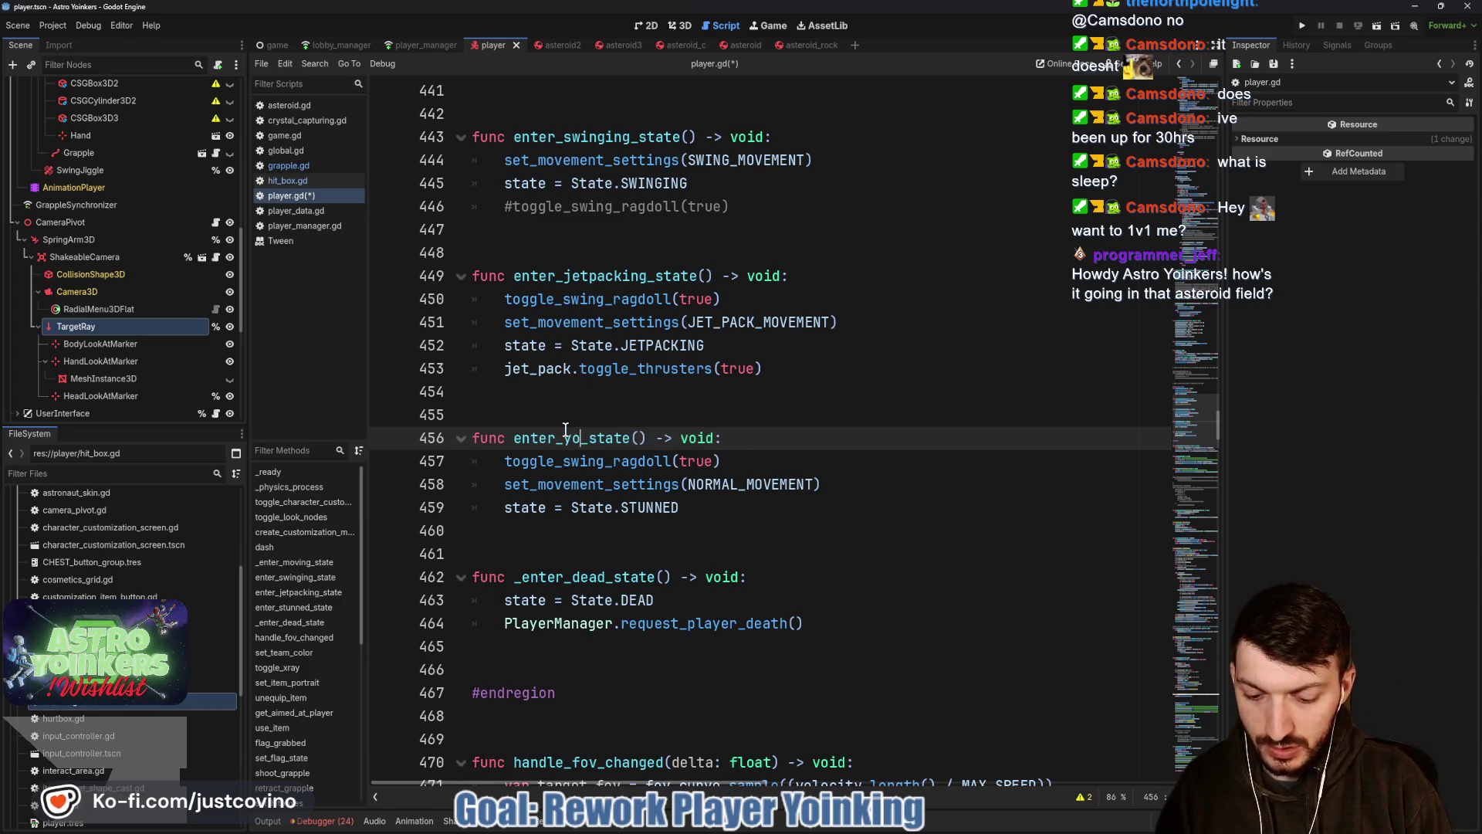
text(inked)
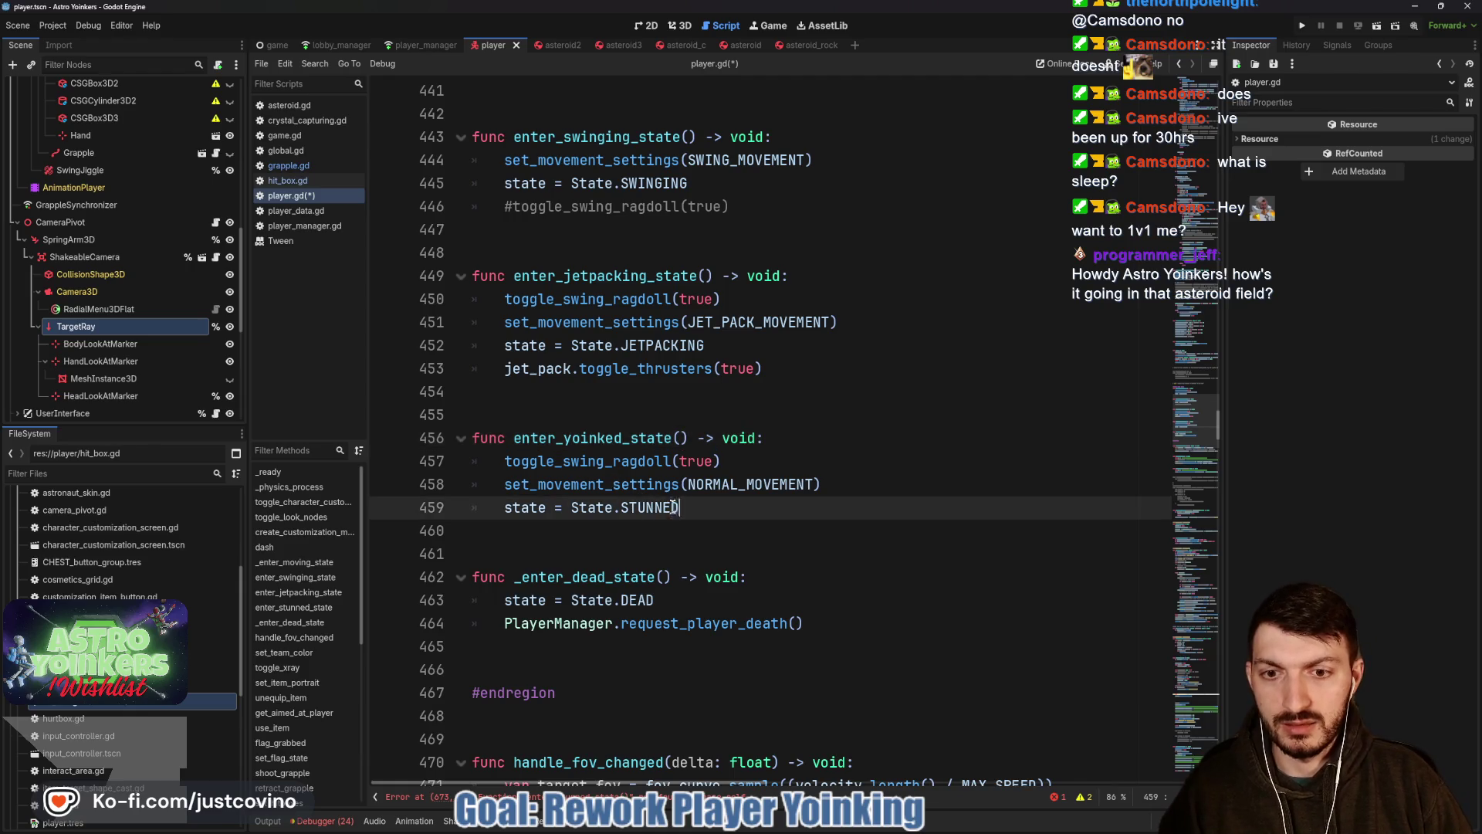
double_click(650, 505)
text(YOINKED)
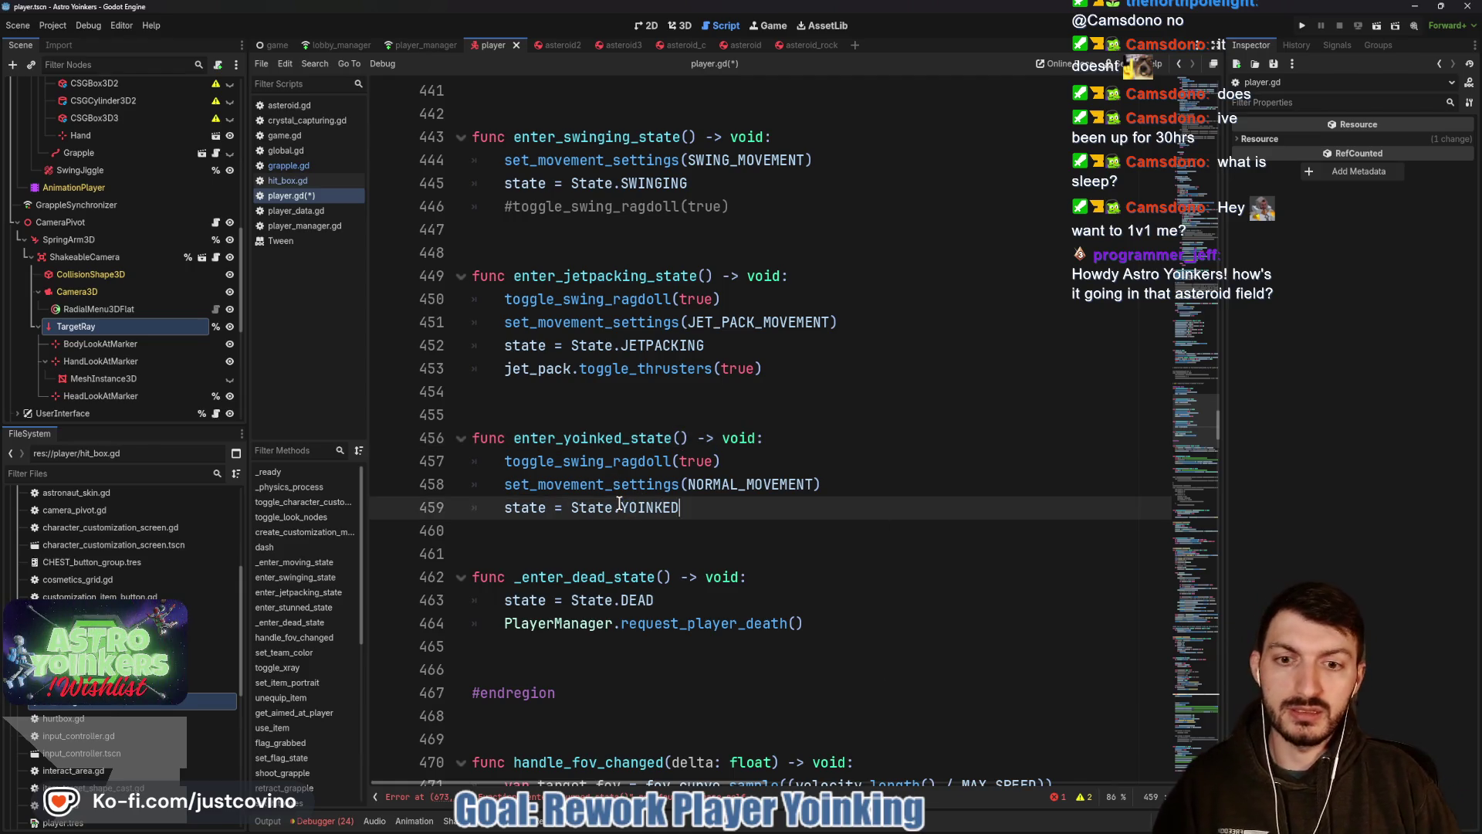
scroll(729, 505, up, 3)
scroll(729, 505, up, 10)
scroll(728, 506, up, 10)
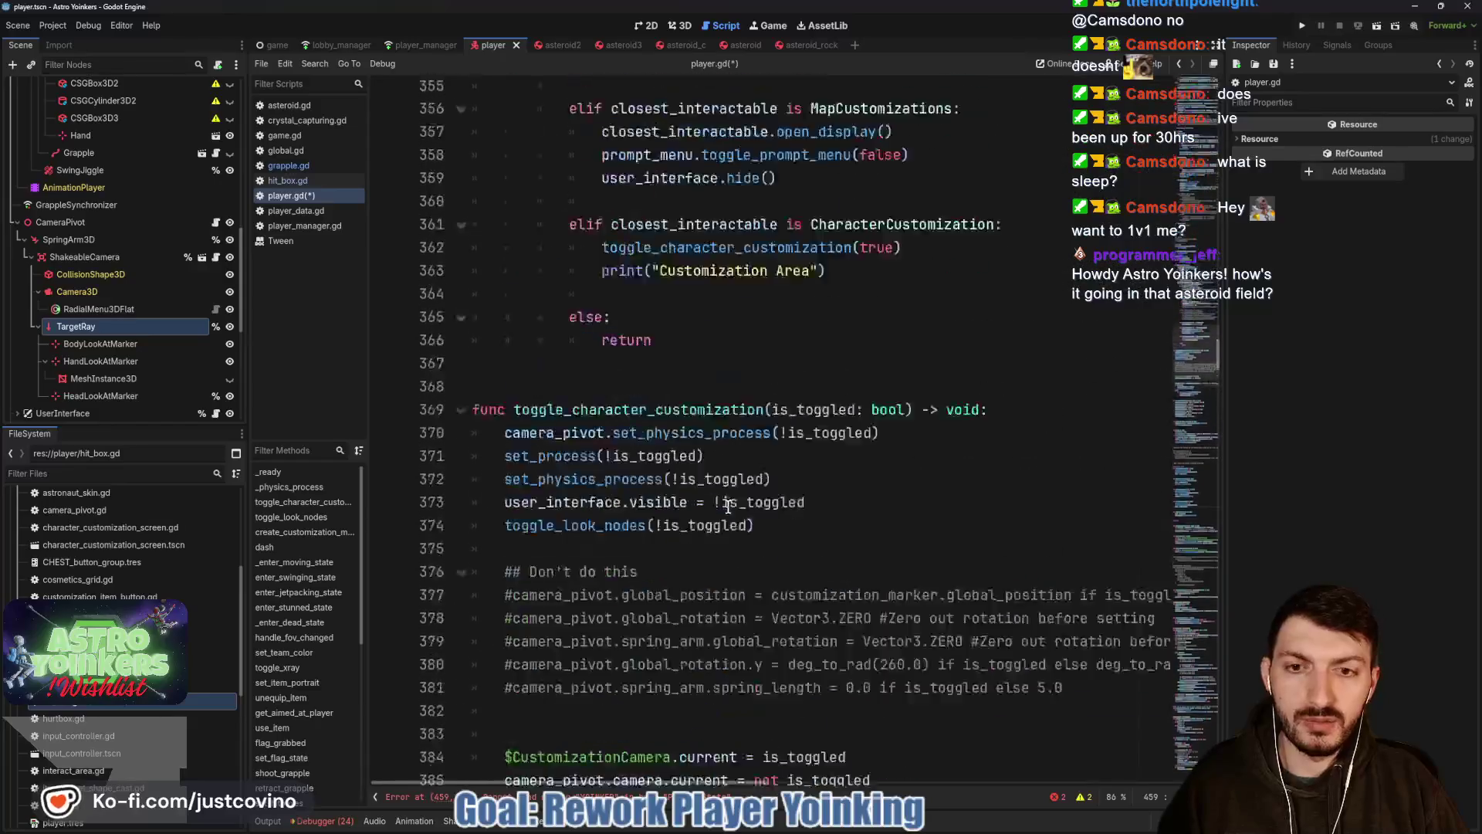
scroll(728, 506, up, 10)
scroll(724, 505, up, 10)
scroll(718, 505, up, 7)
scroll(718, 506, up, 4)
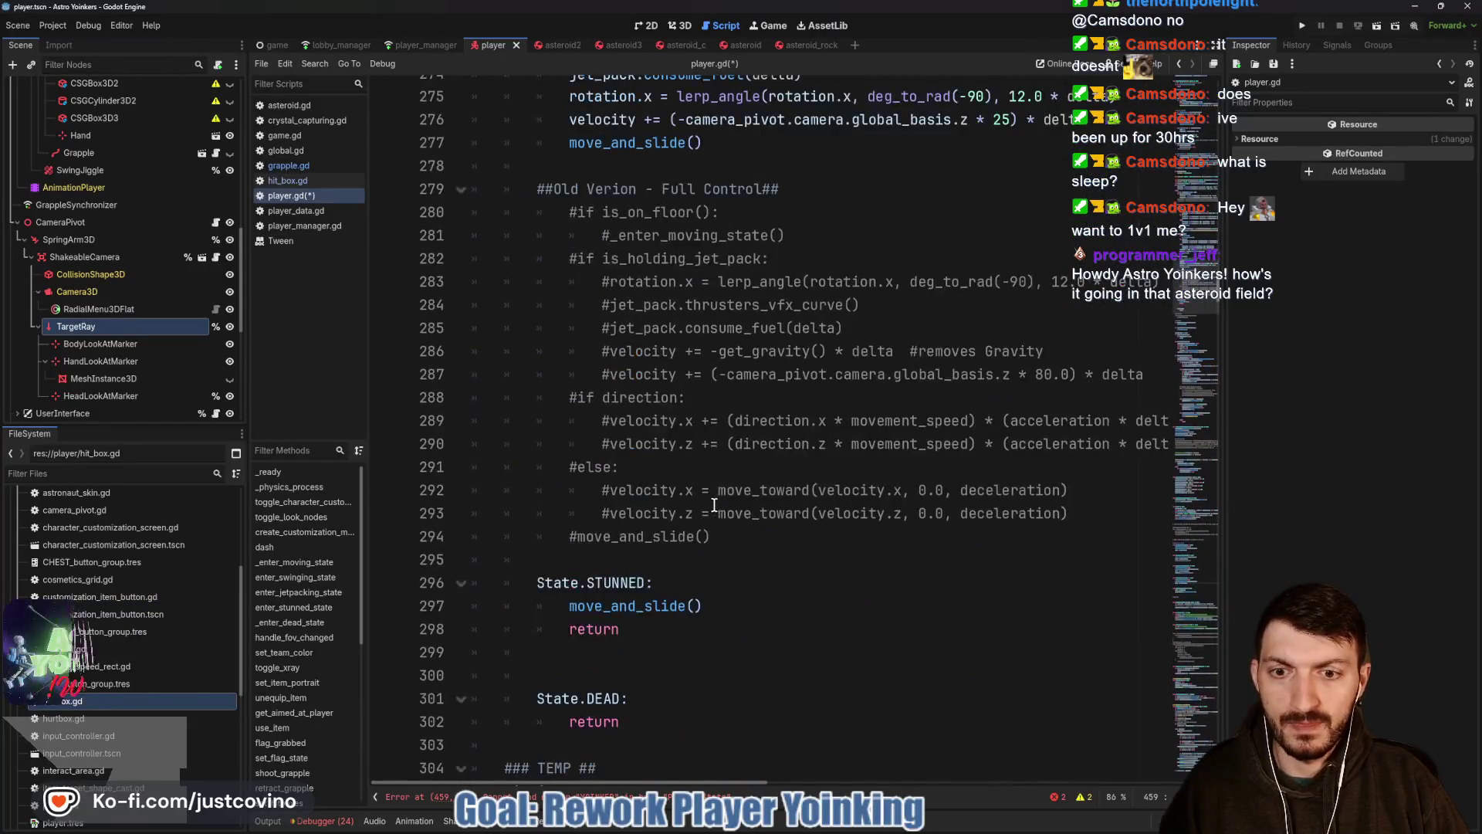
Replace STUNNED with YOINKED in the match case on line 296 and in the State enum.
click(639, 581)
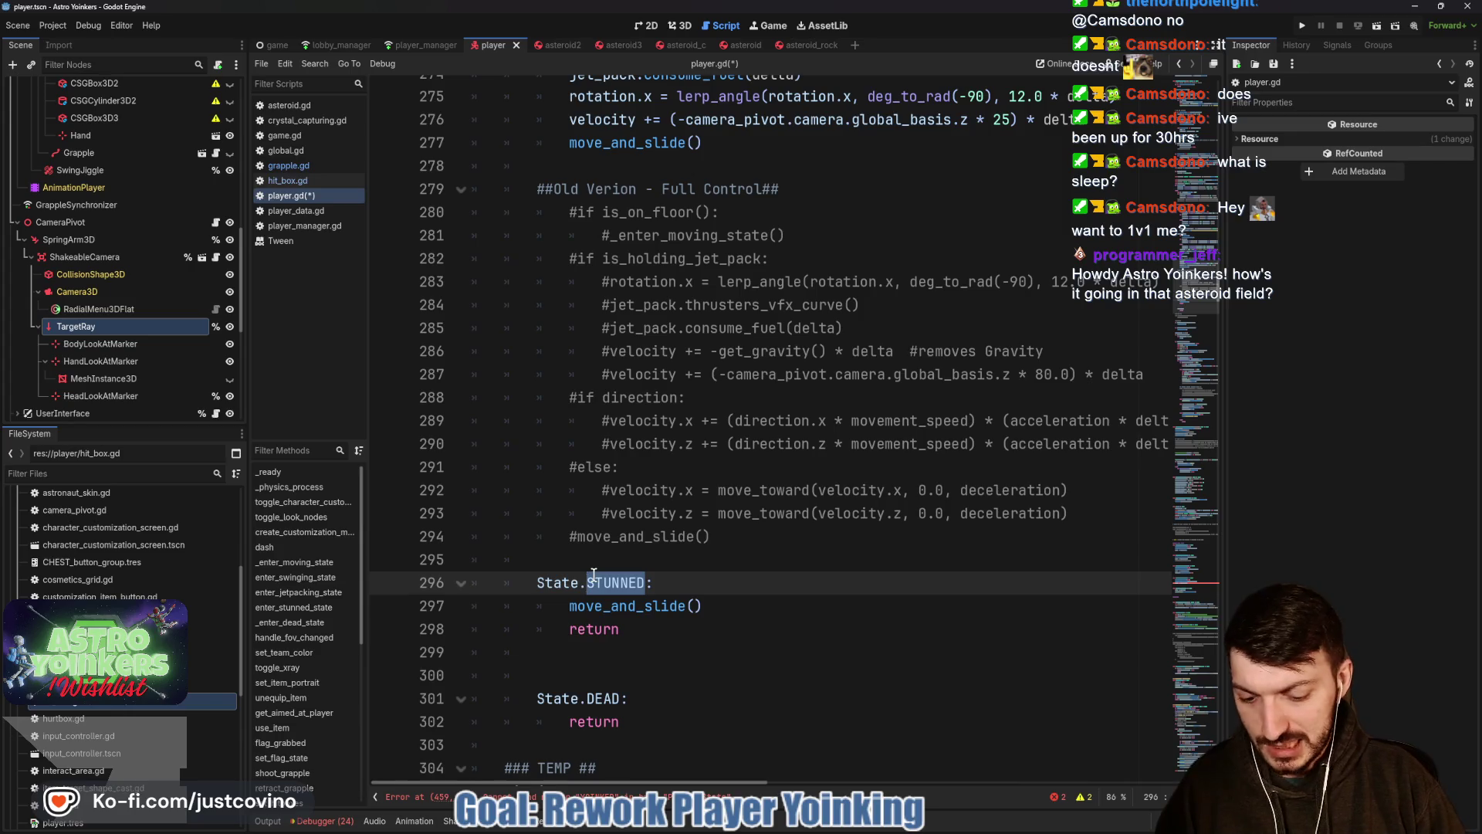
text(YOINK)
scroll(592, 575, up, 13)
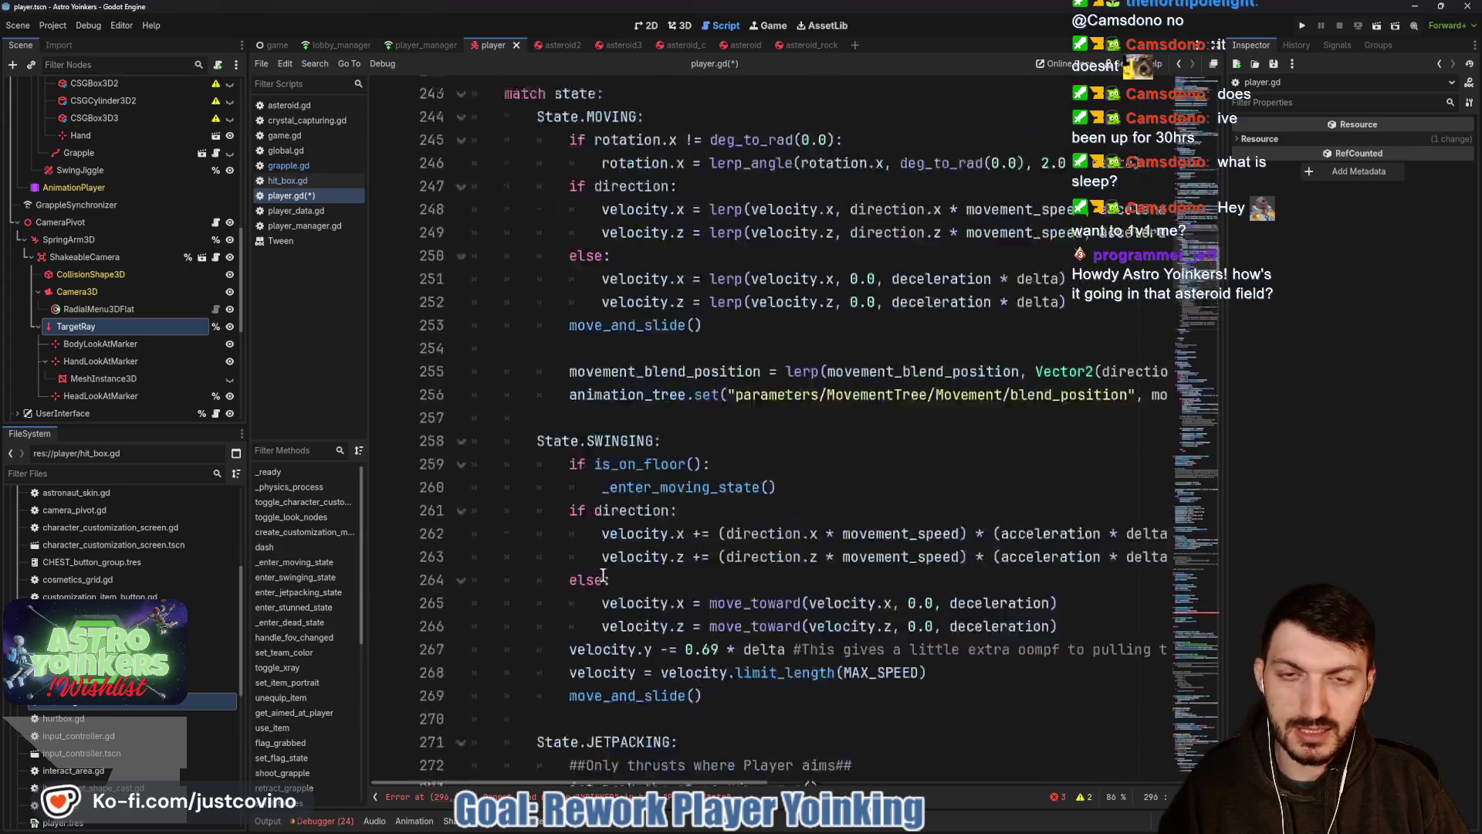
scroll(597, 574, up, 13)
scroll(600, 575, up, 12)
scroll(602, 573, up, 13)
scroll(603, 573, up, 13)
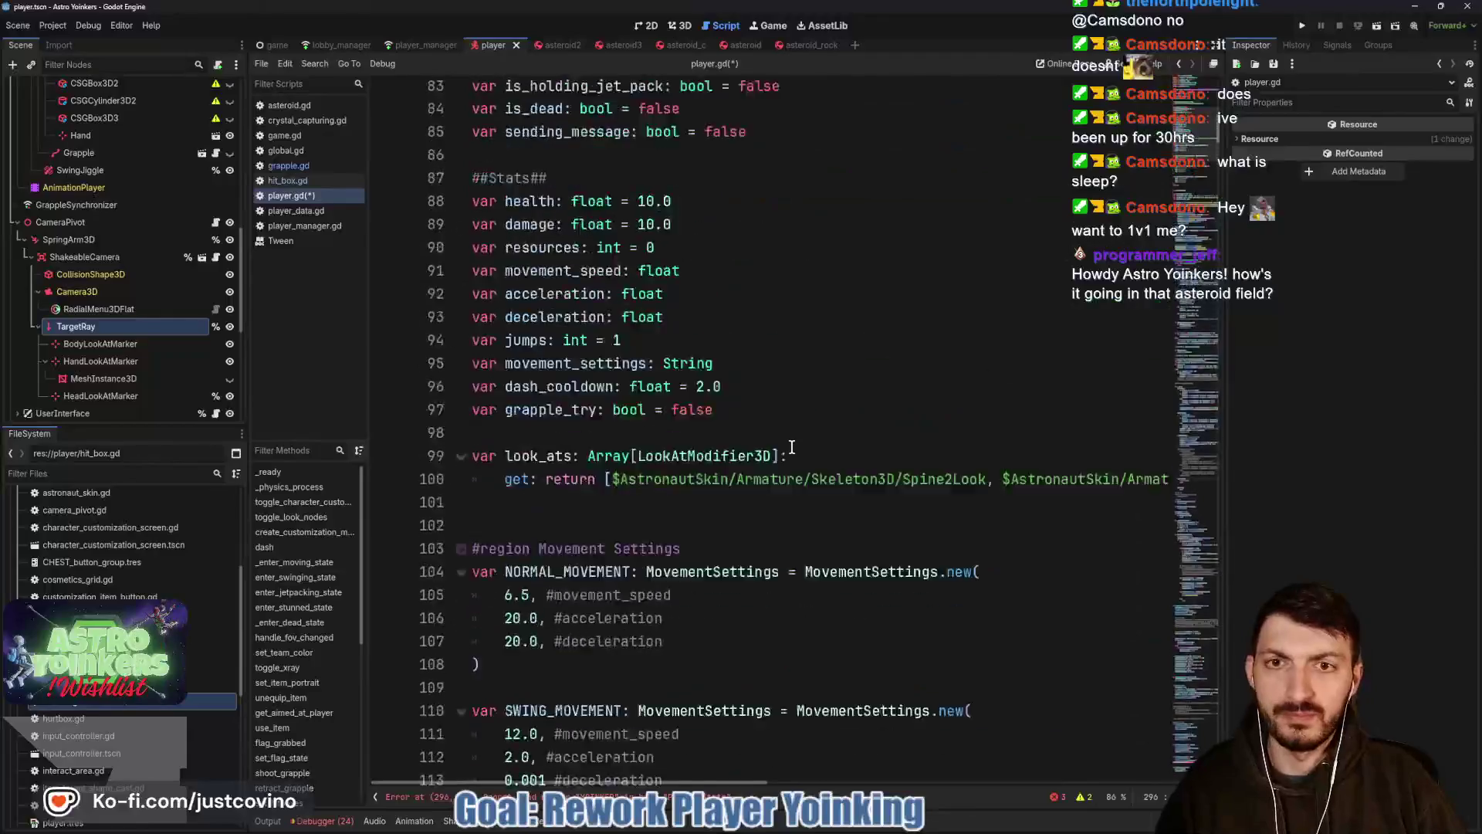
scroll(792, 446, up, 10)
scroll(734, 449, up, 4)
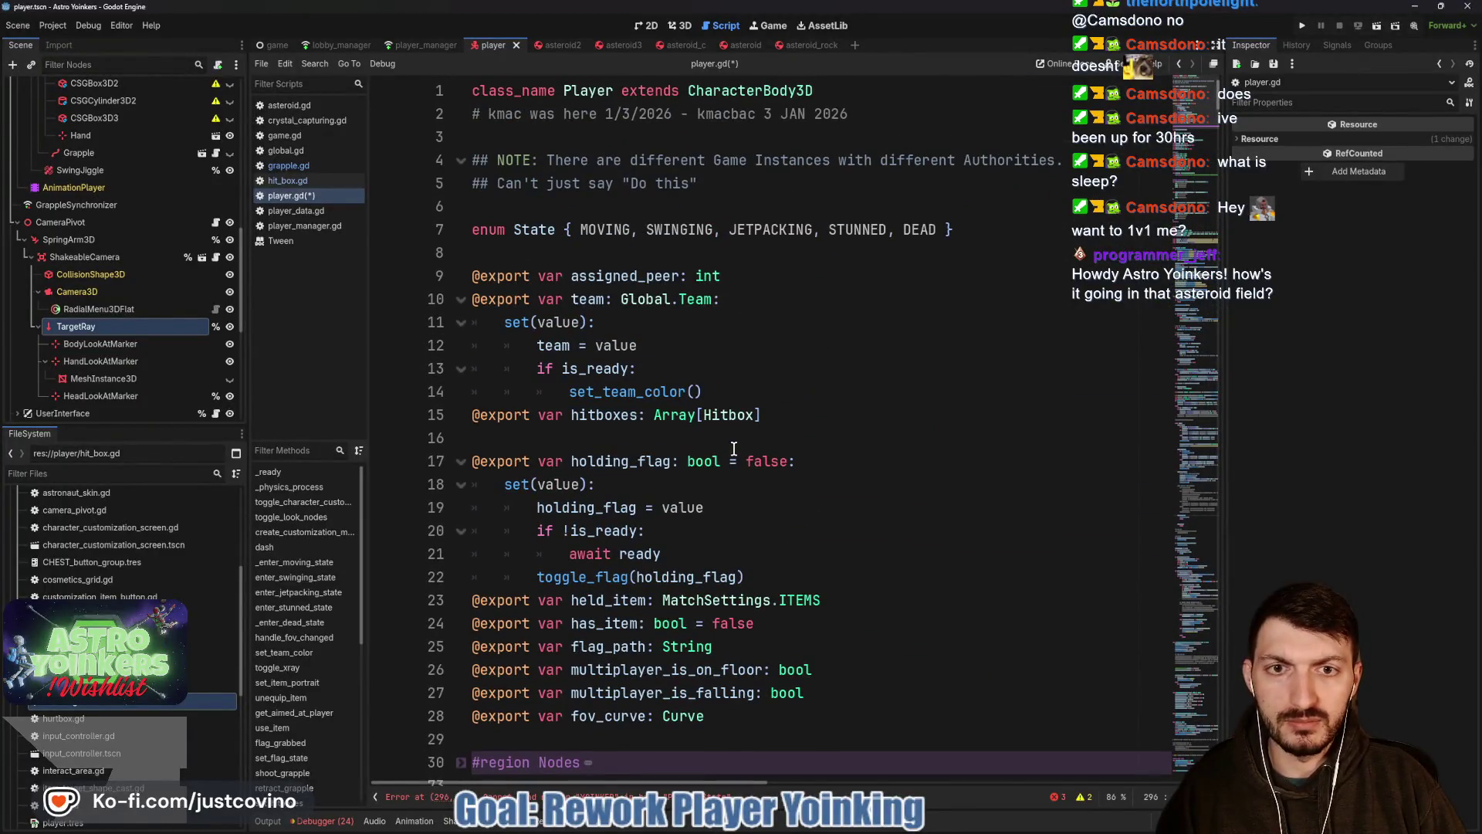
double_click(885, 229)
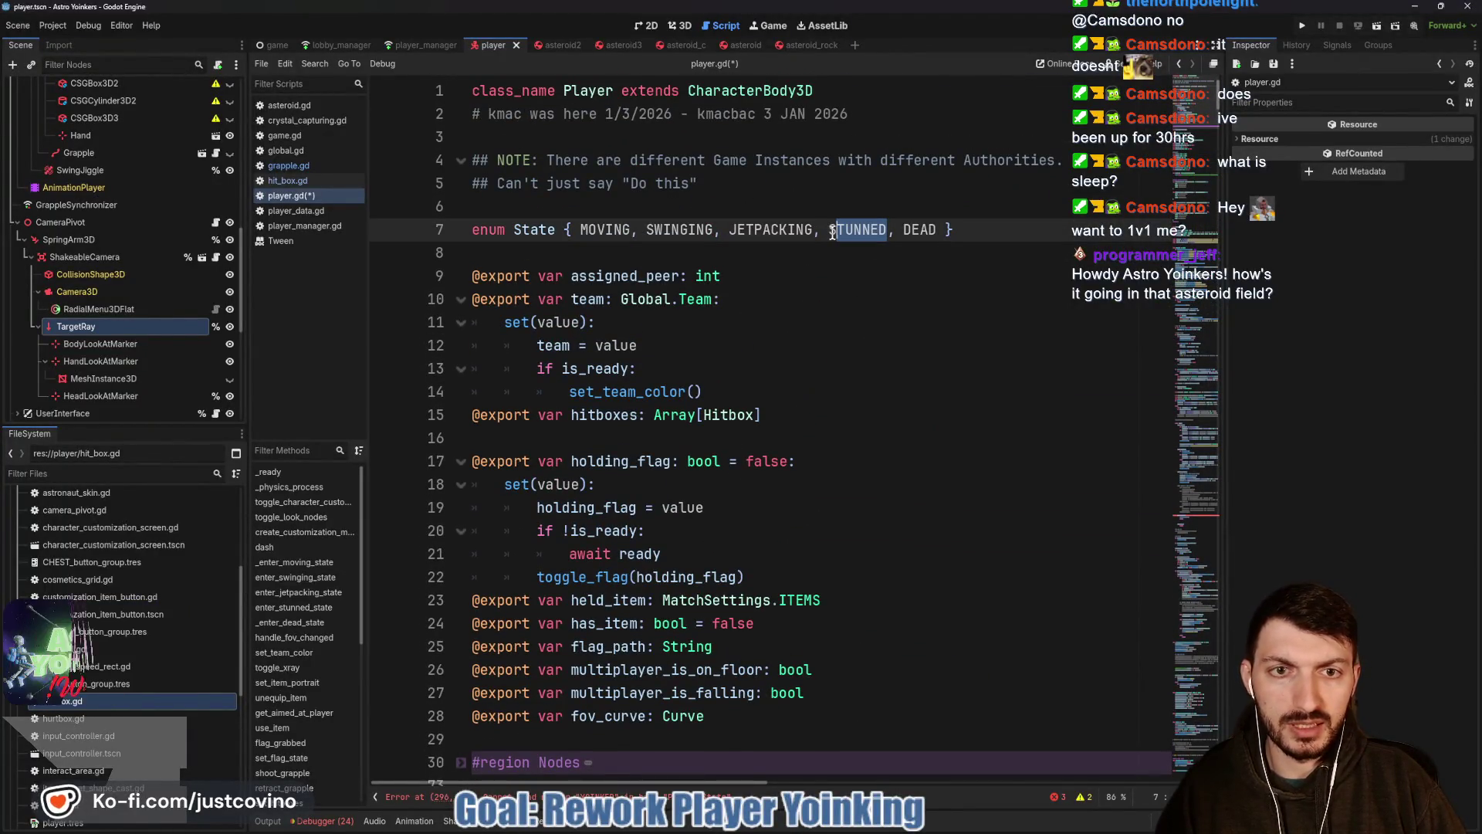
text(SYOINK)
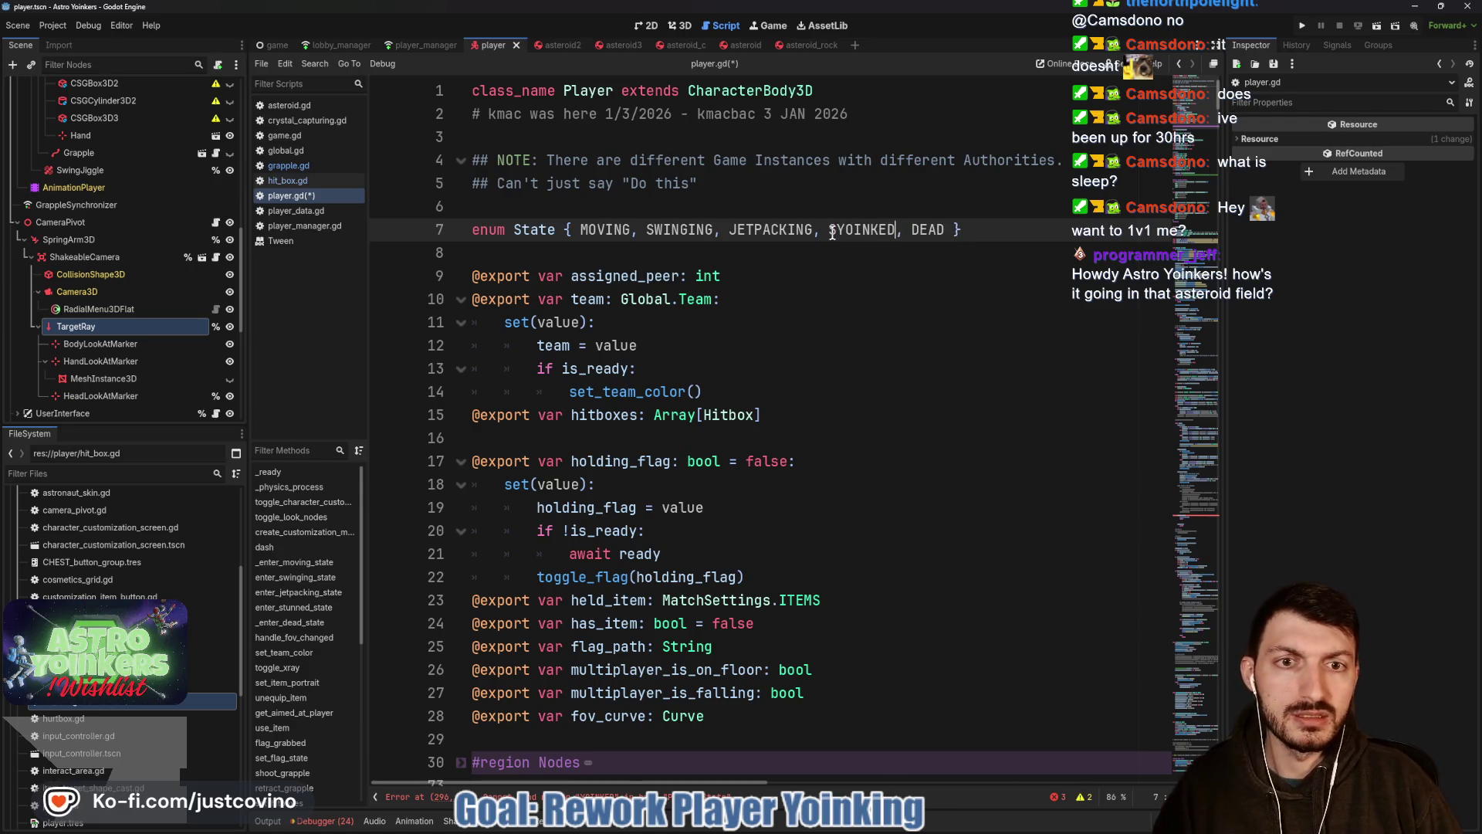
click(832, 245)
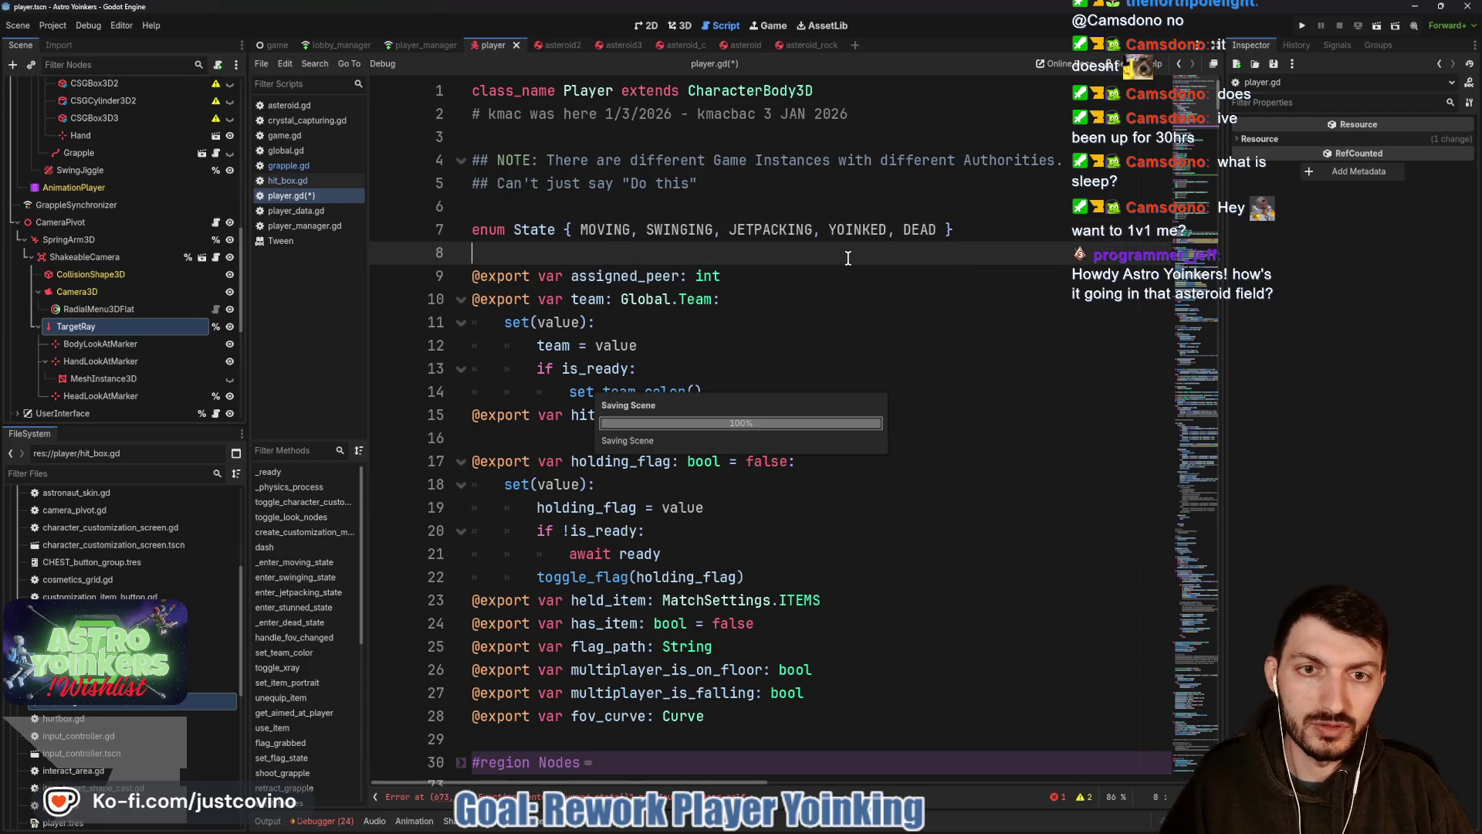
Save, change the hitbox call to enter_yoinked_state(remote_sender), save again, and jump to its definition.
key(ctrl+s)
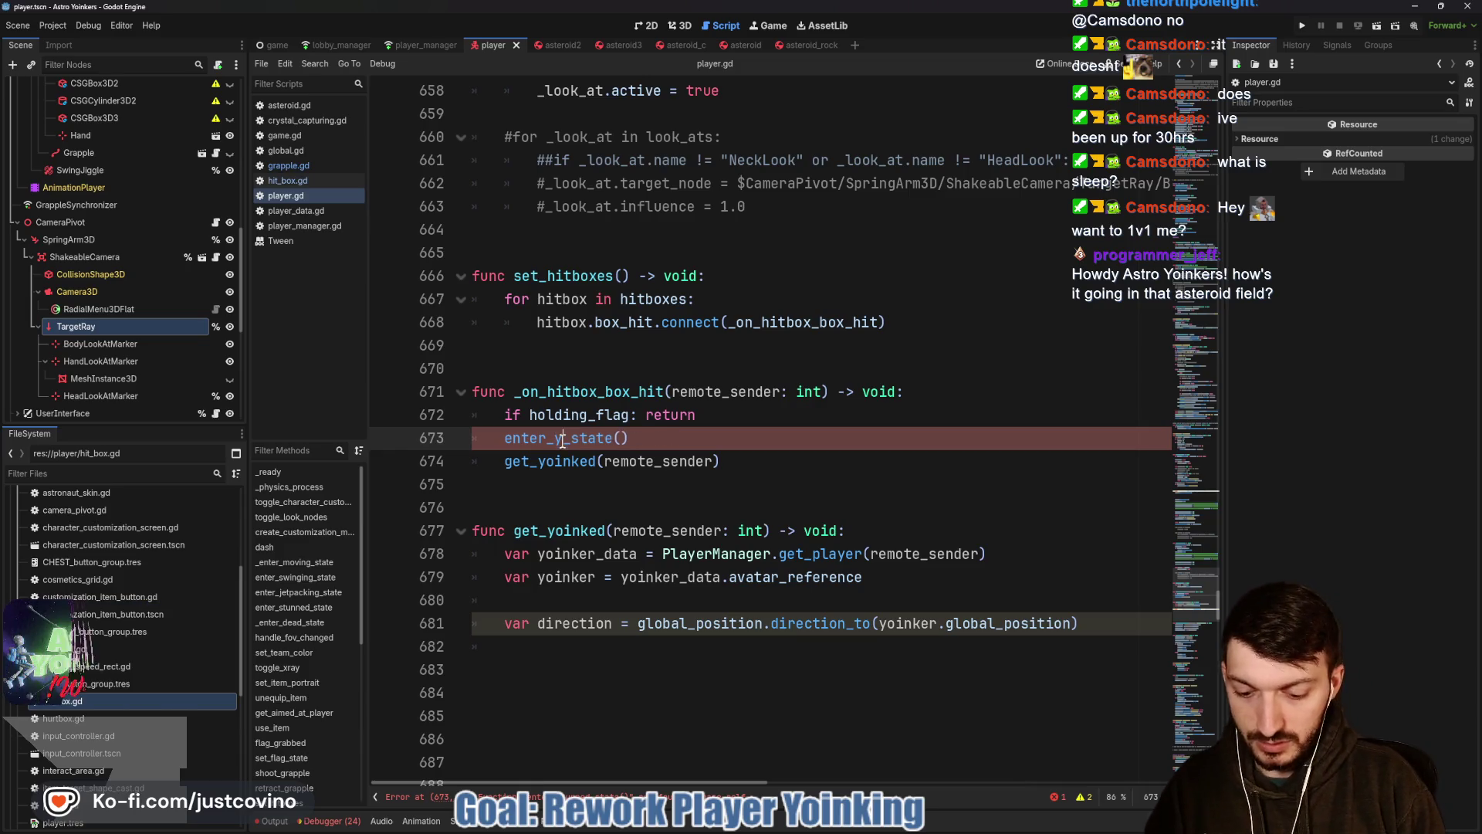
text(yoinked)
key(Escape)
key(ctrl+s)
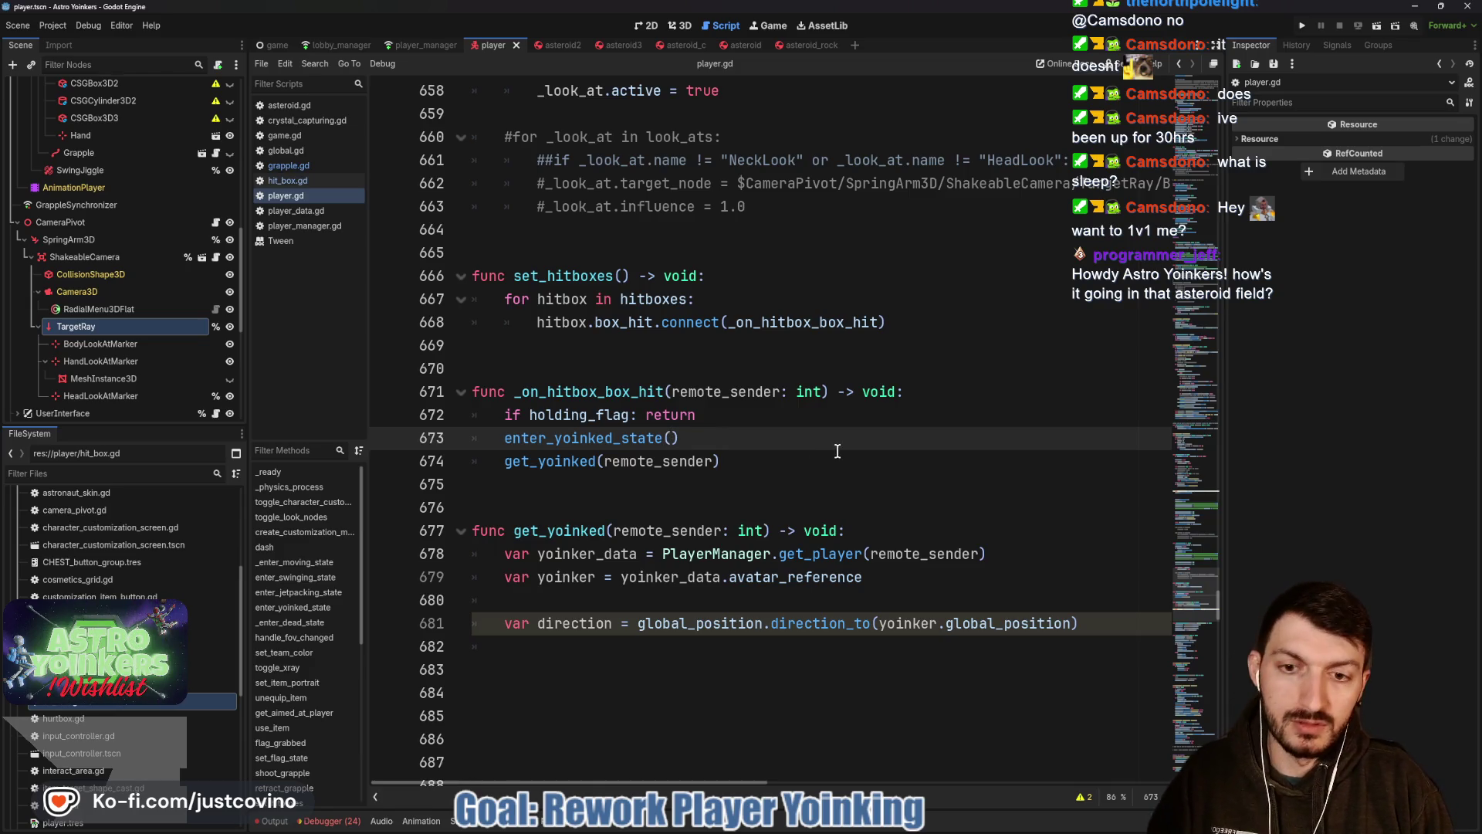
text(remote_sender)
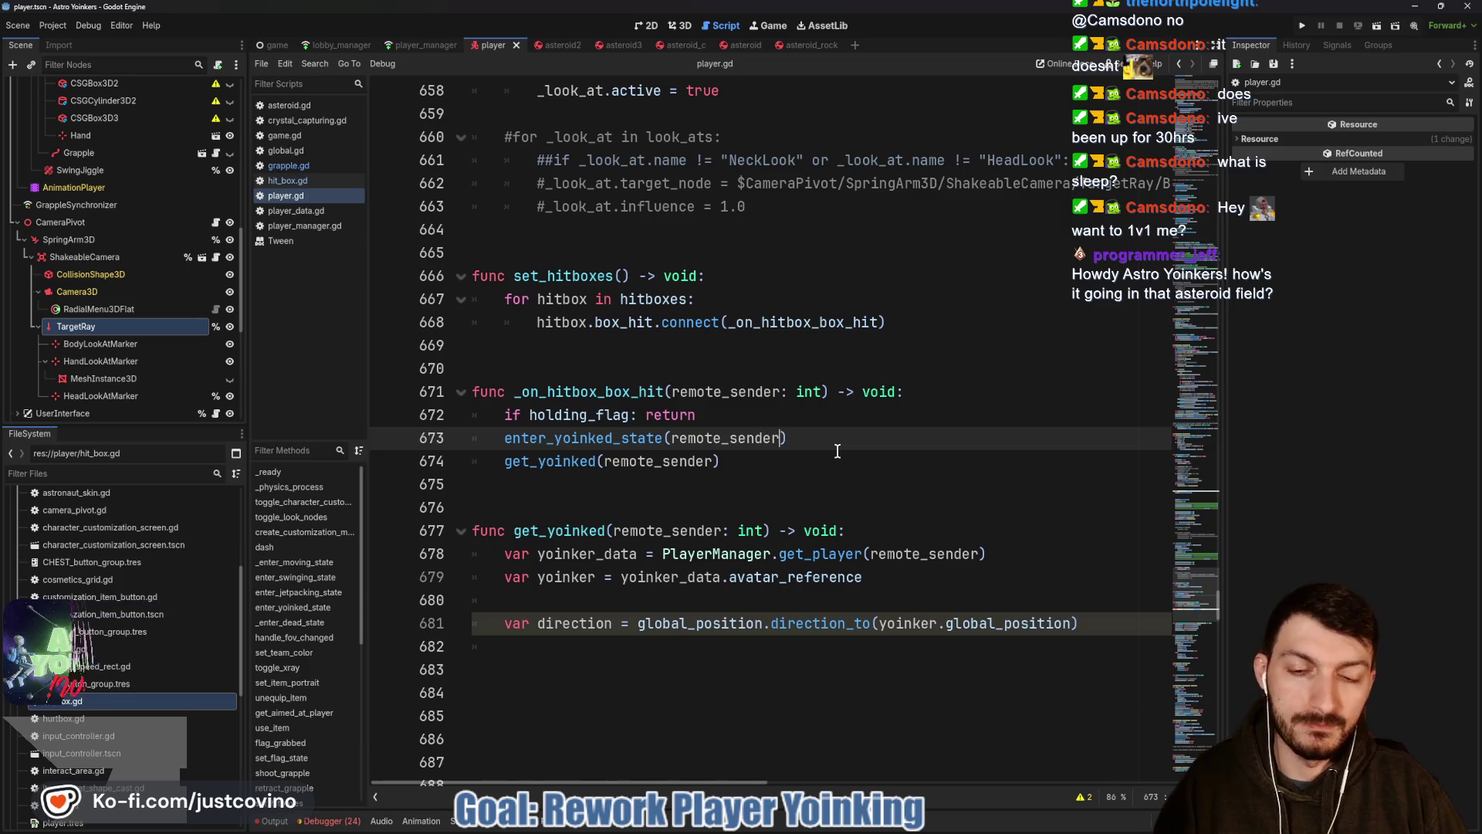
ctrl+click(622, 440)
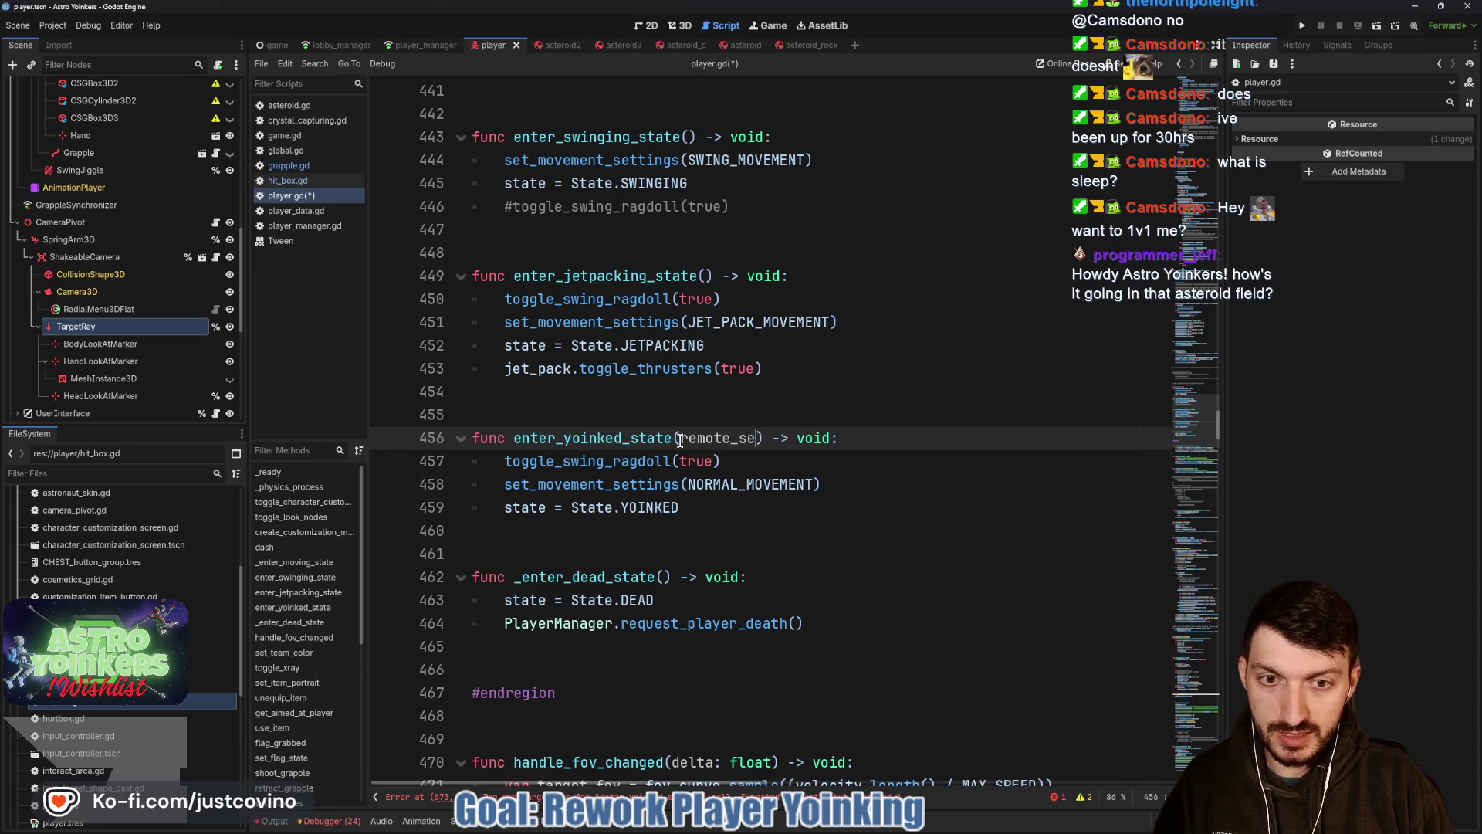
text(nder: int)
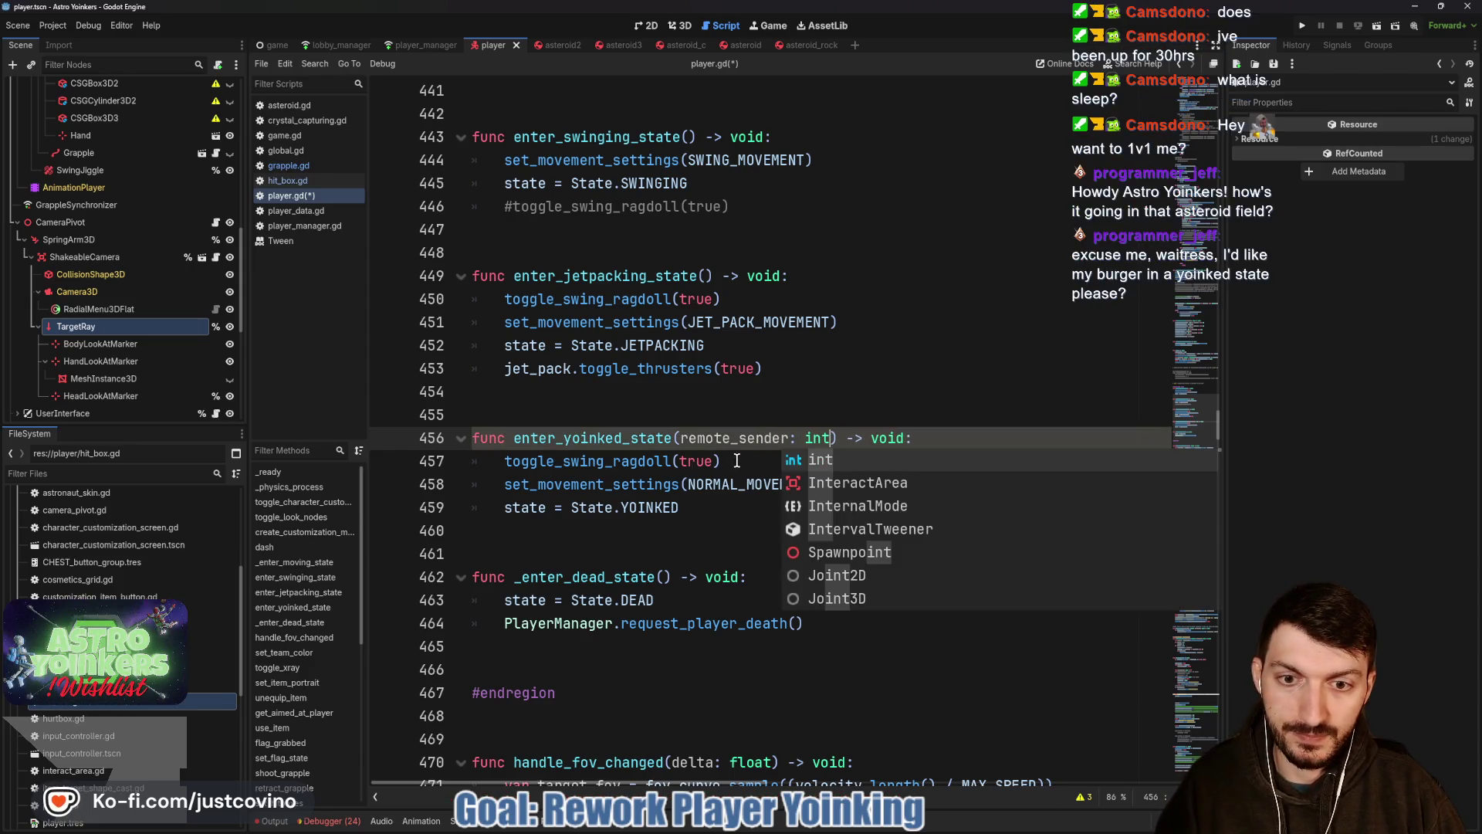
Start enter_yoinked_state(remote_sender: int)'s body with a new blank line after its signature.
click(760, 507)
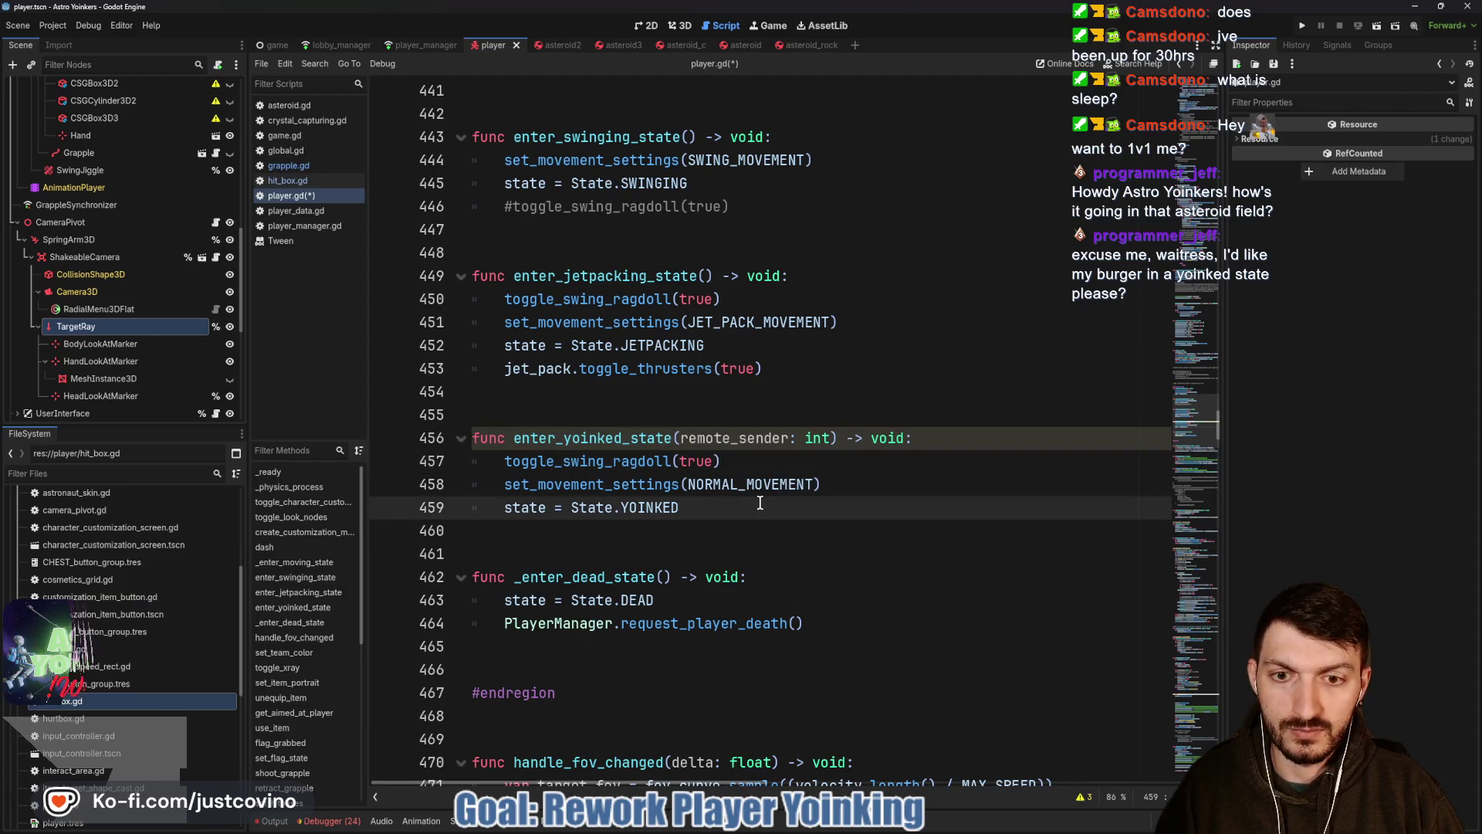
click(955, 438)
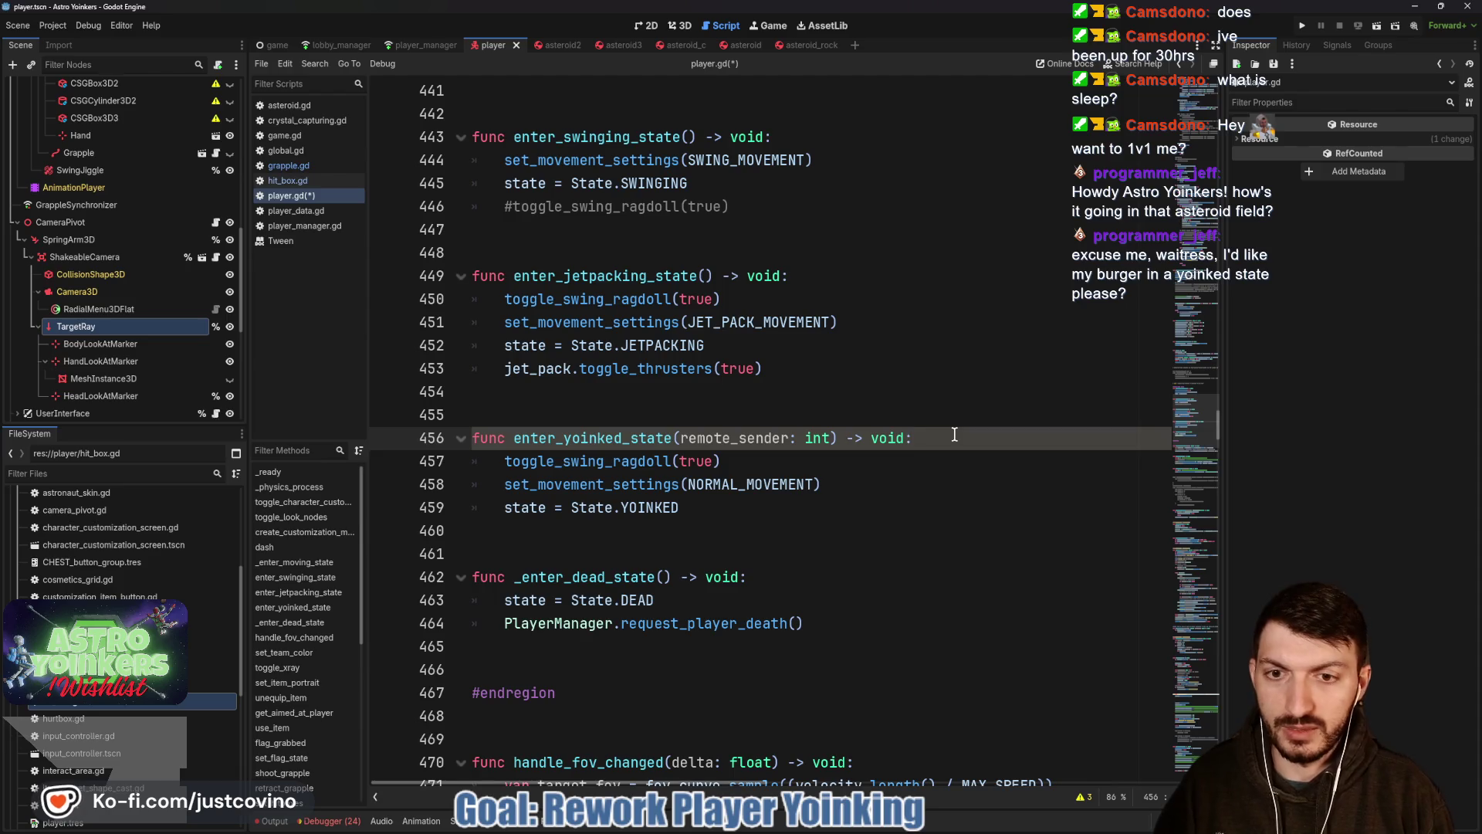
key(Return)
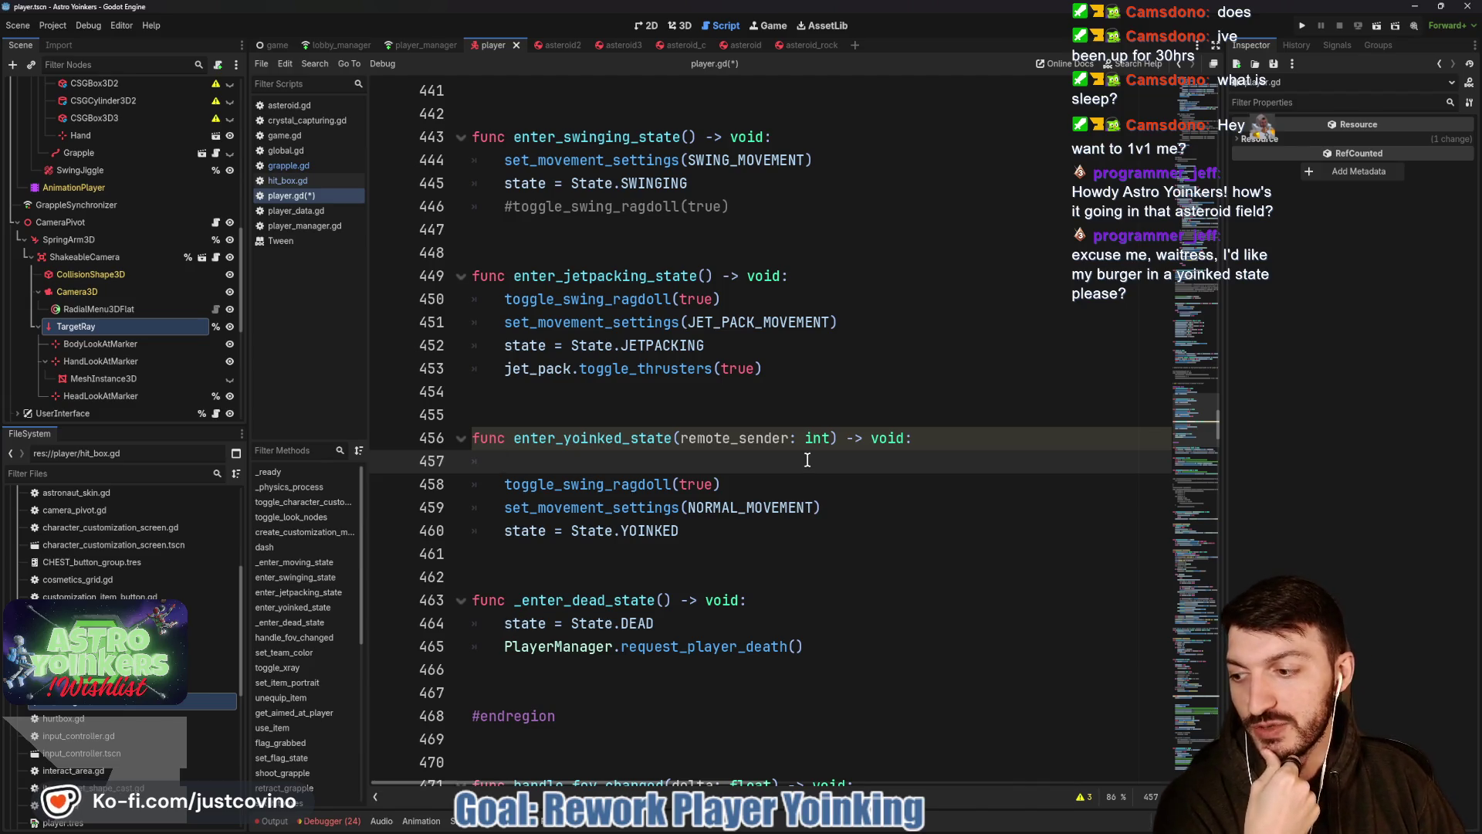
scroll(805, 459, down, 3)
scroll(798, 461, down, 2)
scroll(794, 464, down, 2)
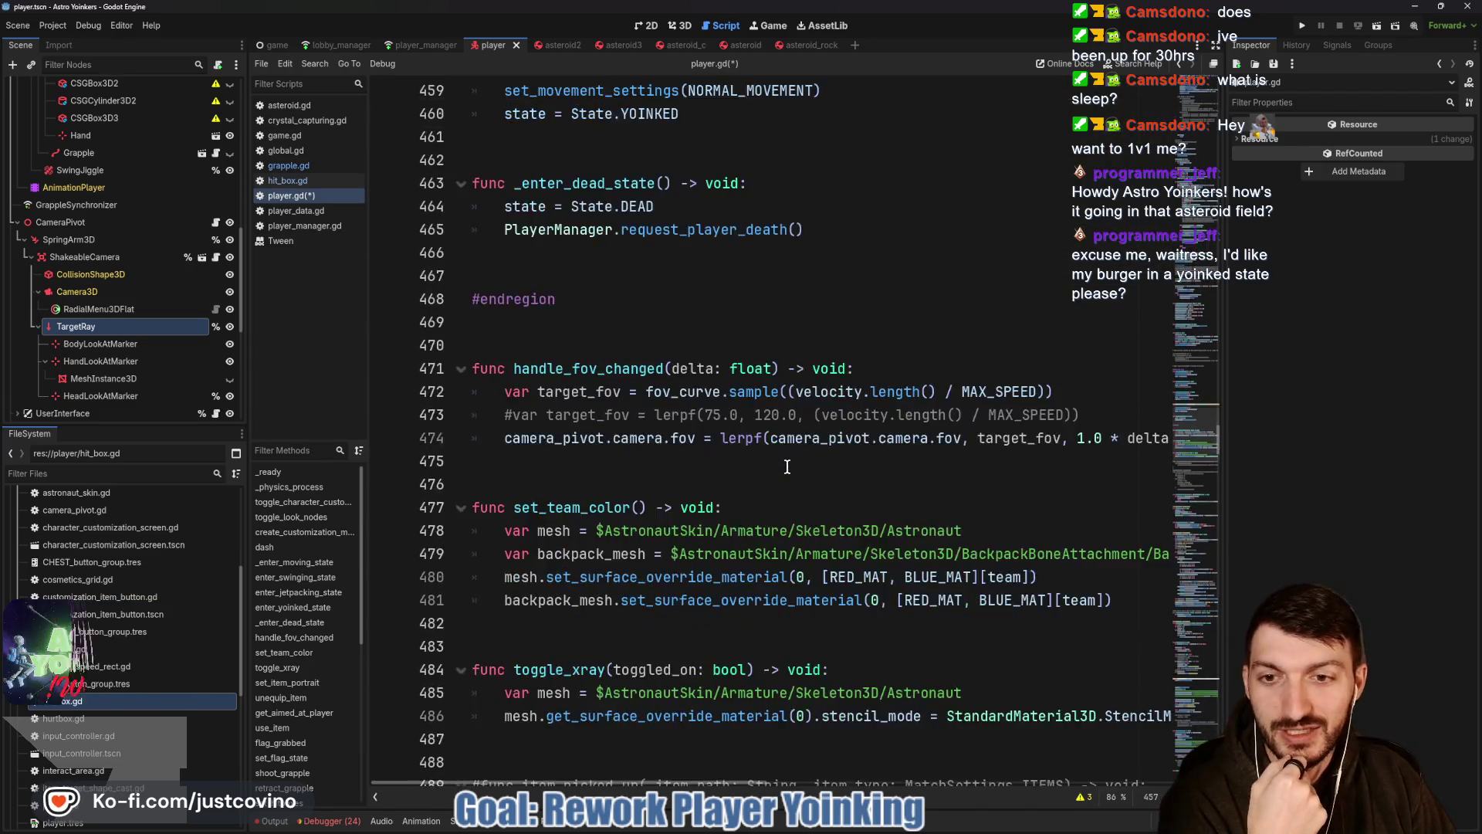
scroll(787, 467, down, 4)
scroll(785, 467, down, 6)
scroll(785, 467, down, 5)
scroll(784, 468, down, 4)
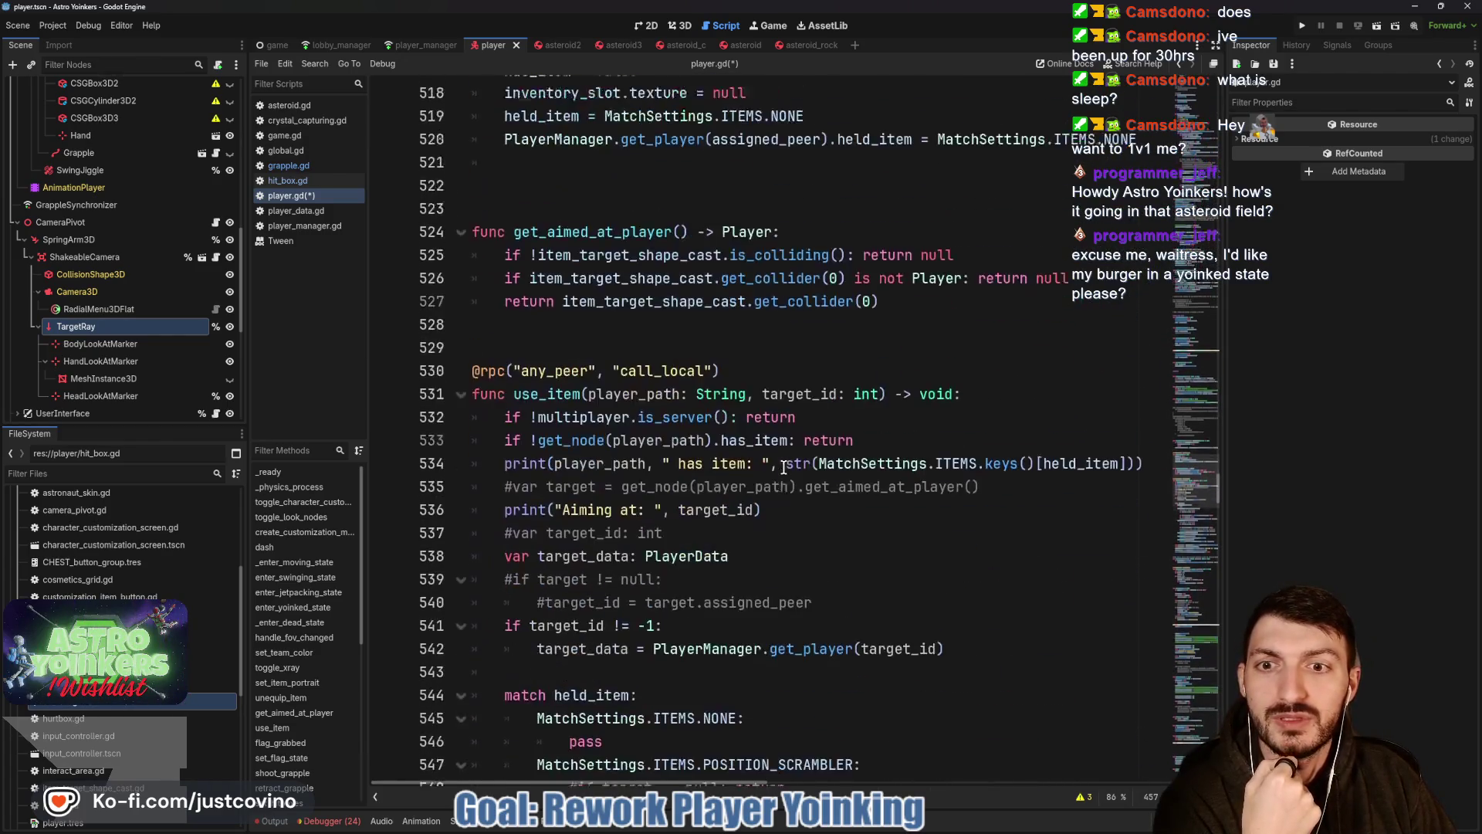
scroll(782, 468, down, 5)
scroll(782, 467, down, 5)
scroll(781, 469, down, 4)
scroll(781, 470, down, 5)
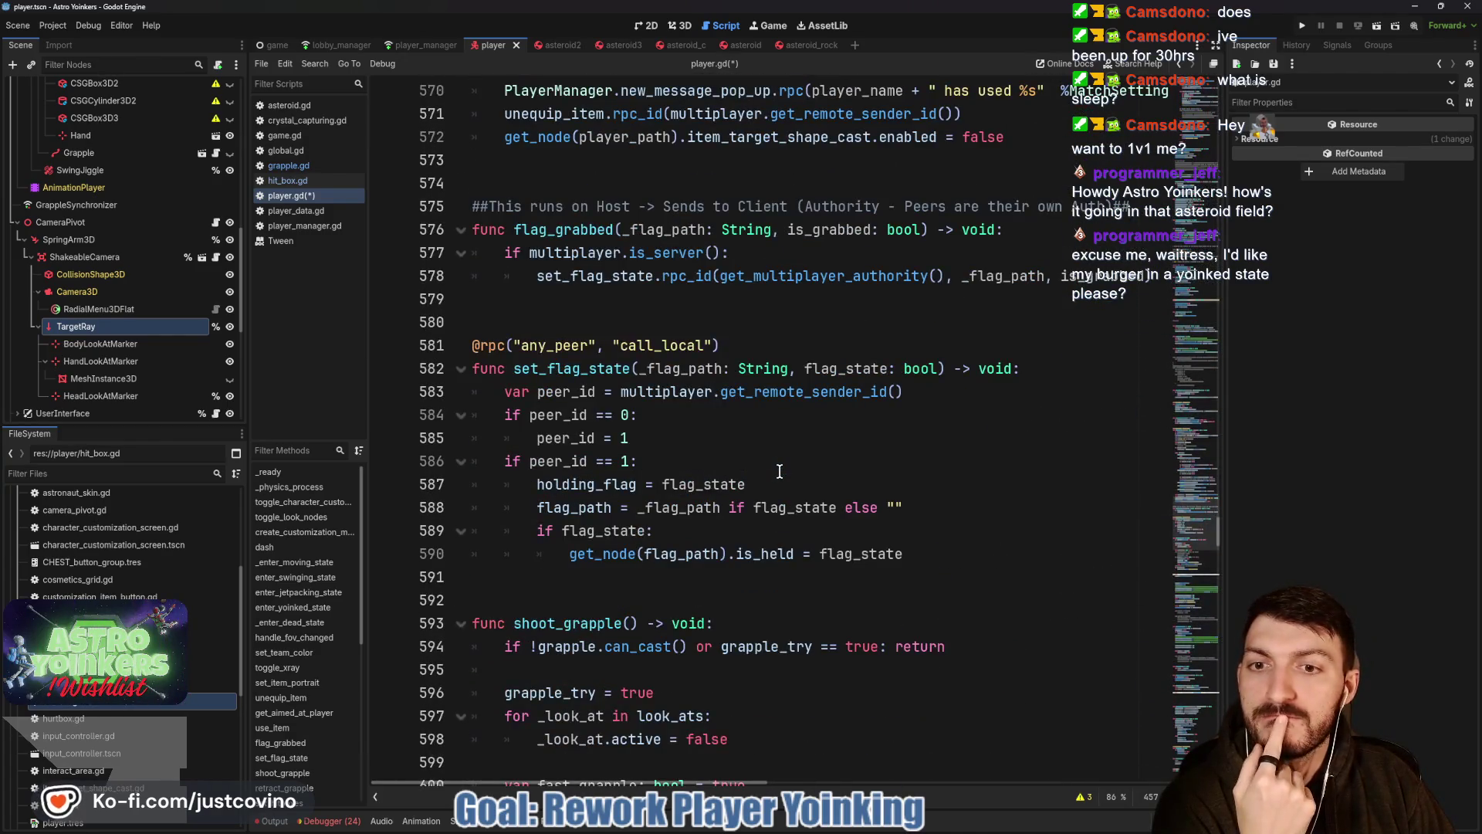
scroll(780, 471, down, 3)
scroll(779, 470, down, 2)
scroll(780, 470, down, 5)
scroll(778, 472, down, 4)
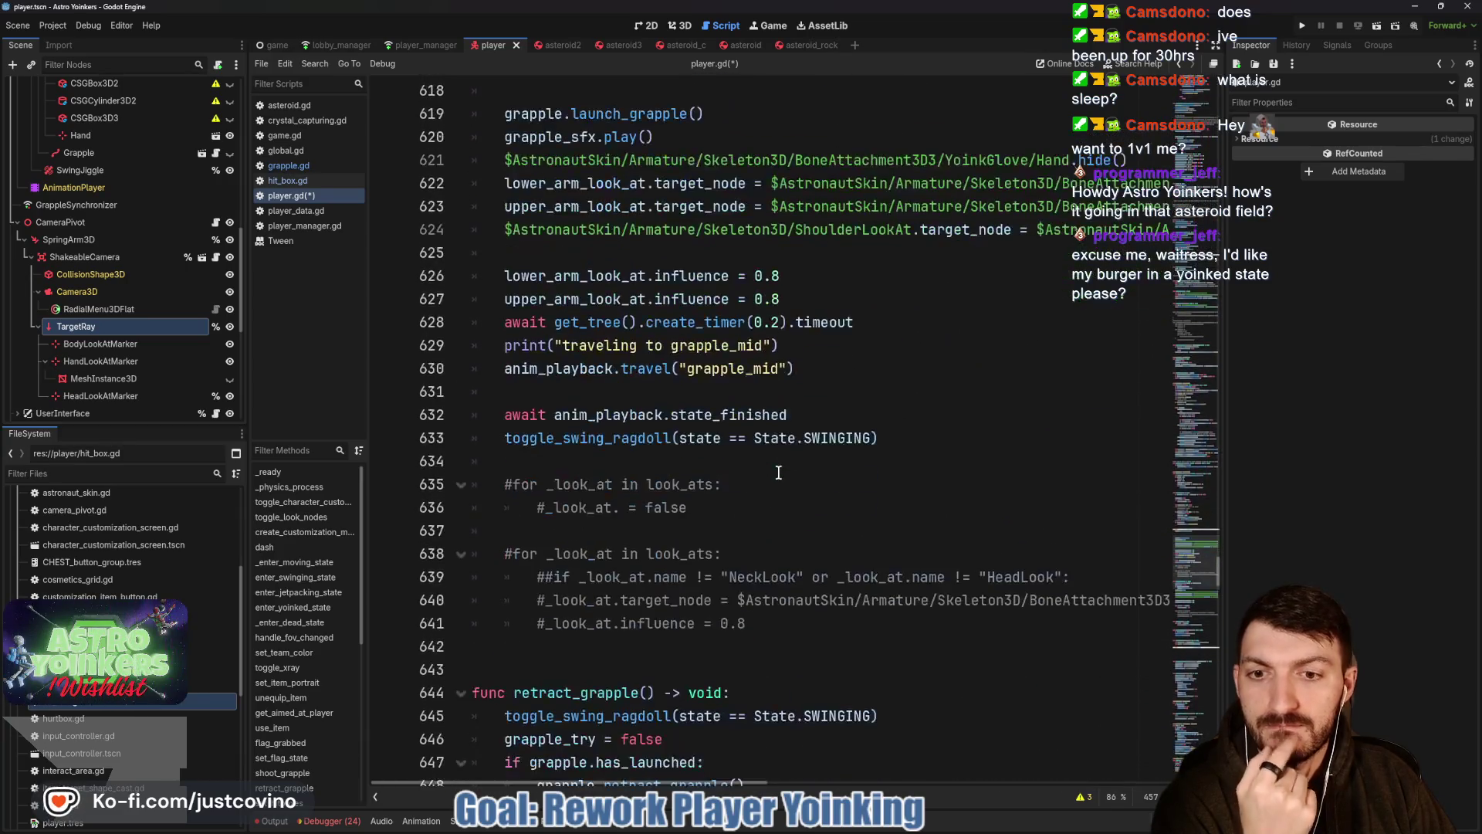
scroll(778, 473, down, 6)
scroll(778, 473, down, 1)
scroll(779, 472, down, 4)
scroll(779, 472, down, 1)
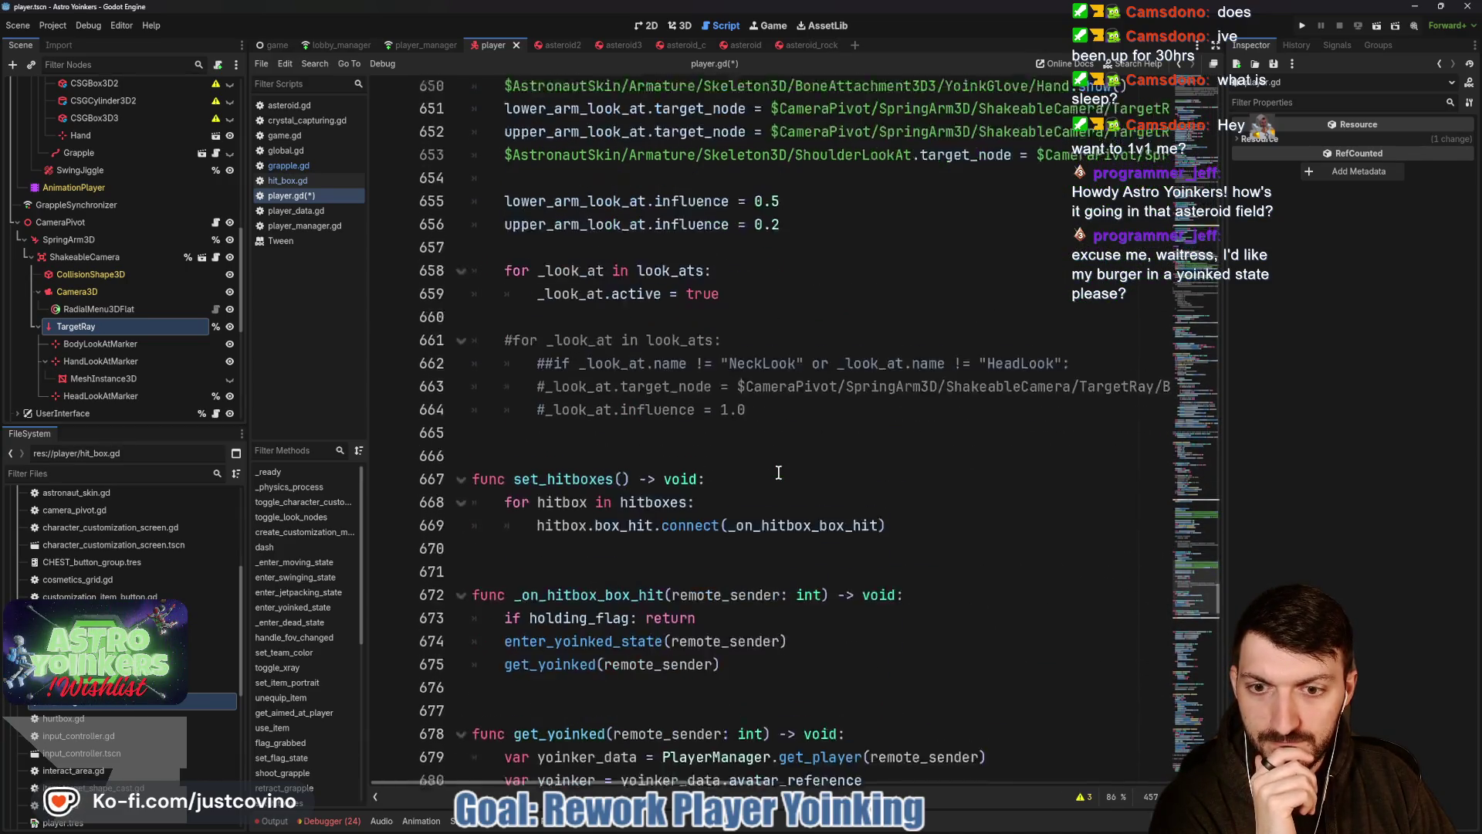
scroll(778, 473, down, 2)
scroll(779, 472, down, 2)
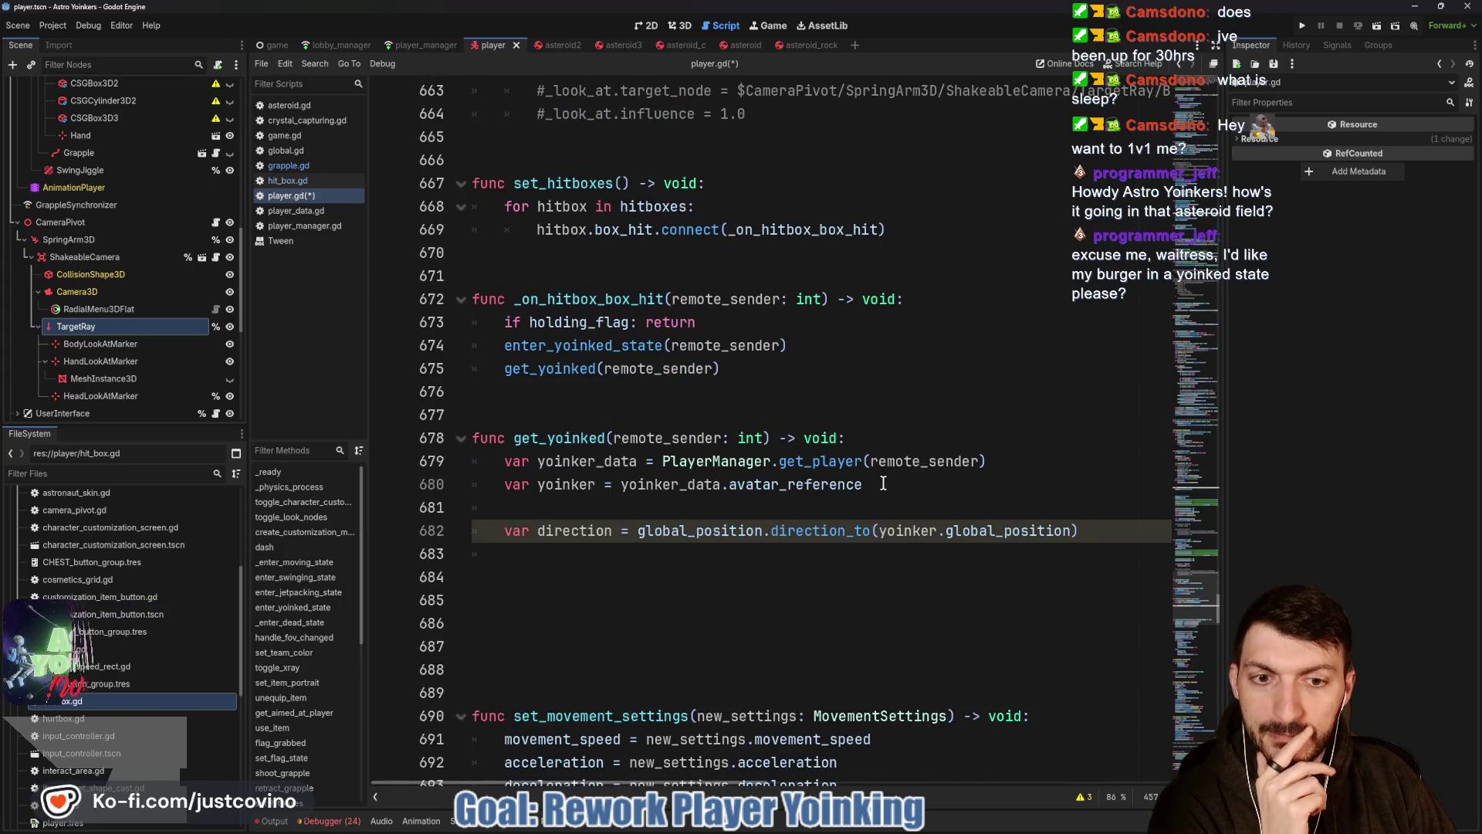
drag(883, 490, 476, 462)
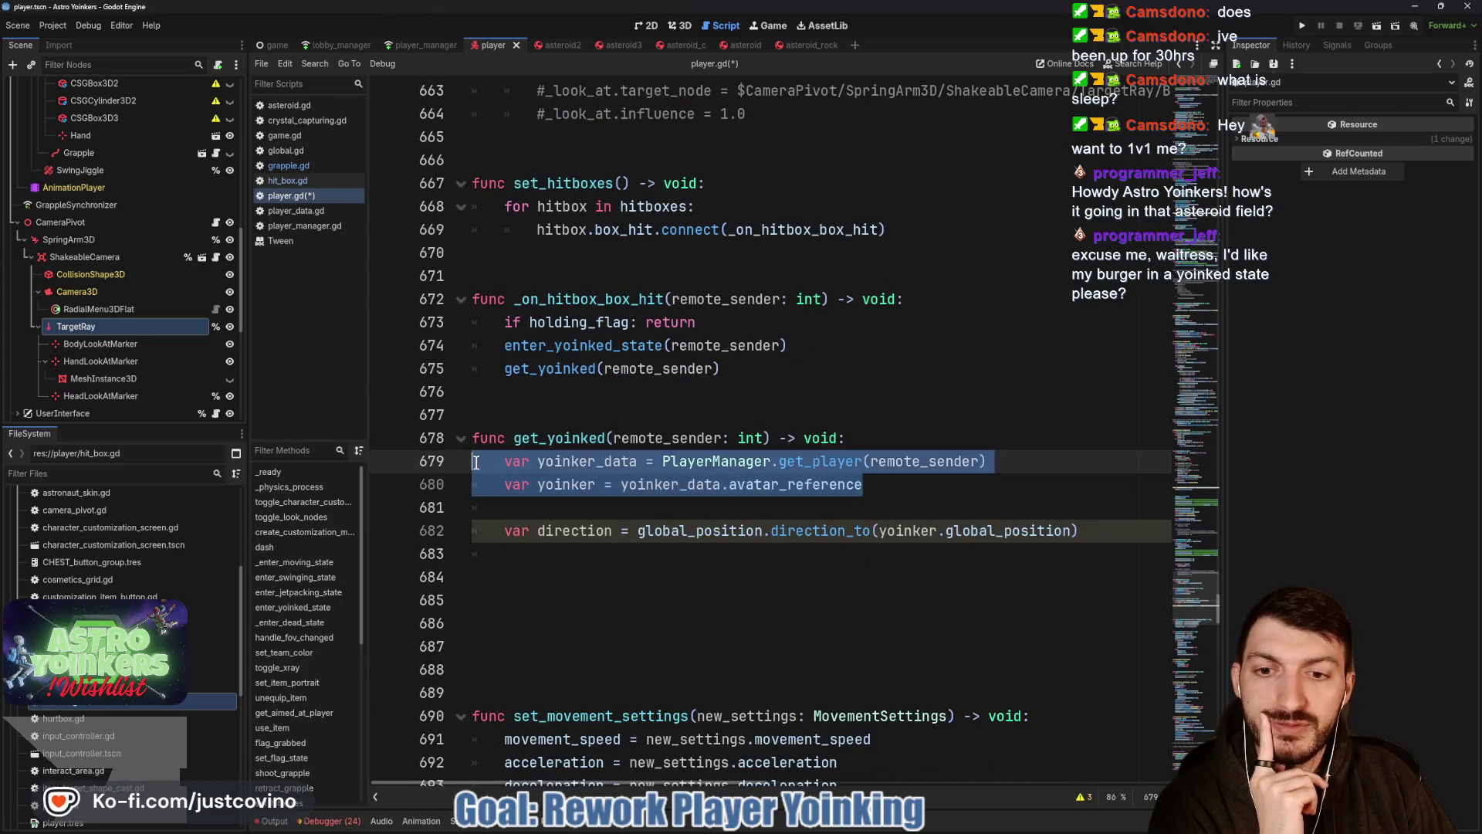
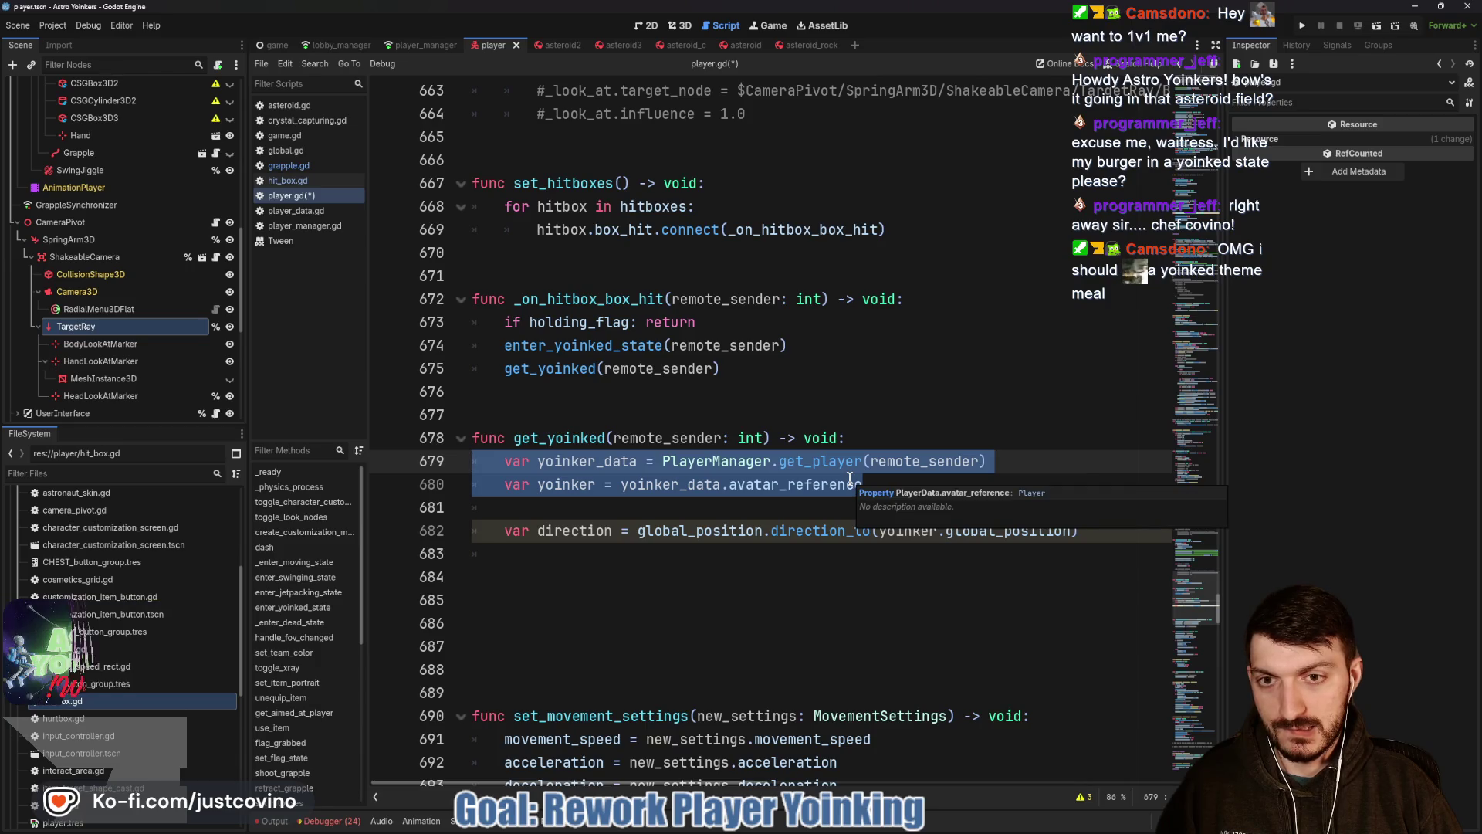
Strip get_yoinked of its remote_sender parameter and cut out its two yoinker lookup lines.
click(763, 438)
drag(764, 438, 613, 439)
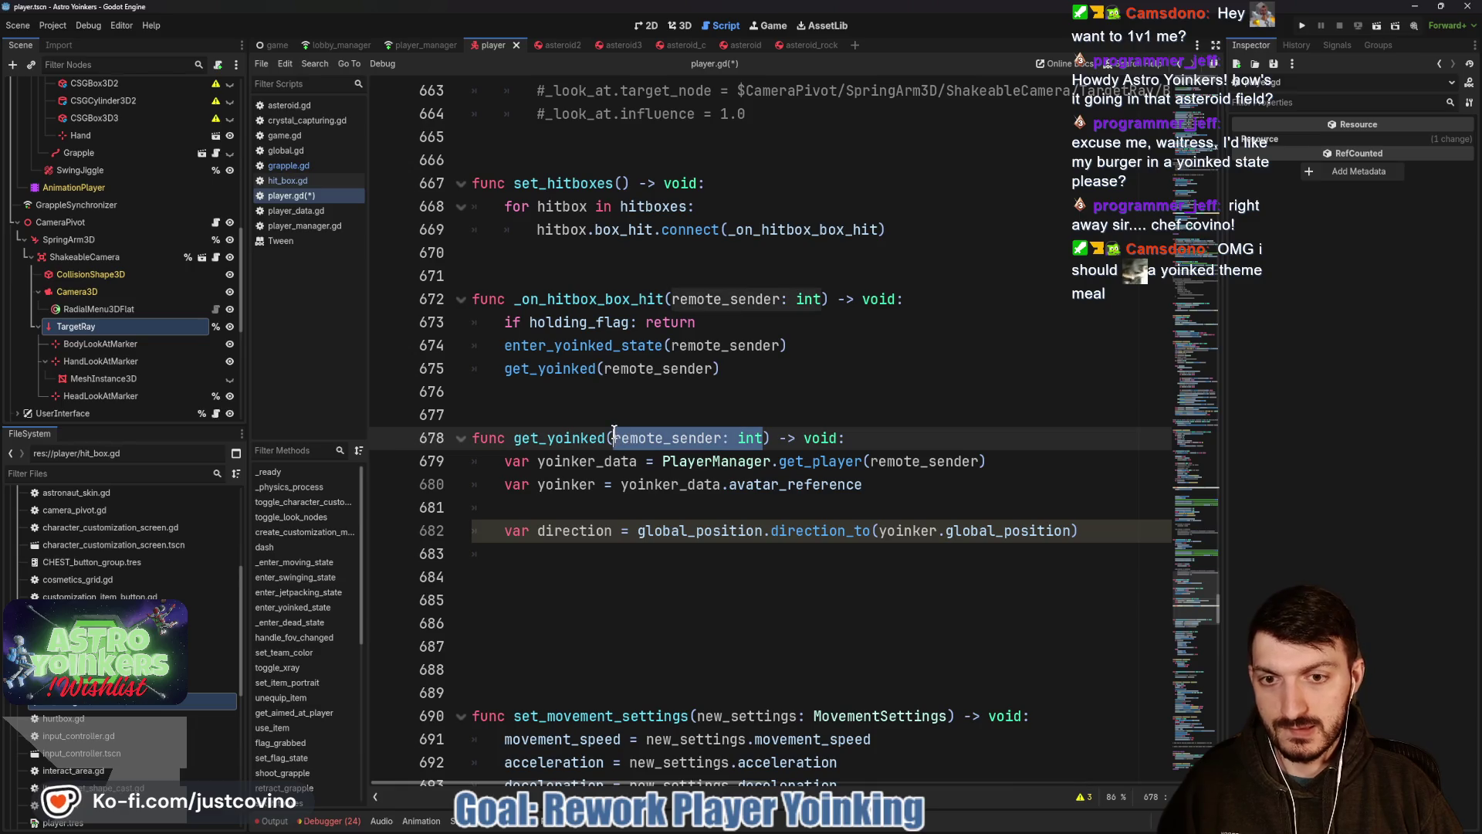
key(BackSpace)
drag(885, 485, 451, 468)
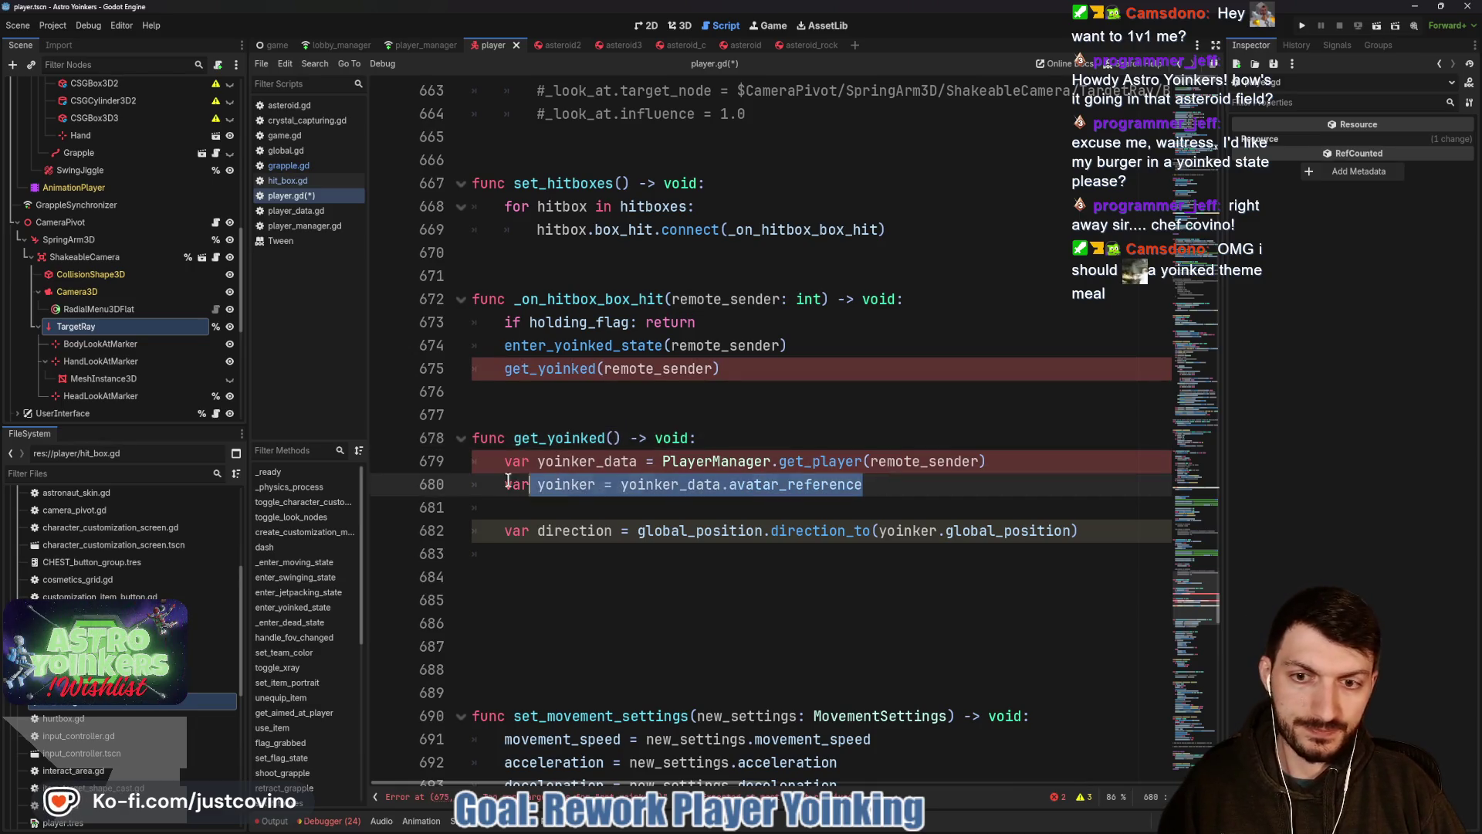
key(BackSpace)
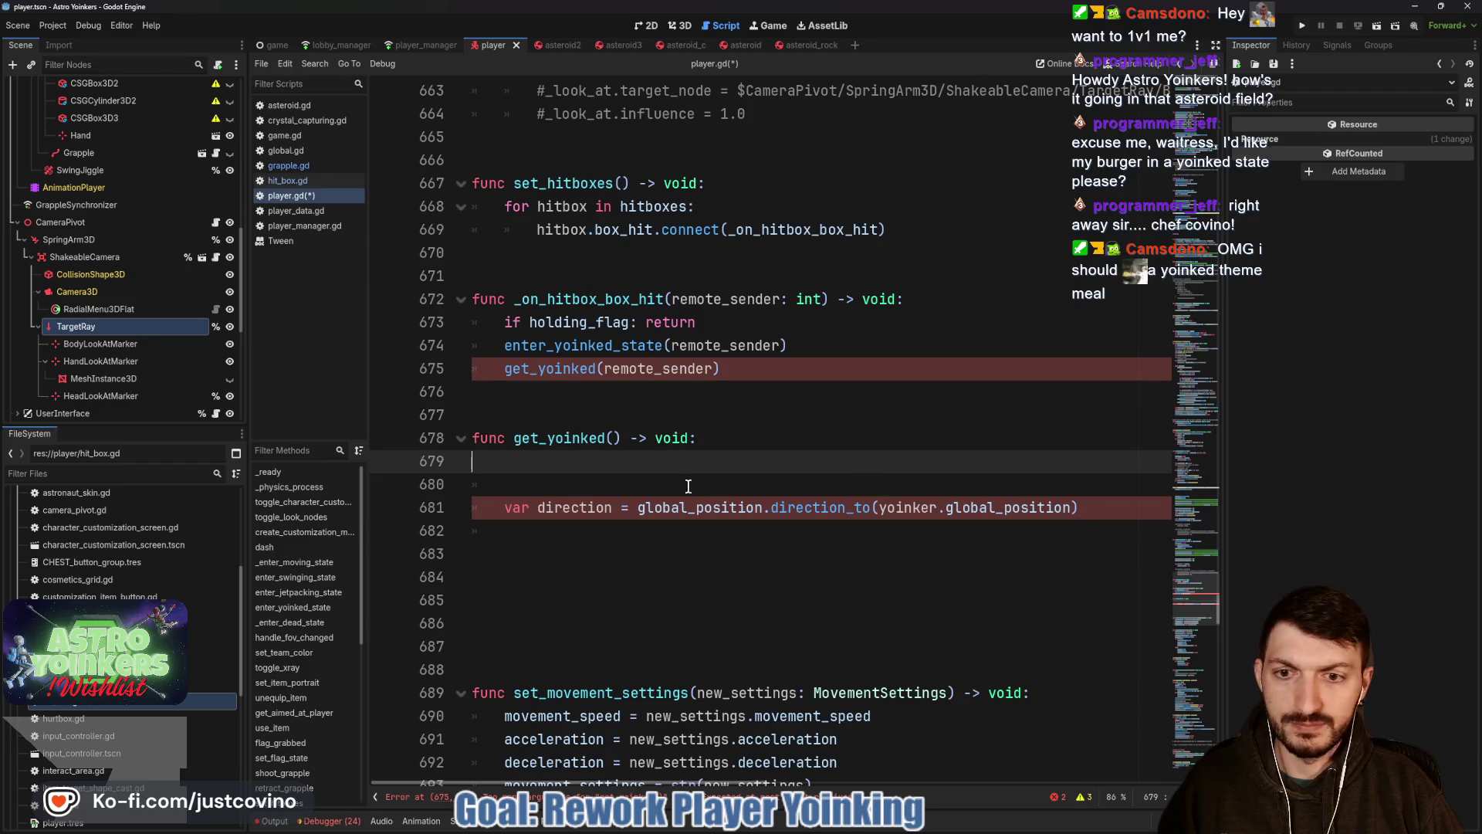
key(Down)
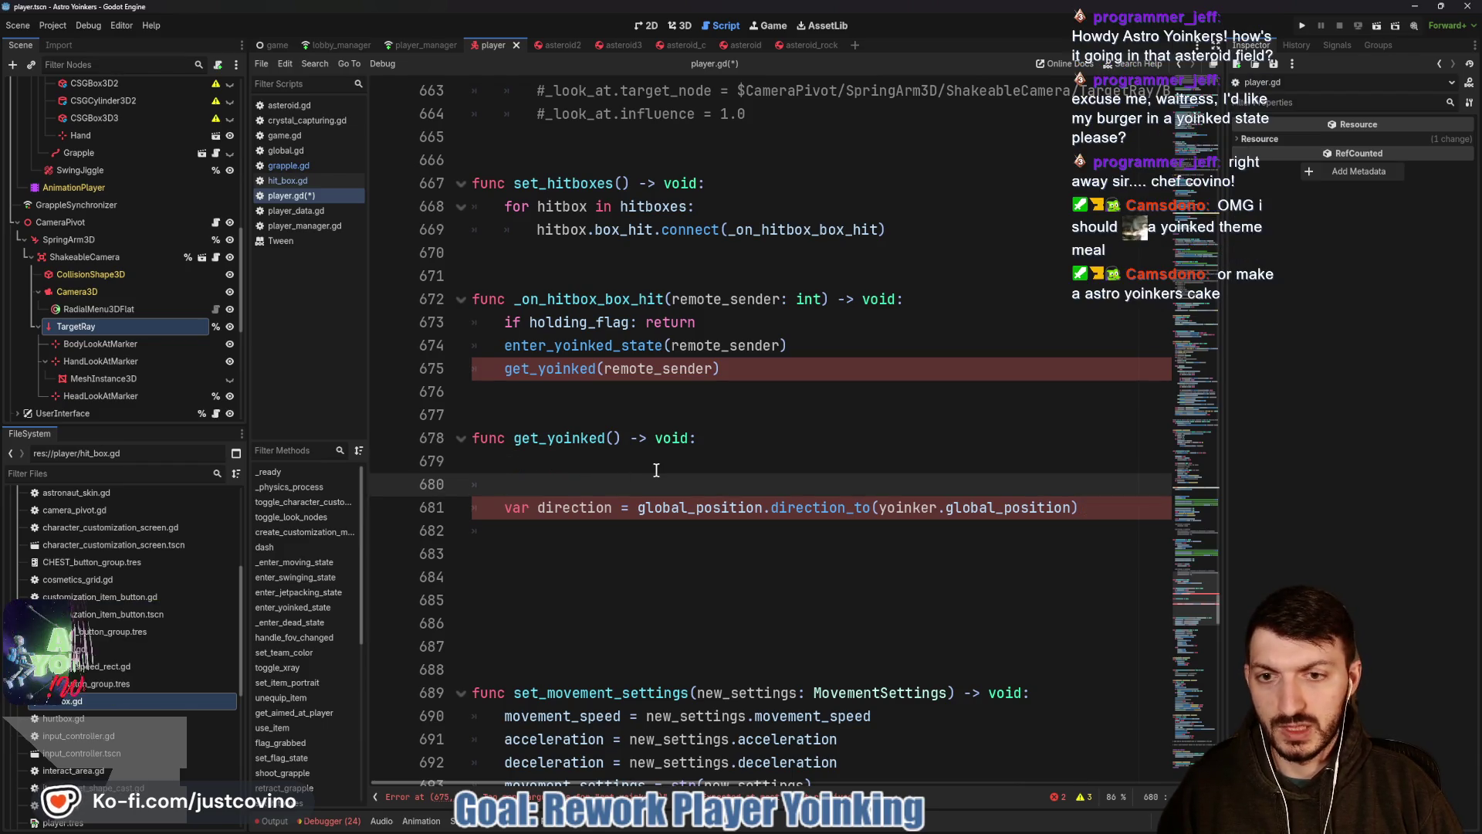
key(BackSpace)
key(BackSpace)
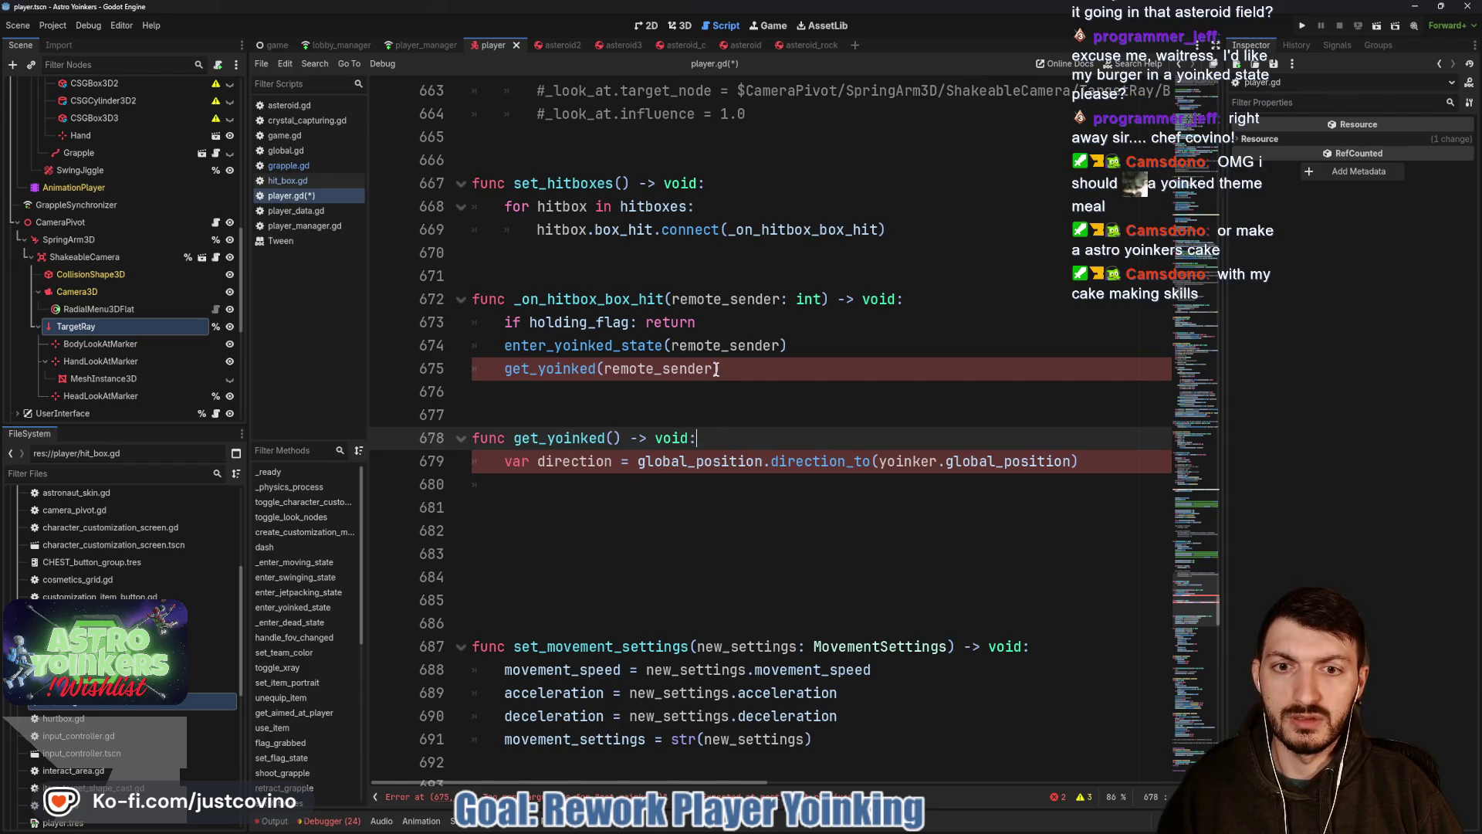
Remove the get_yoinked(remote_sender) call from the hit handler and jump to enter_yoinked_state.
double_click(689, 368)
click(689, 368)
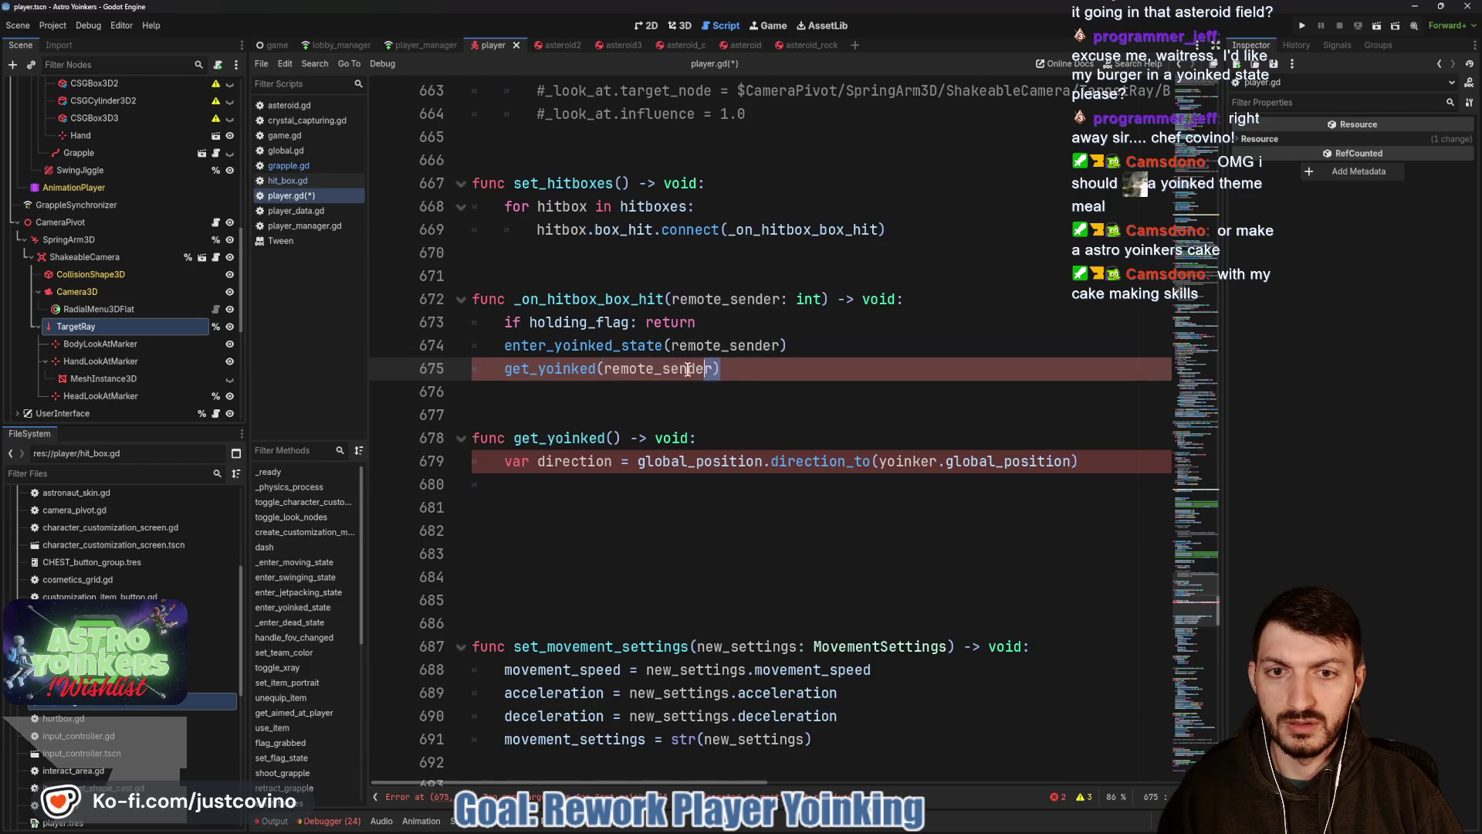
drag(719, 368, 500, 372)
key(BackSpace)
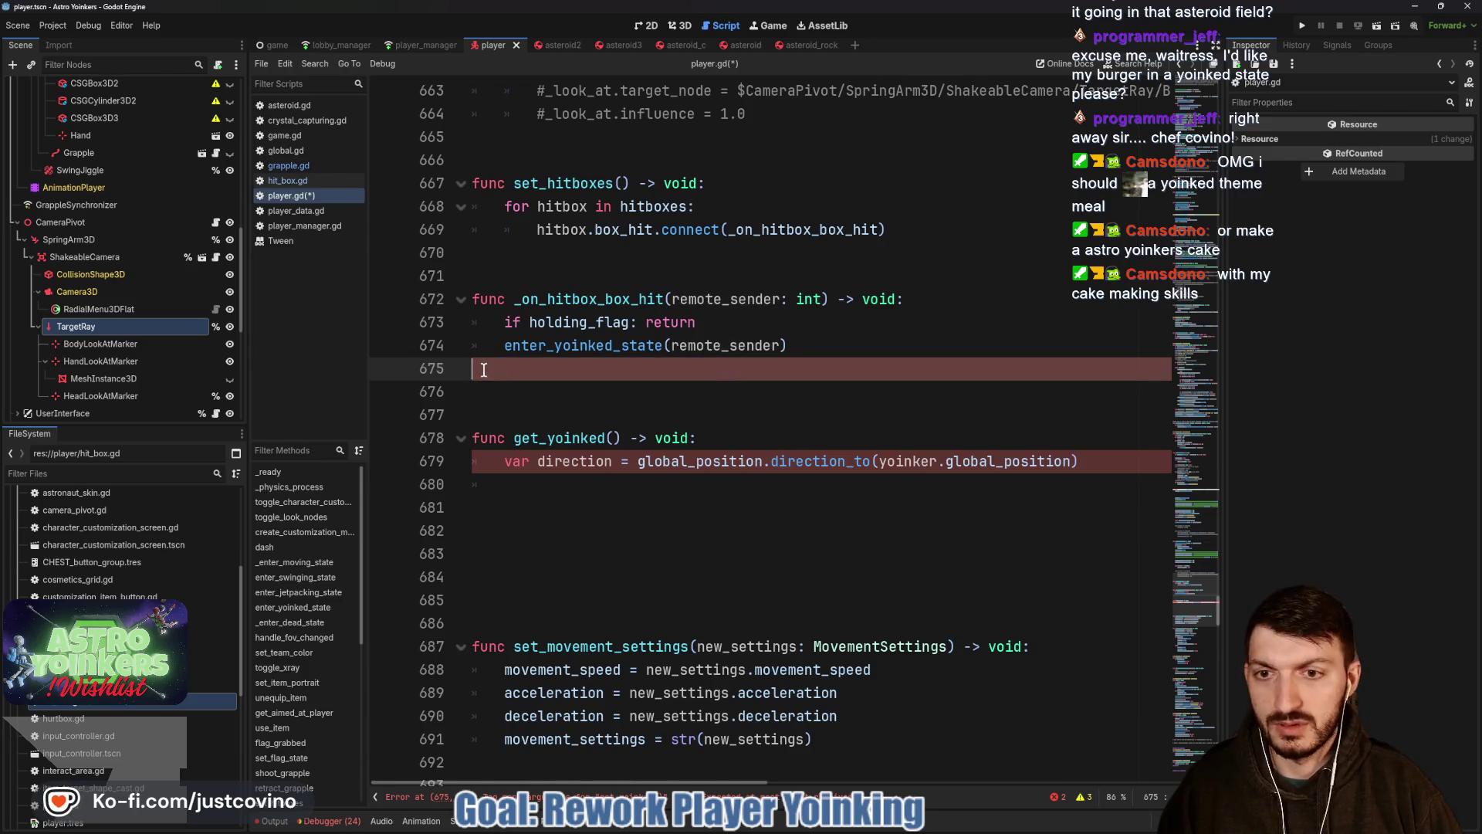
ctrl+click(586, 346)
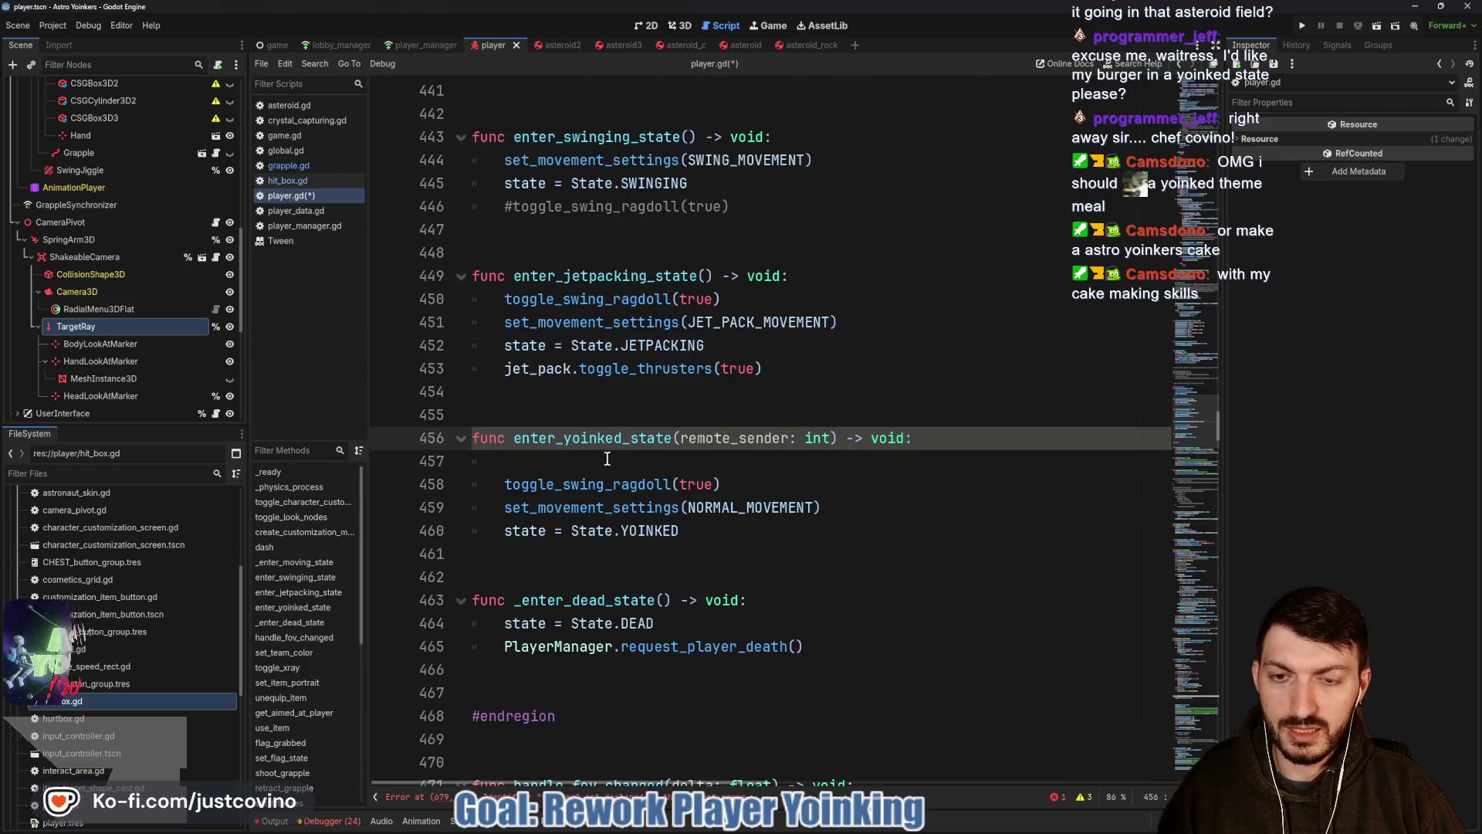
Paste the yoinker_data and yoinker lookup into enter_yoinked_state, assigning yoinker without a local var.
key(Return)
text(var yoinker_data = PlayerManager.get_player(remote_sender) 	var yoinker = yoinker_data.avatar_reference)
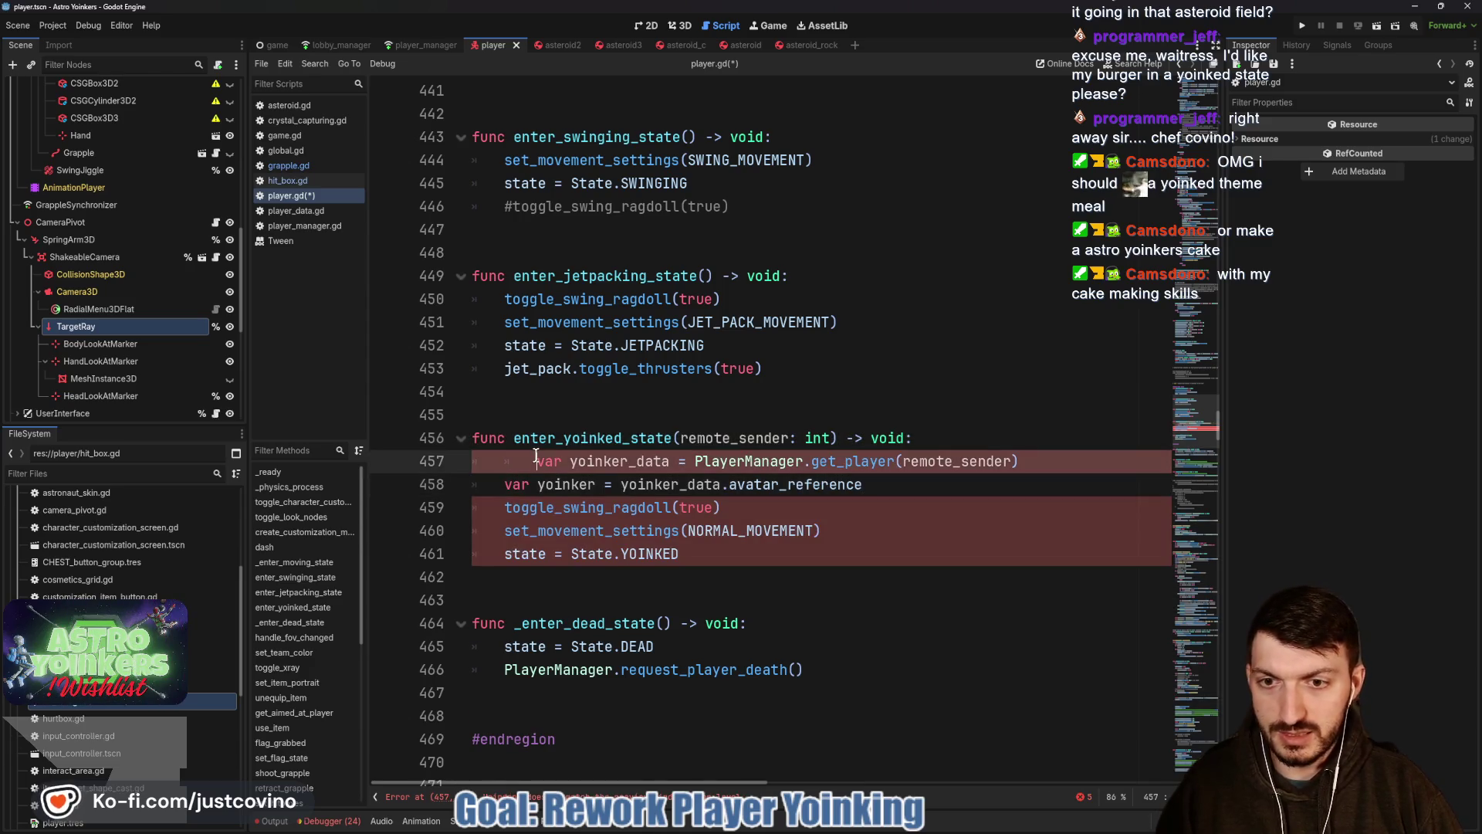
key(Down)
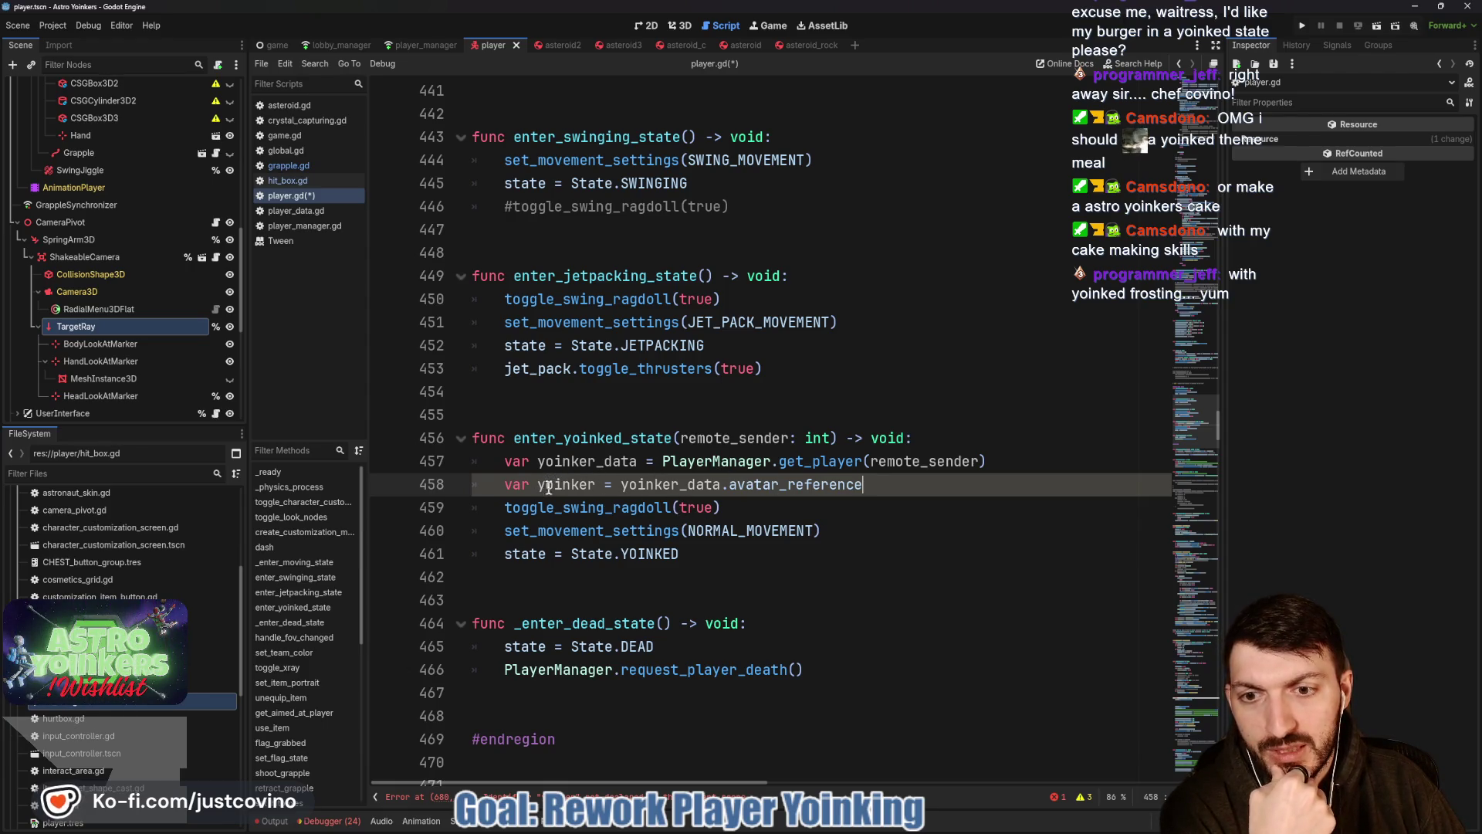
double_click(551, 485)
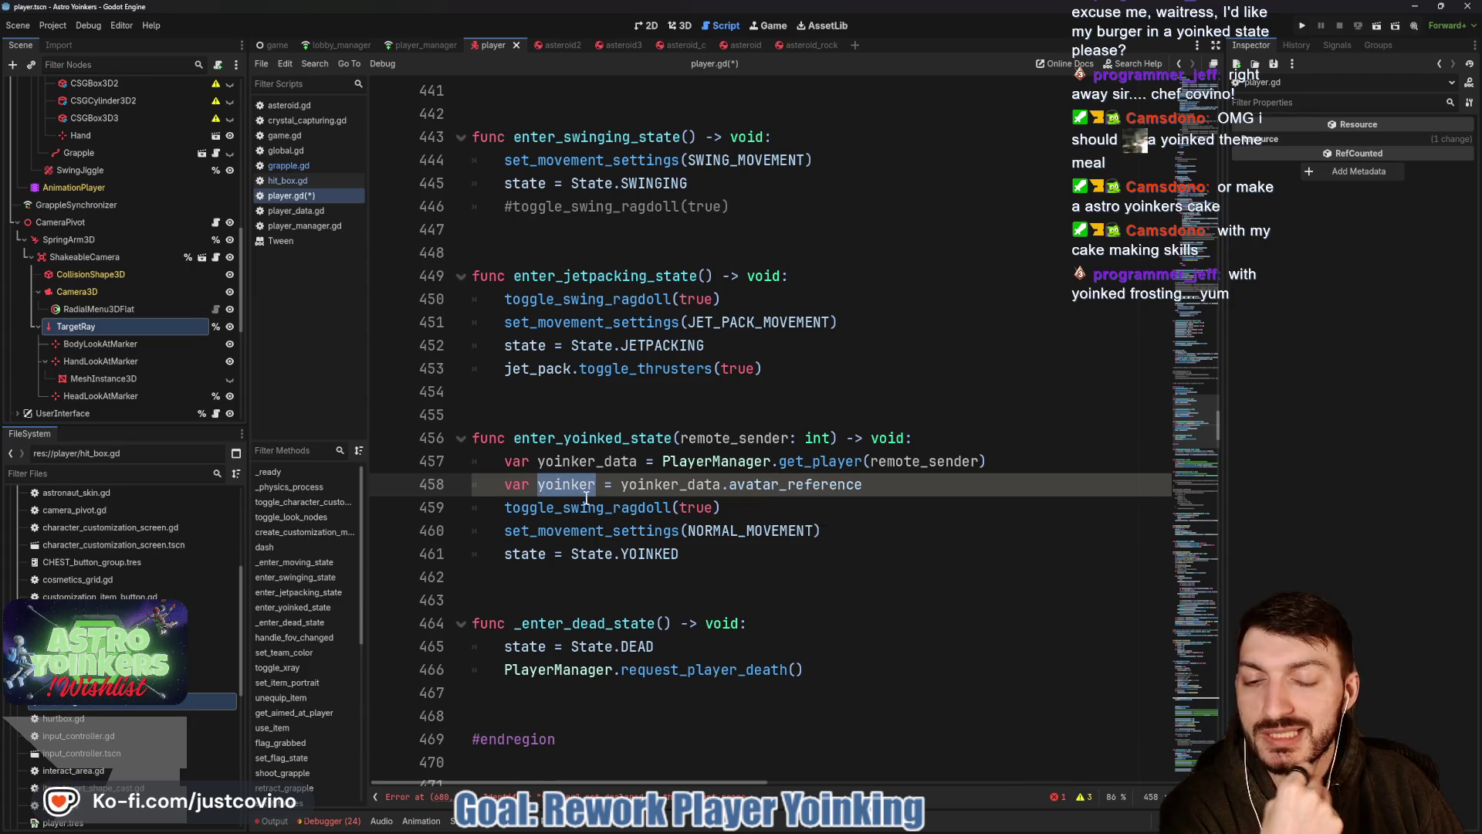
click(533, 486)
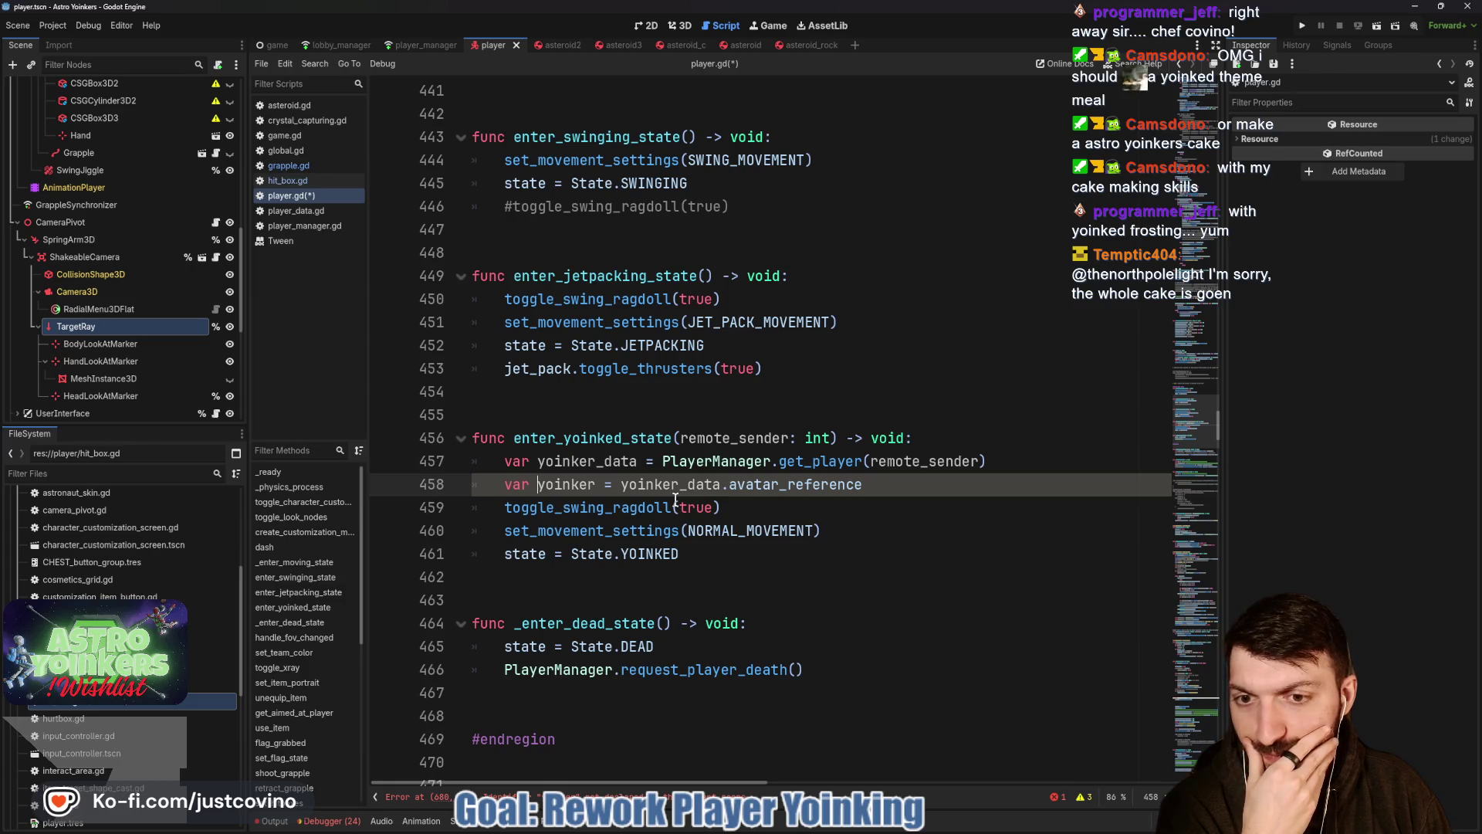
key(BackSpace)
key(BackSpace)
key(BackSpace)
key(BackSpace)
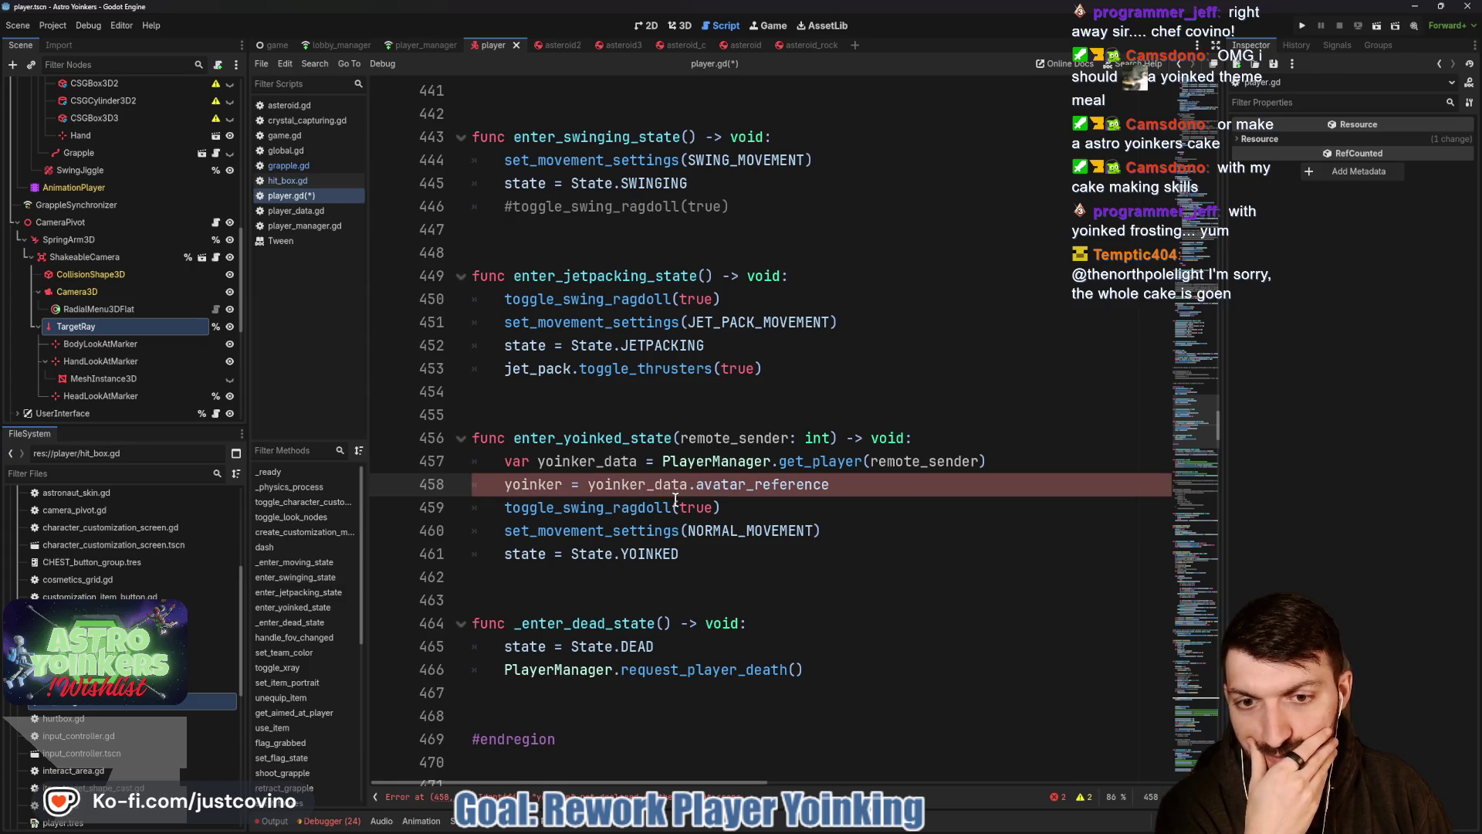
scroll(675, 498, up, 5)
scroll(684, 498, up, 15)
scroll(695, 498, up, 9)
scroll(707, 499, up, 10)
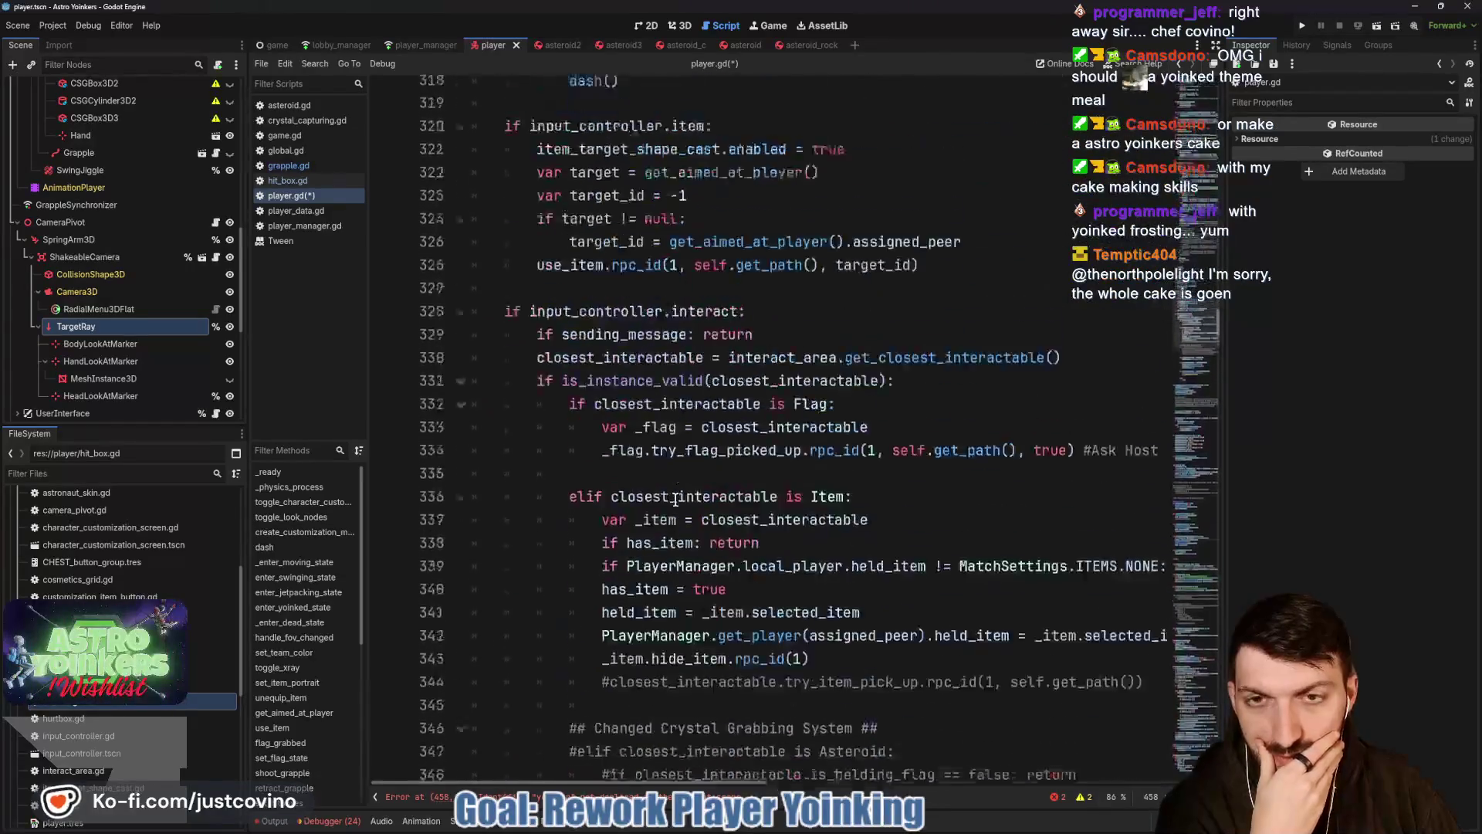
scroll(675, 498, up, 14)
scroll(675, 498, up, 7)
scroll(675, 498, up, 2)
scroll(676, 498, up, 1)
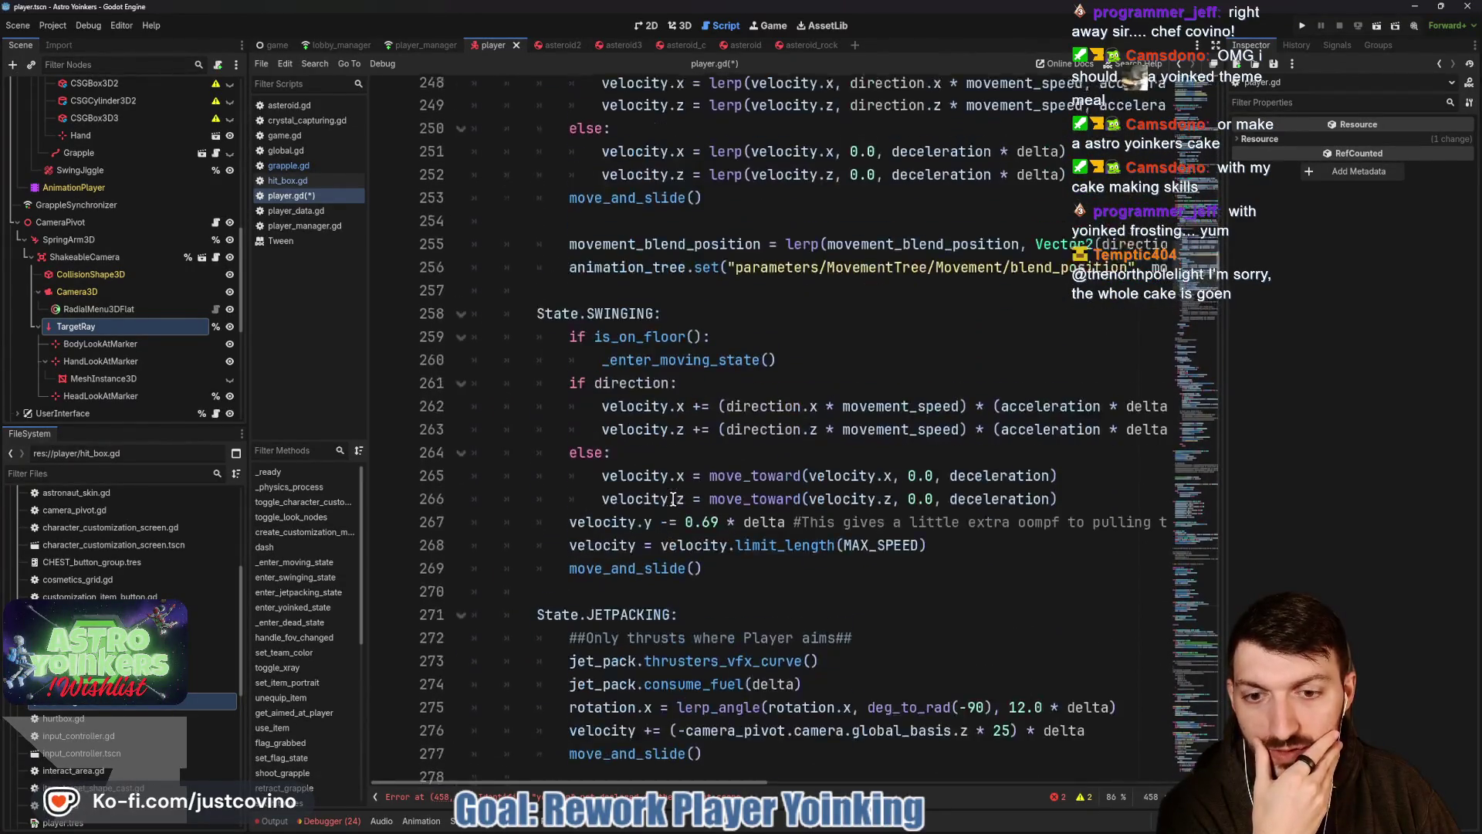
scroll(675, 498, up, 9)
scroll(675, 498, up, 6)
scroll(675, 498, up, 6)
scroll(673, 498, up, 2)
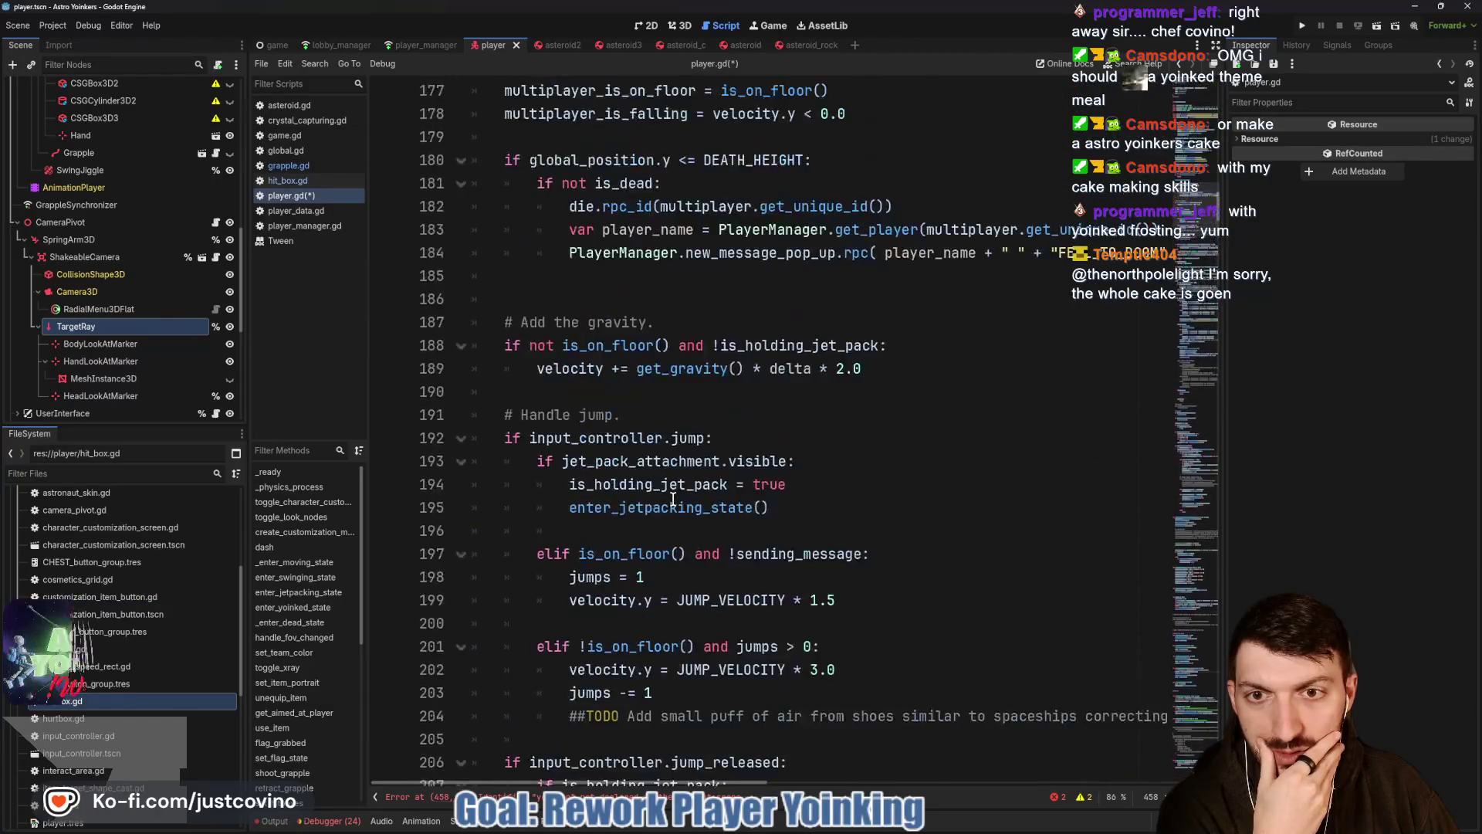
scroll(673, 497, up, 4)
scroll(673, 498, up, 10)
scroll(674, 499, up, 5)
scroll(672, 497, up, 3)
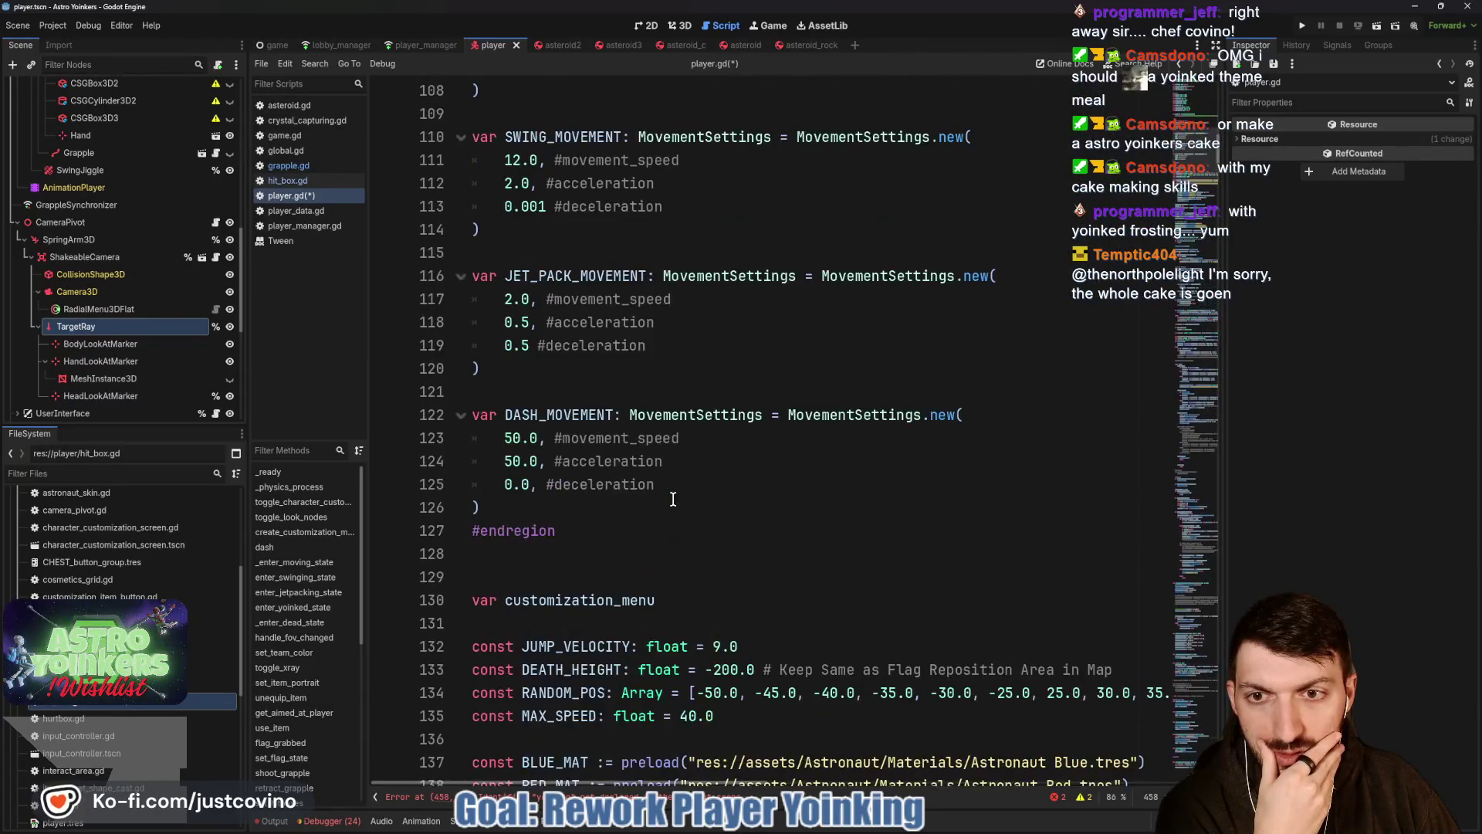
scroll(672, 497, up, 3)
scroll(672, 498, up, 4)
scroll(670, 499, up, 1)
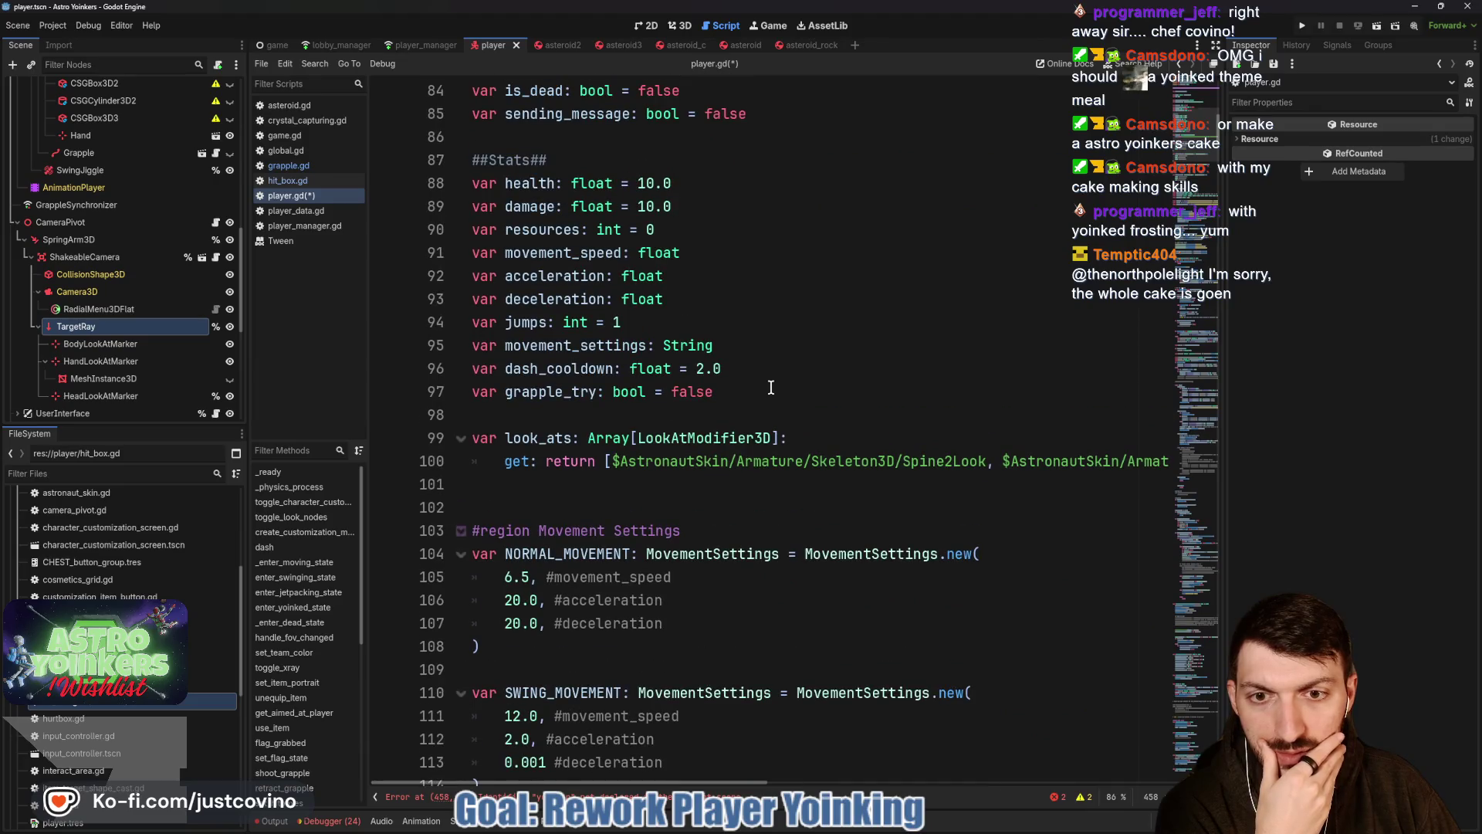
scroll(756, 392, up, 2)
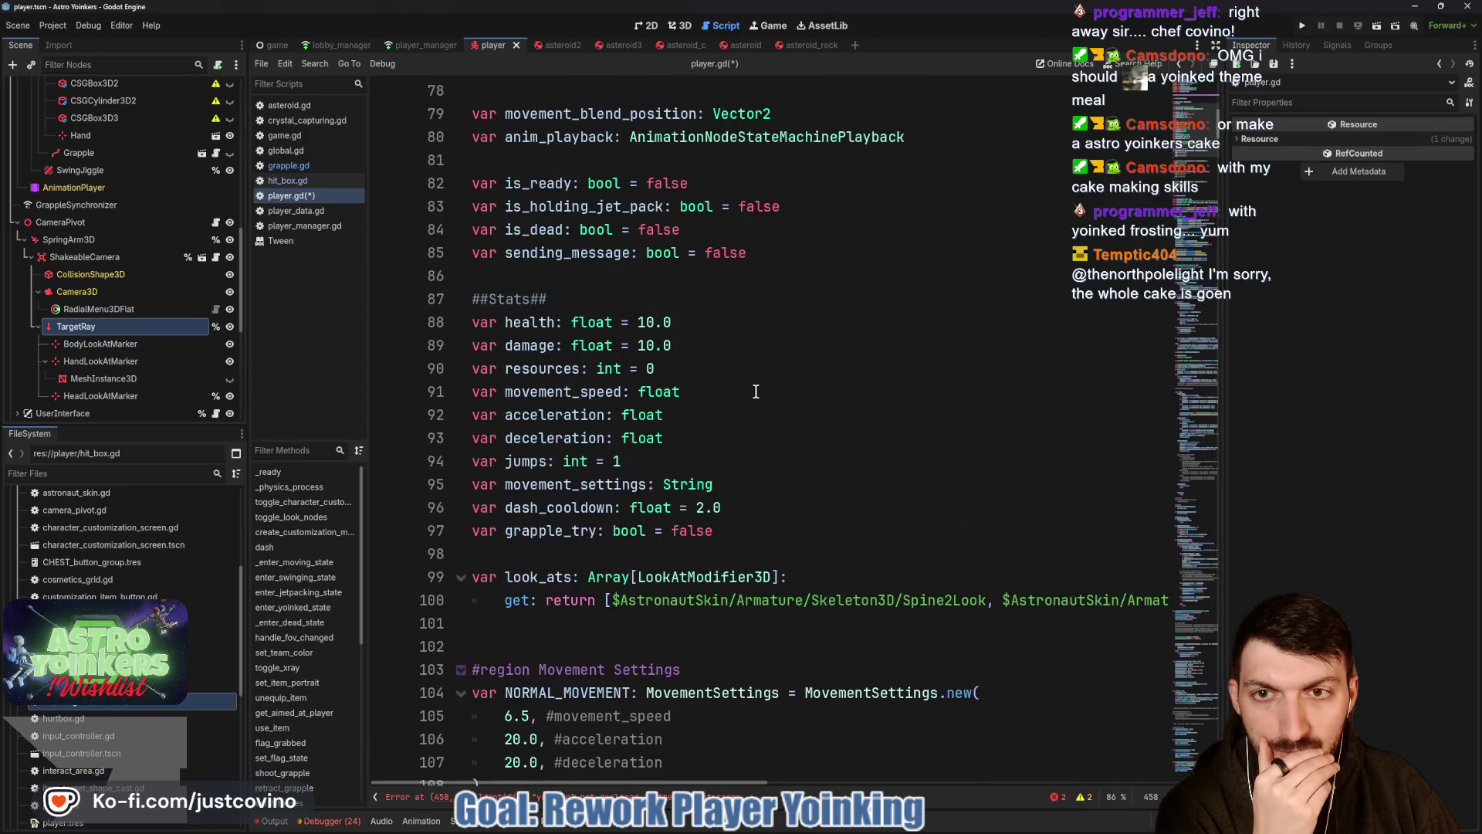
scroll(572, 325, up, 3)
Declare member variable 'var yoinker: Player' below var map: Map and save player.gd.
click(943, 346)
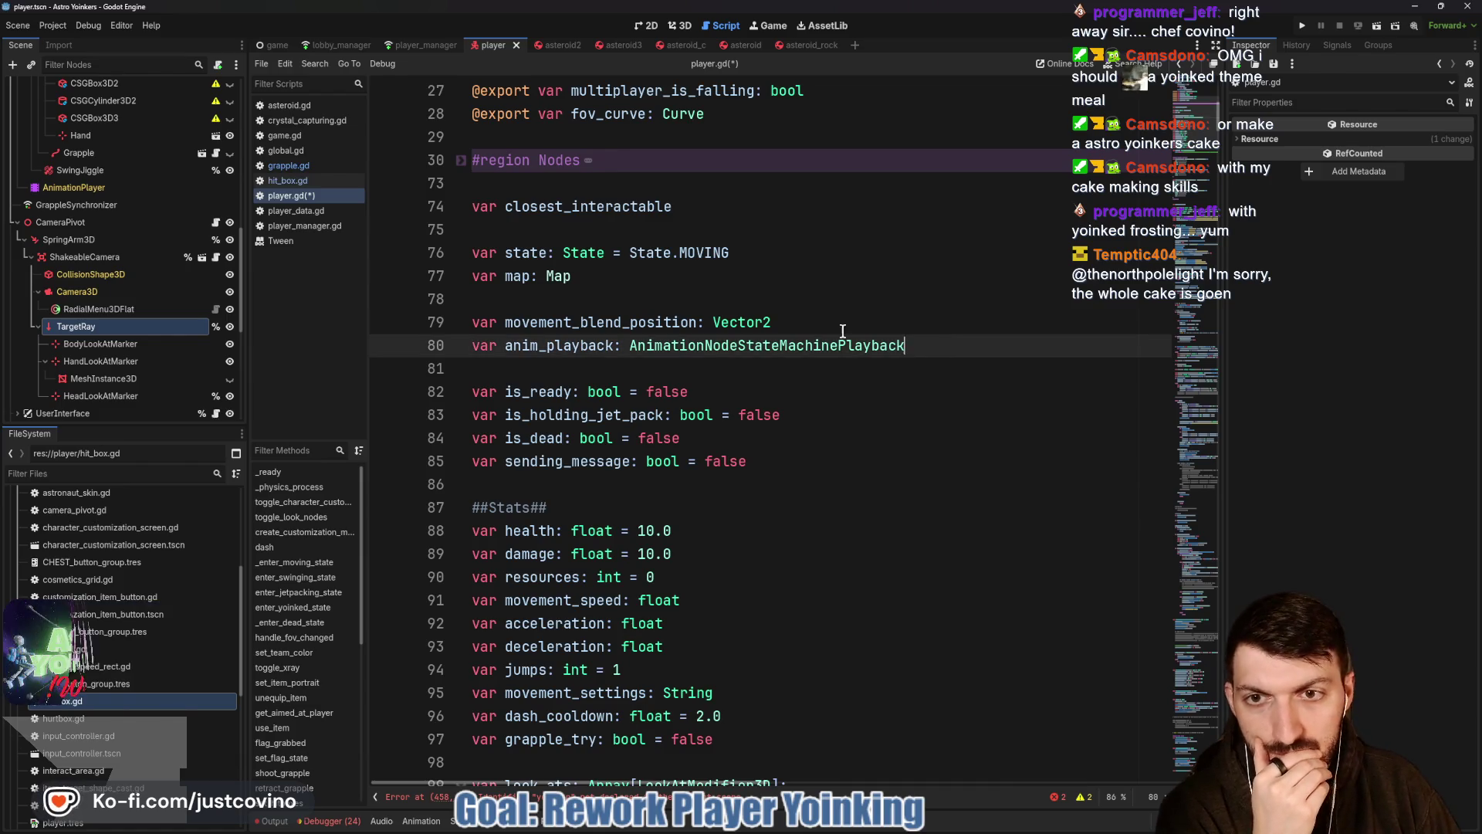
click(632, 279)
key(Return)
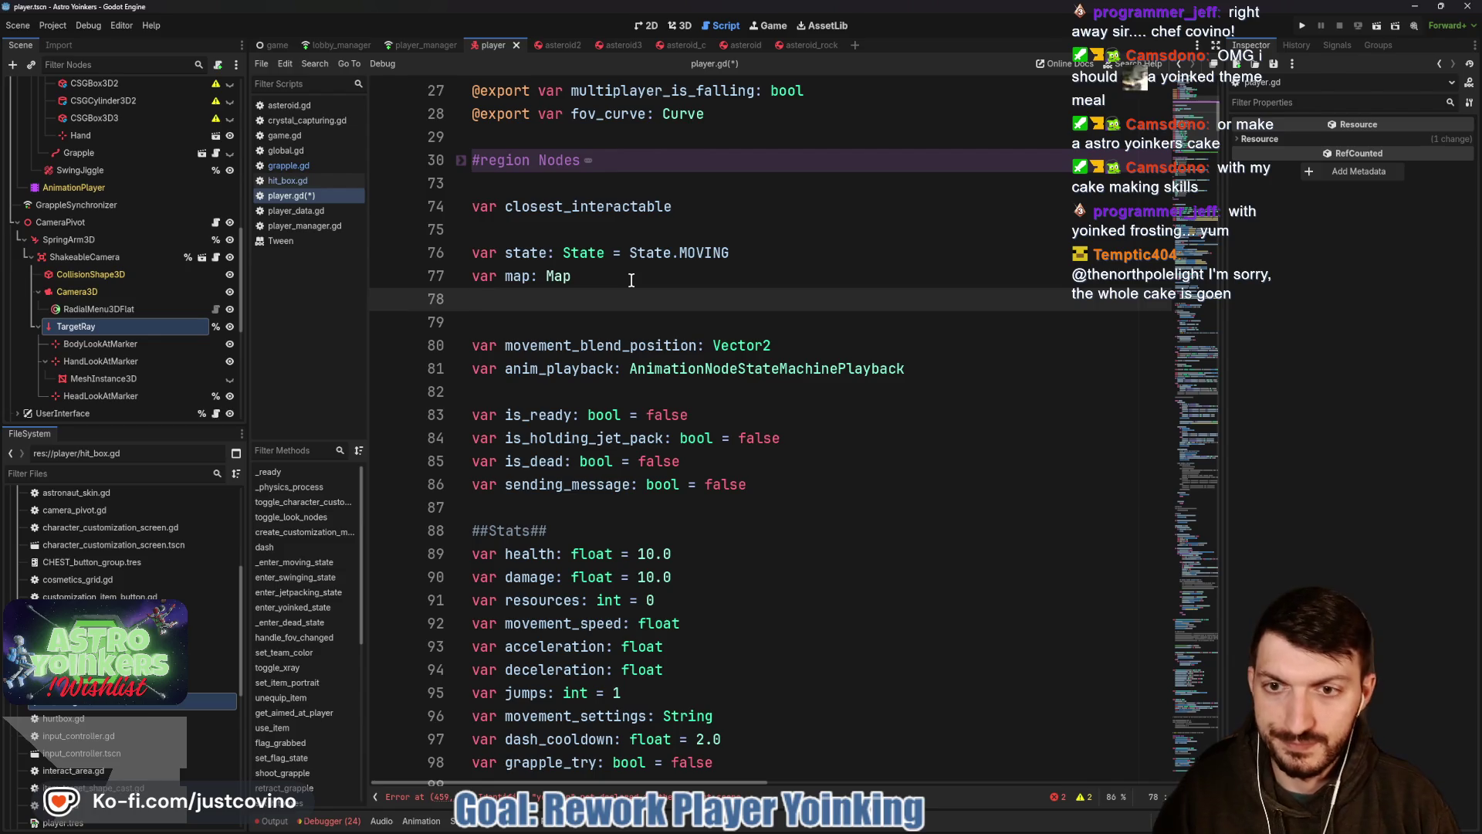
text(var yoi)
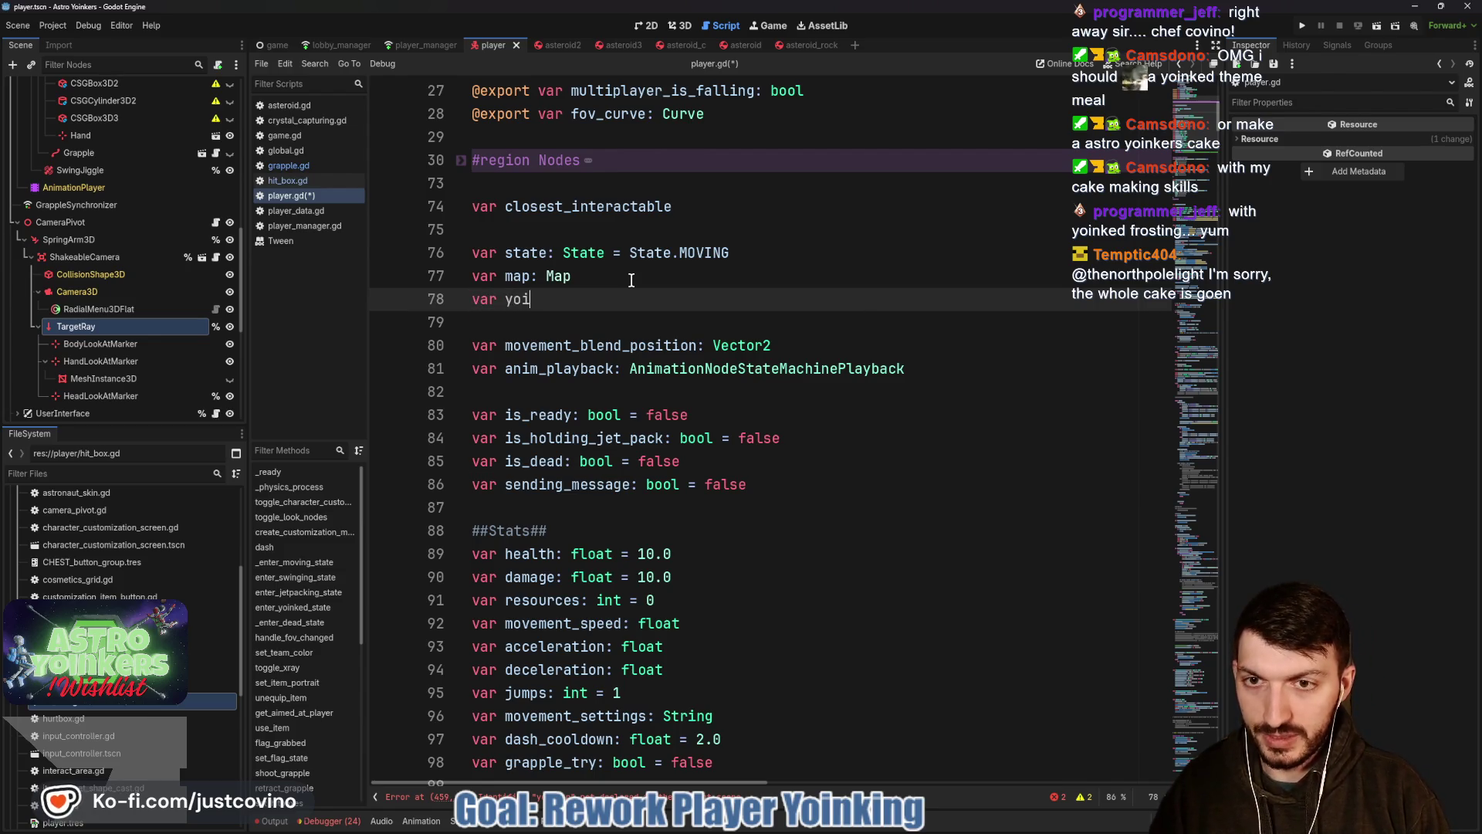
text(nker: Player)
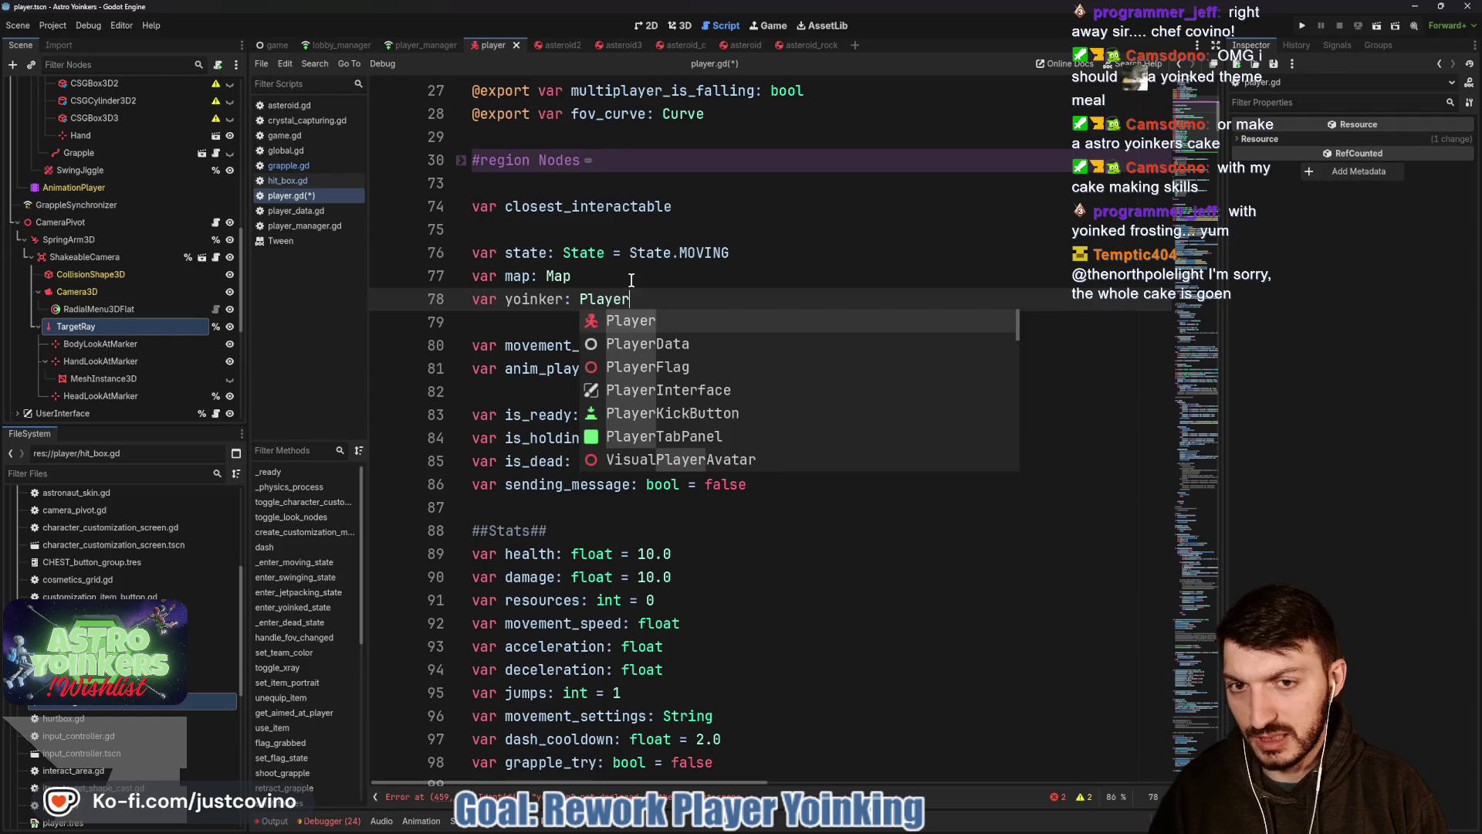
key(Escape)
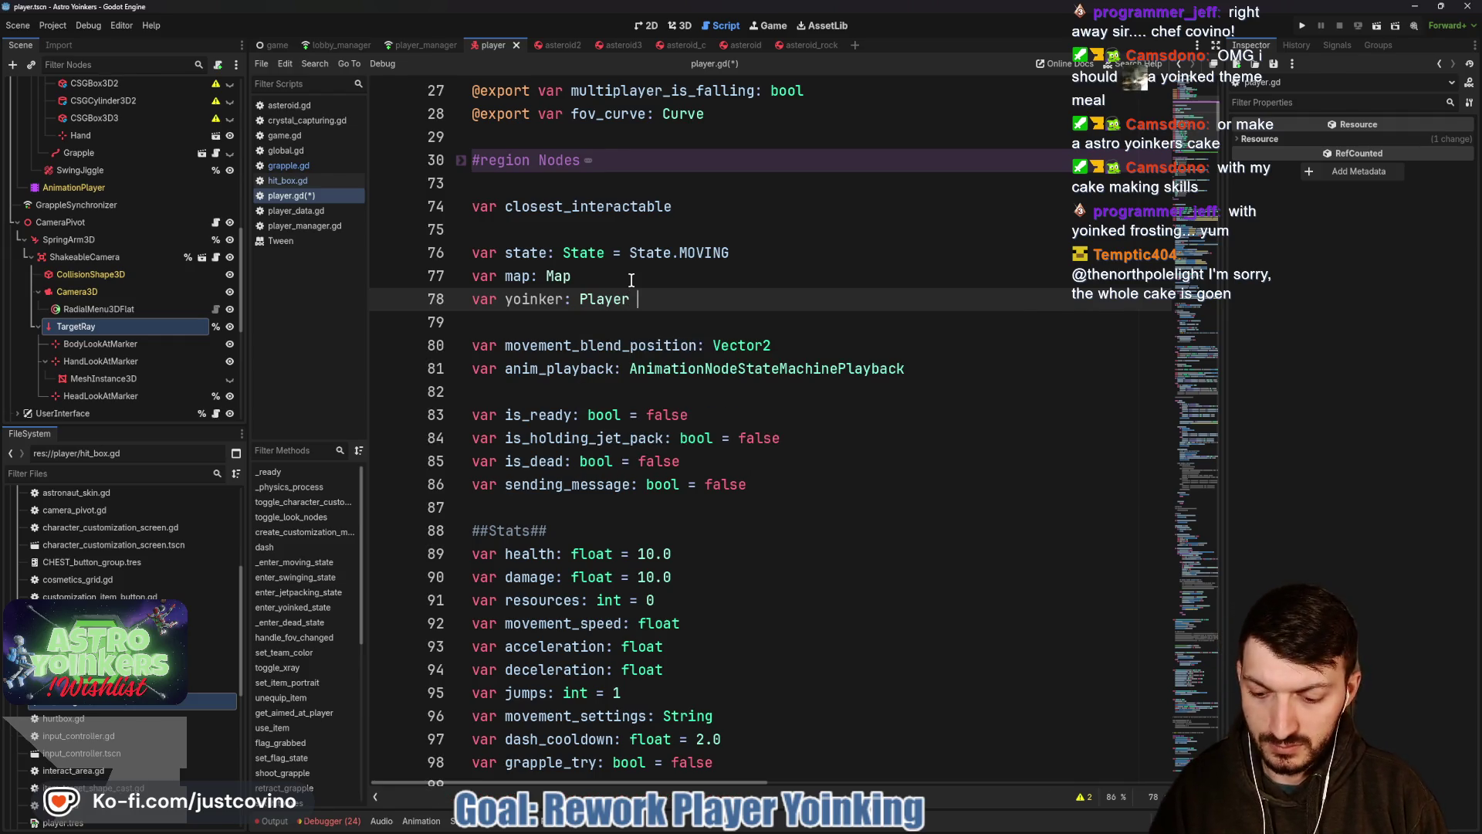
key(BackSpace)
key(BackSpace)
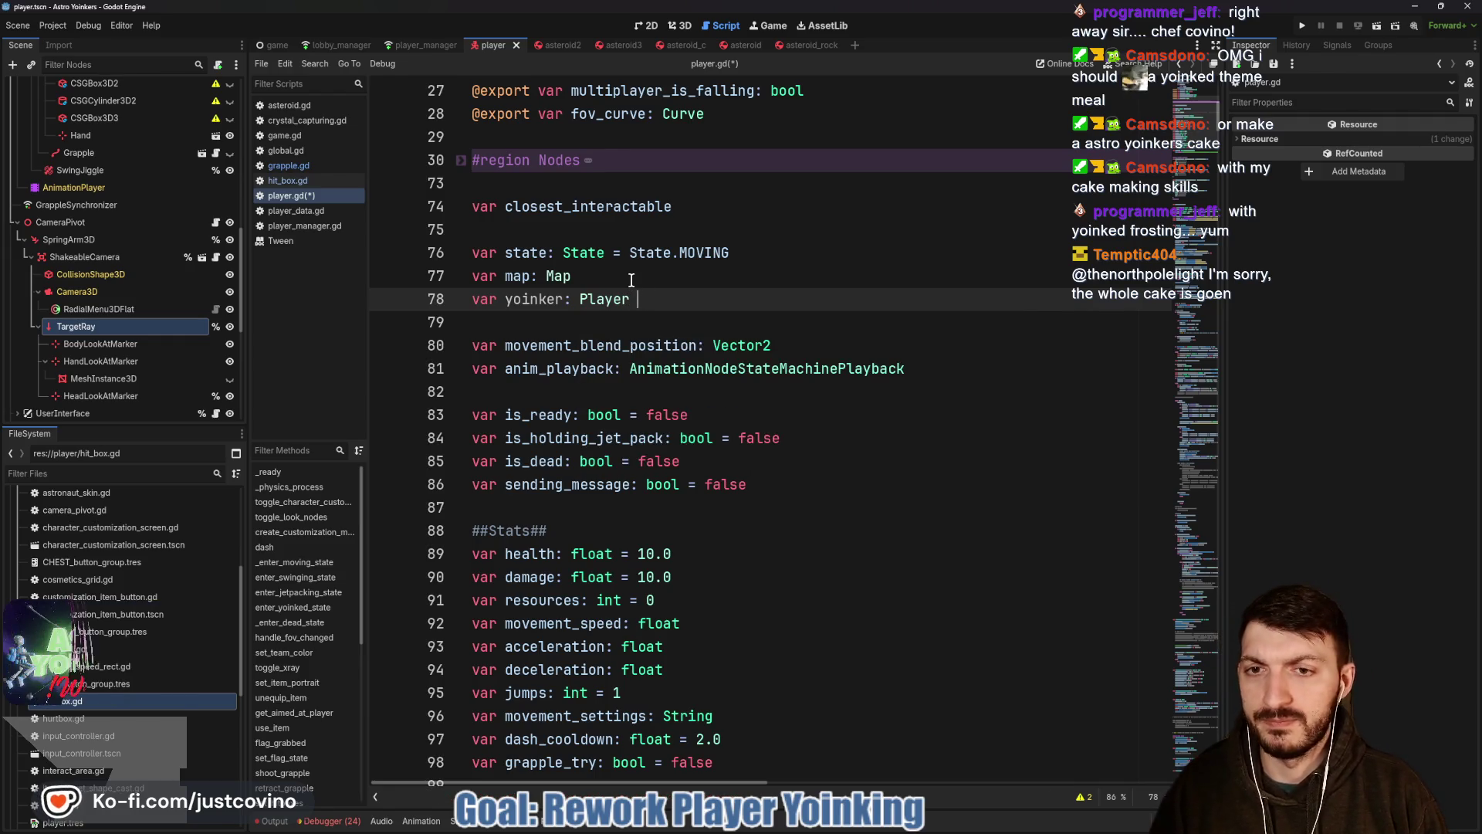
key(Up)
key(Return)
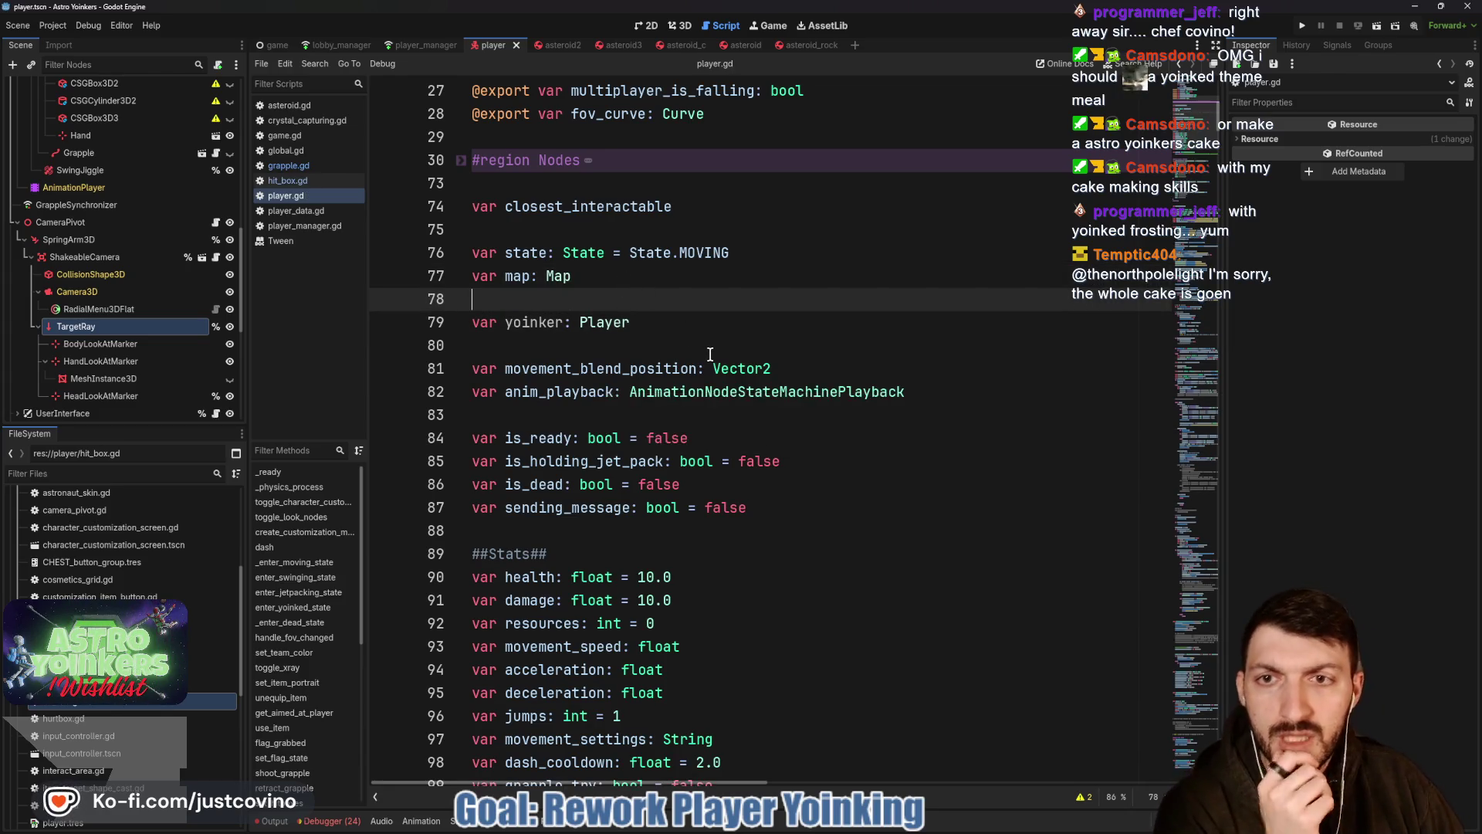
scroll(701, 373, down, 15)
scroll(704, 374, down, 10)
scroll(704, 374, down, 10)
scroll(704, 373, down, 10)
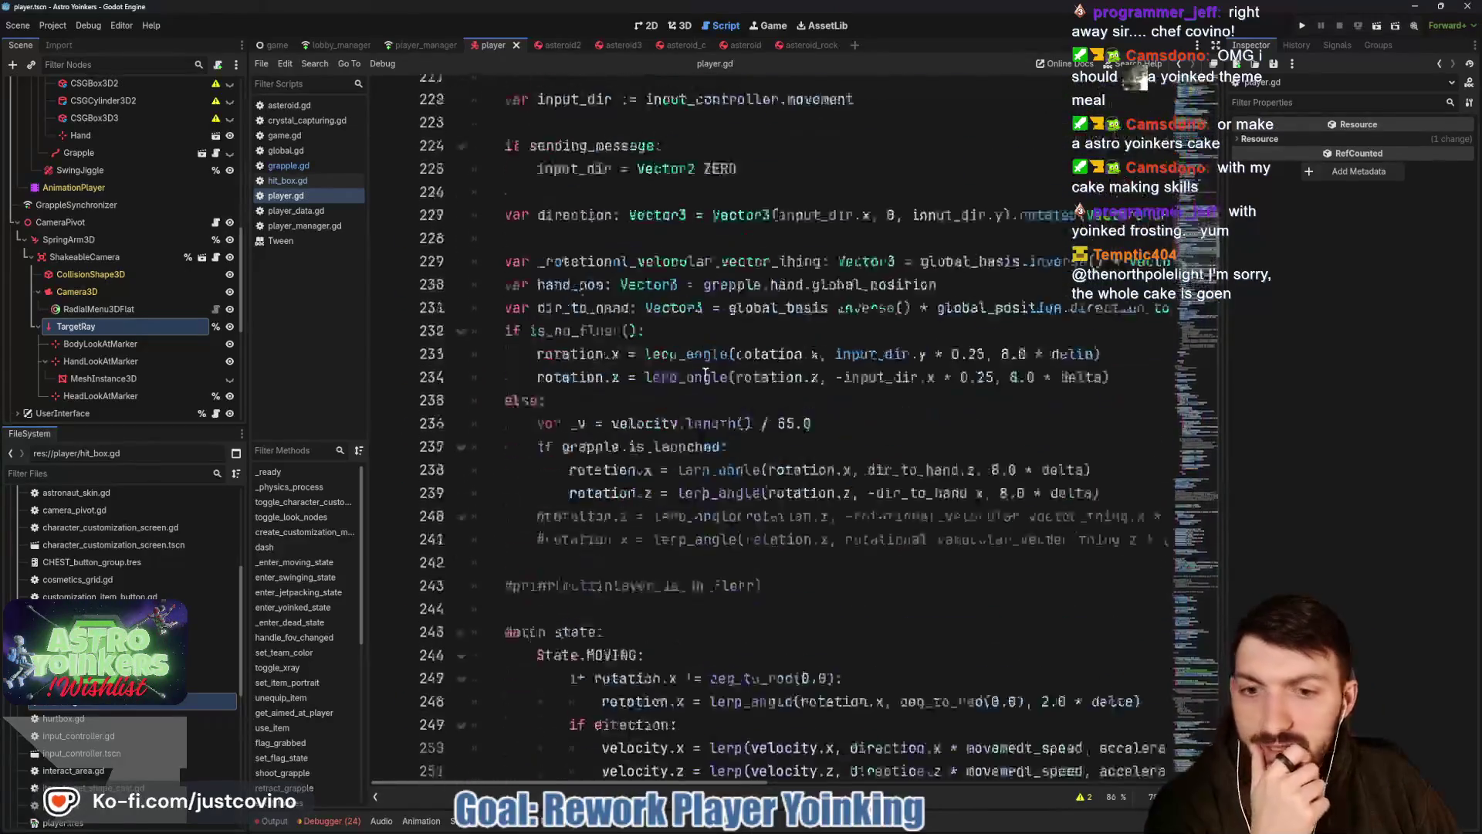
scroll(704, 373, down, 10)
scroll(704, 374, down, 10)
scroll(705, 374, down, 10)
scroll(705, 374, down, 10)
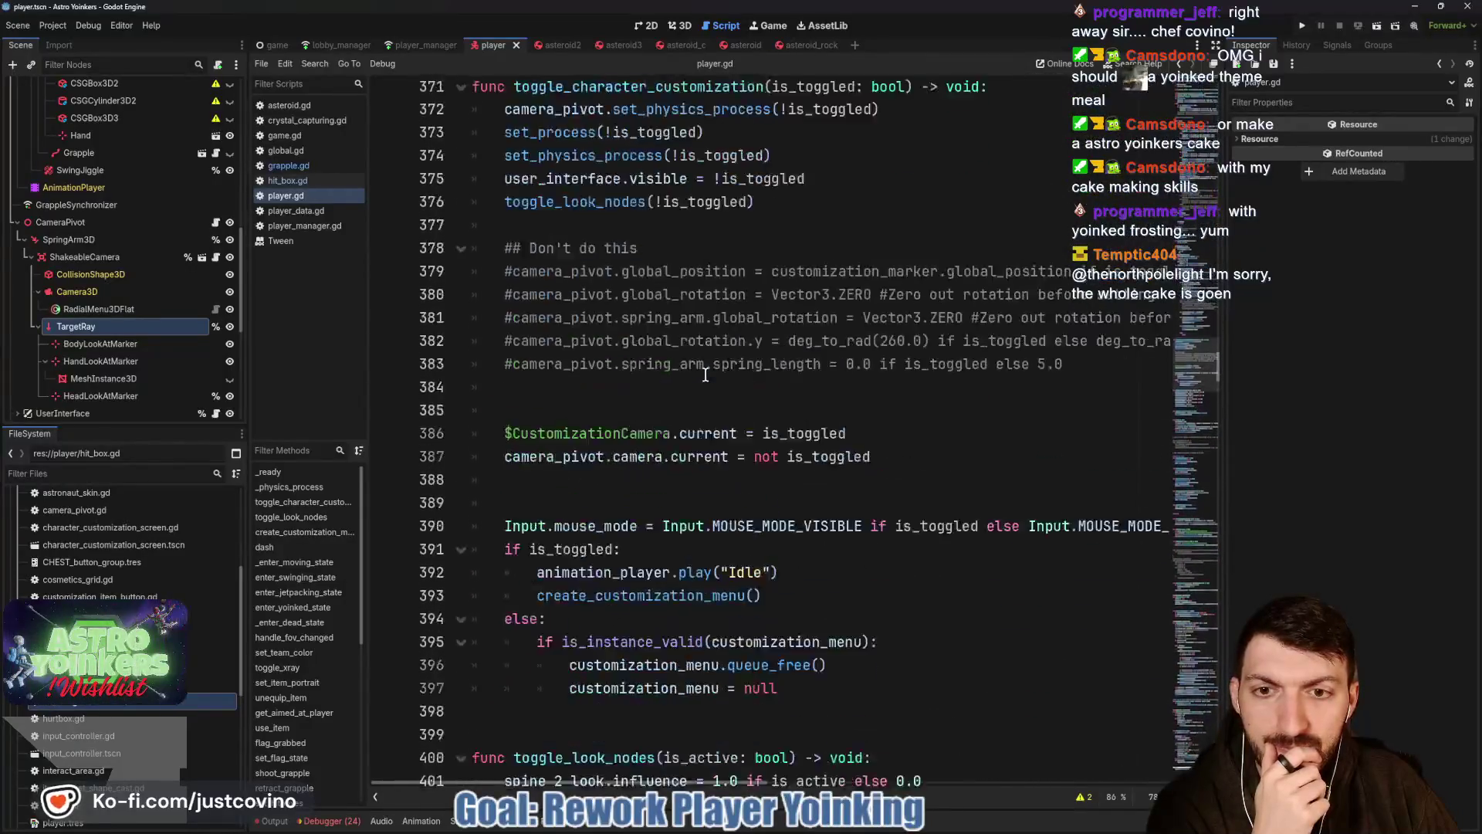
scroll(704, 374, down, 5)
scroll(704, 374, down, 8)
scroll(705, 373, down, 6)
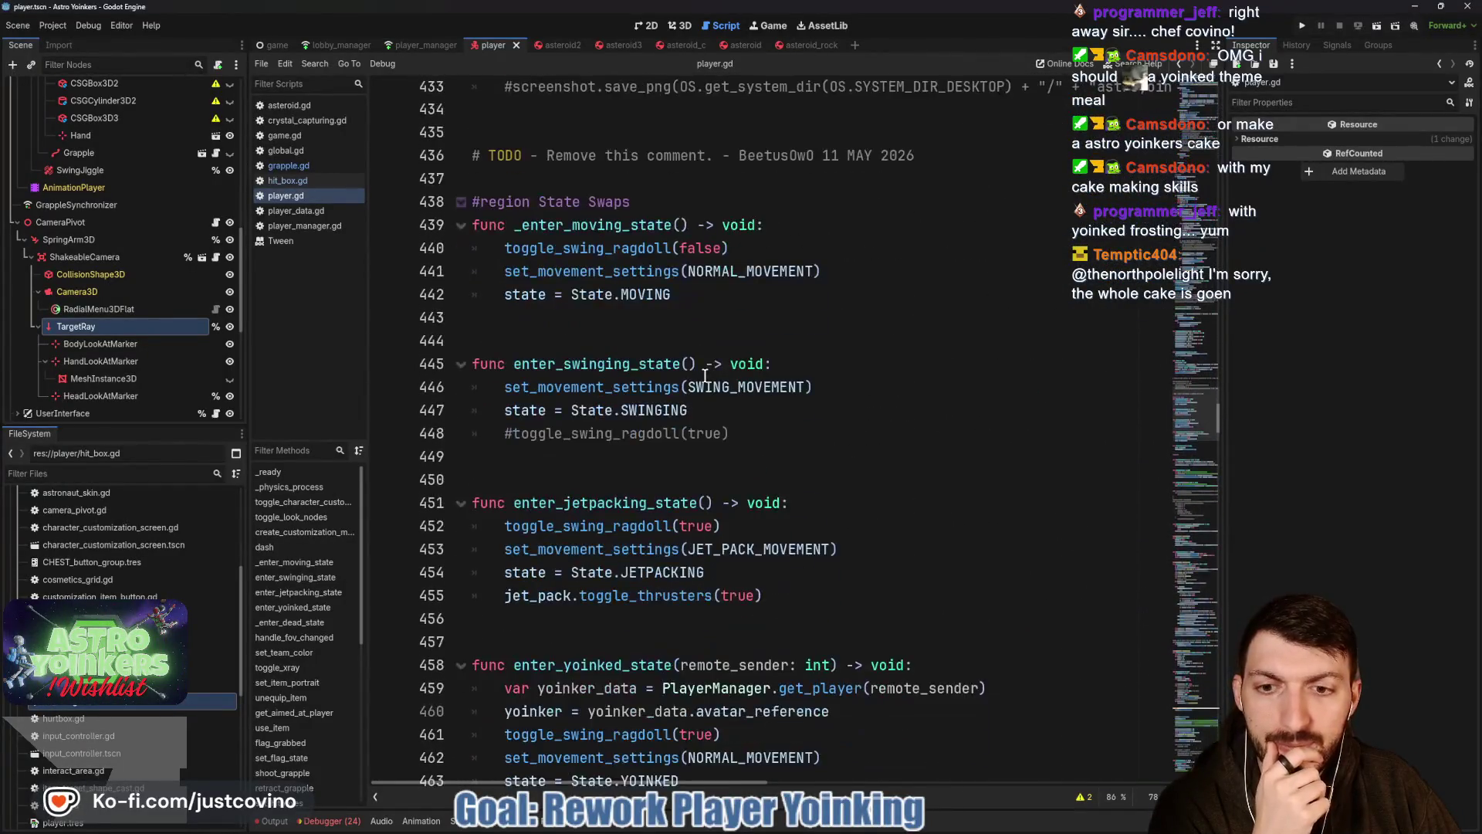
scroll(705, 374, down, 2)
scroll(705, 374, down, 4)
scroll(705, 374, down, 1)
scroll(704, 374, down, 6)
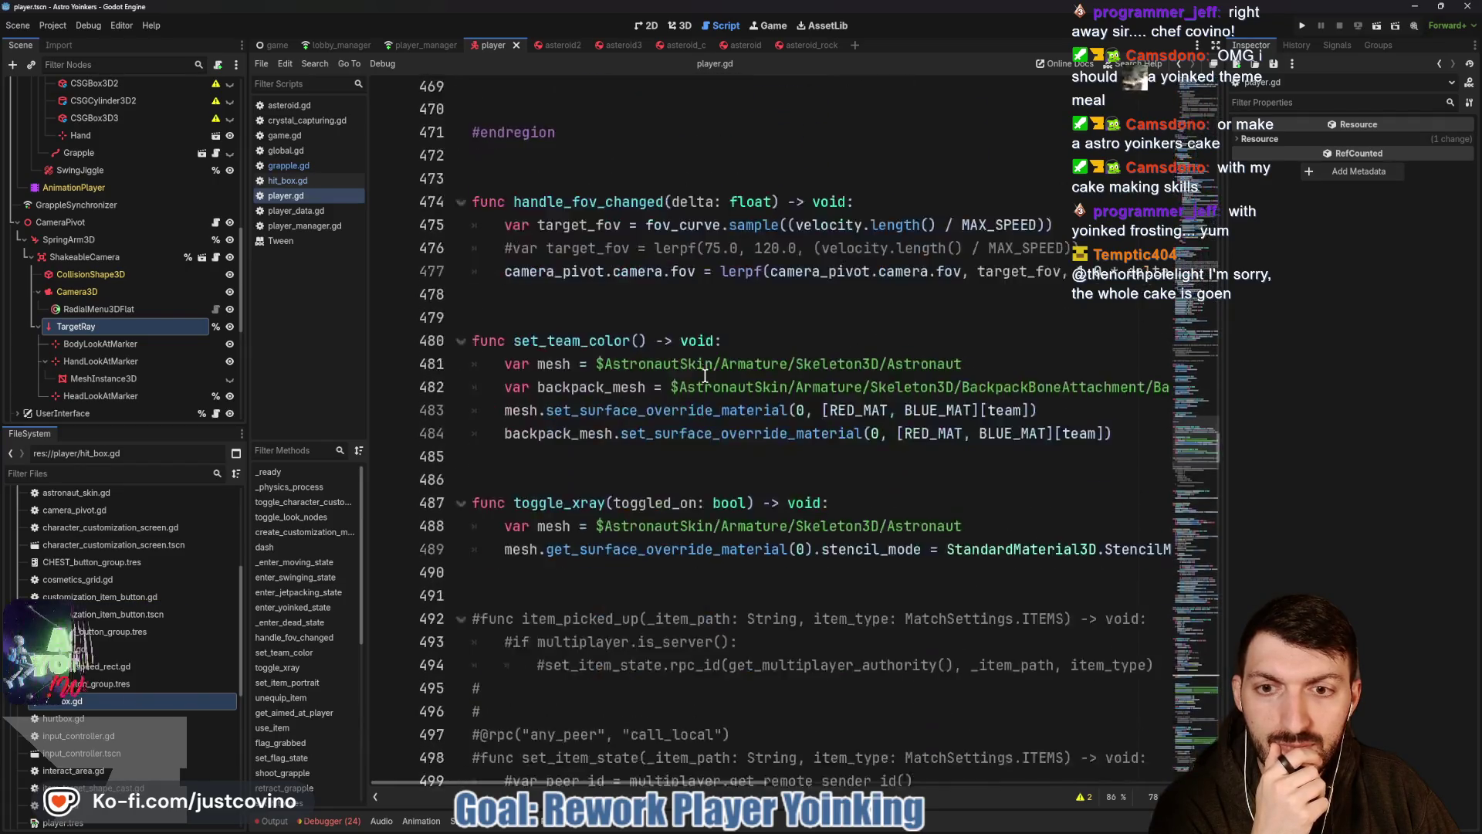
scroll(704, 374, down, 2)
scroll(704, 373, down, 6)
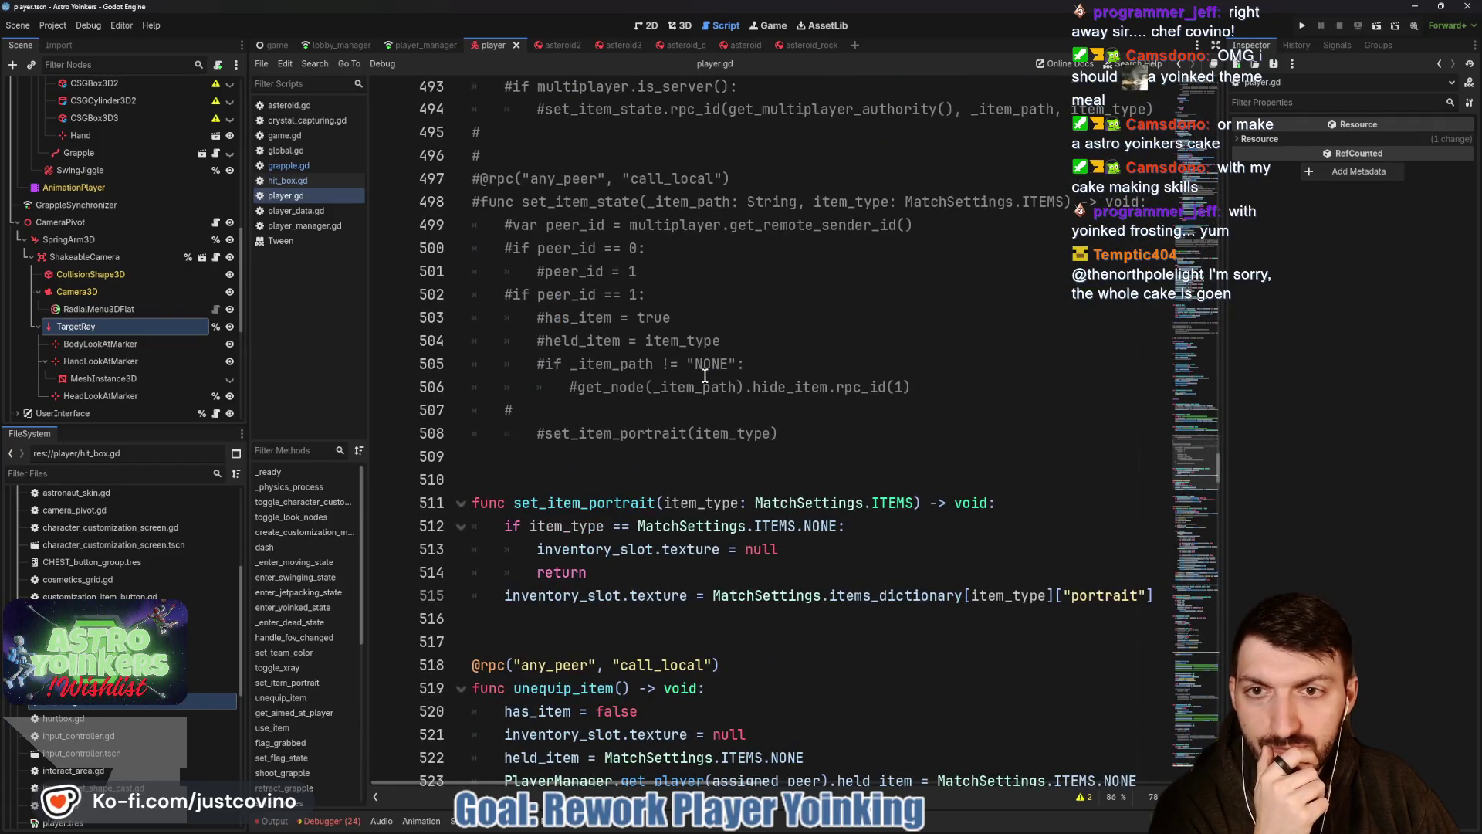
scroll(704, 374, down, 1)
scroll(704, 374, down, 6)
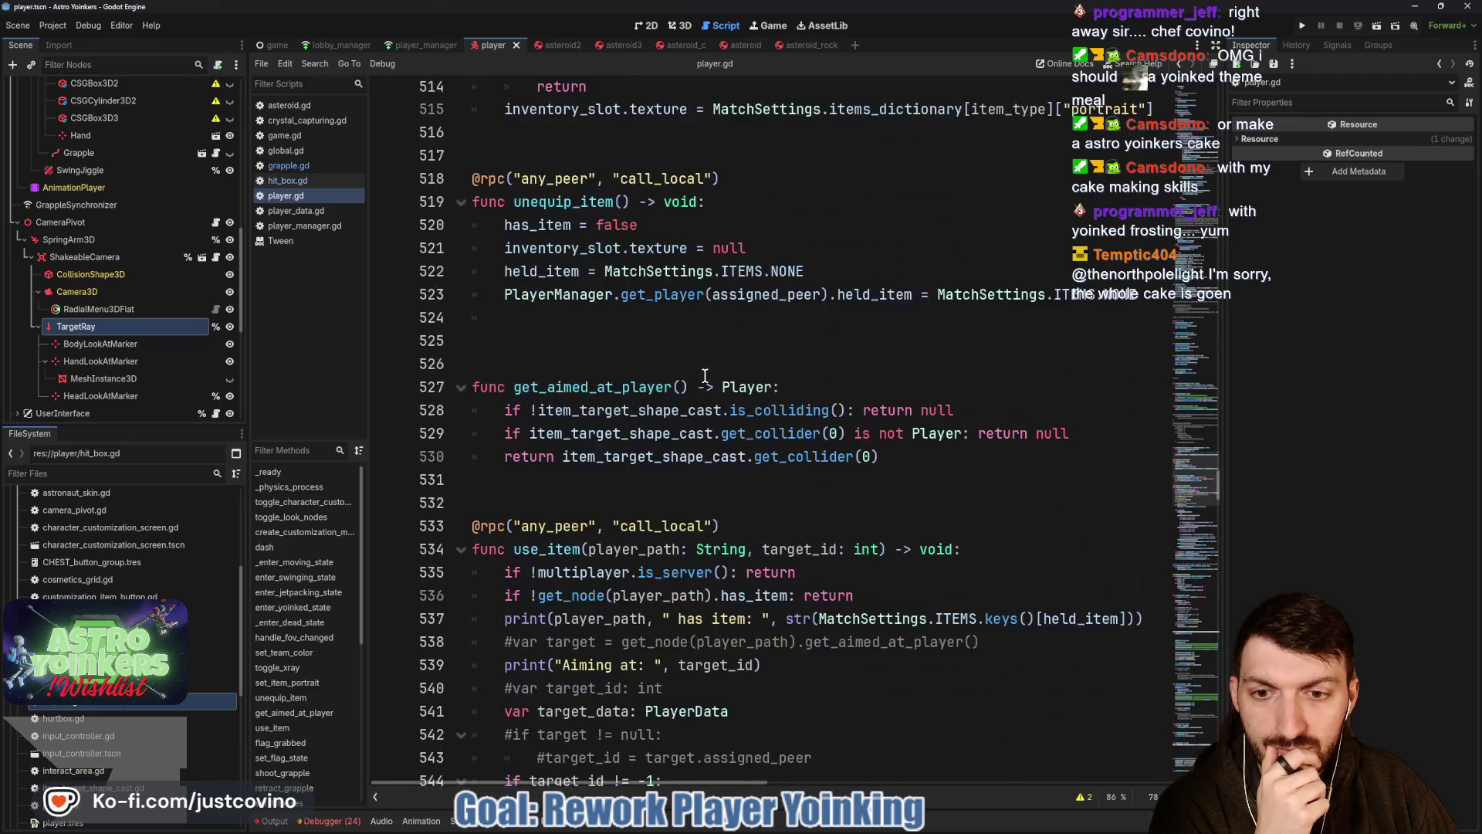
scroll(705, 374, down, 5)
scroll(704, 374, down, 5)
scroll(704, 375, down, 4)
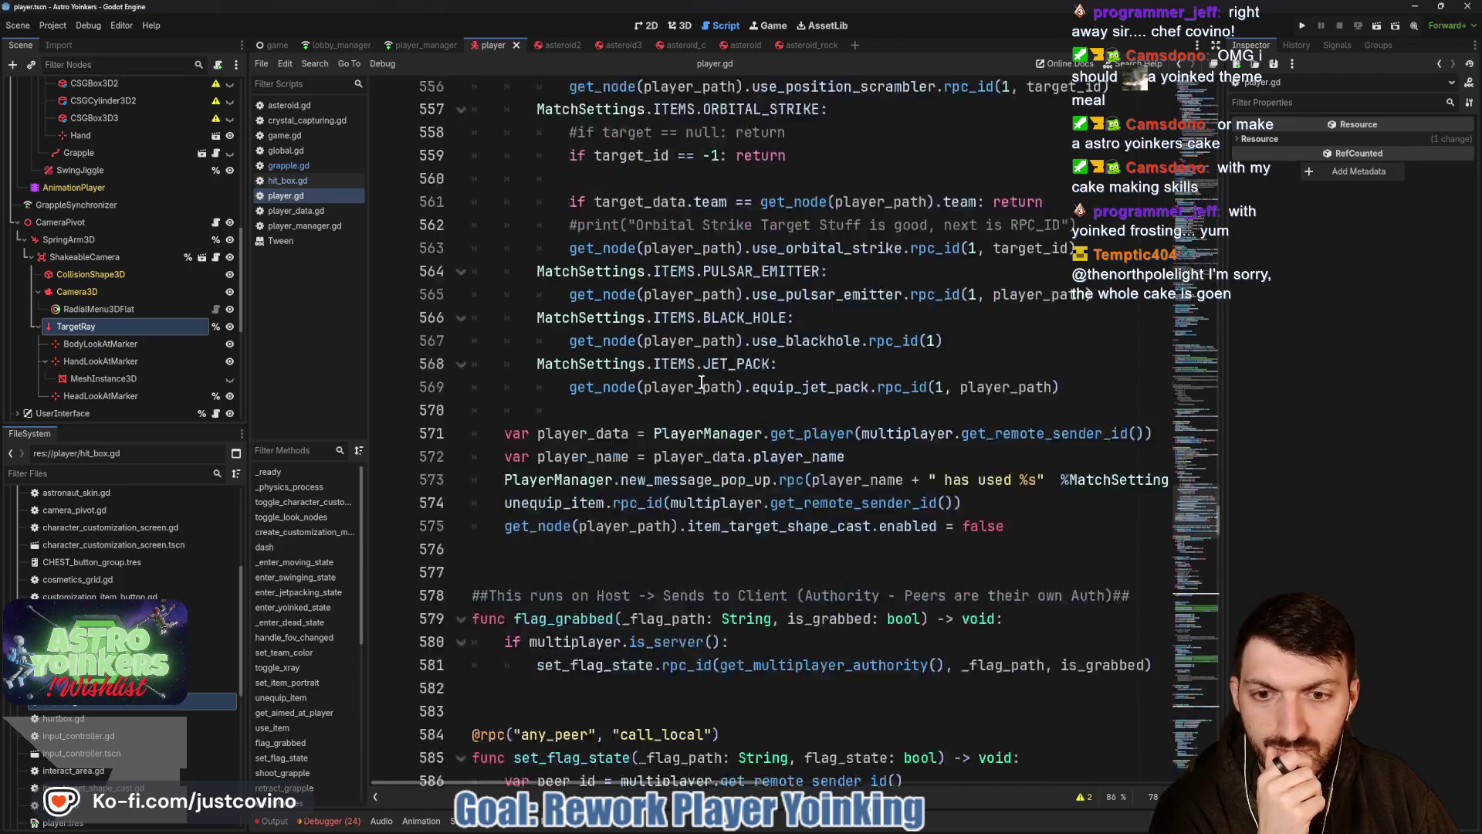
scroll(705, 374, down, 1)
scroll(701, 380, down, 5)
scroll(698, 386, down, 1)
scroll(698, 386, down, 4)
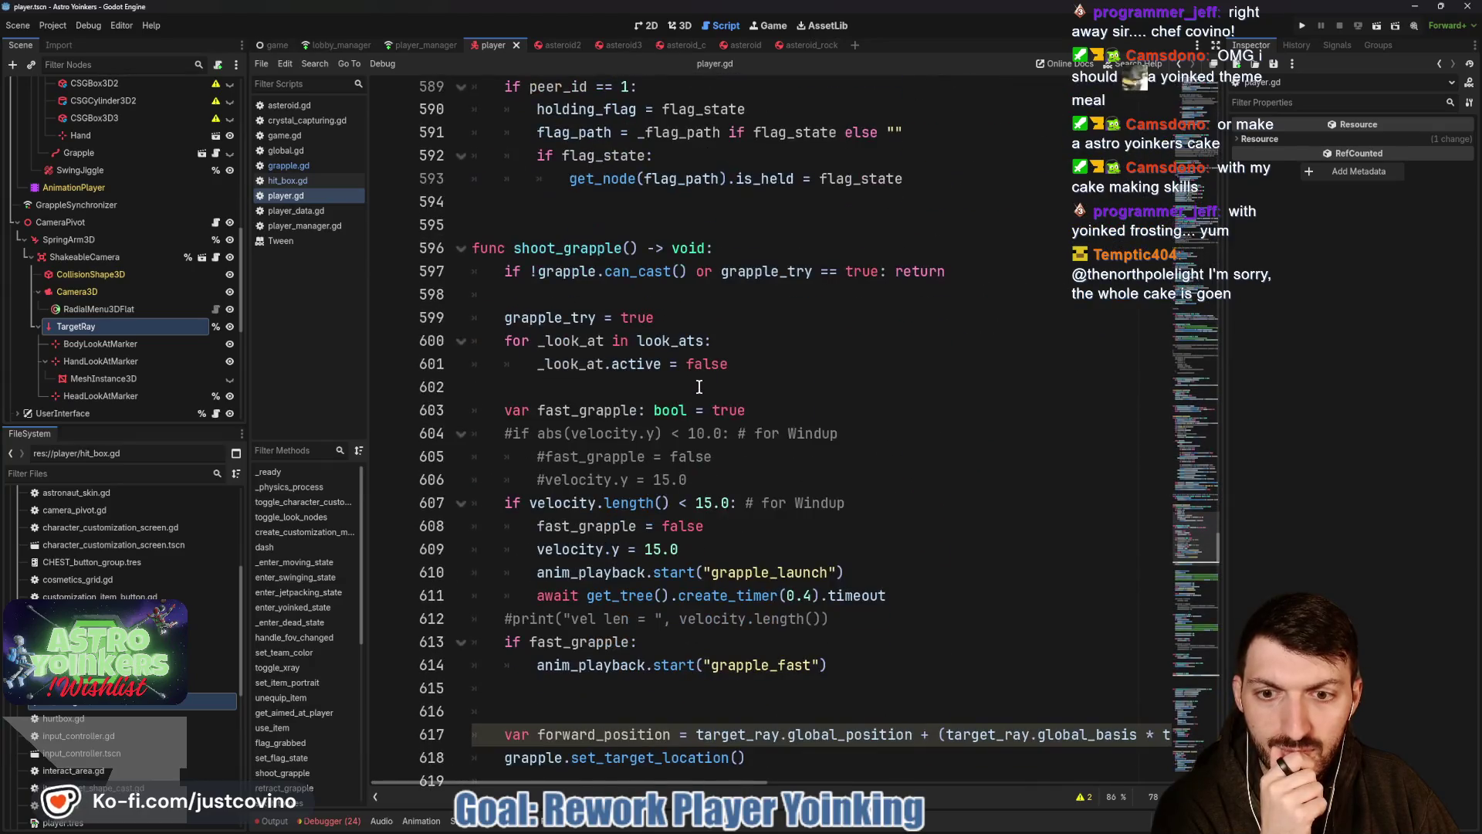
scroll(698, 385, down, 2)
scroll(699, 386, down, 4)
scroll(698, 385, down, 7)
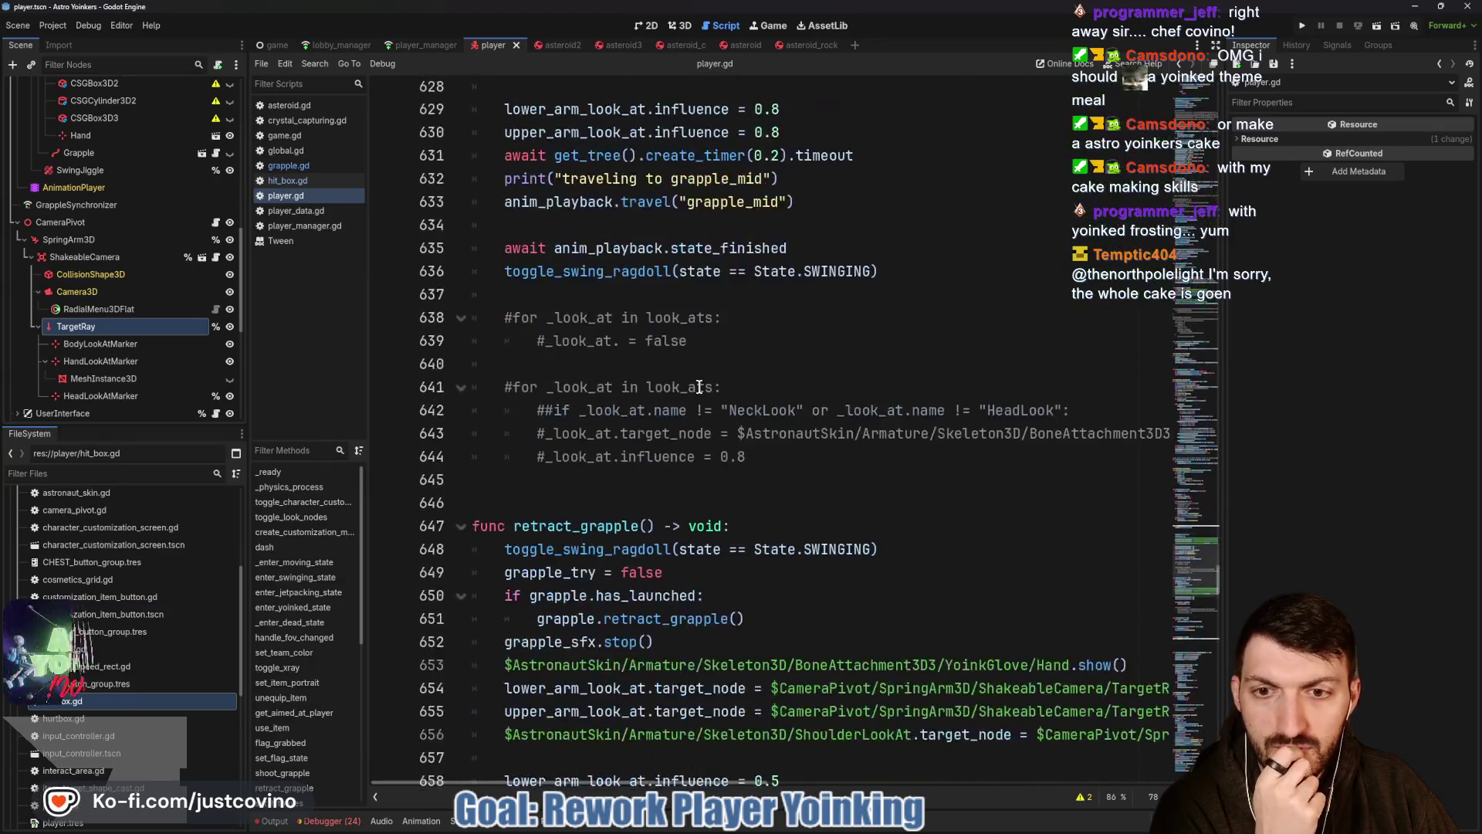
scroll(698, 385, down, 4)
scroll(697, 386, down, 6)
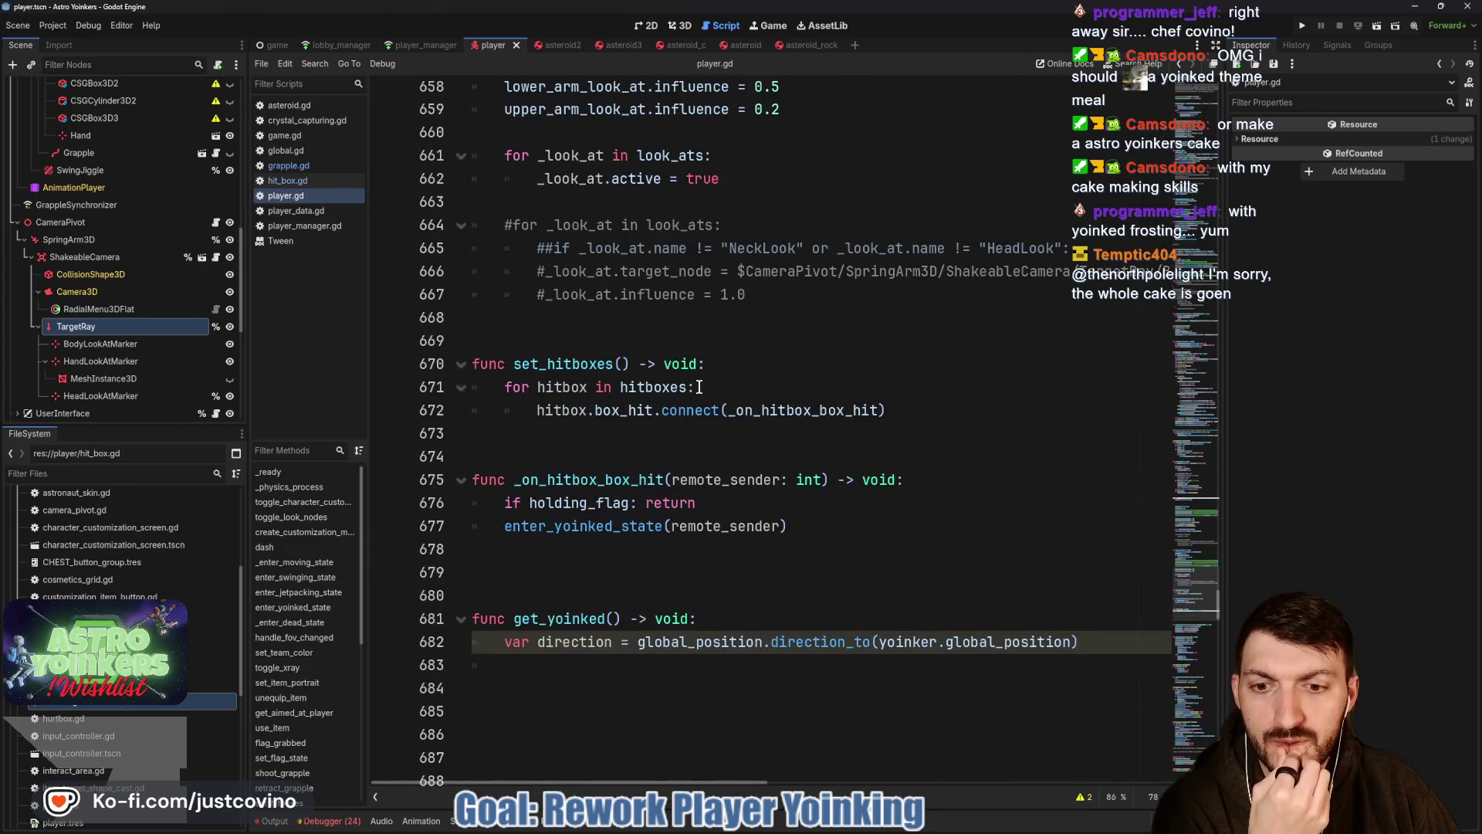
scroll(698, 386, down, 5)
click(594, 316)
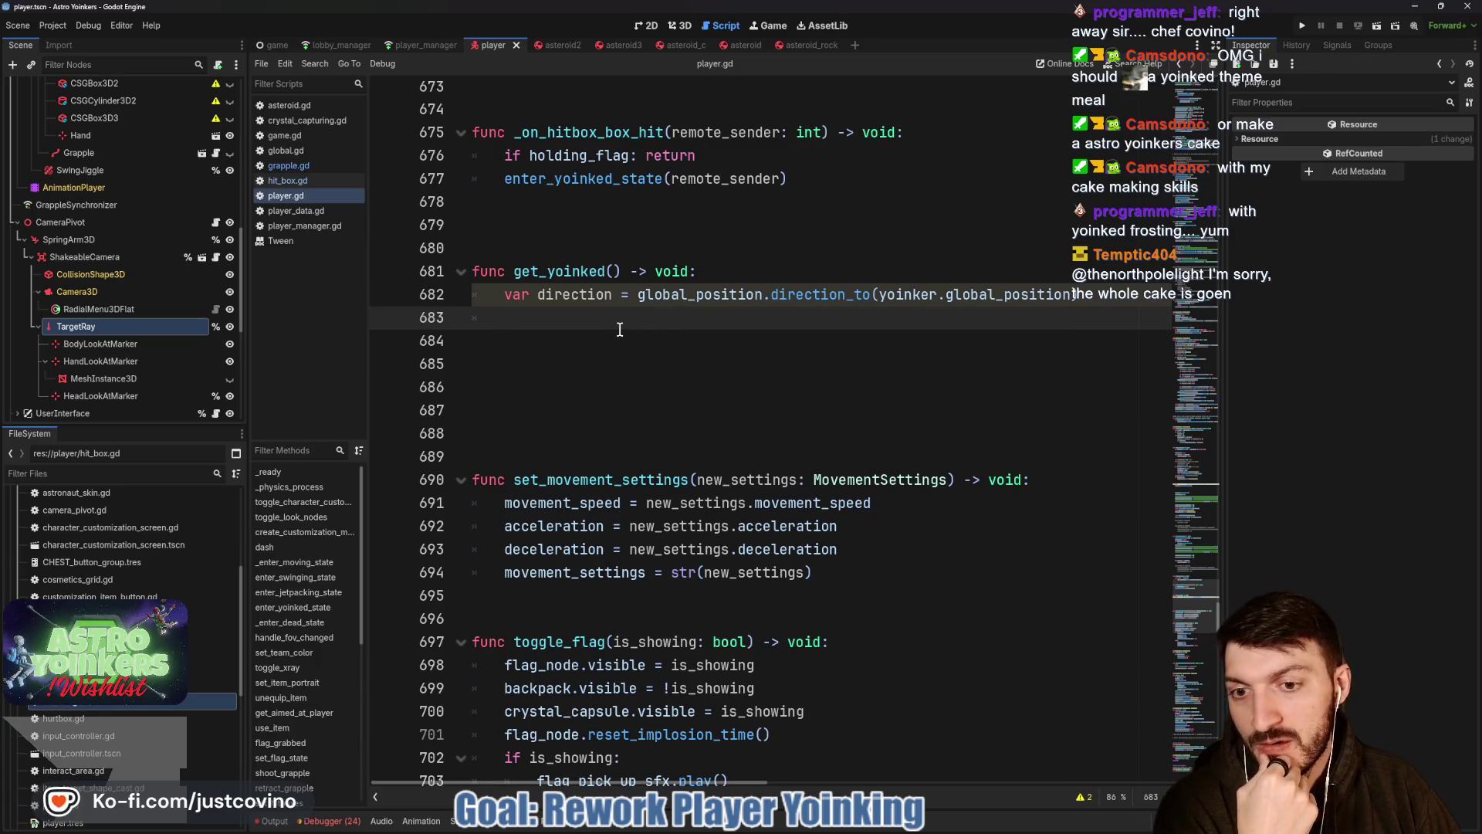
Edit get_yoinked's parameter list and remove the extra blank line above it.
click(613, 270)
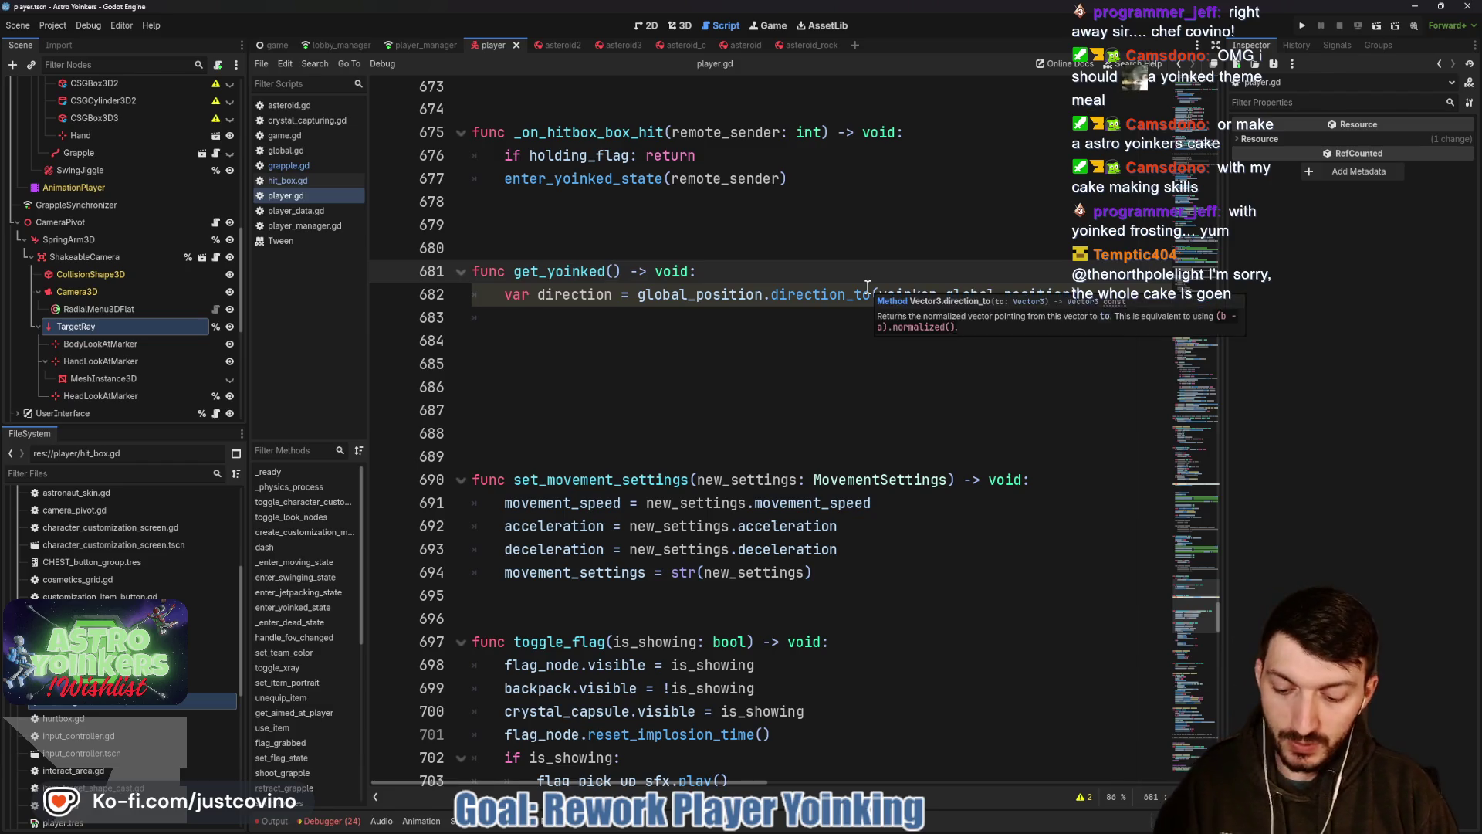
text(delta: fl)
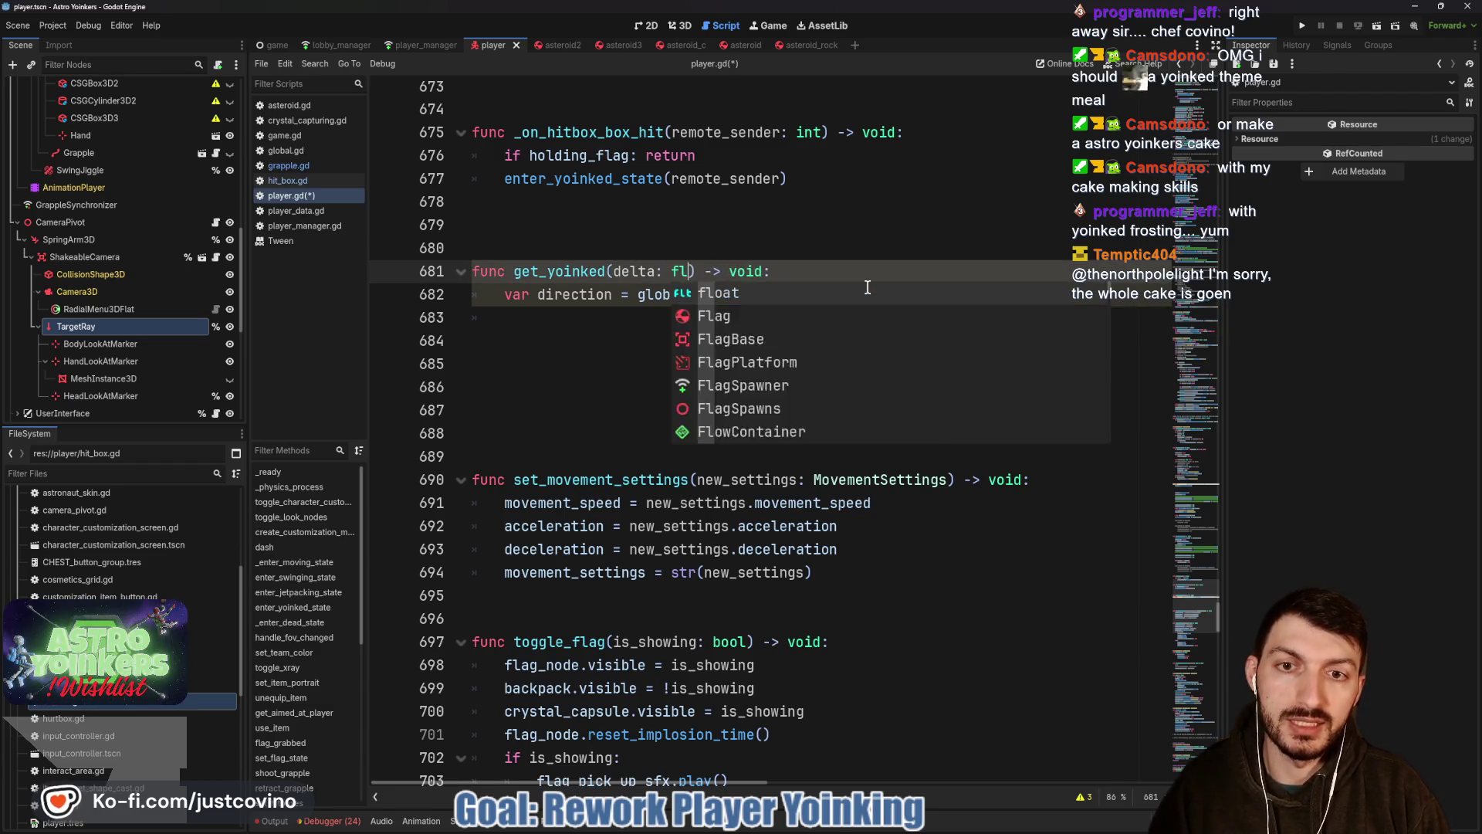
text(oat)
click(611, 326)
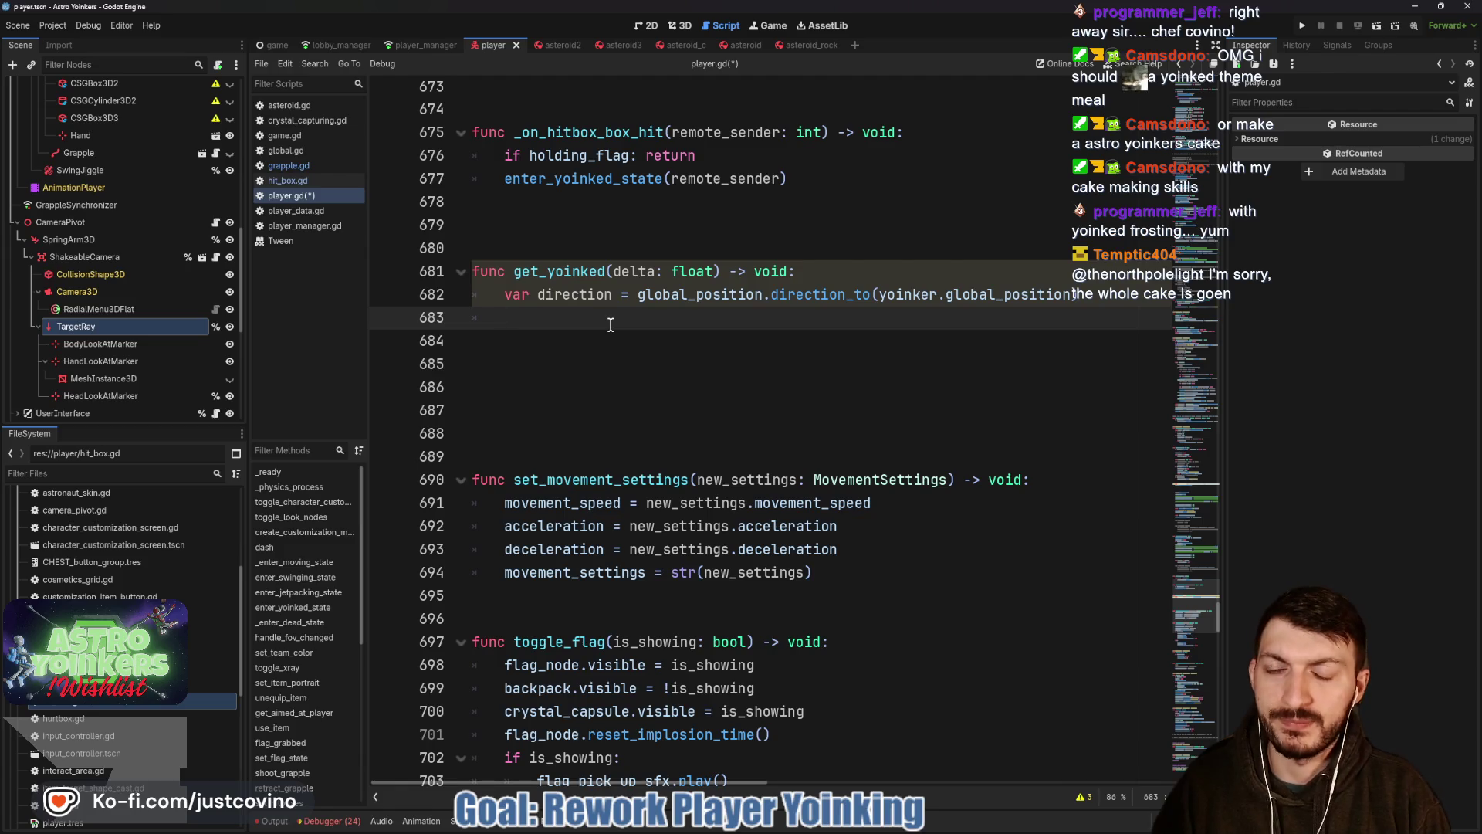
click(511, 226)
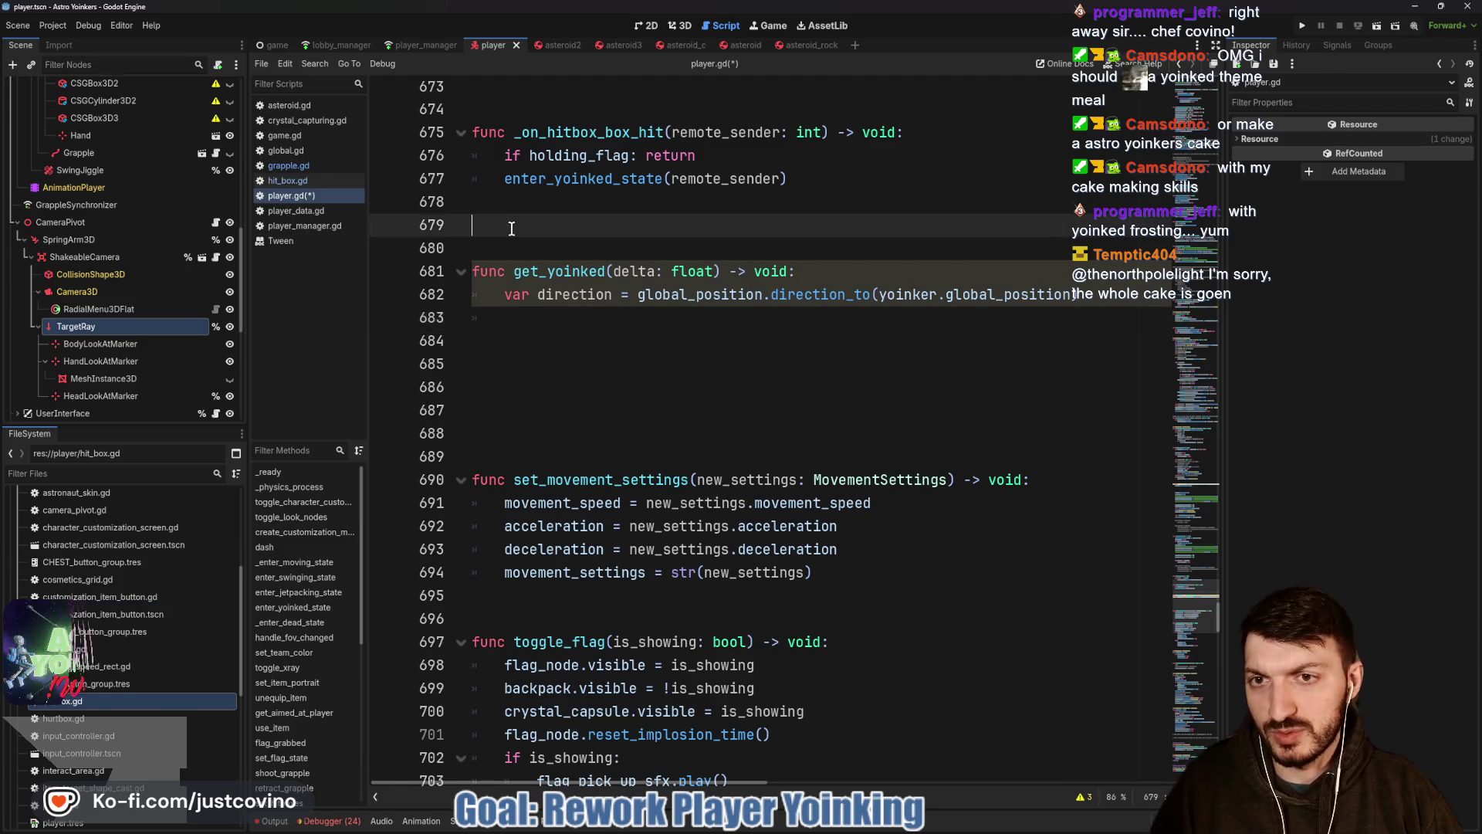
key(BackSpace)
click(512, 293)
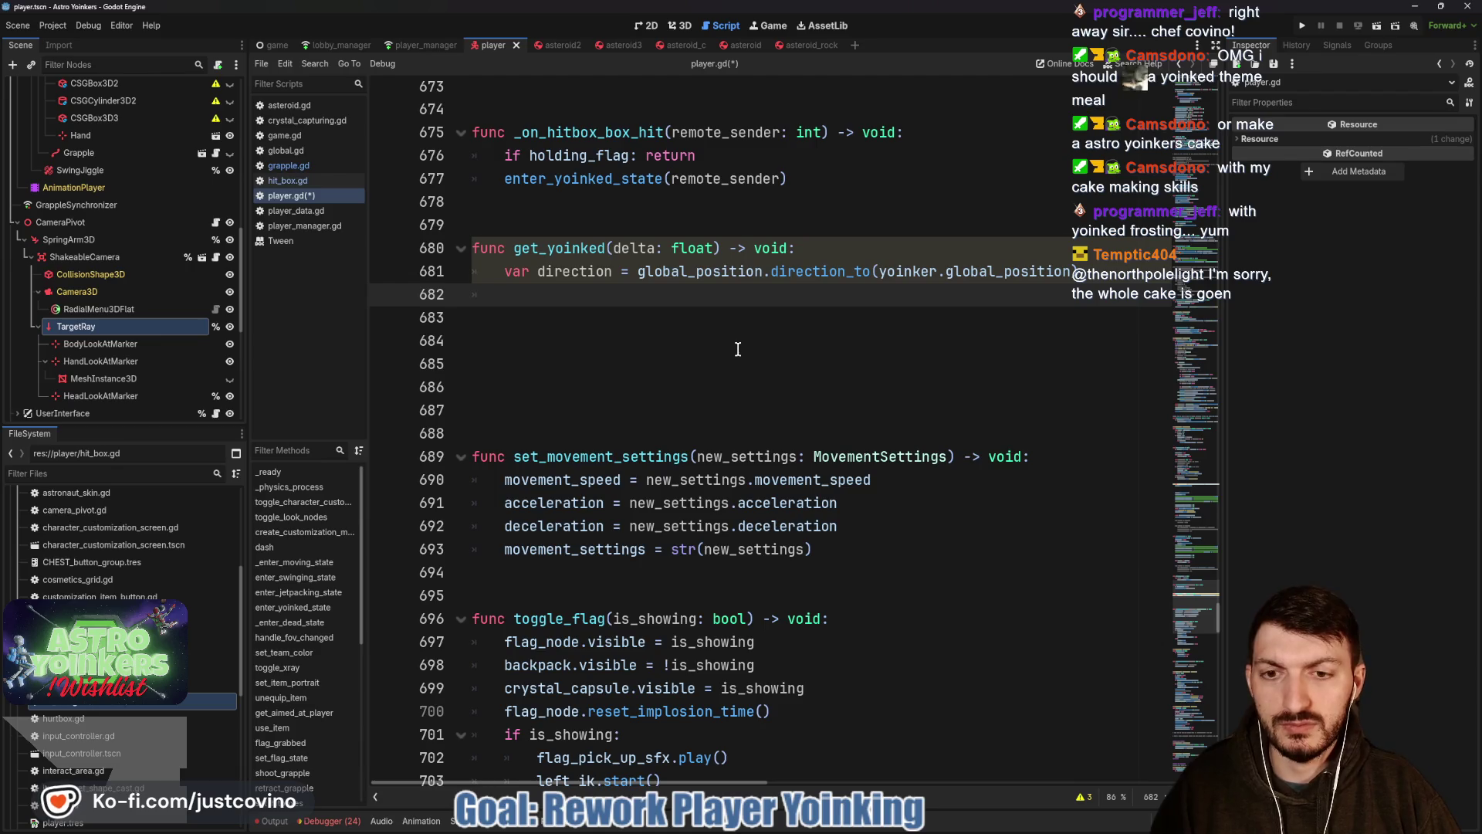
scroll(737, 348, up, 5)
scroll(683, 420, down, 1)
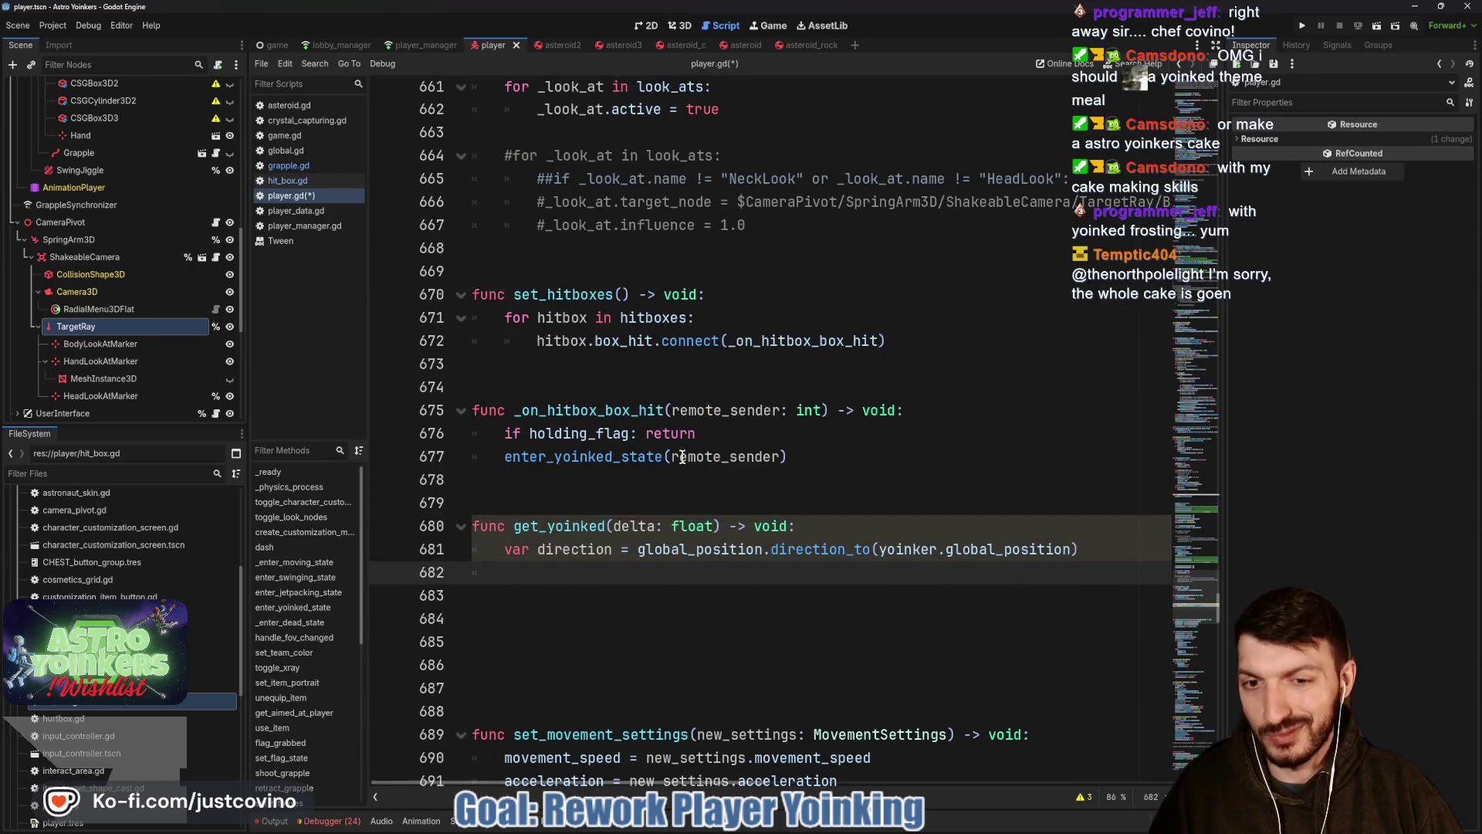
Delete the get_yoinked function header, its direction line and the leftover empty lines.
drag(797, 525, 448, 514)
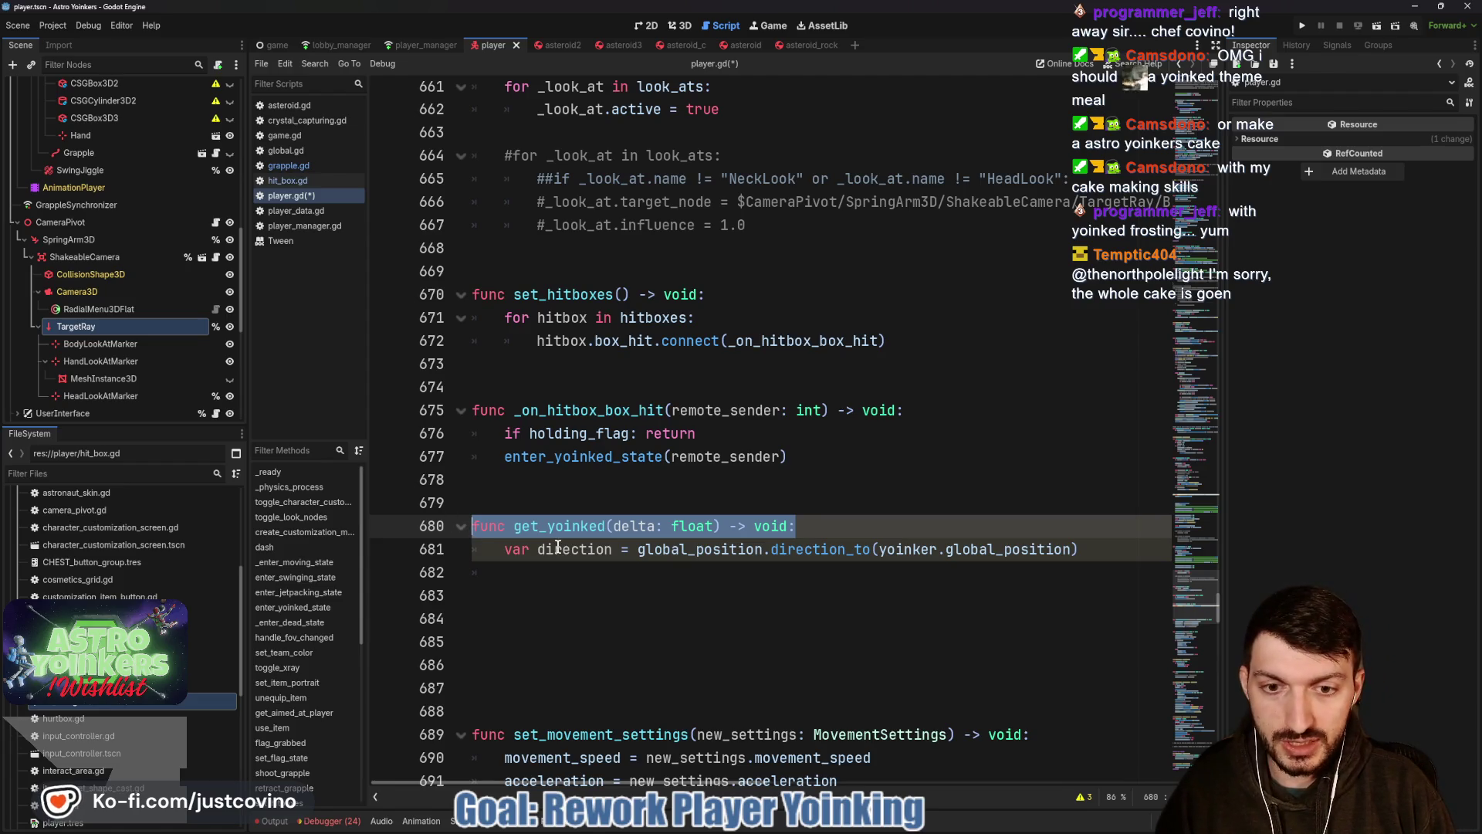
key(BackSpace)
click(1081, 550)
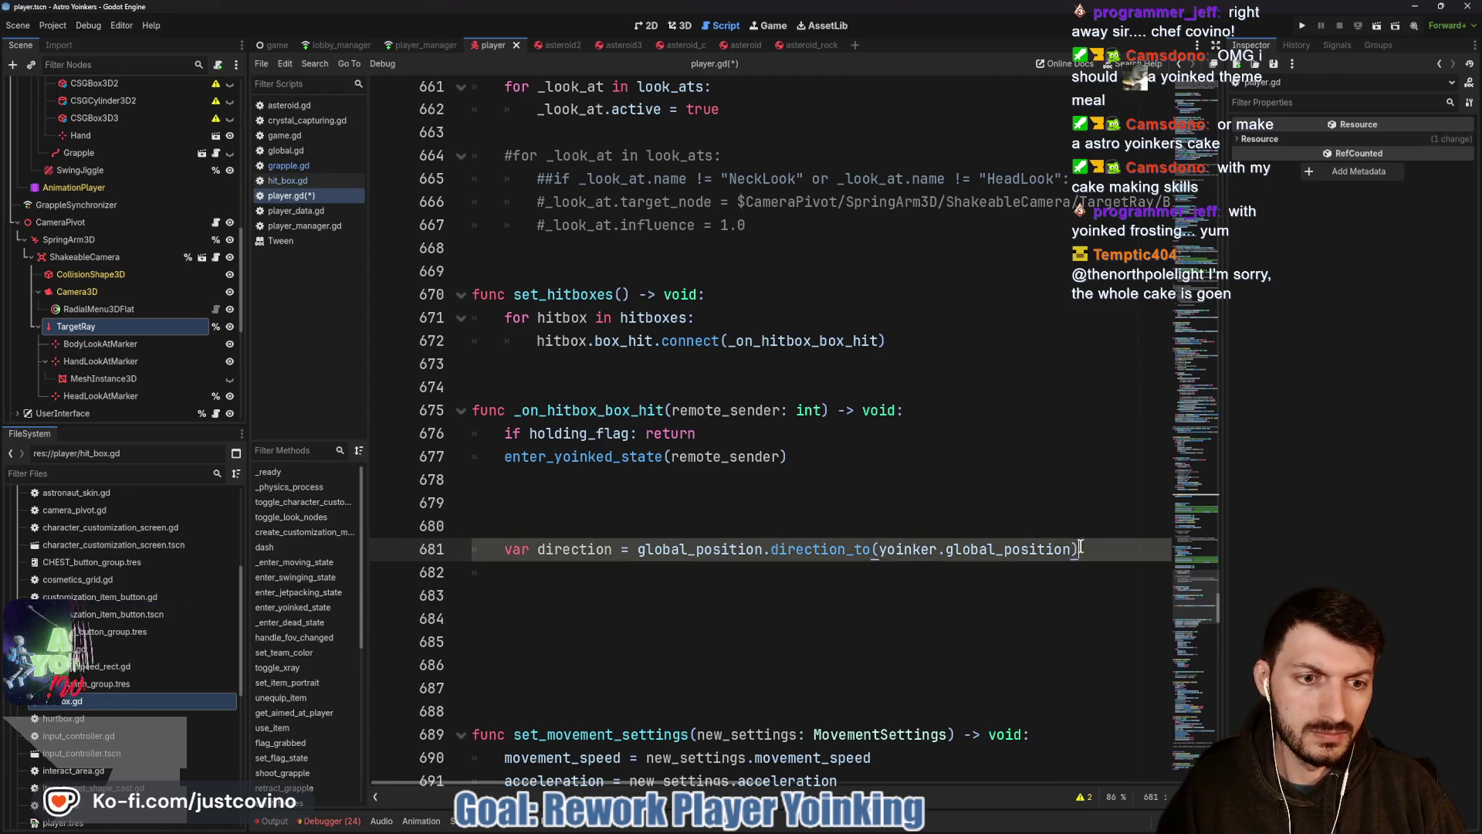
drag(1080, 548, 491, 553)
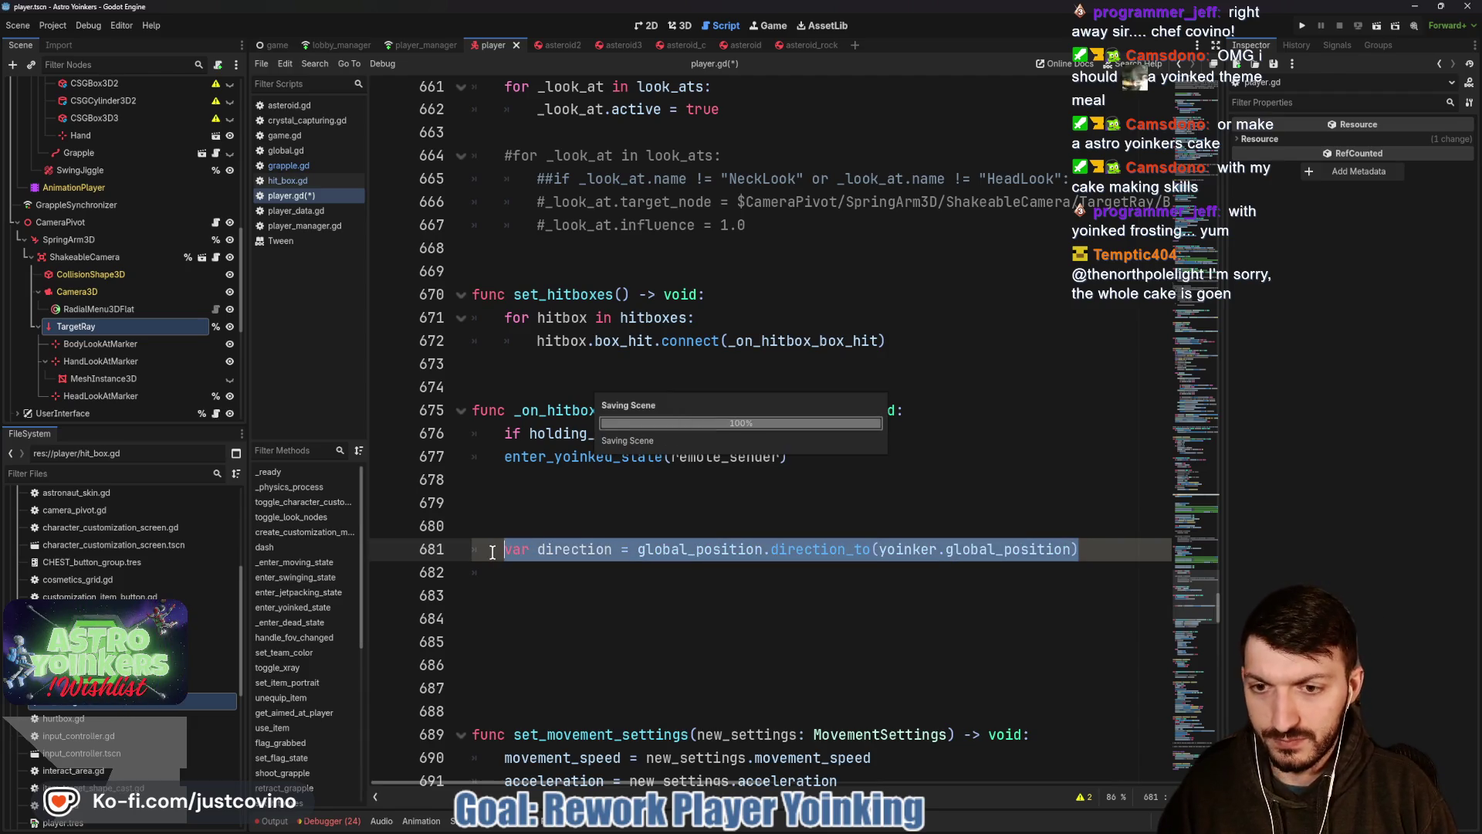
key(BackSpace)
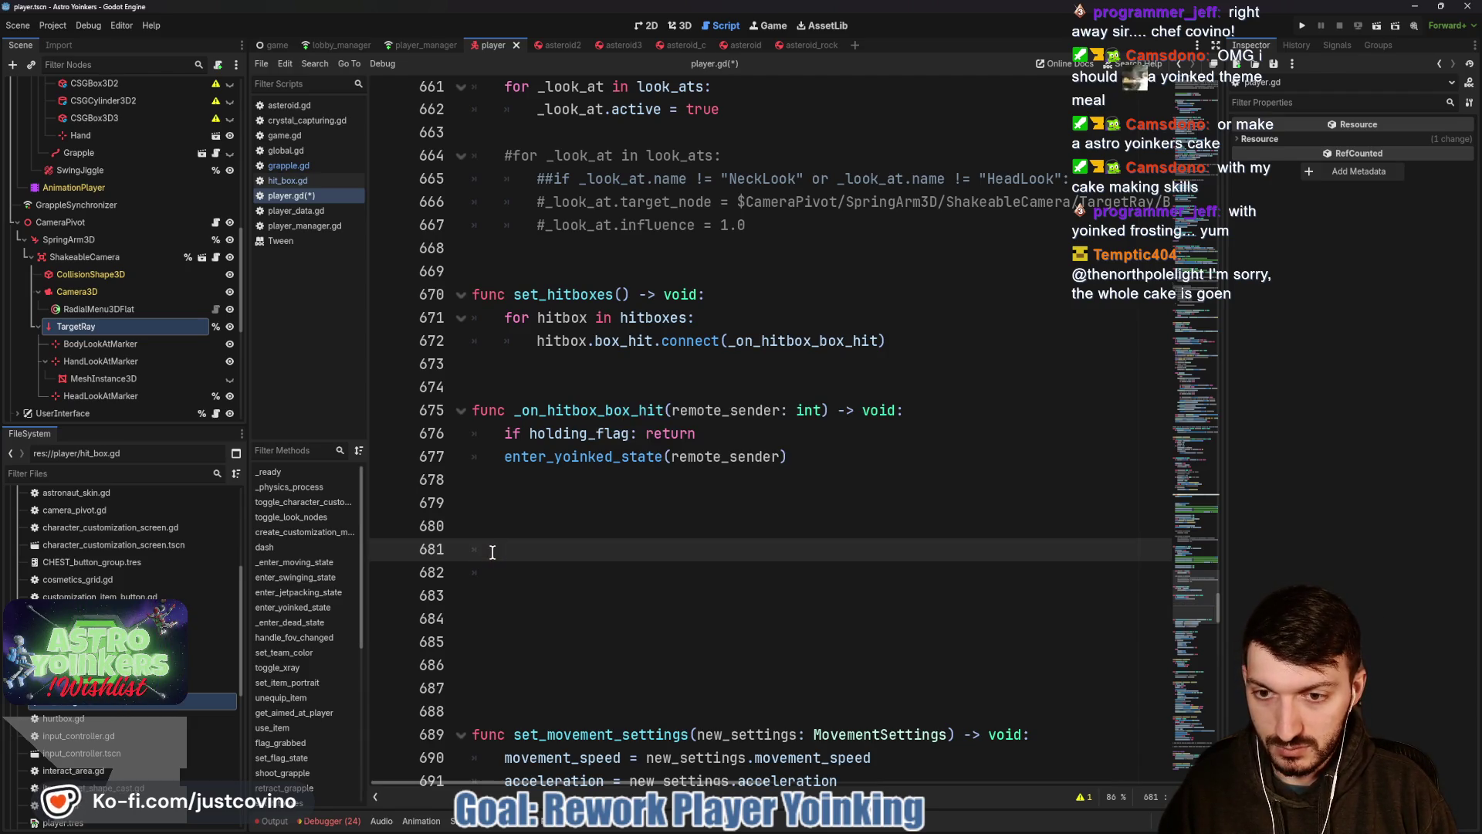
key(BackSpace)
drag(499, 619, 489, 518)
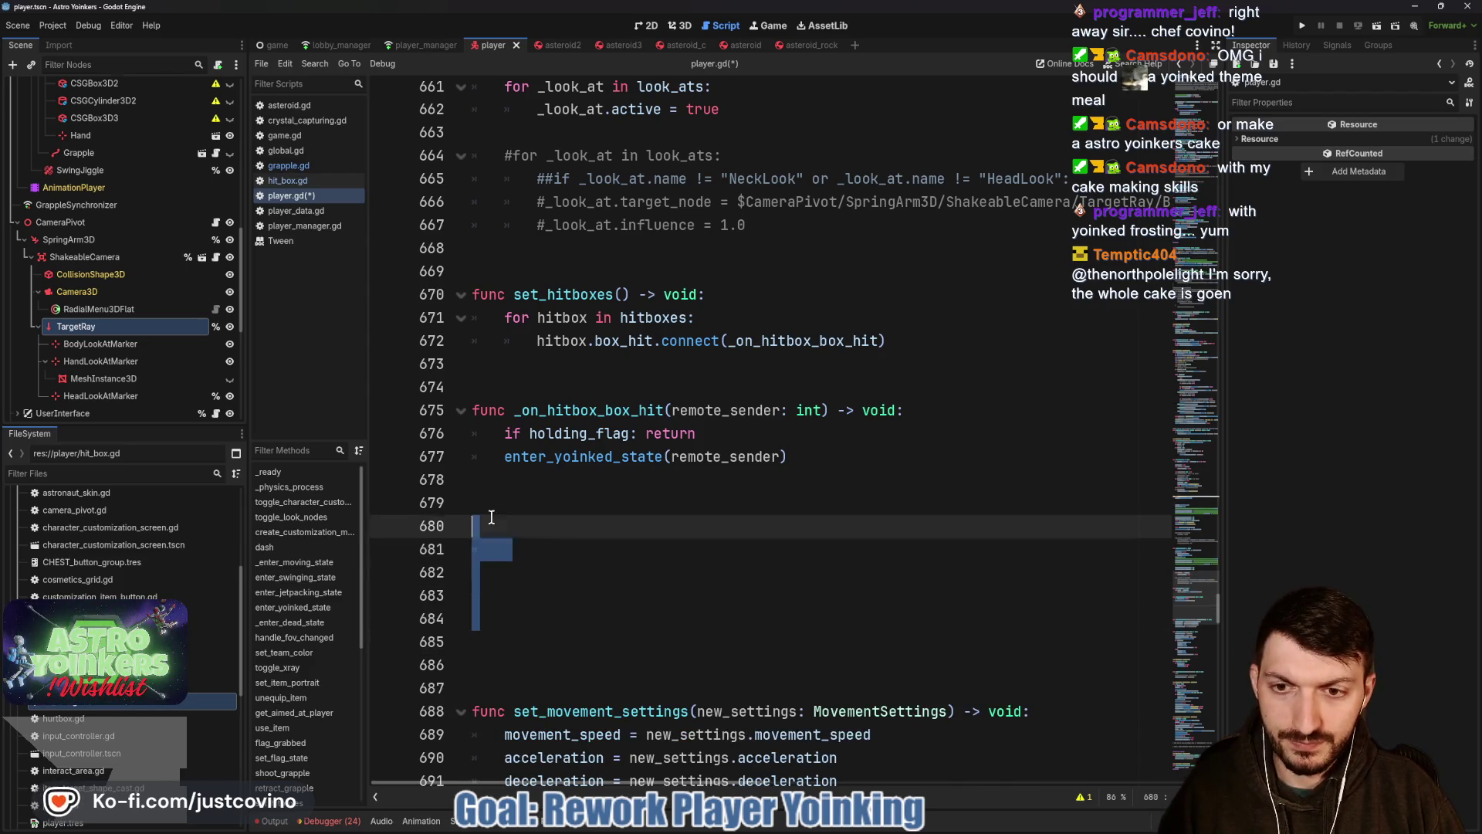
click(485, 508)
key(Delete)
key(Delete)
key(Delete)
scroll(582, 510, up, 10)
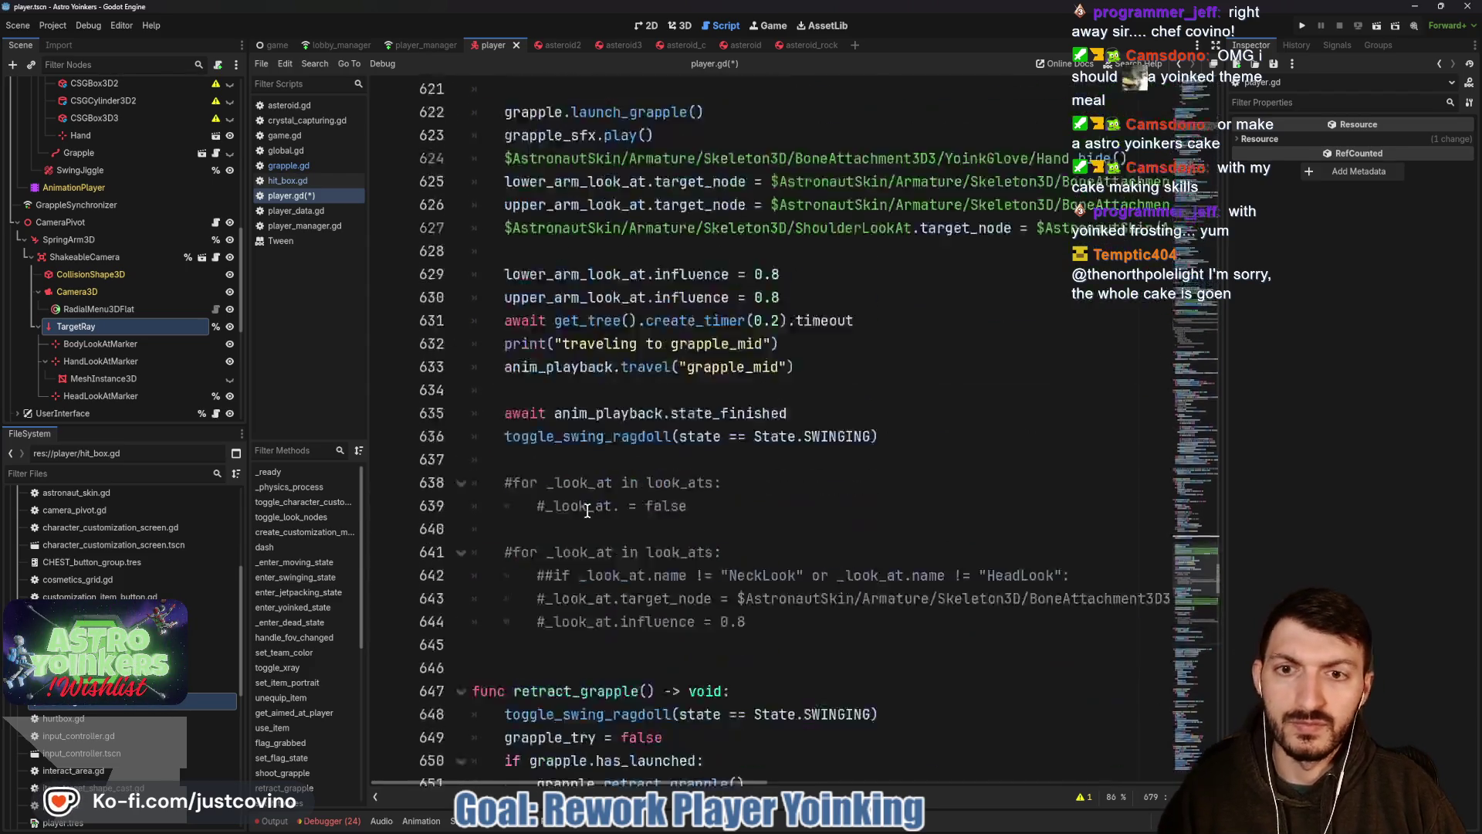
scroll(585, 511, up, 10)
scroll(590, 514, up, 15)
scroll(604, 519, up, 15)
scroll(605, 519, up, 4)
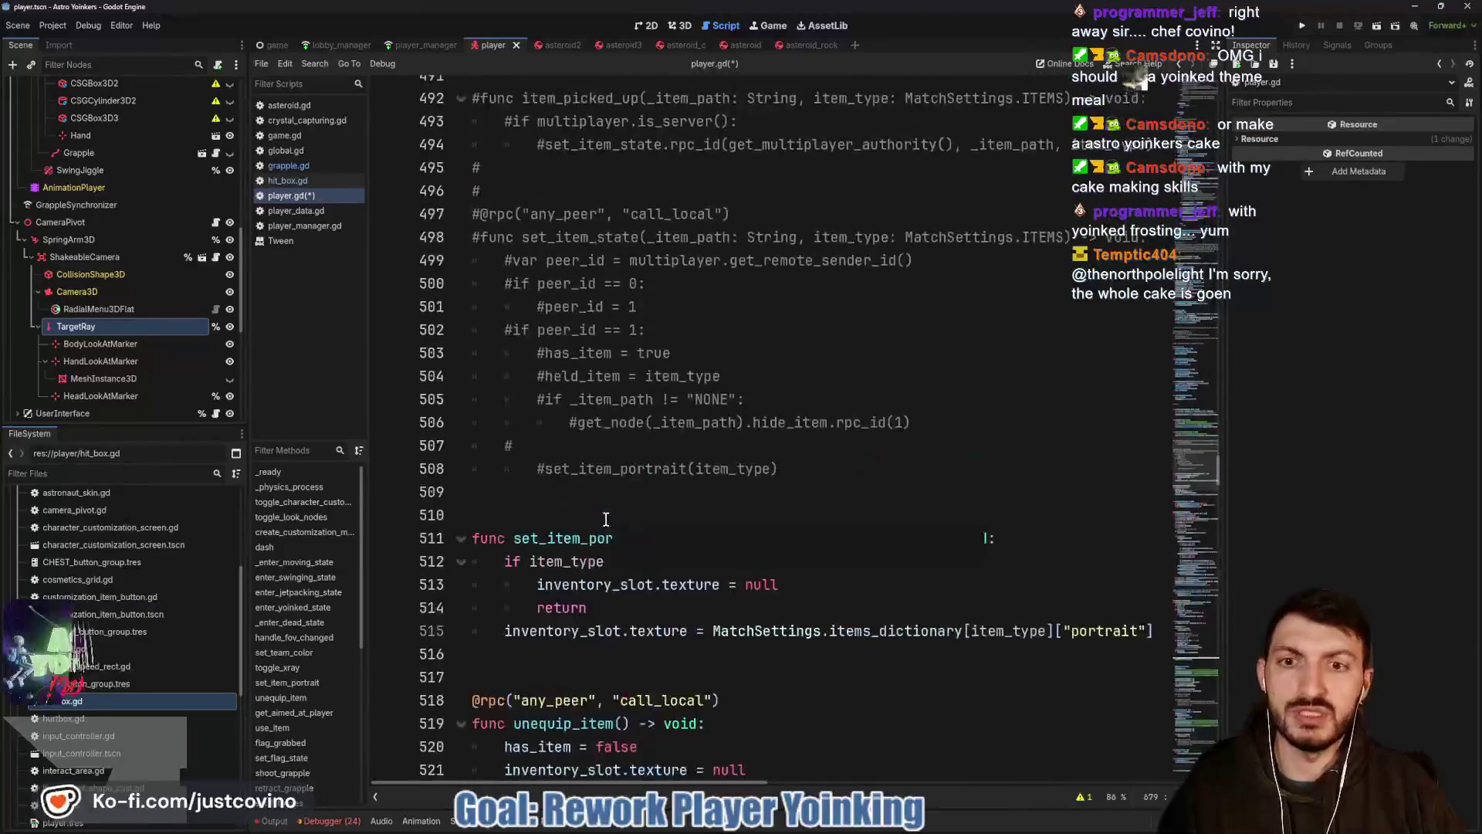
scroll(604, 520, up, 9)
scroll(605, 520, up, 7)
scroll(604, 519, up, 7)
scroll(605, 519, up, 7)
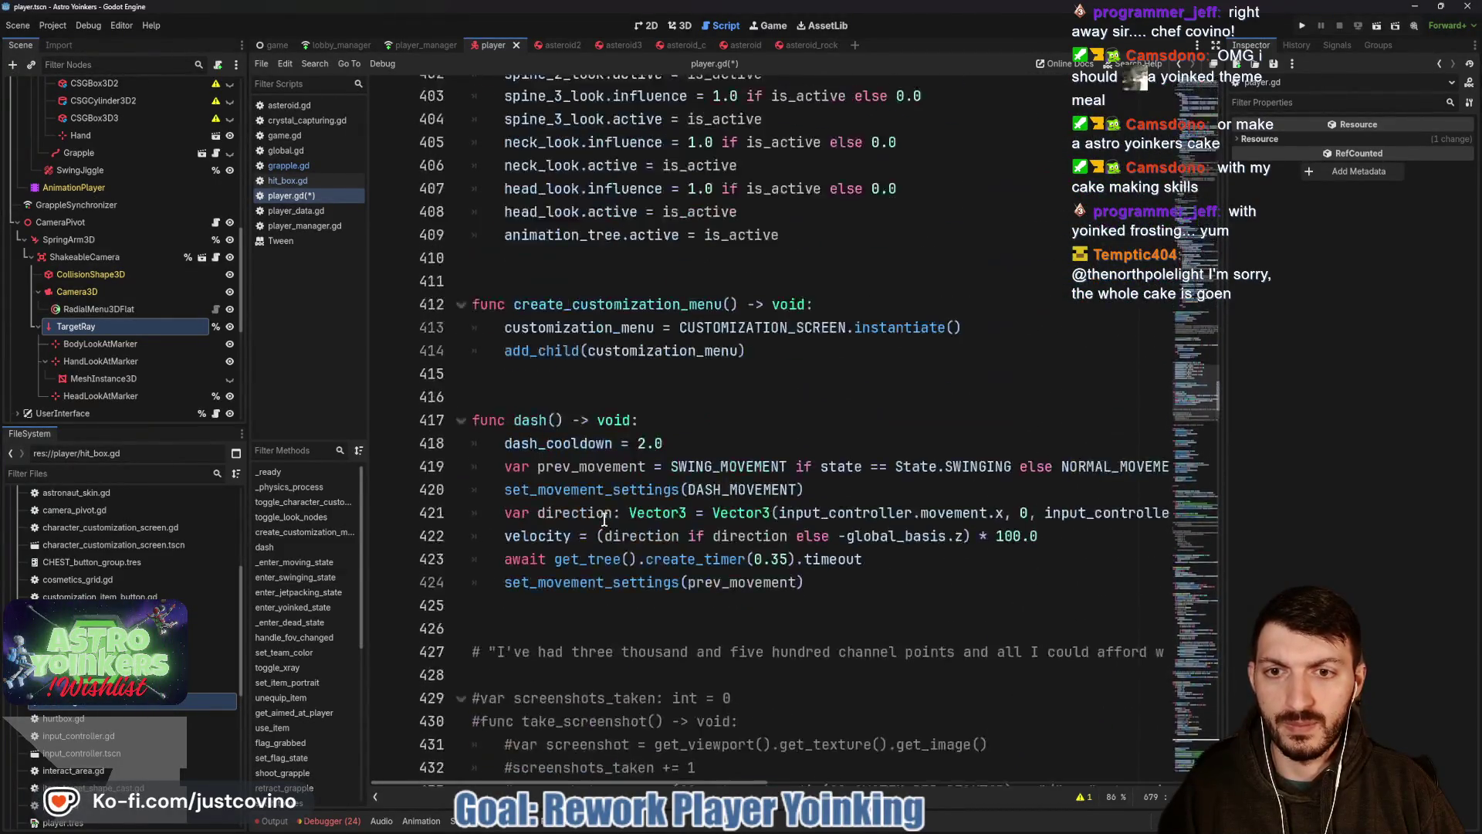
scroll(605, 519, up, 7)
scroll(604, 519, up, 5)
scroll(604, 520, up, 6)
scroll(605, 520, up, 7)
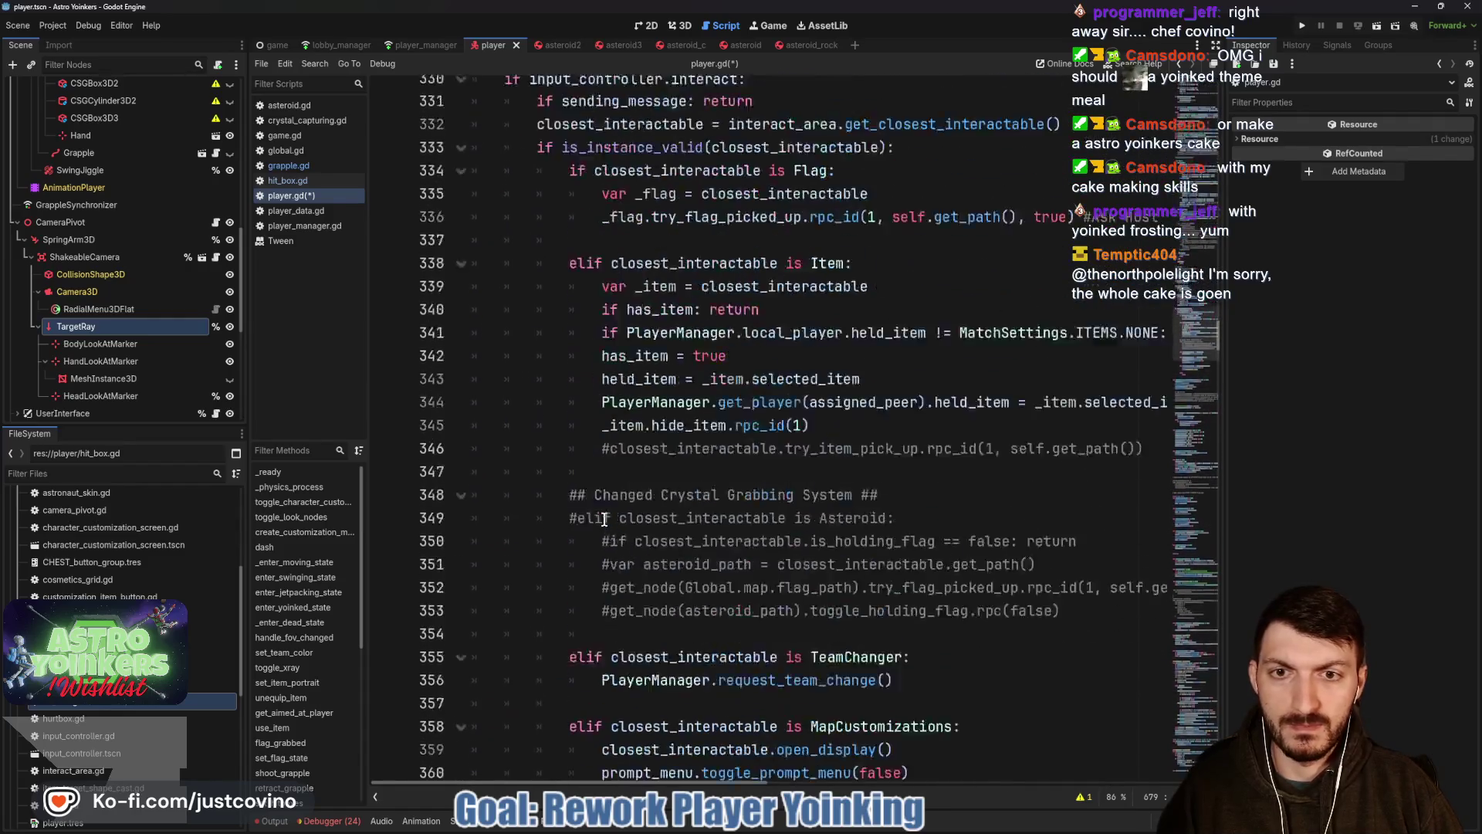
scroll(605, 519, up, 1)
scroll(604, 519, up, 7)
scroll(605, 520, up, 5)
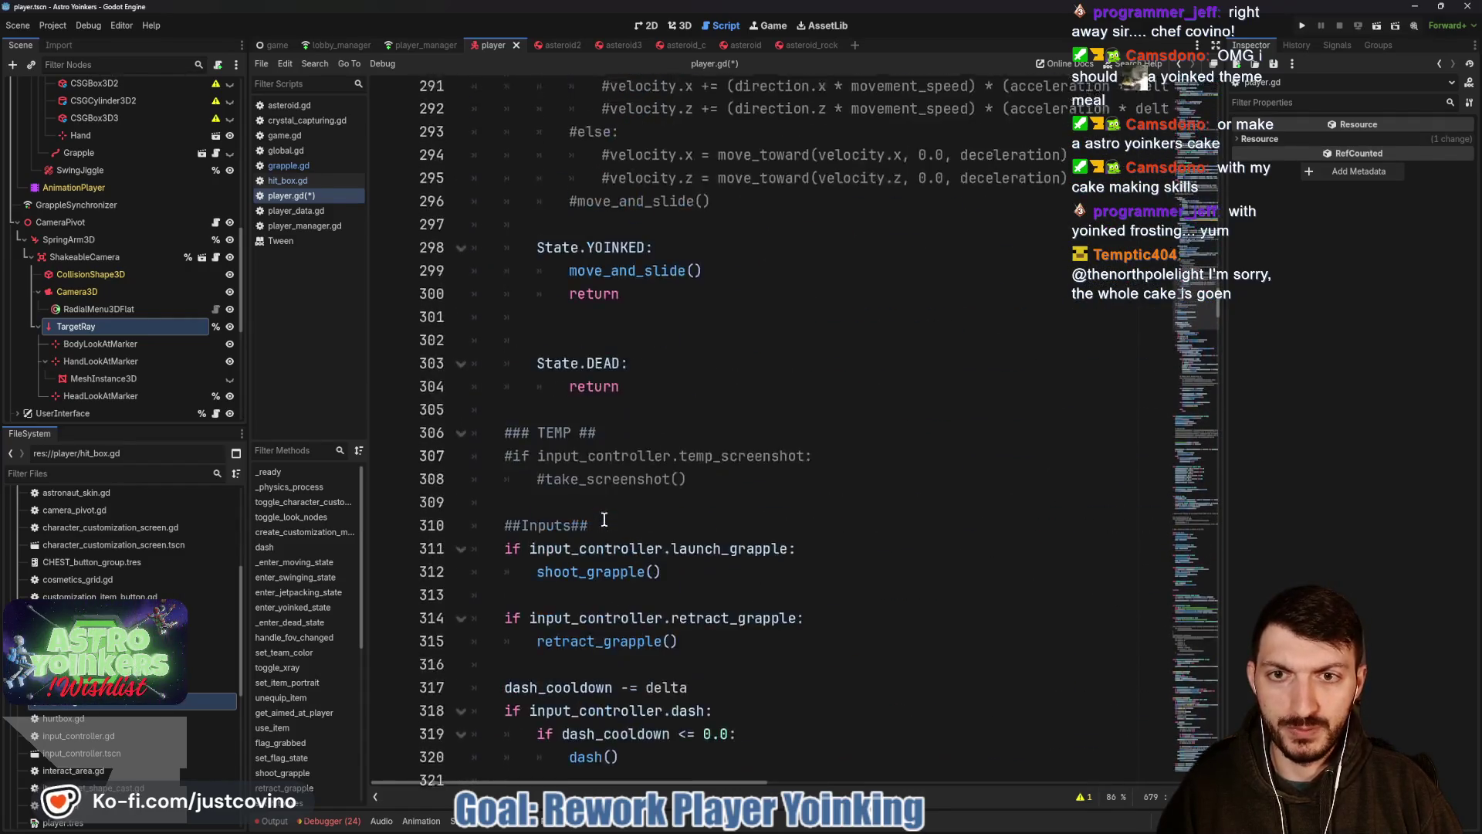
scroll(606, 519, up, 5)
scroll(650, 486, down, 2)
Add var direction = global_position.direction_to(yoinker.global_position) in the State.YOINKED branch.
click(692, 447)
key(Return)
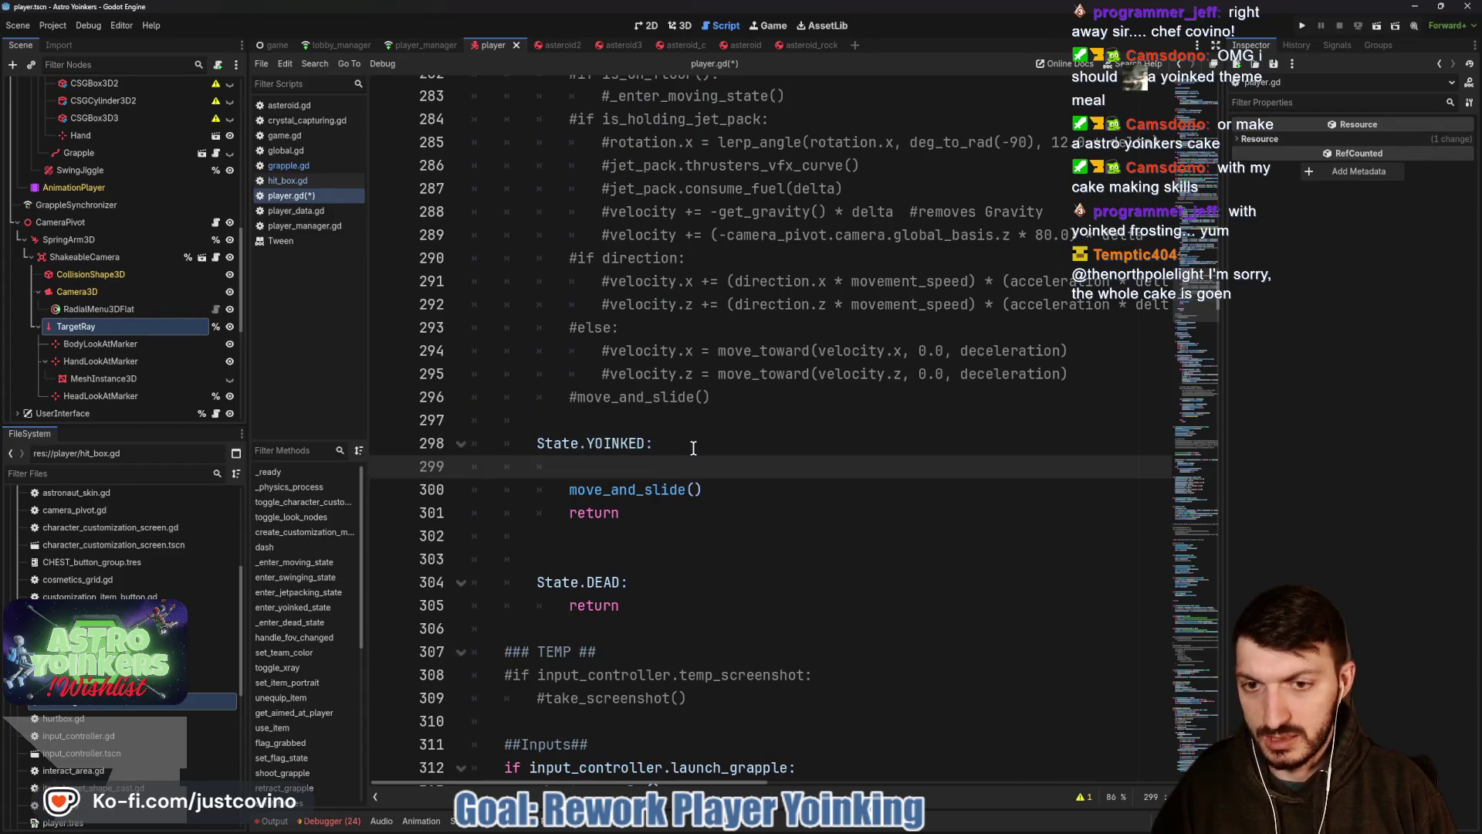
text(var direction )
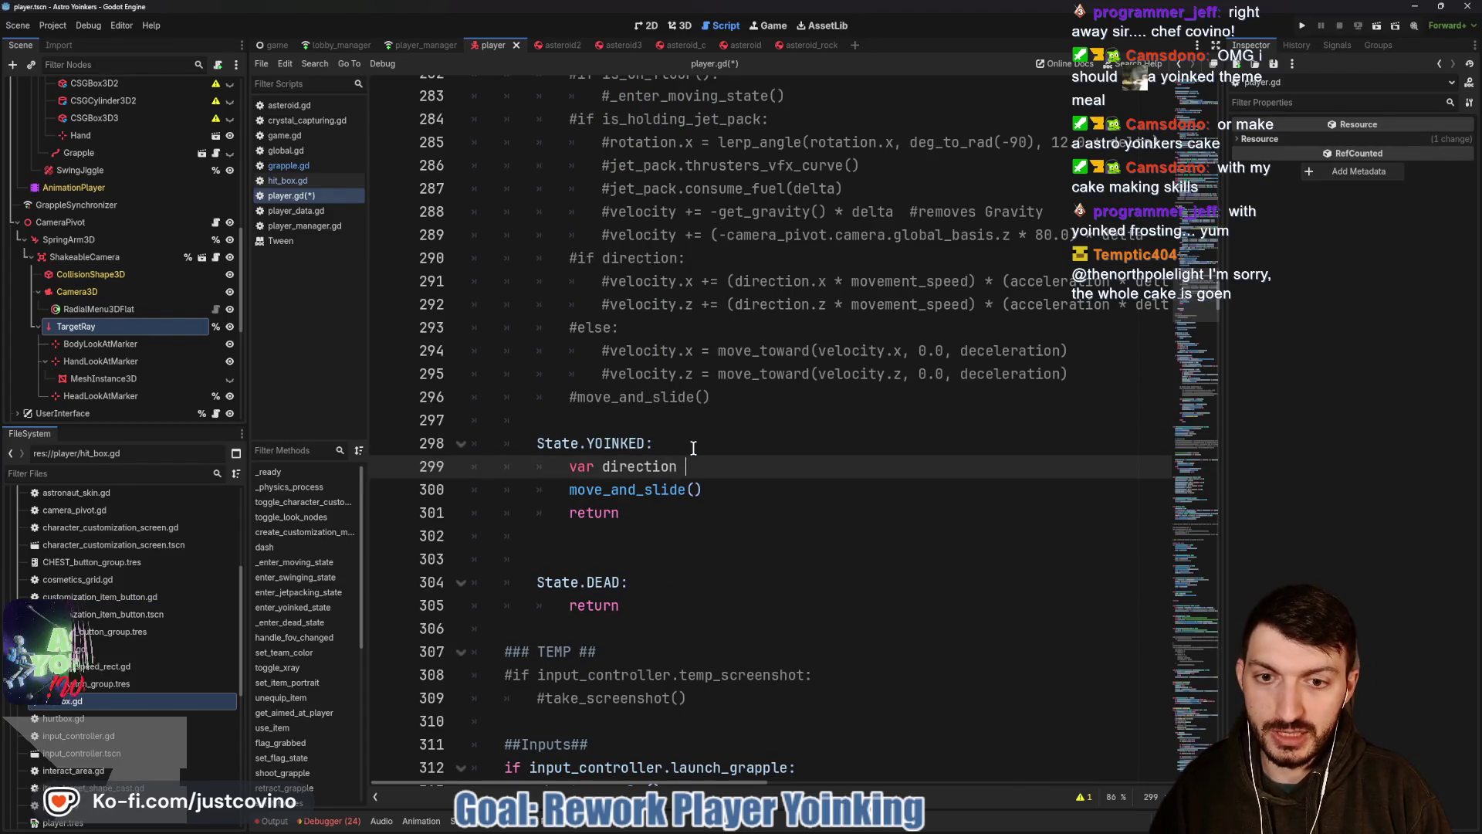
text(= glob)
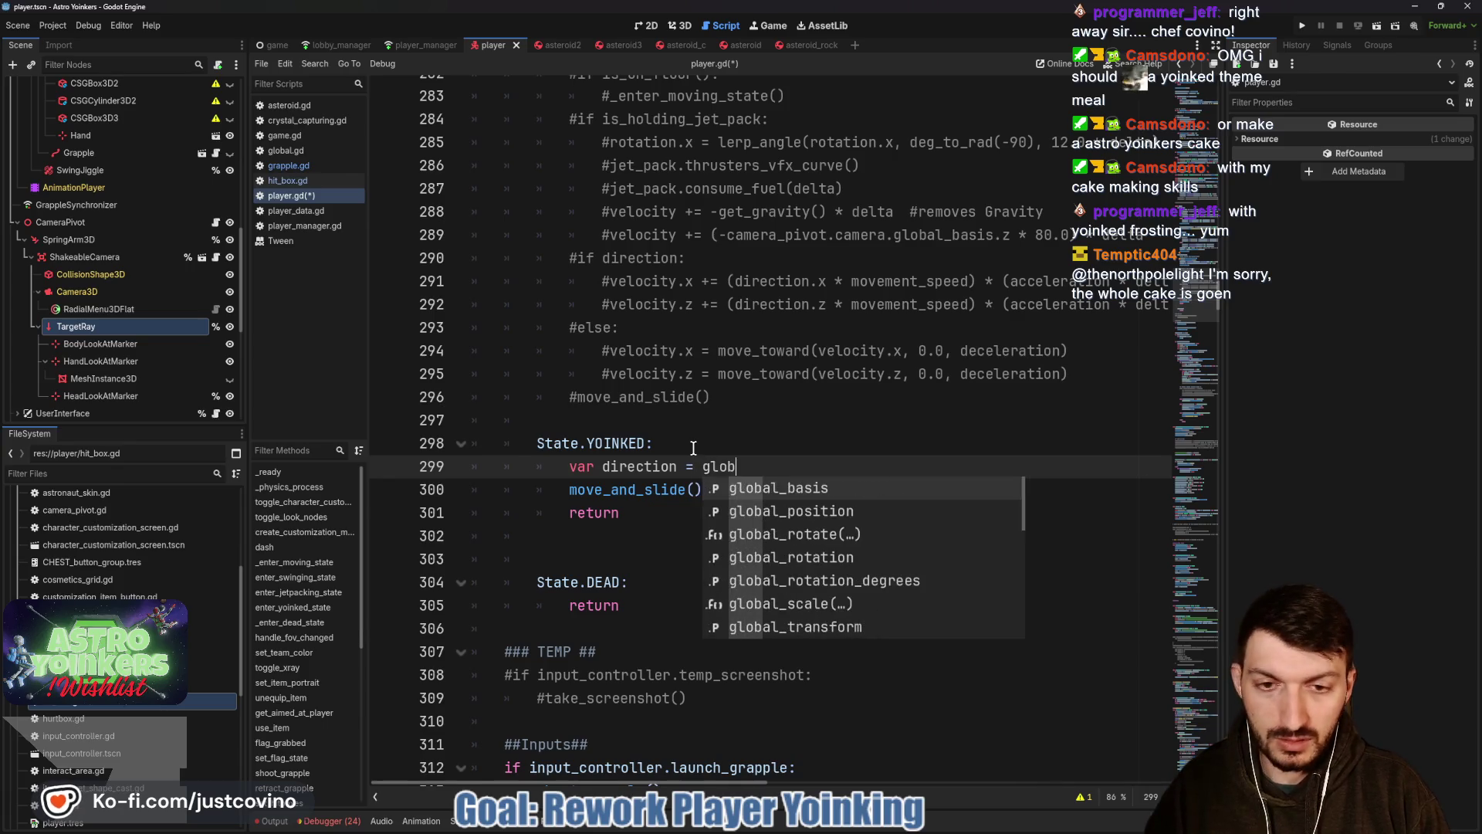
text(a)
key(Down)
key(Return)
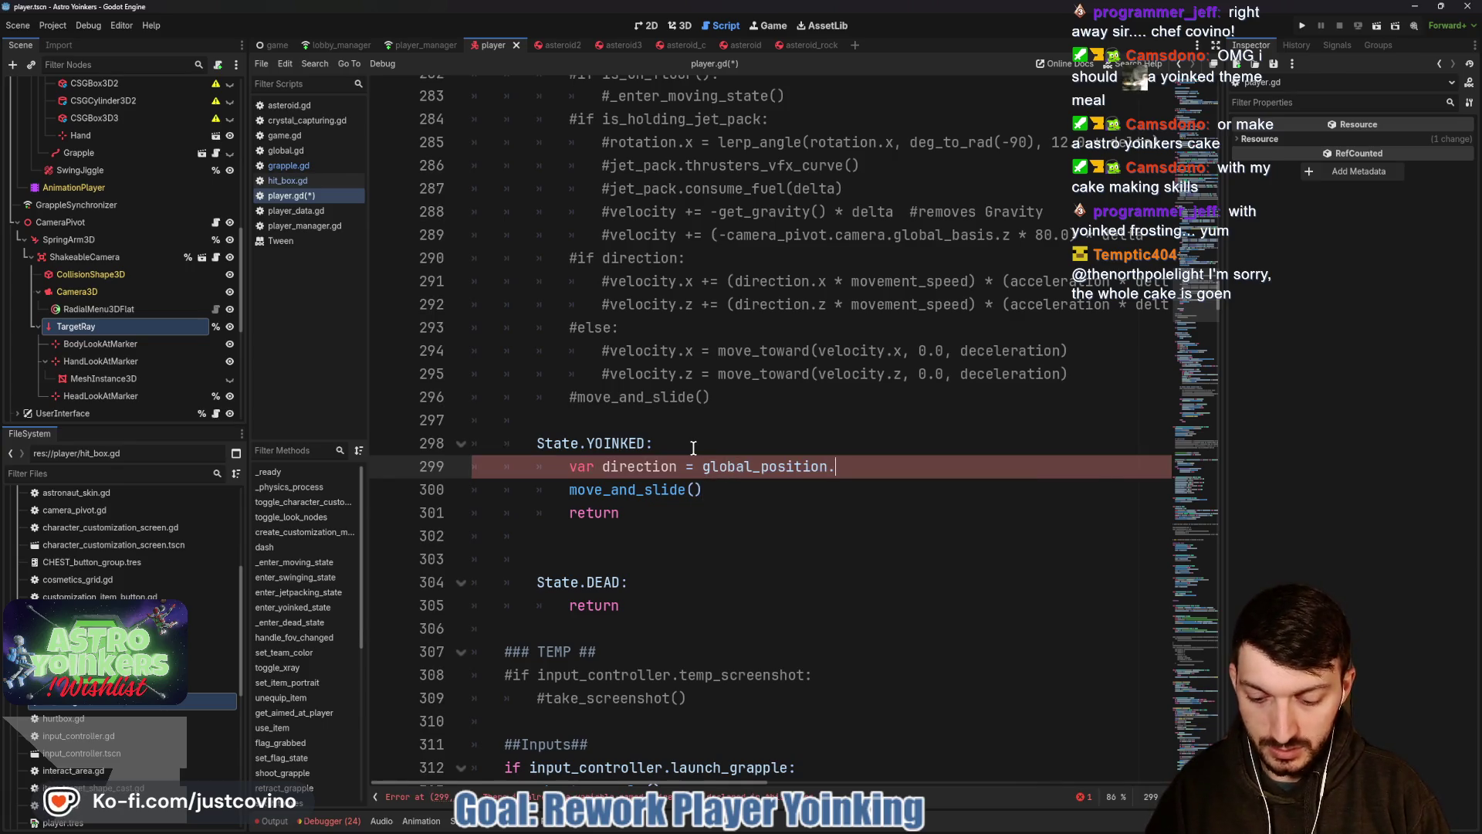
text(dir)
key(Return)
text(yoi)
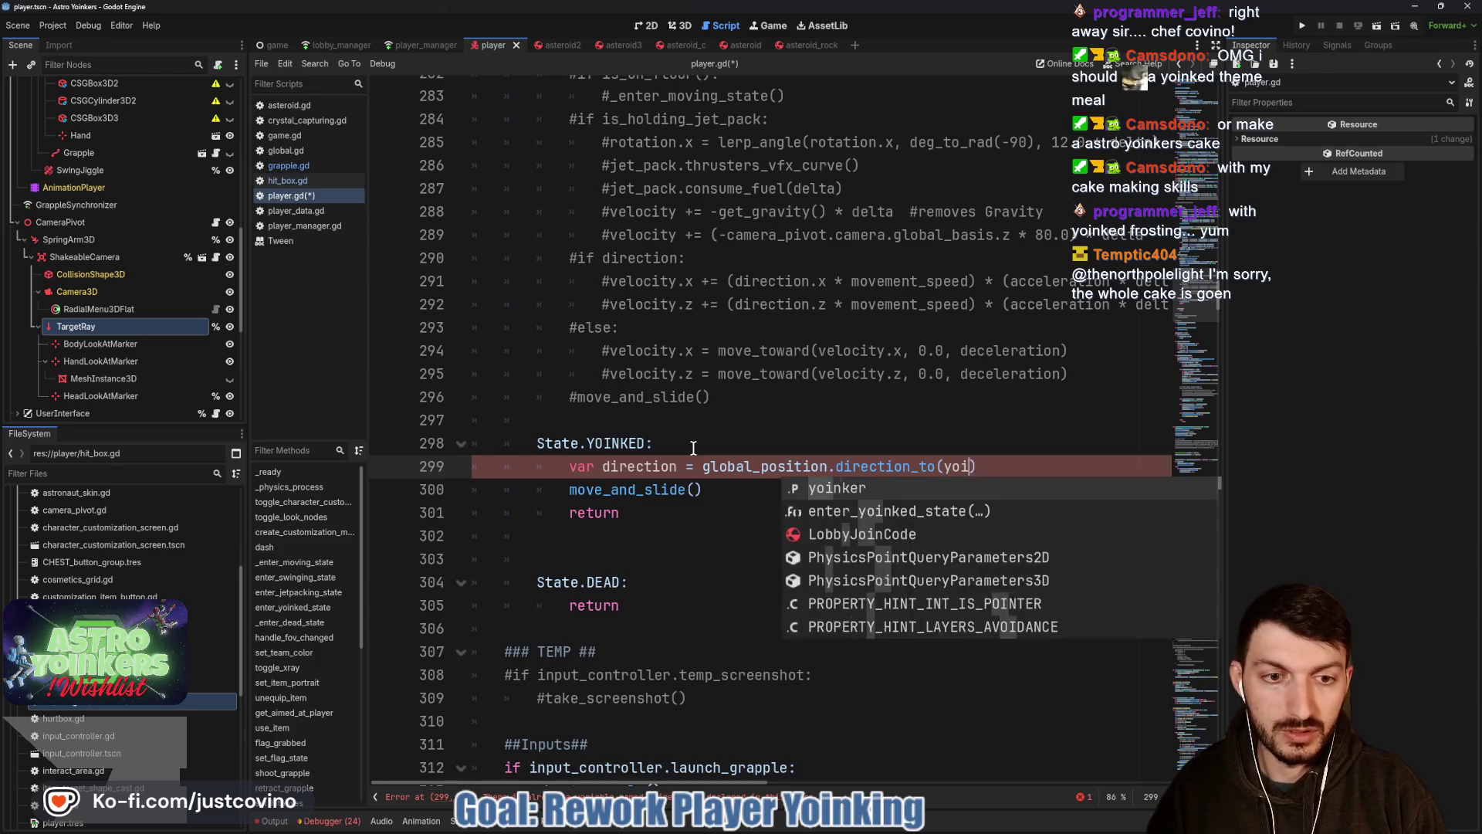
key(Return)
text(.global_)
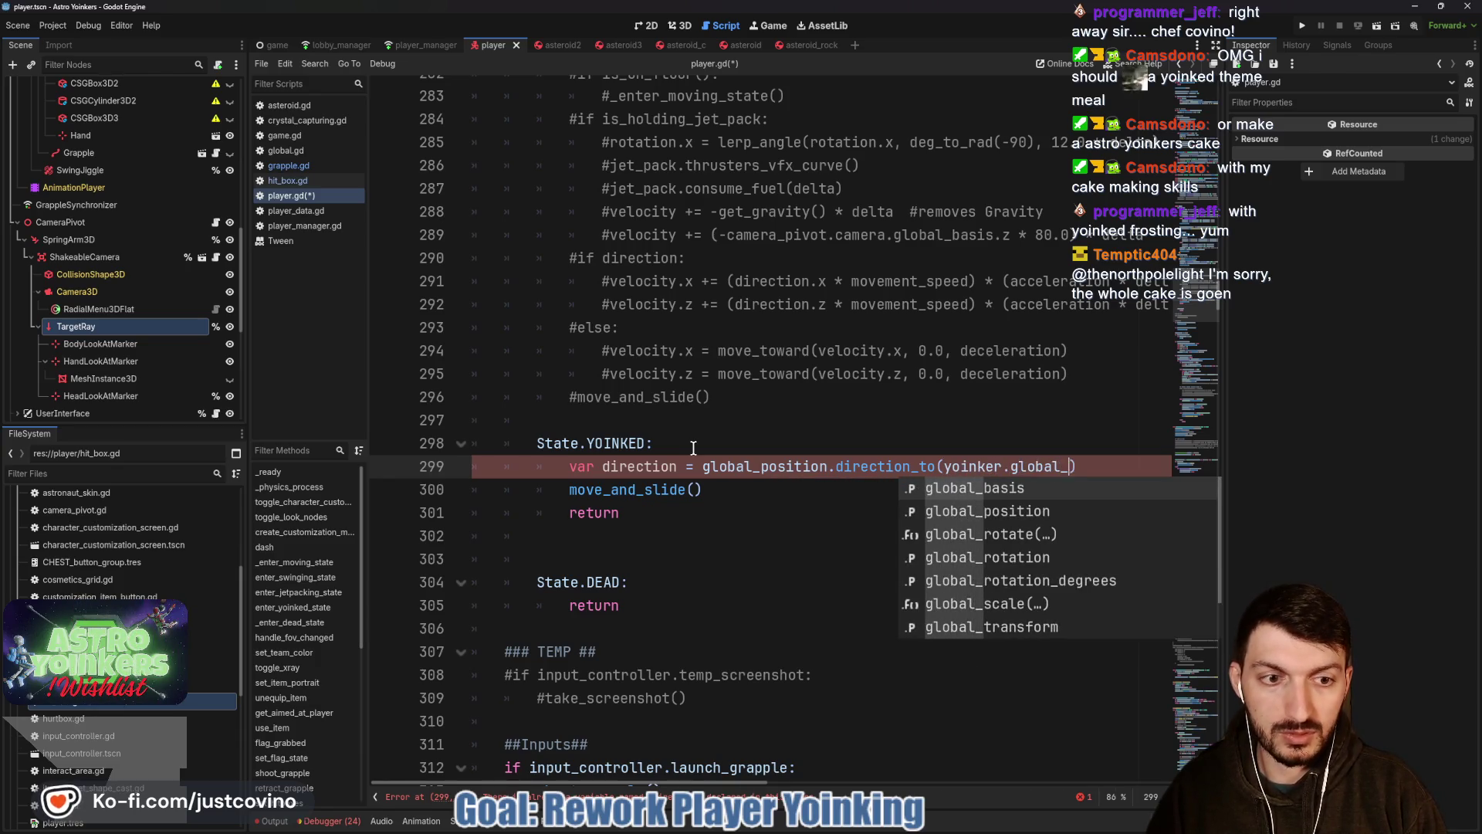
text(posi)
key(Return)
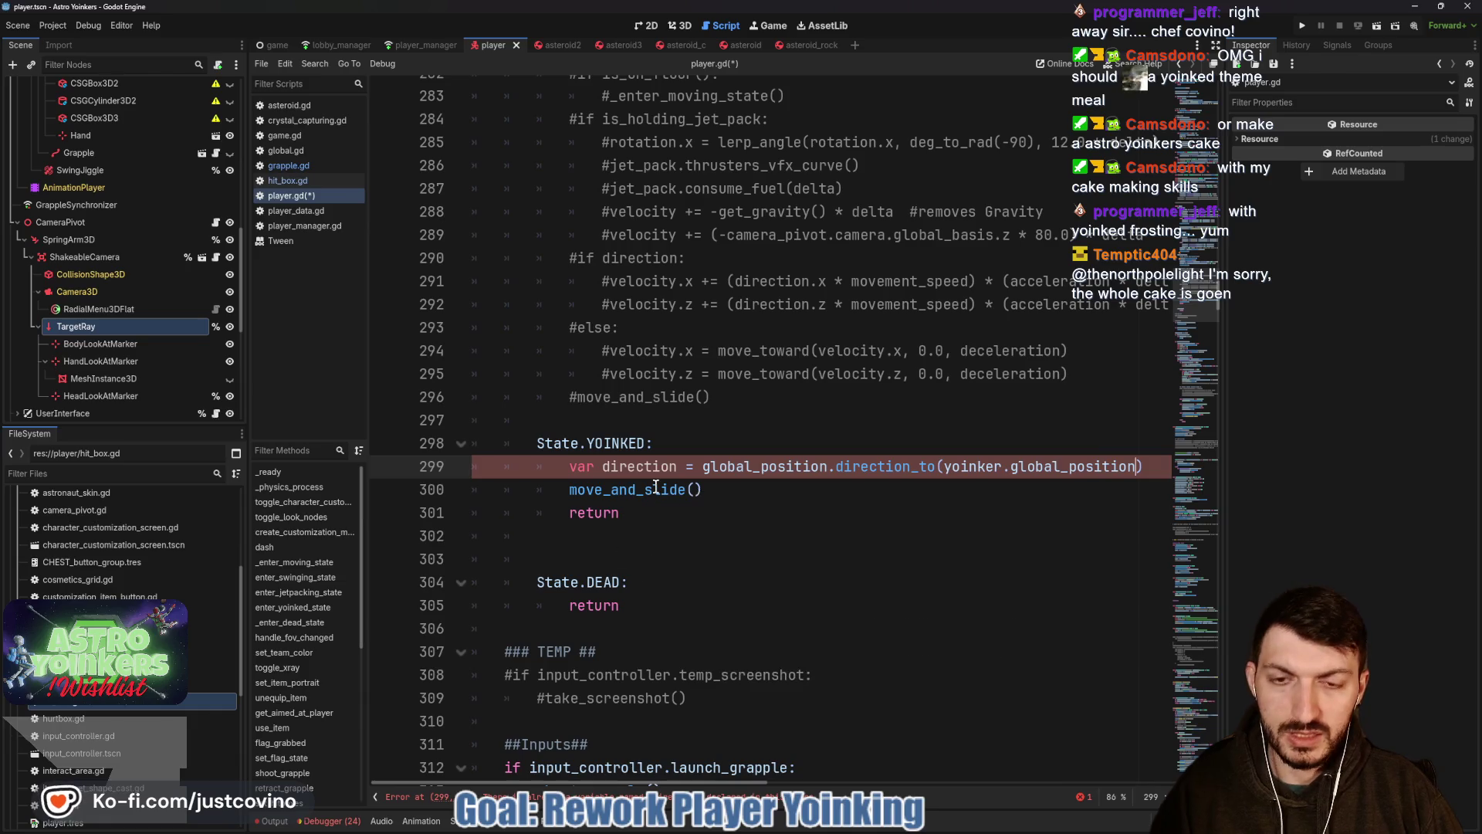
scroll(617, 470, up, 5)
scroll(631, 478, up, 3)
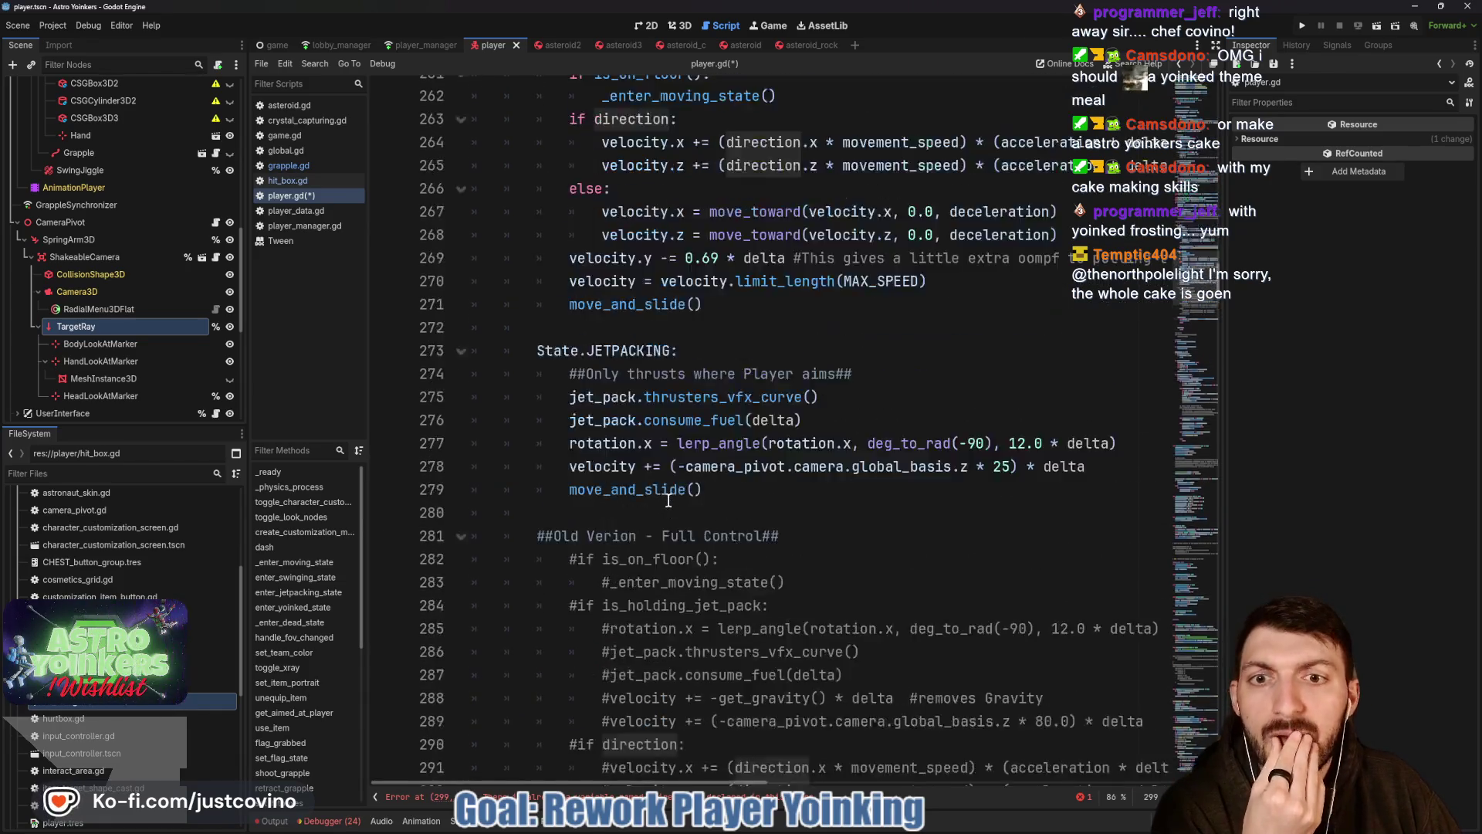
scroll(650, 488, up, 3)
scroll(668, 501, up, 4)
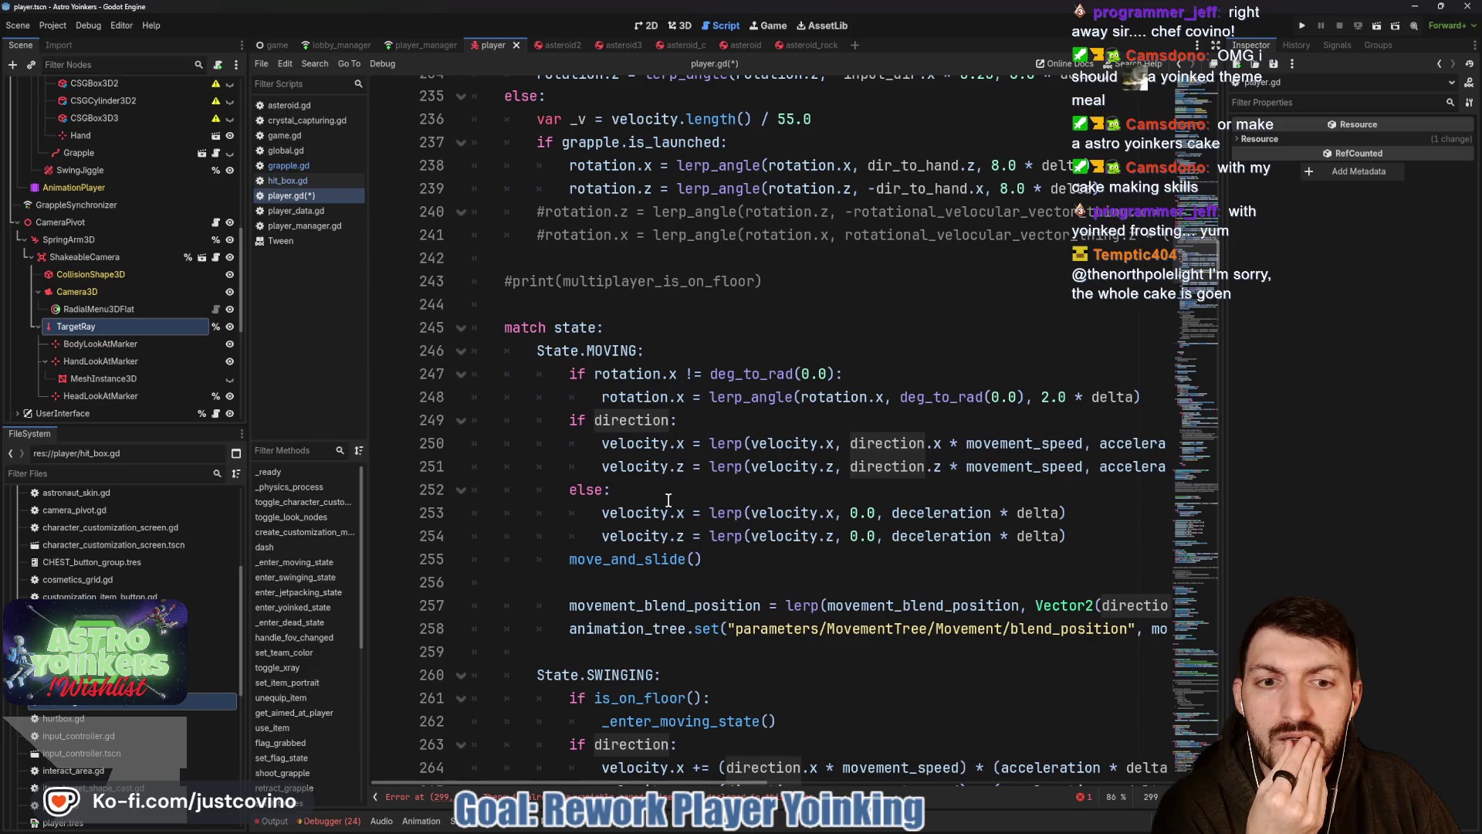
scroll(668, 501, up, 5)
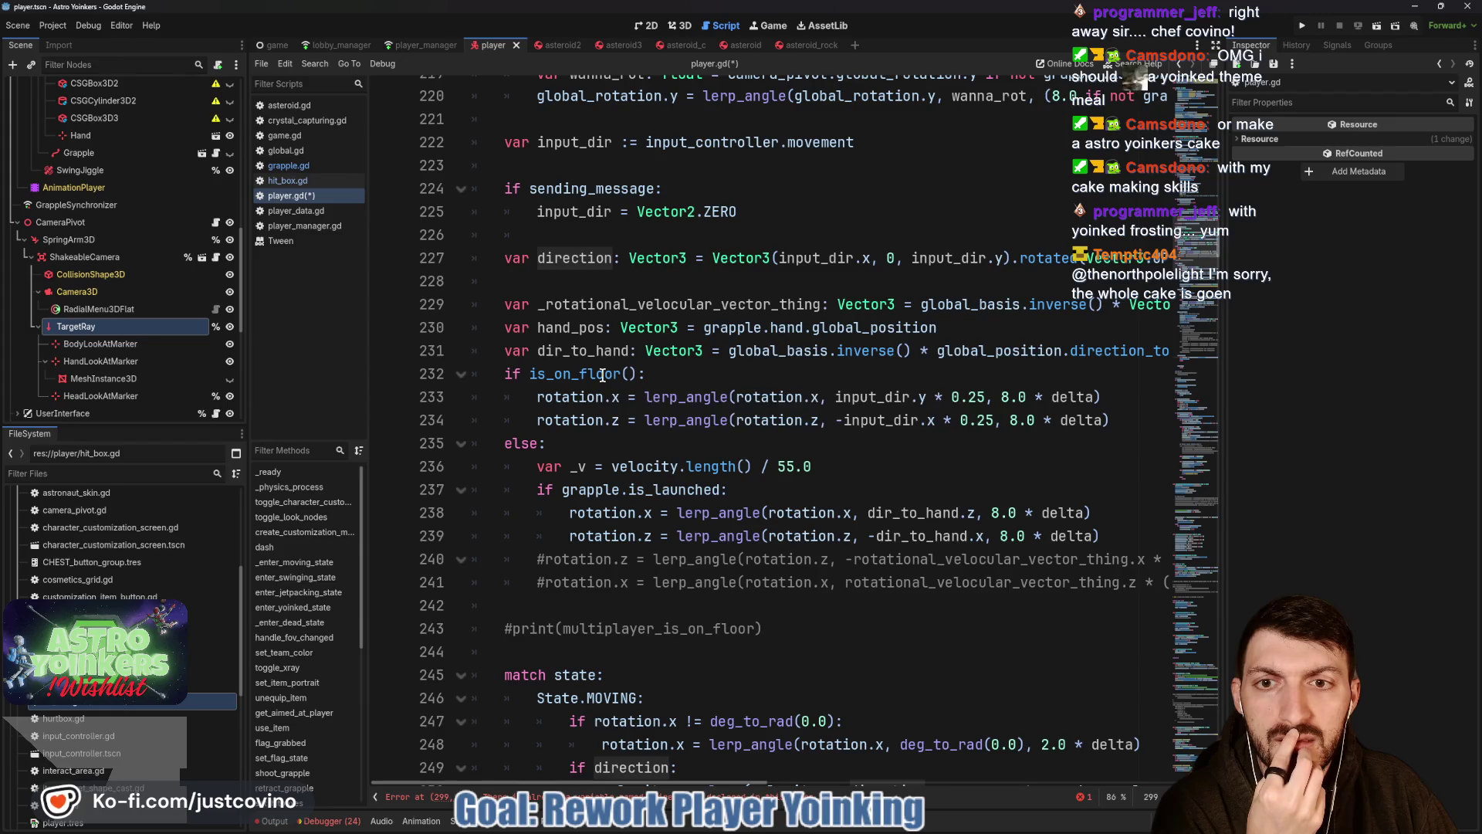
scroll(602, 373, down, 3)
scroll(603, 374, down, 6)
scroll(603, 372, down, 7)
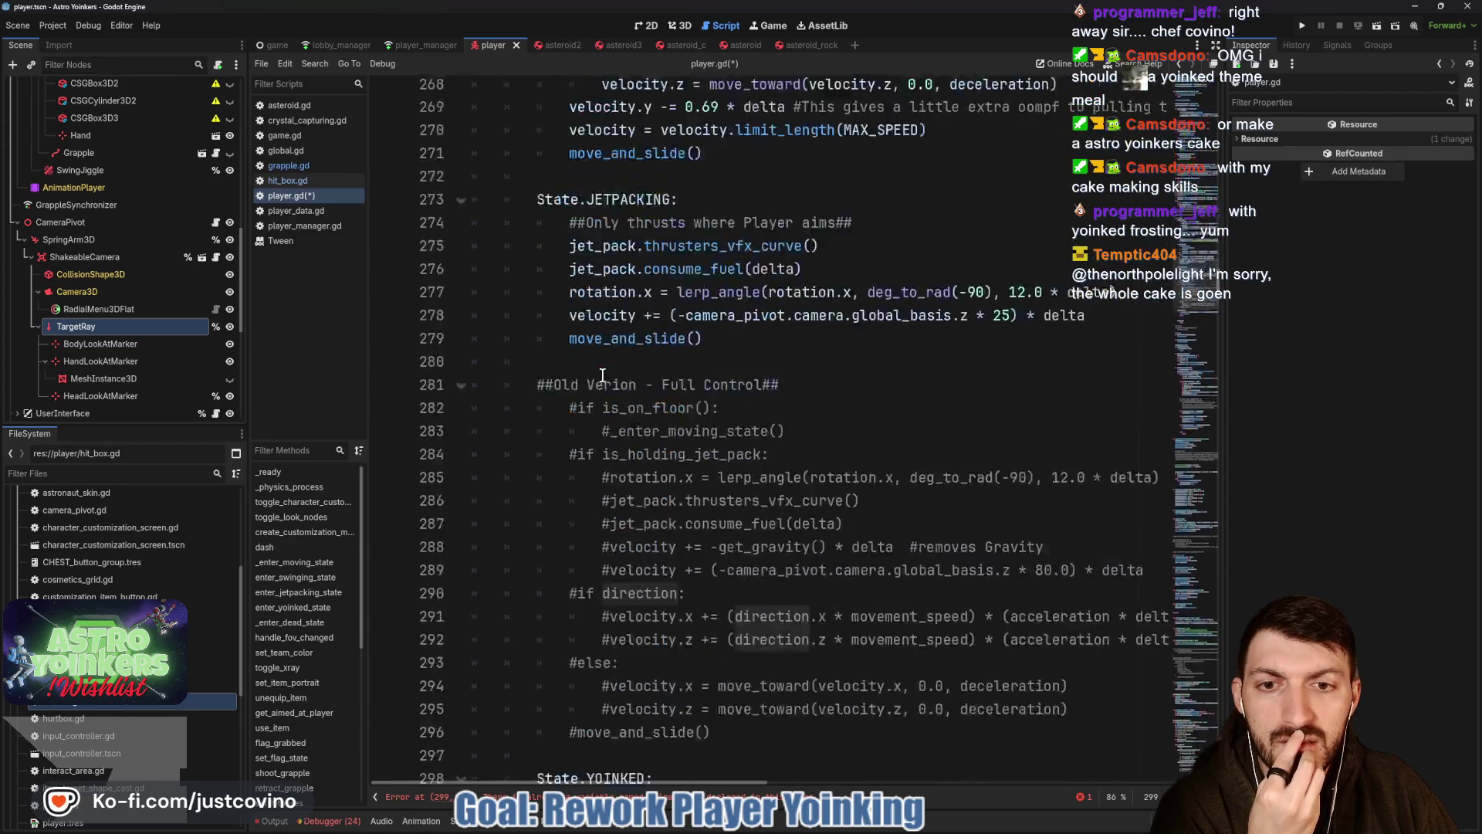
scroll(602, 373, down, 8)
scroll(602, 382, up, 2)
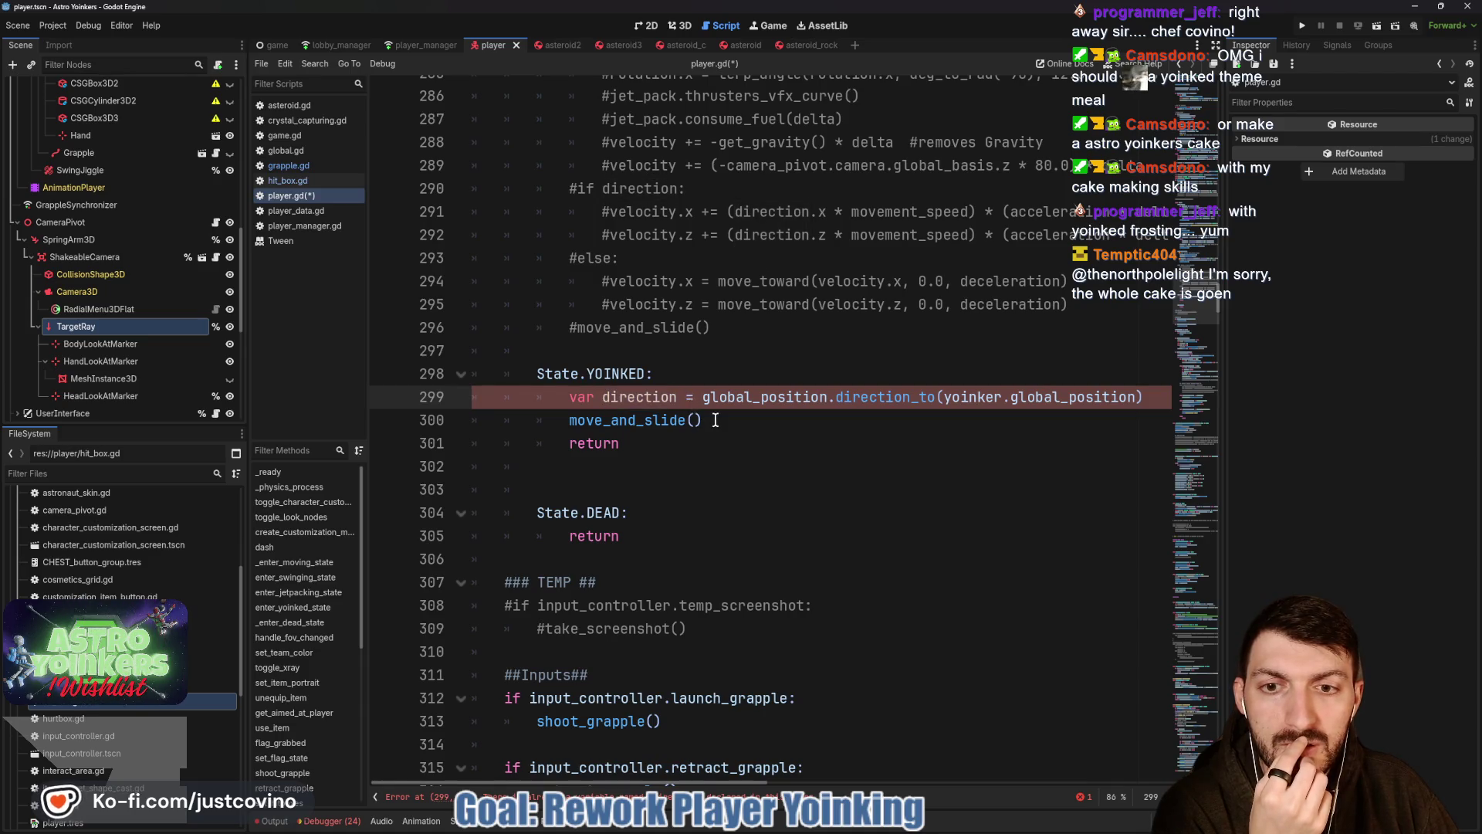
scroll(716, 420, up, 8)
scroll(716, 420, up, 5)
scroll(715, 419, up, 7)
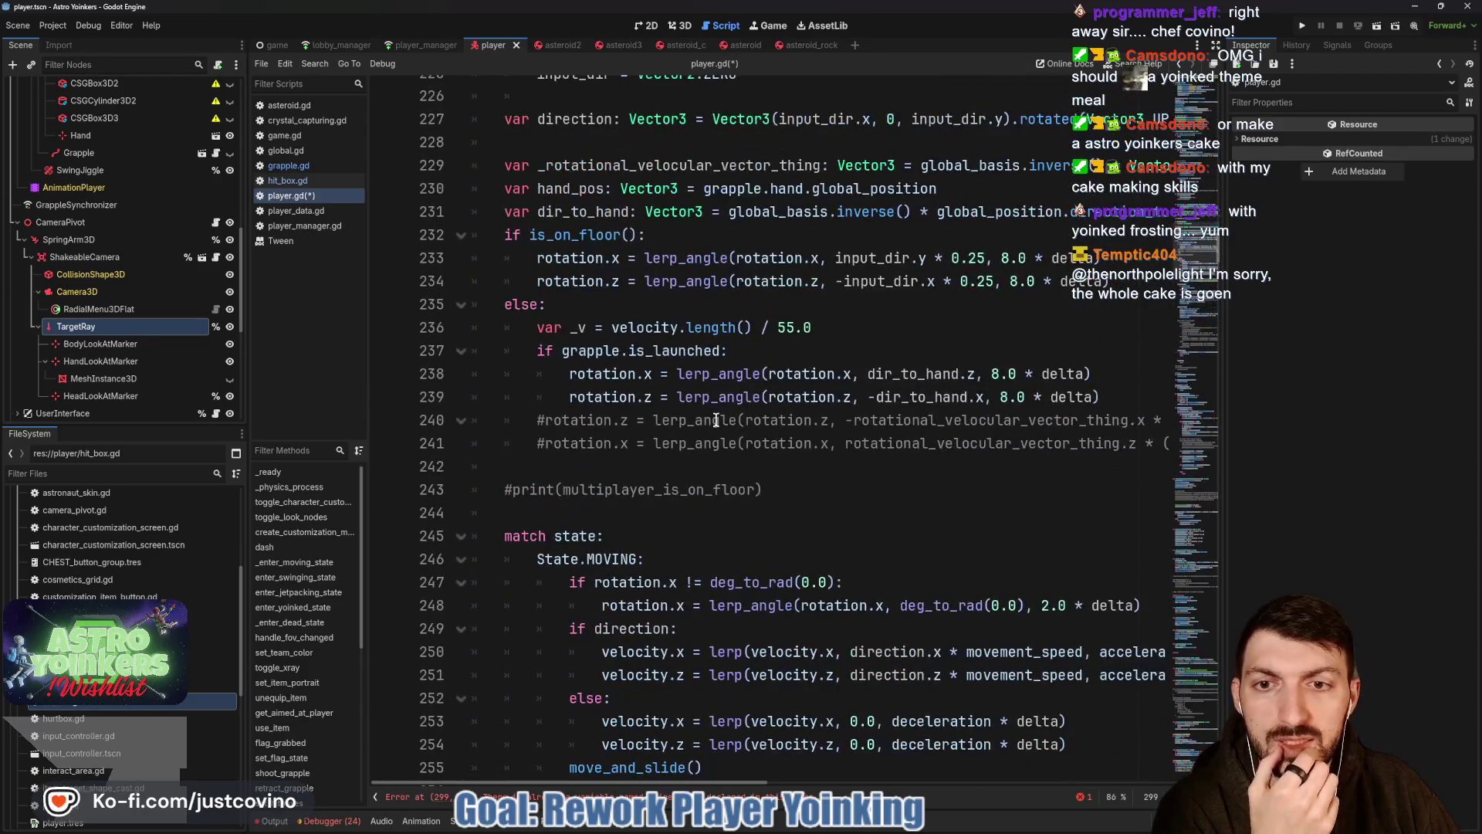
scroll(716, 420, up, 1)
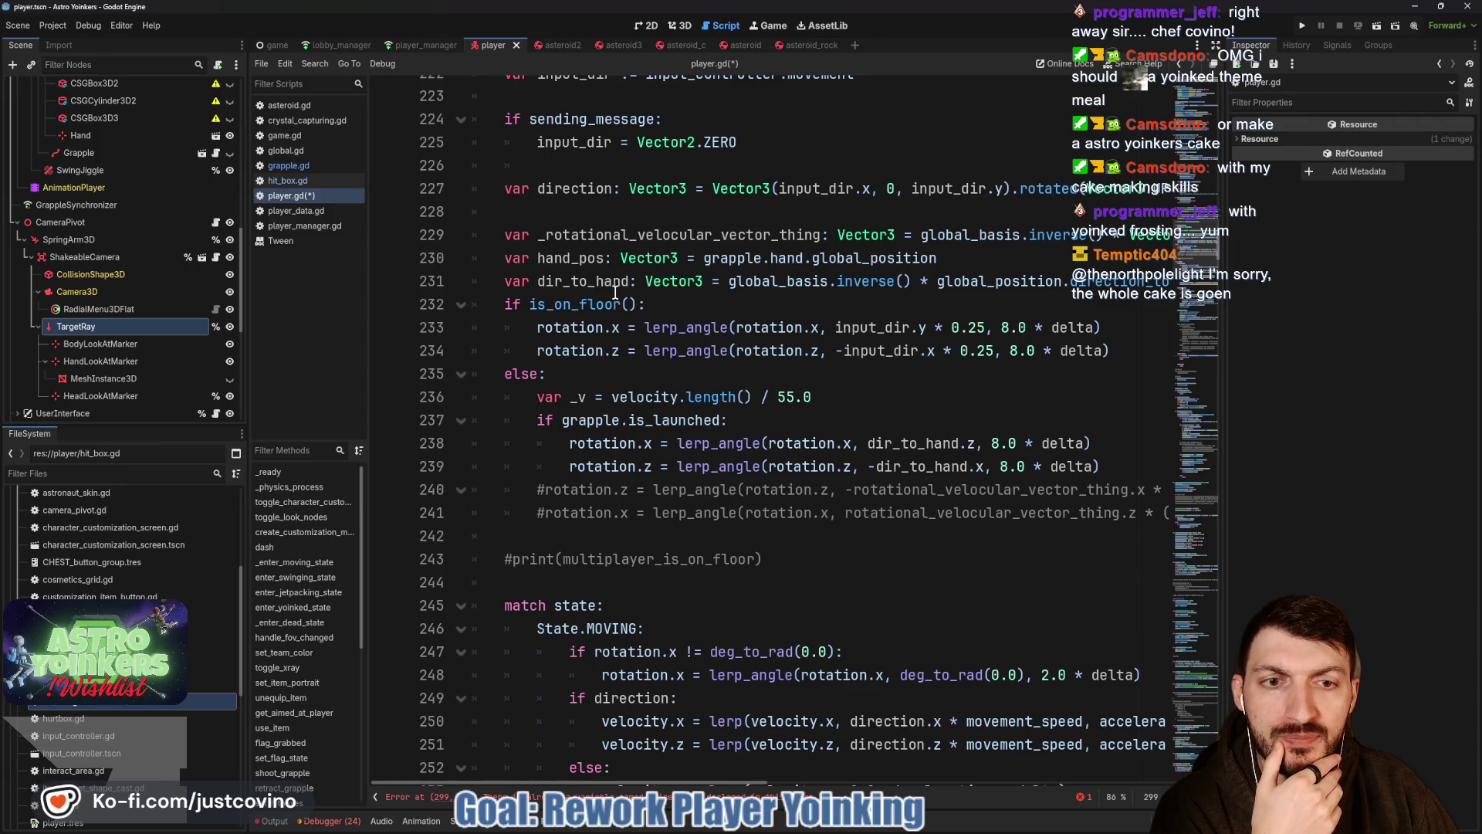
scroll(613, 292, down, 5)
scroll(614, 293, down, 3)
scroll(614, 292, down, 2)
scroll(614, 294, down, 7)
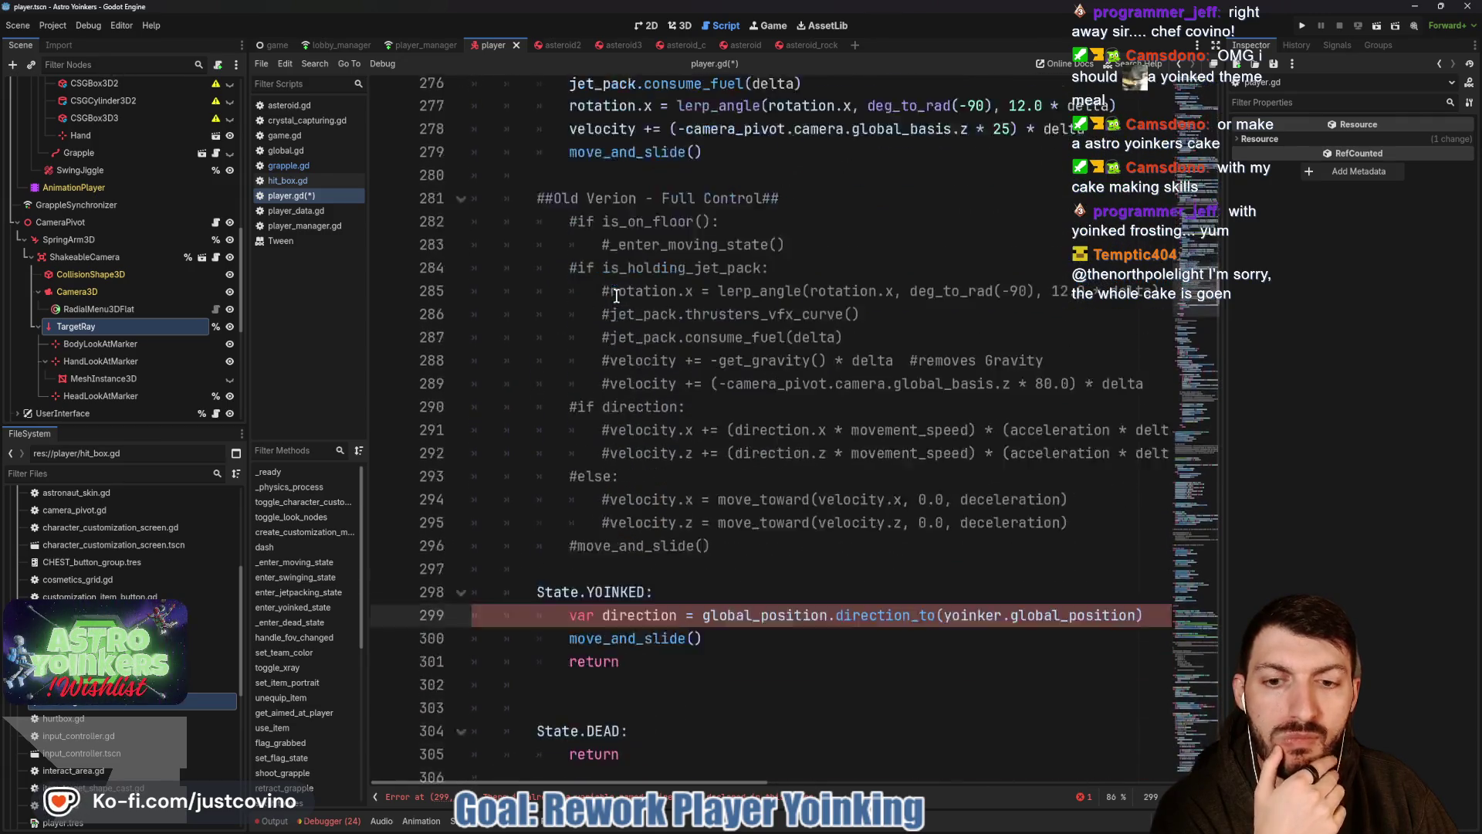
scroll(614, 293, down, 5)
scroll(739, 294, up, 1)
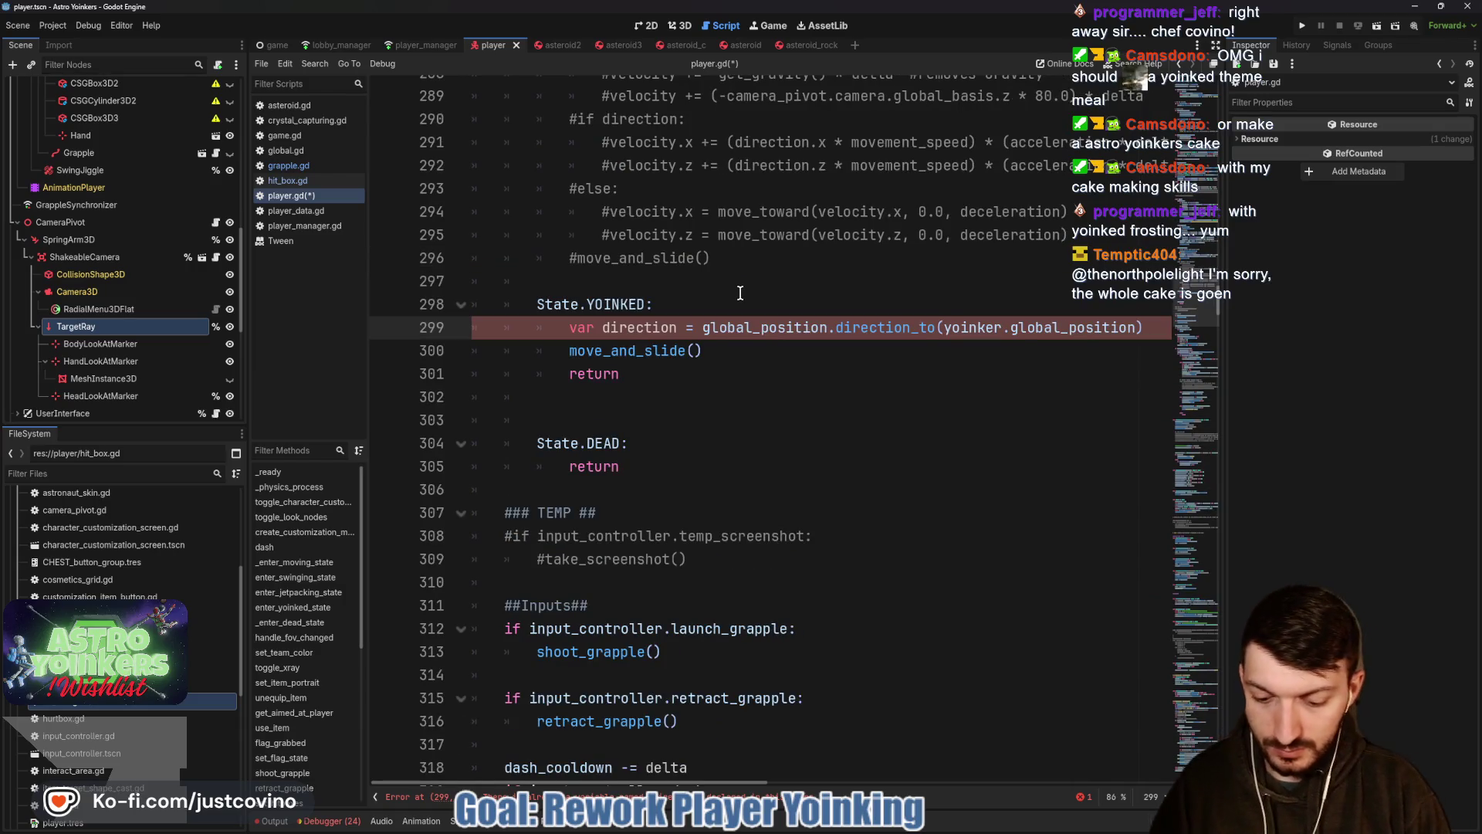
text(yoink_)
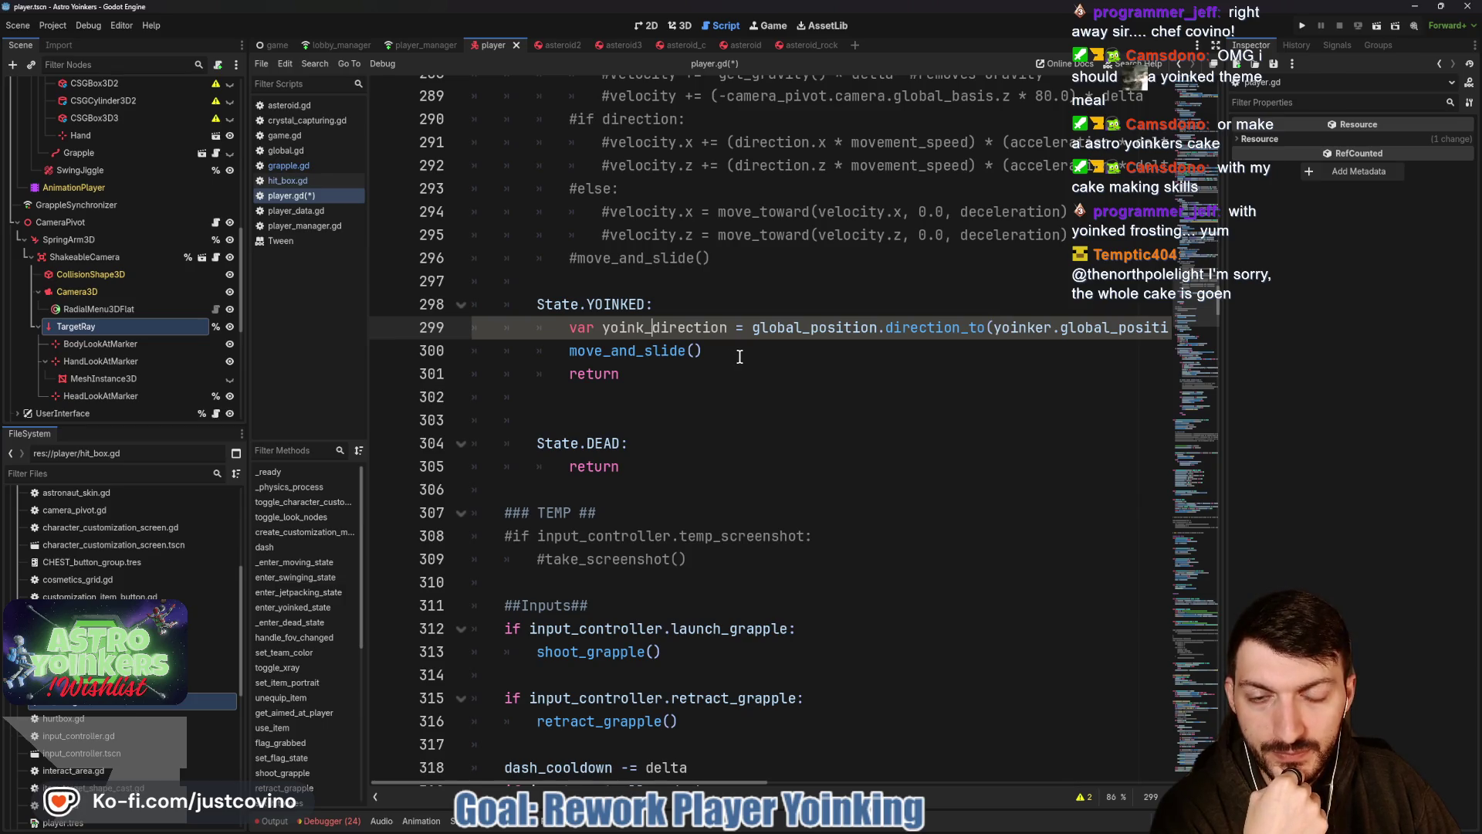
scroll(683, 351, up, 5)
scroll(683, 351, up, 4)
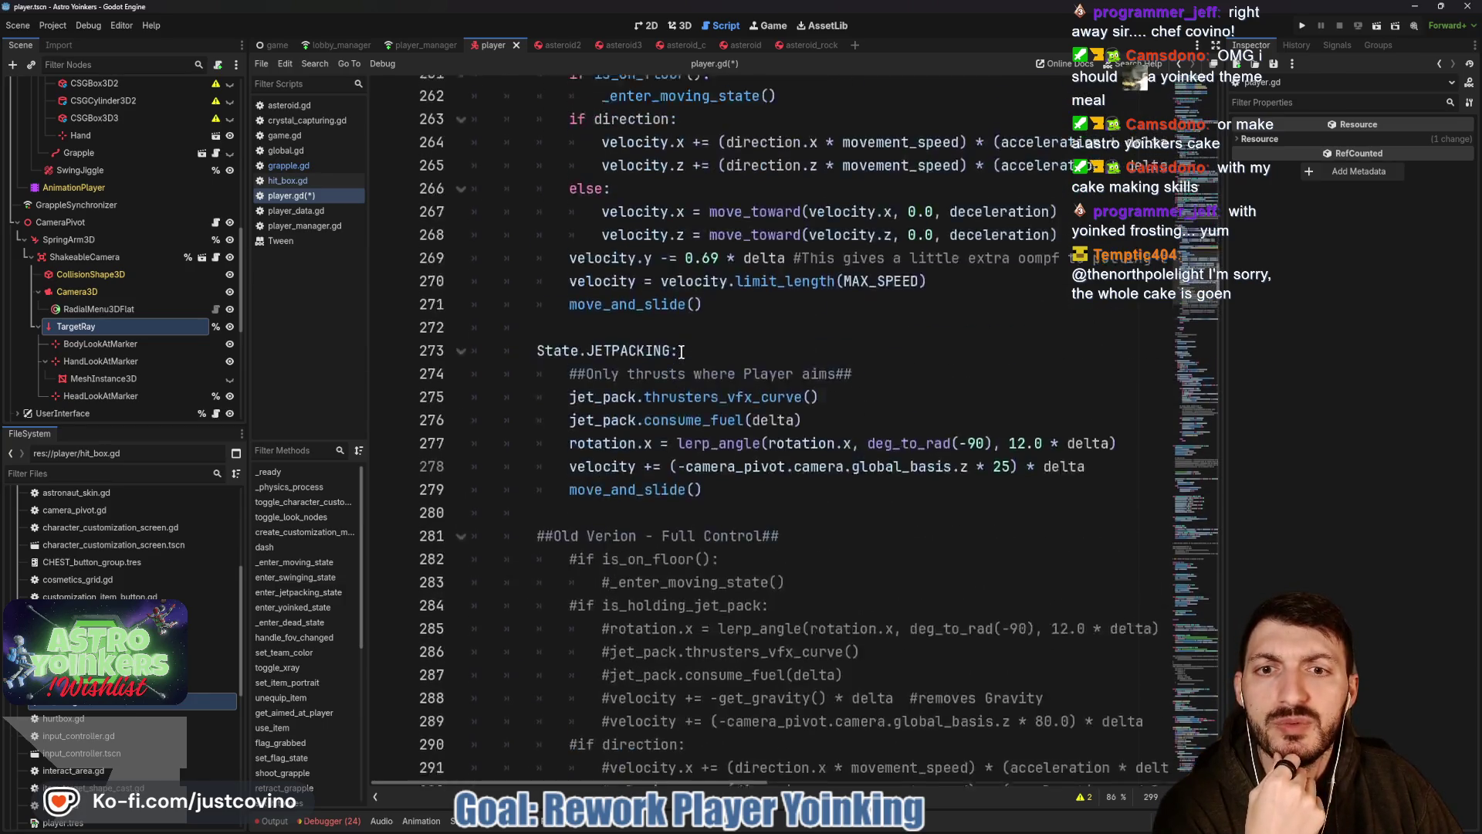
scroll(683, 351, up, 2)
scroll(683, 352, up, 4)
scroll(683, 352, down, 7)
scroll(683, 351, down, 5)
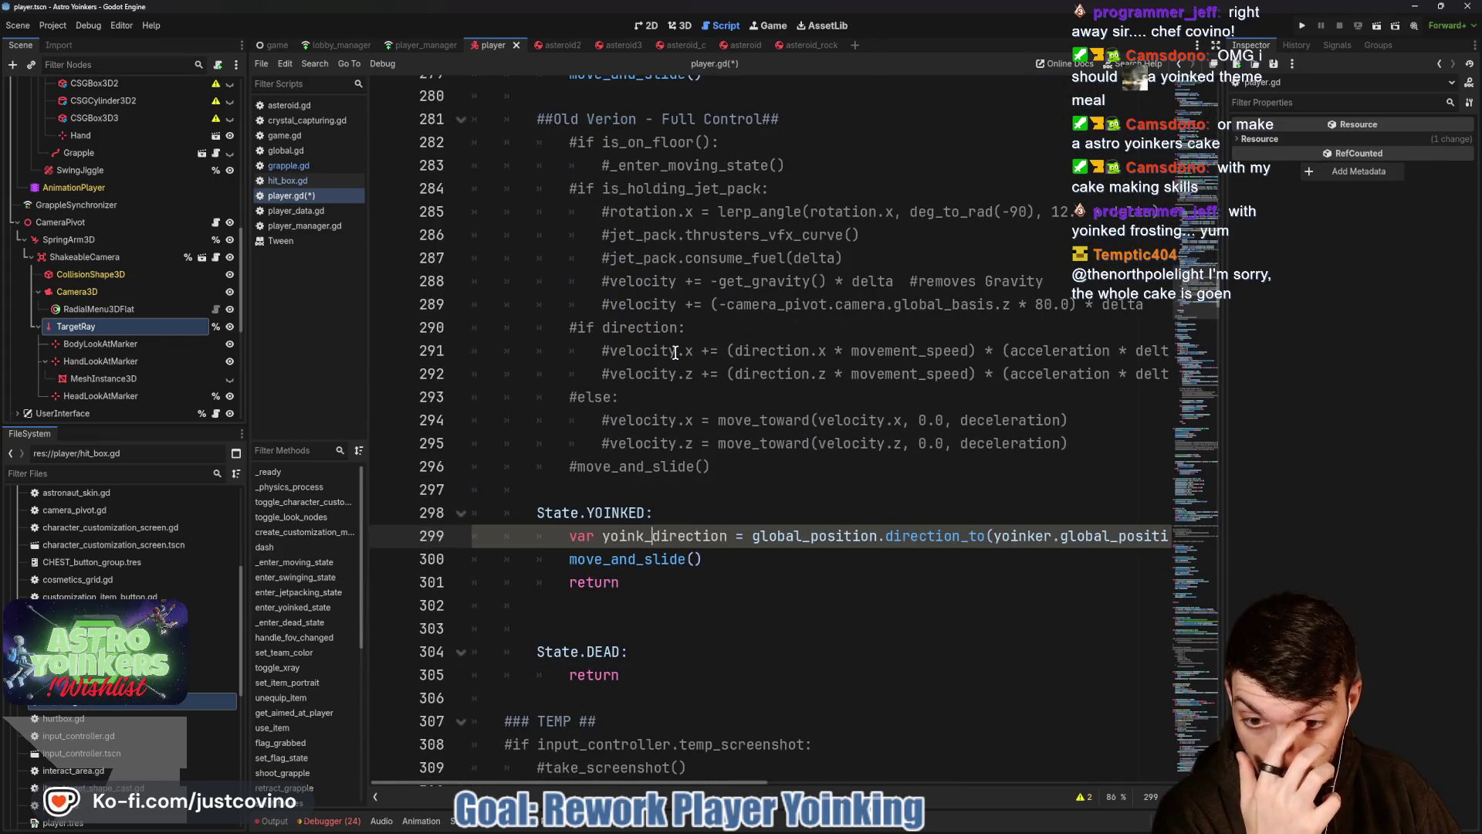
Insert a blank line between the yoink_direction declaration and move_and_slide().
click(566, 559)
key(Return)
key(Up)
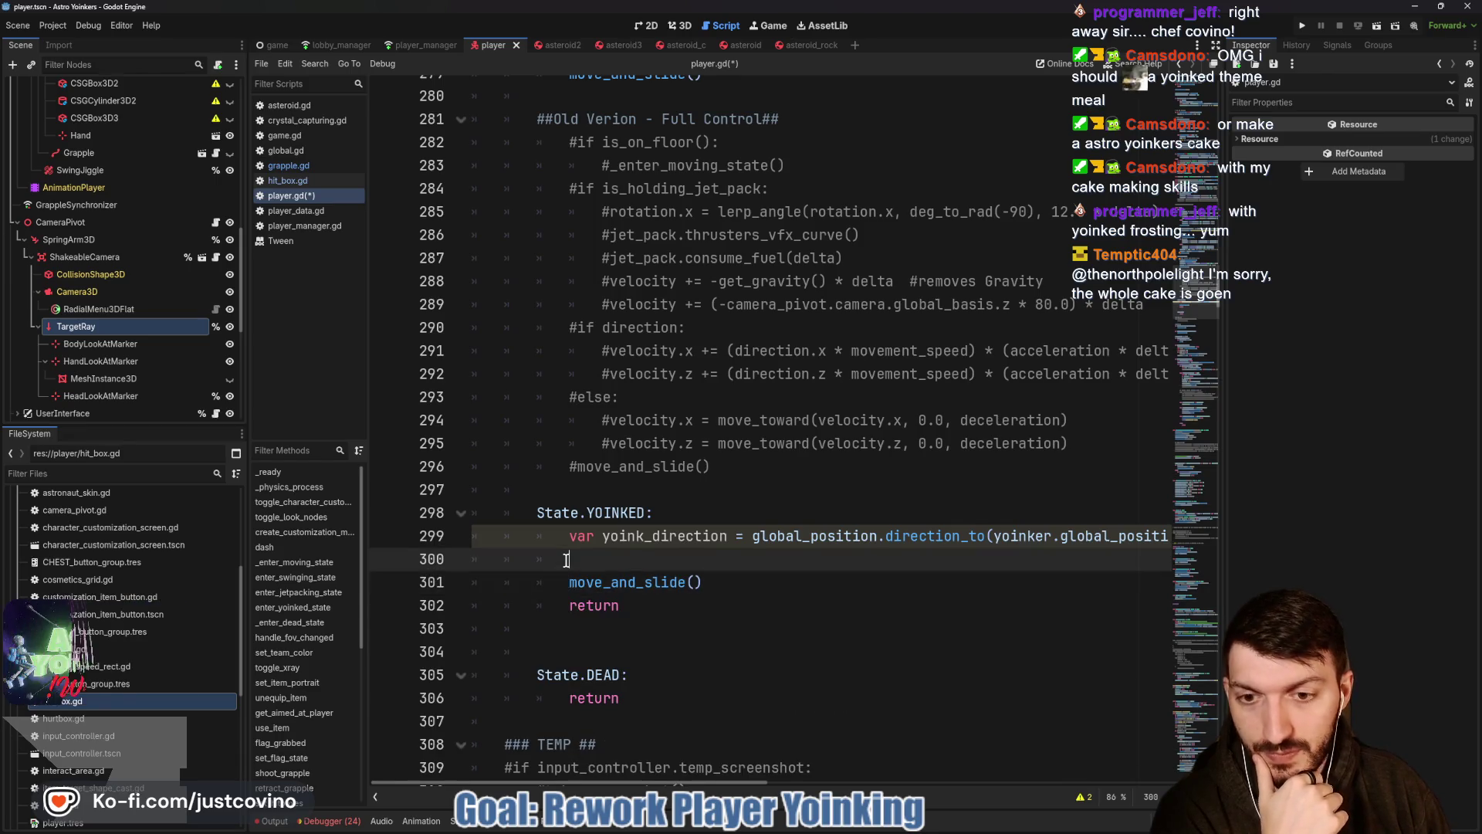
scroll(730, 473, up, 1)
scroll(730, 472, up, 2)
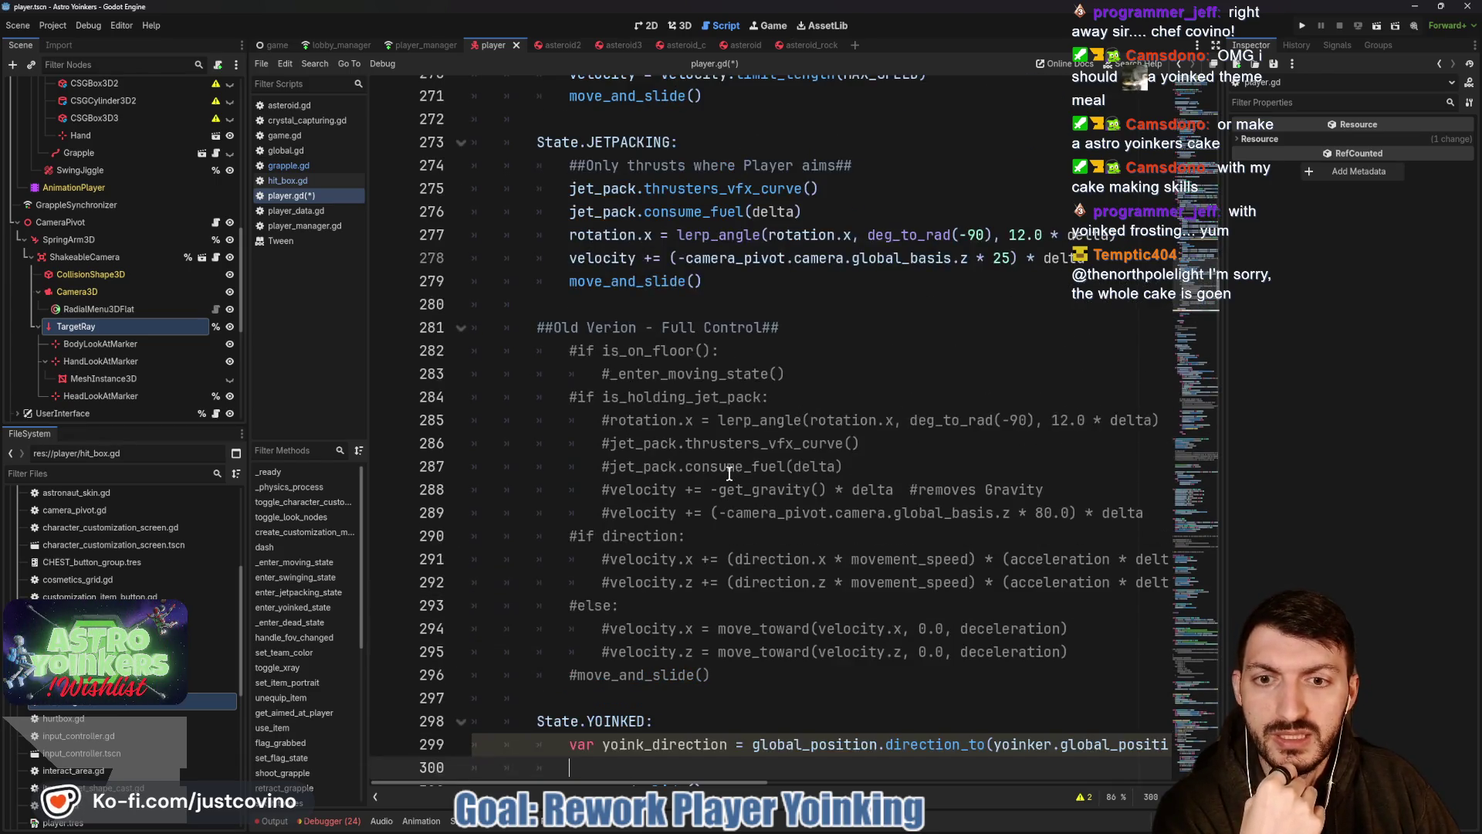
scroll(726, 476, up, 1)
scroll(726, 475, down, 3)
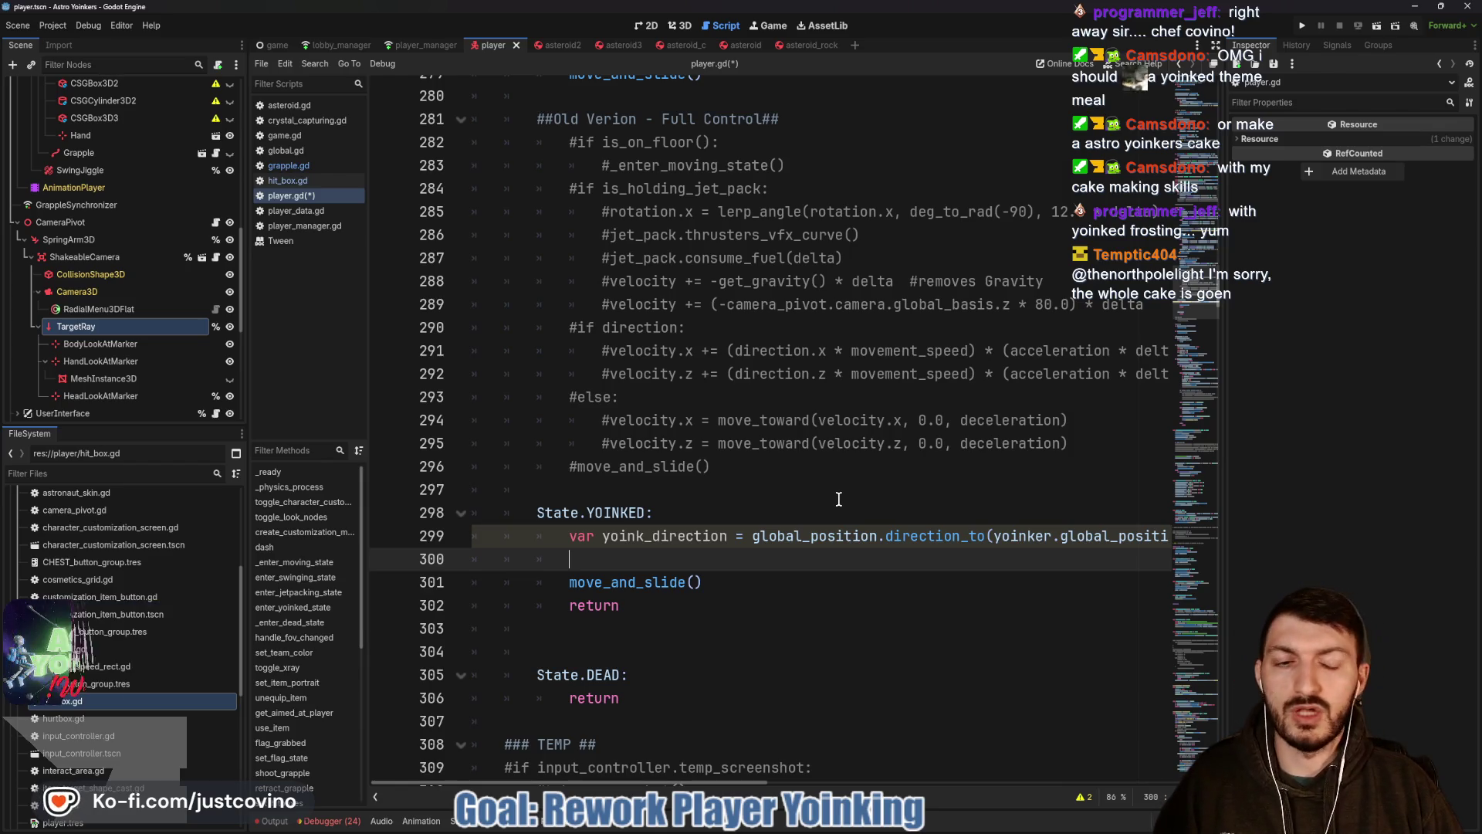
text(vel)
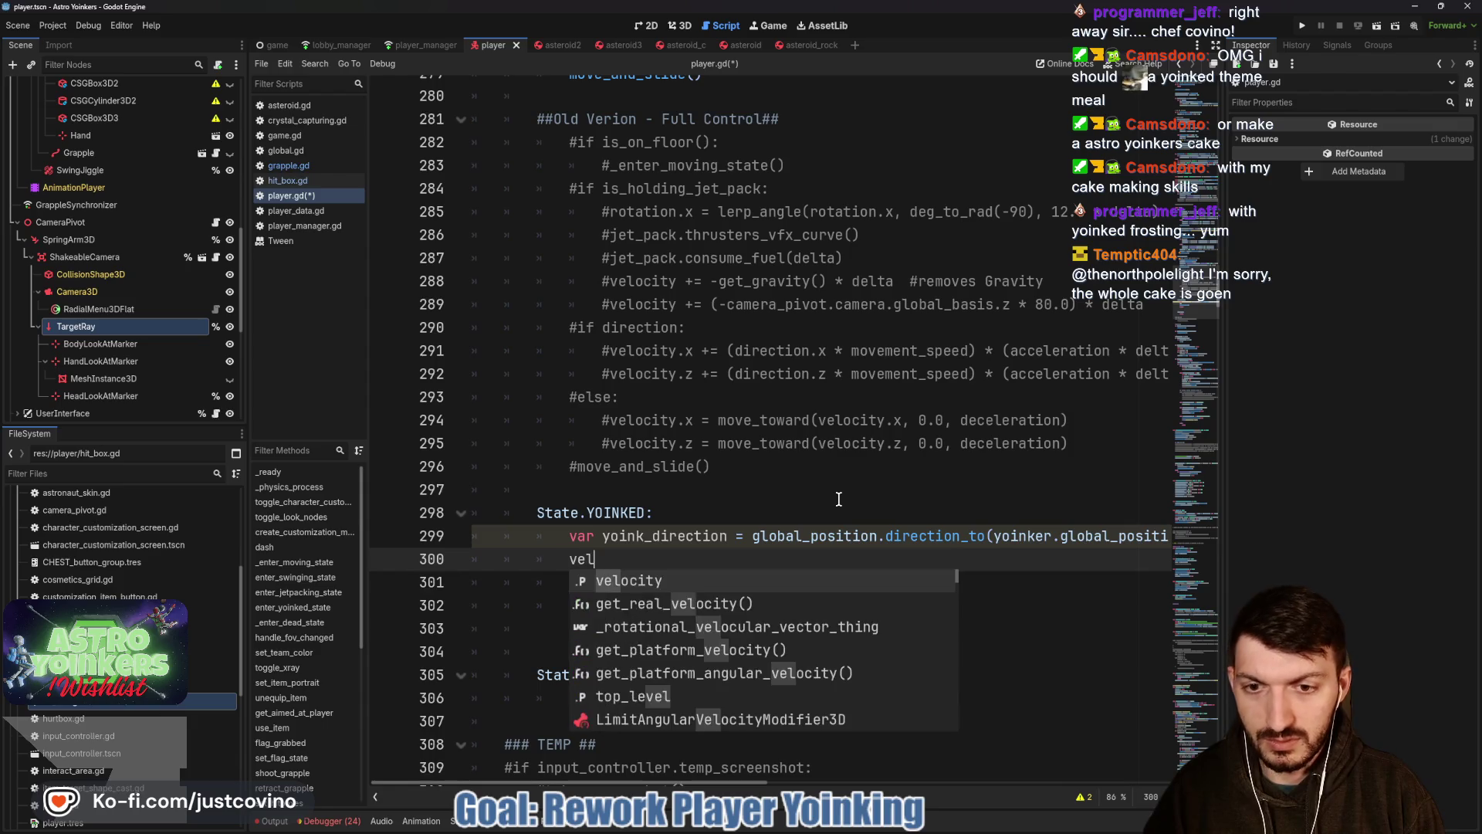
Write velocity.x += (yoink_direction * movement_speed) * (acceleration * delta) and start the next line.
key(Return)
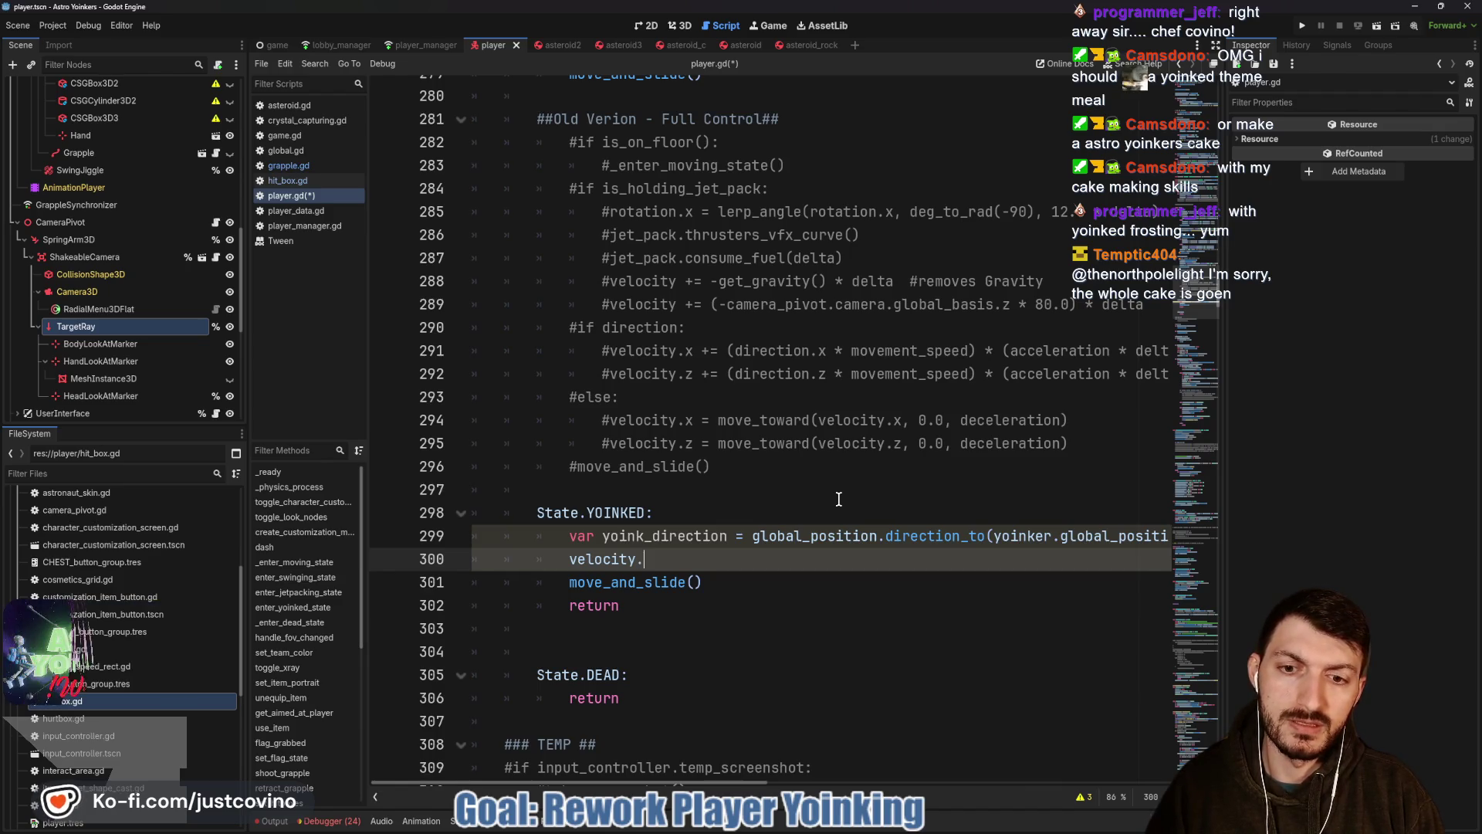
text(.x)
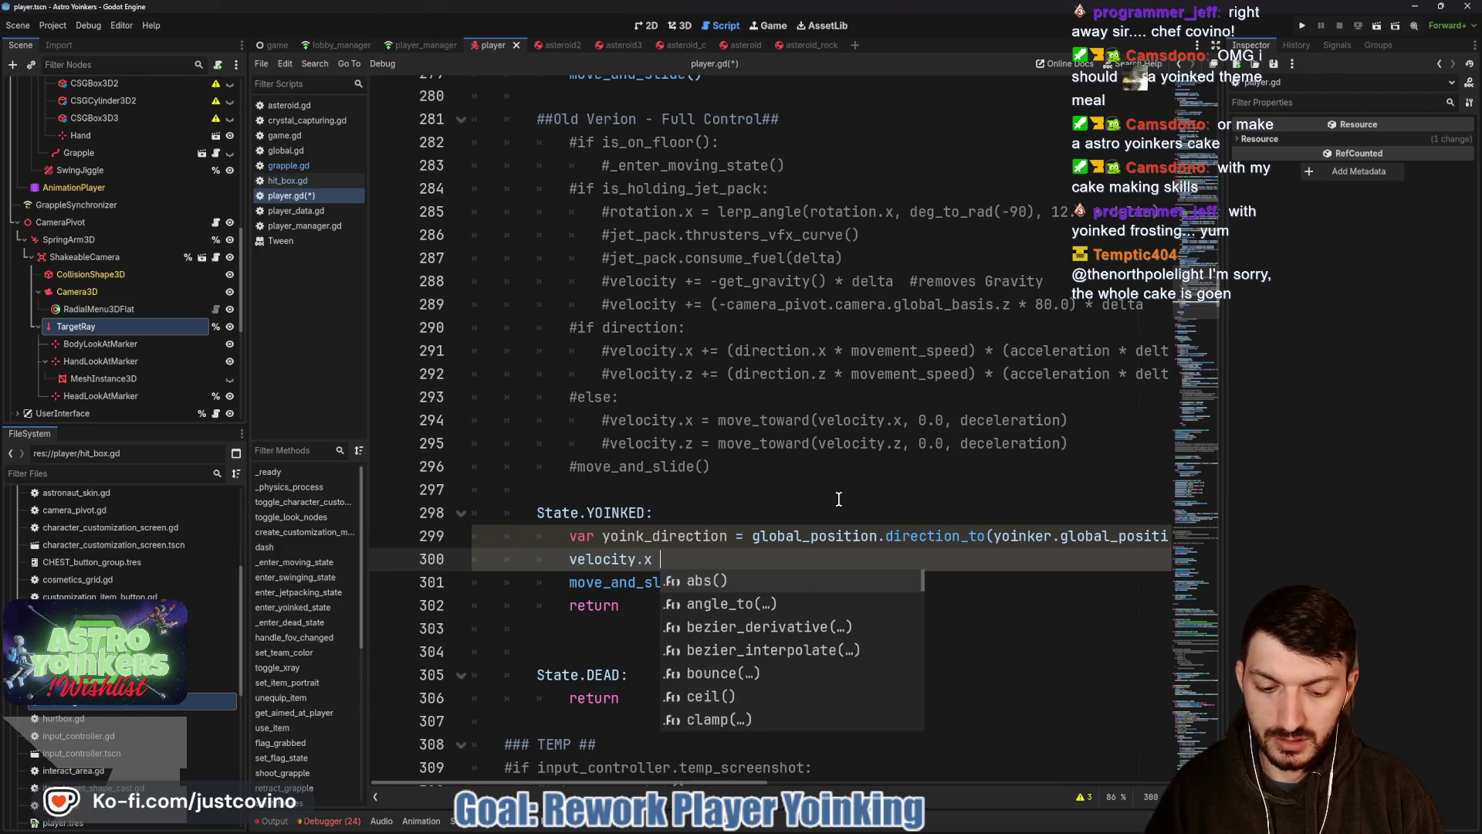
text( +=)
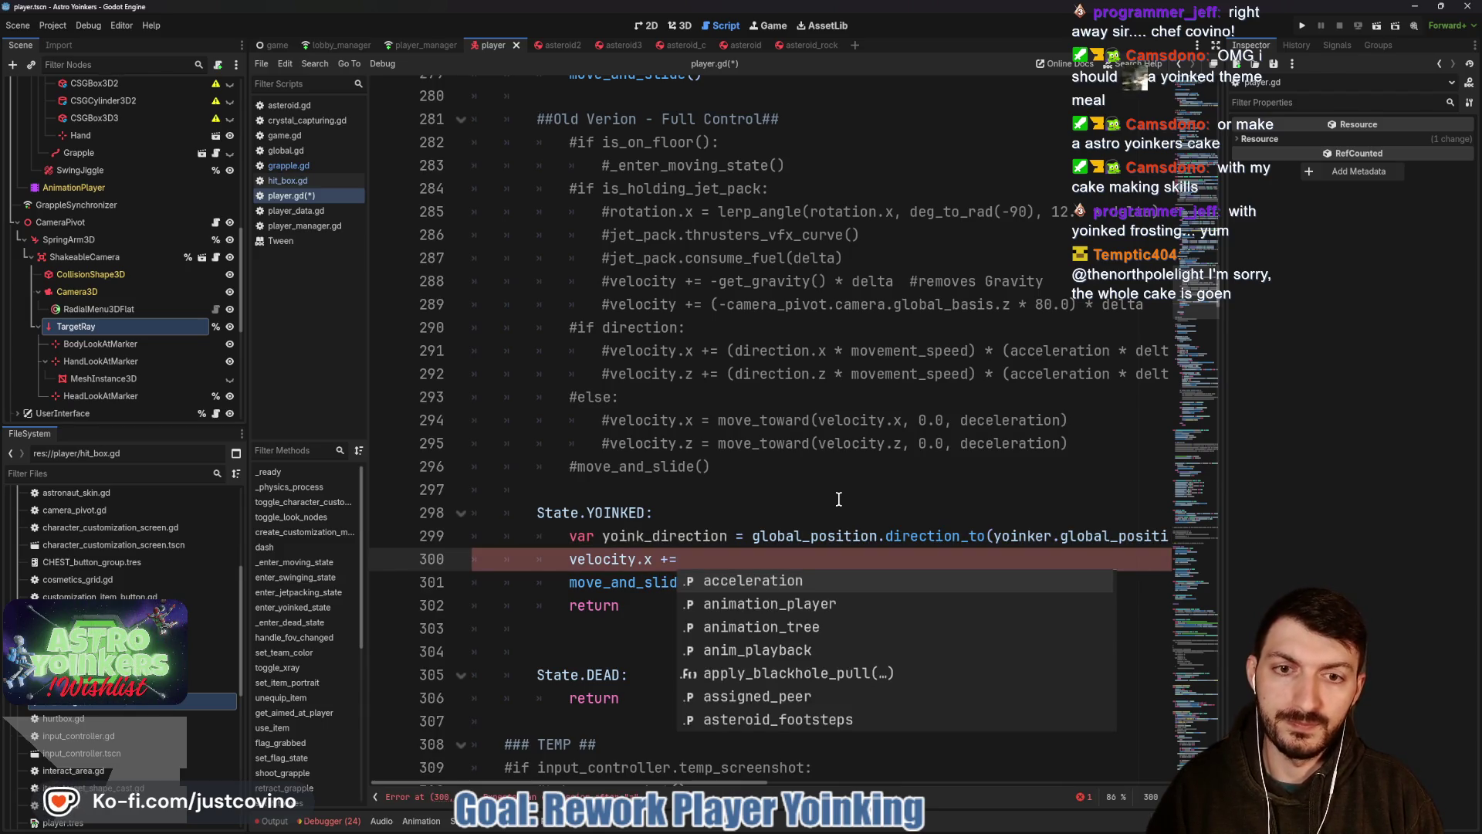
text( ()
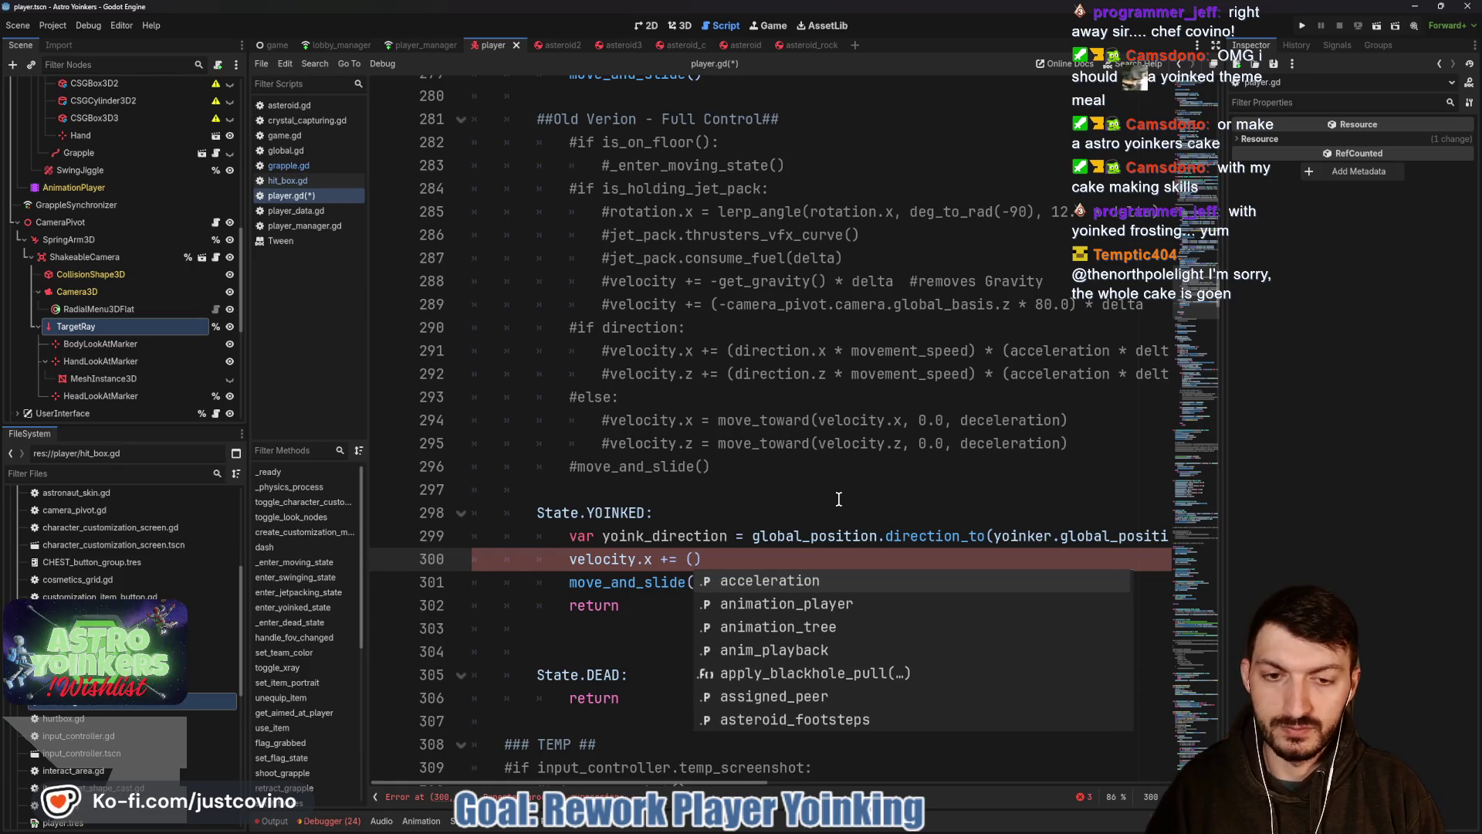
text(d)
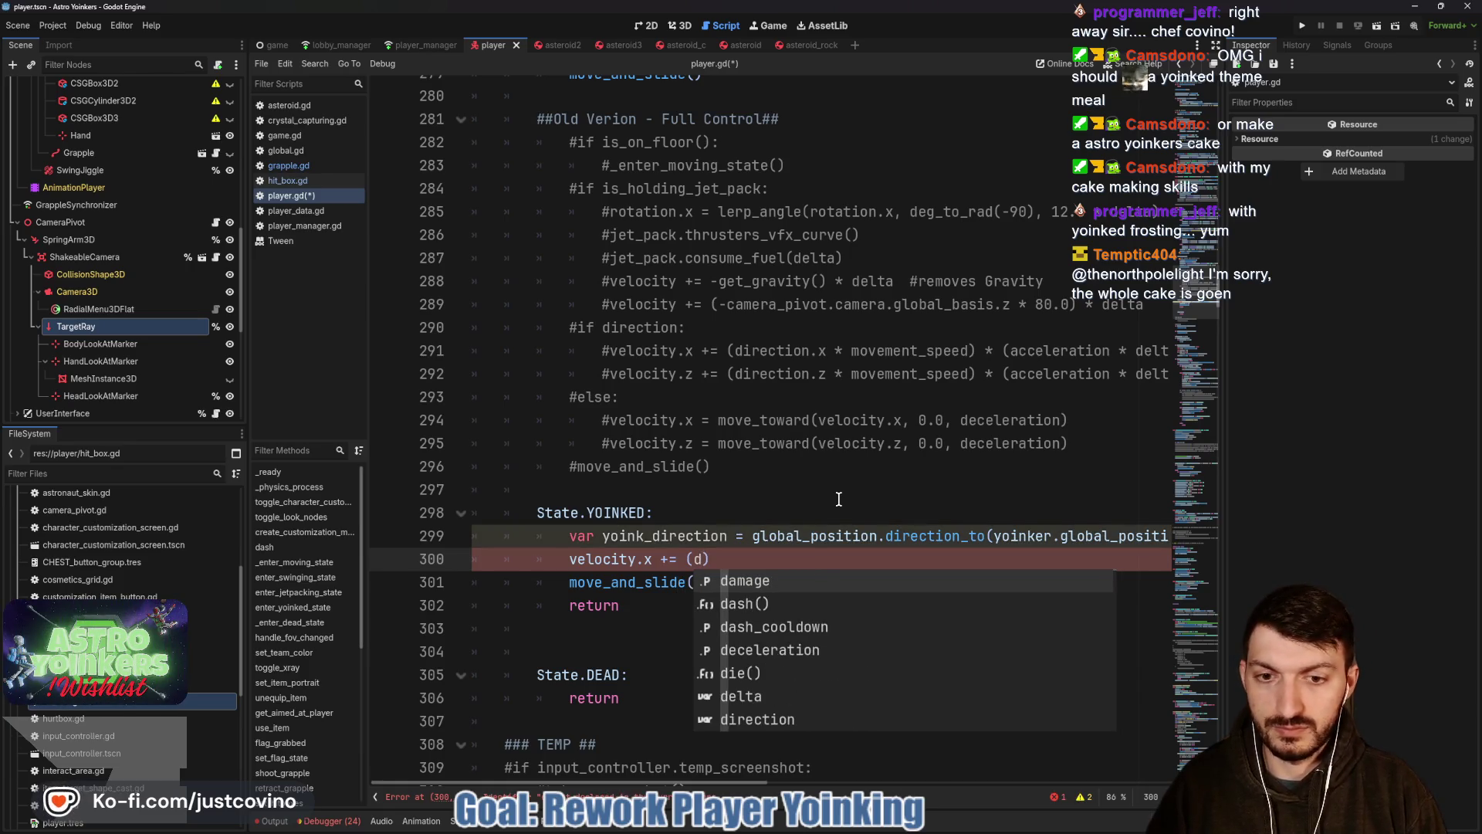
key(BackSpace)
text(yoink)
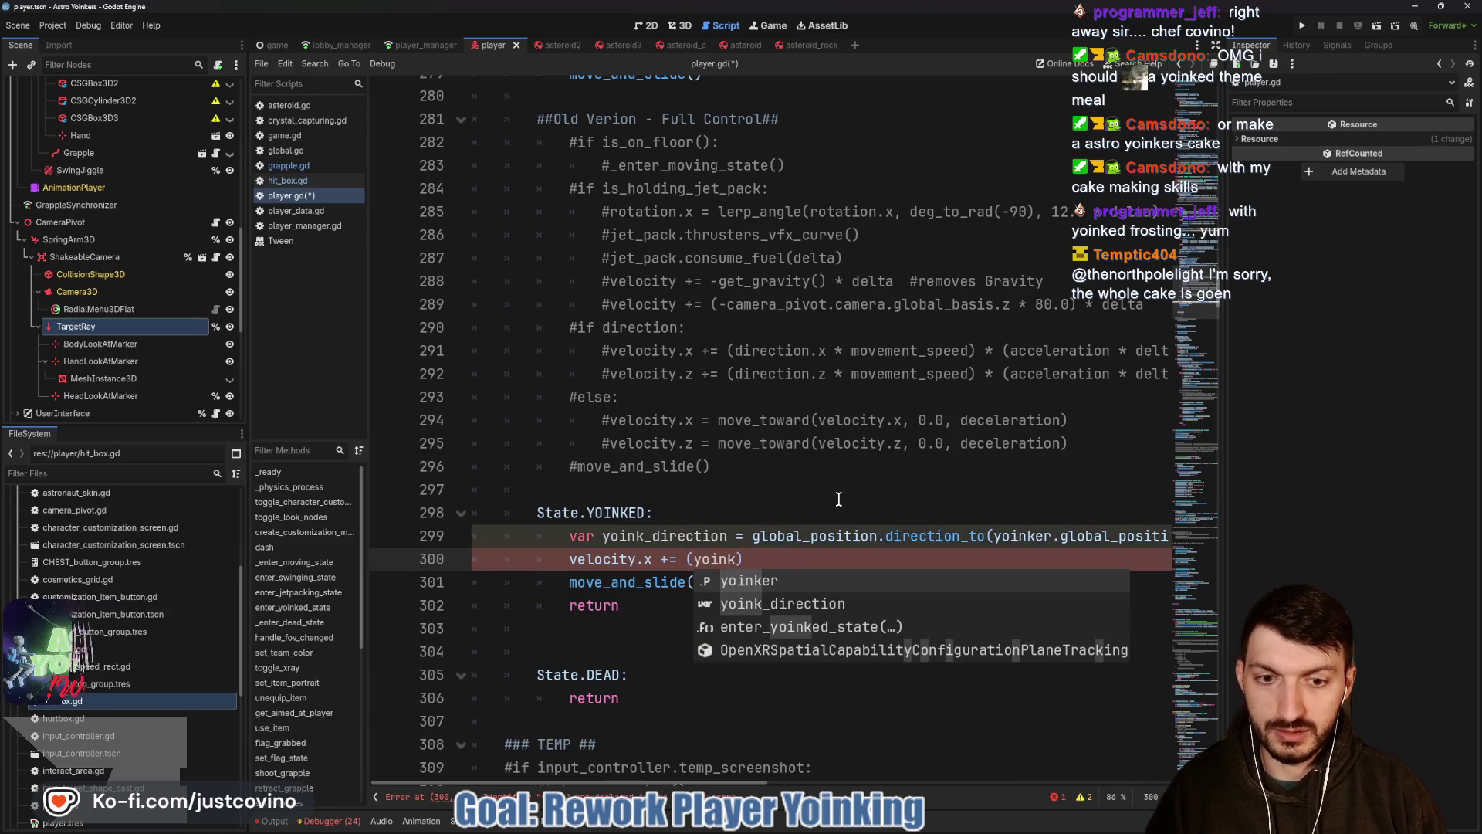
key(Down)
key(Return)
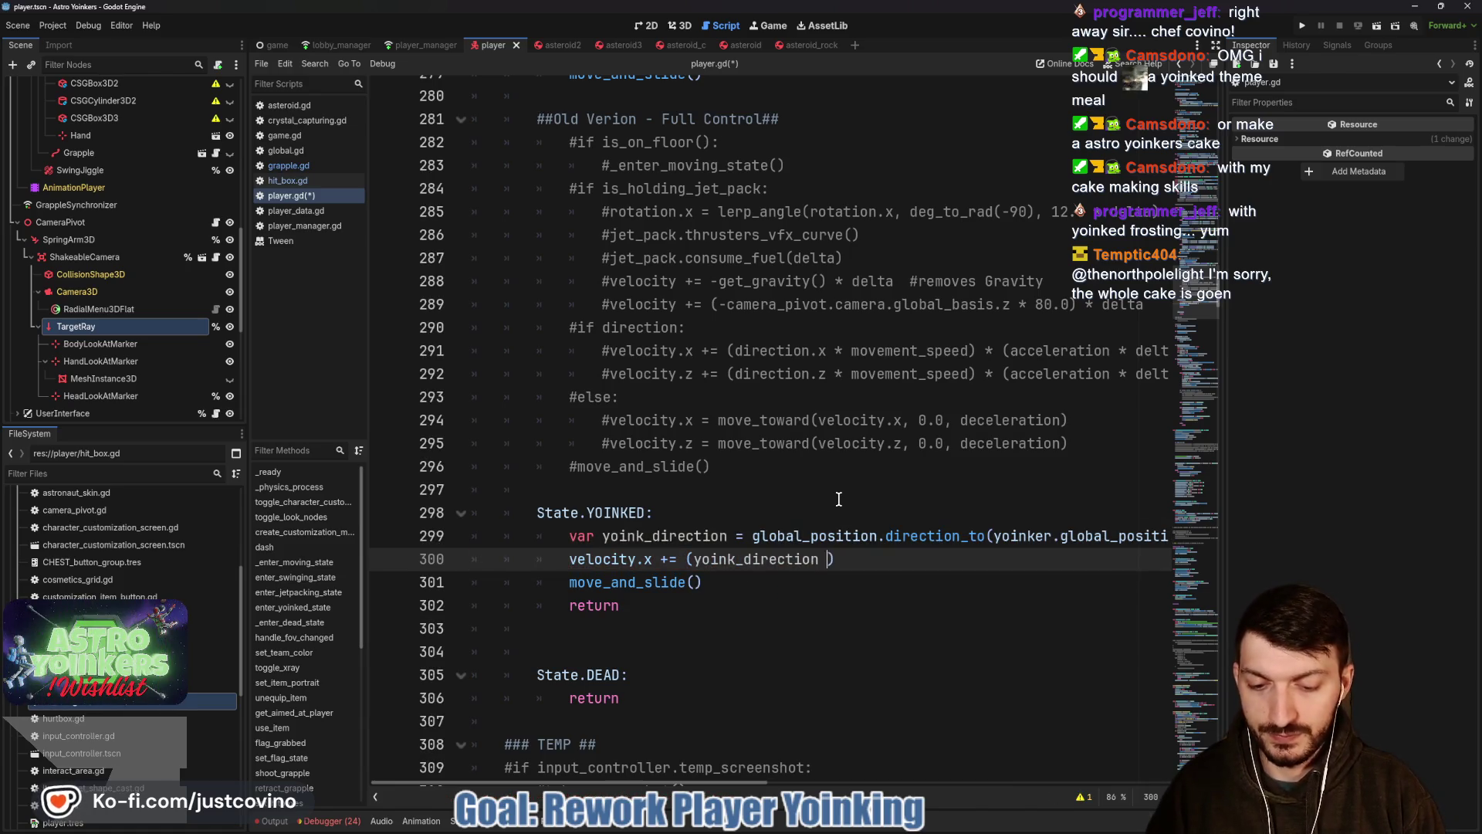
text(* movement)
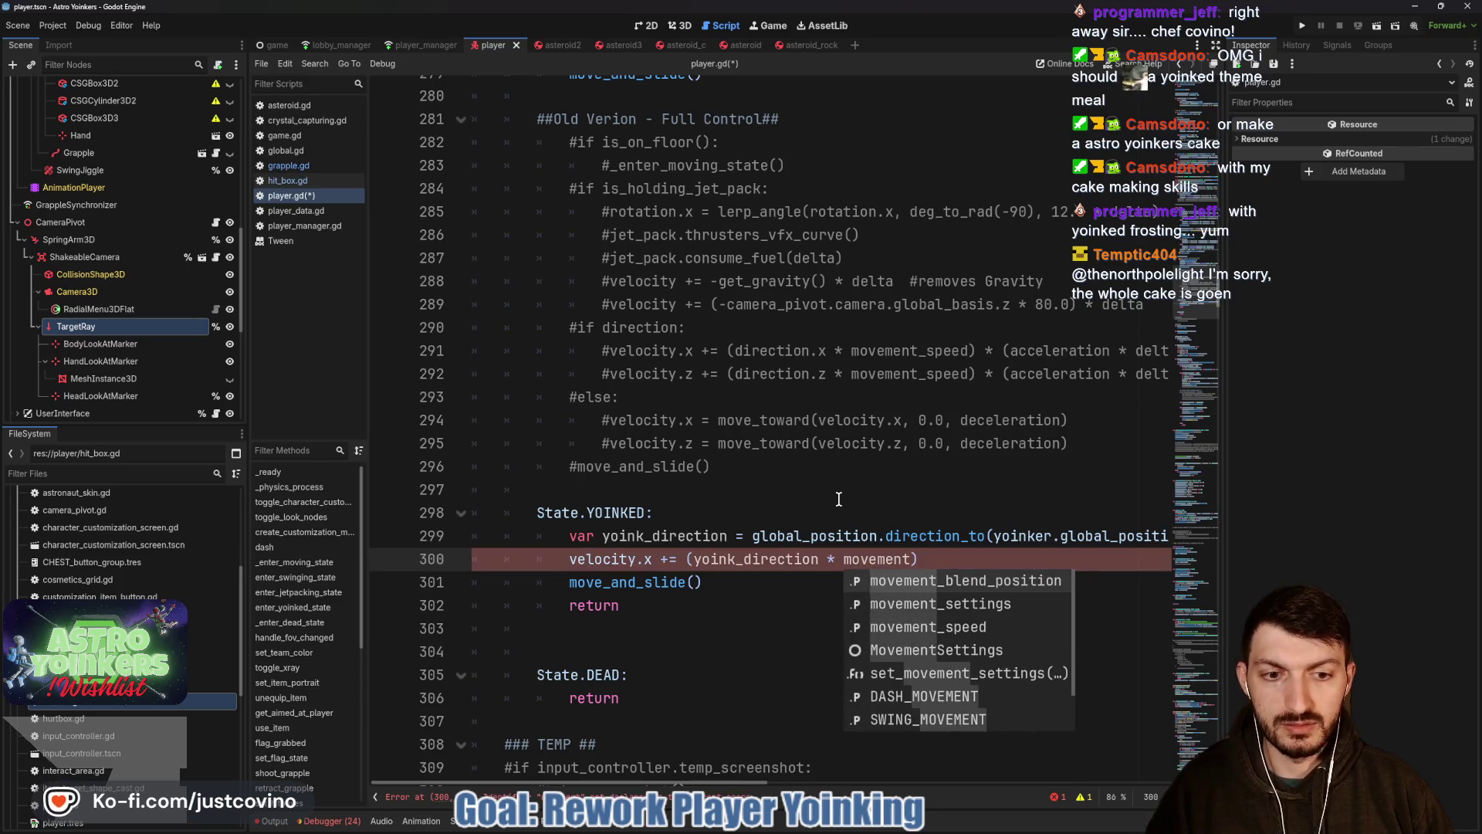
key(Down)
key(Down)
key(Return)
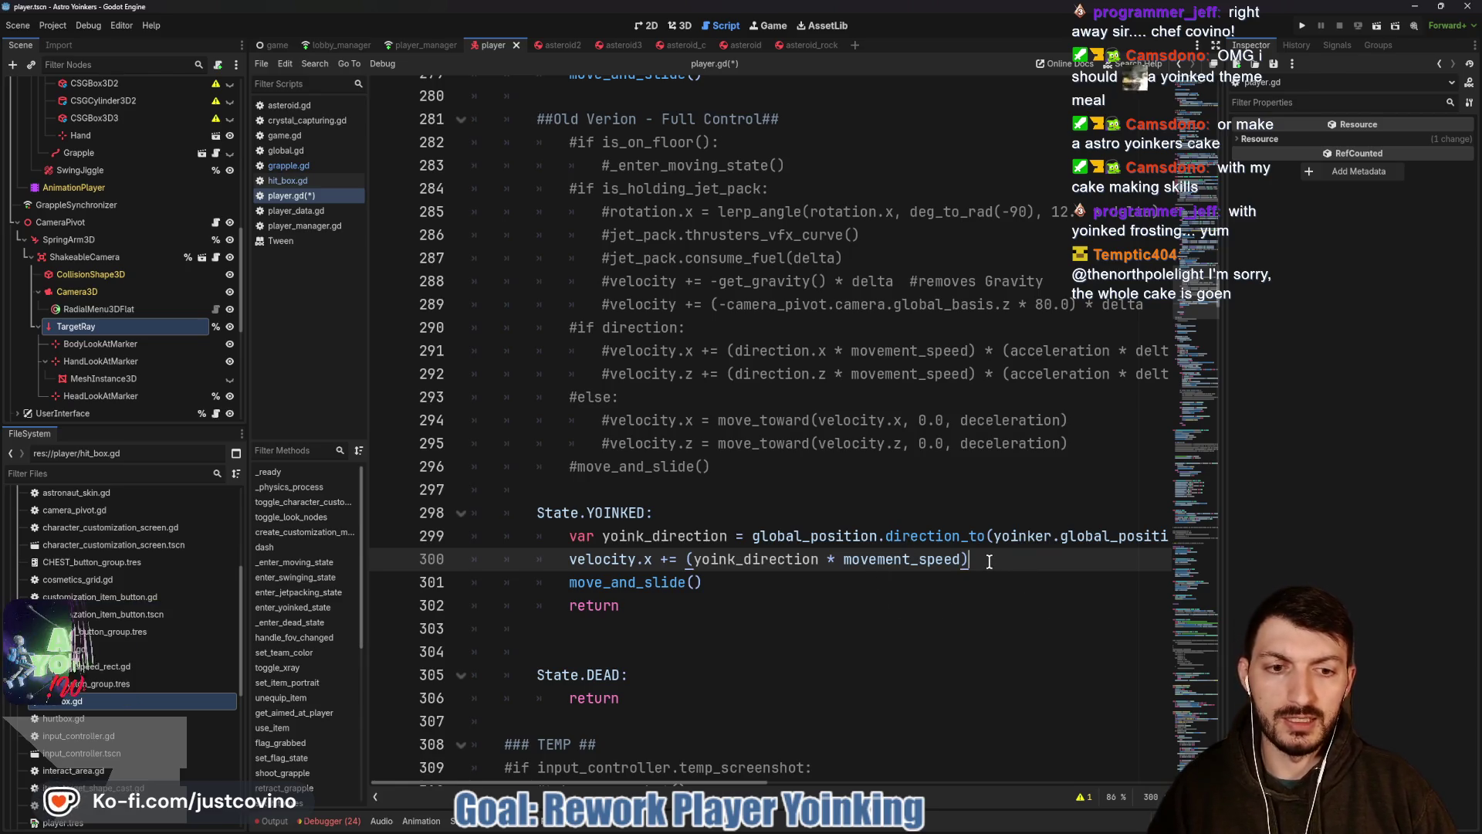
text(* acceleration * delta)
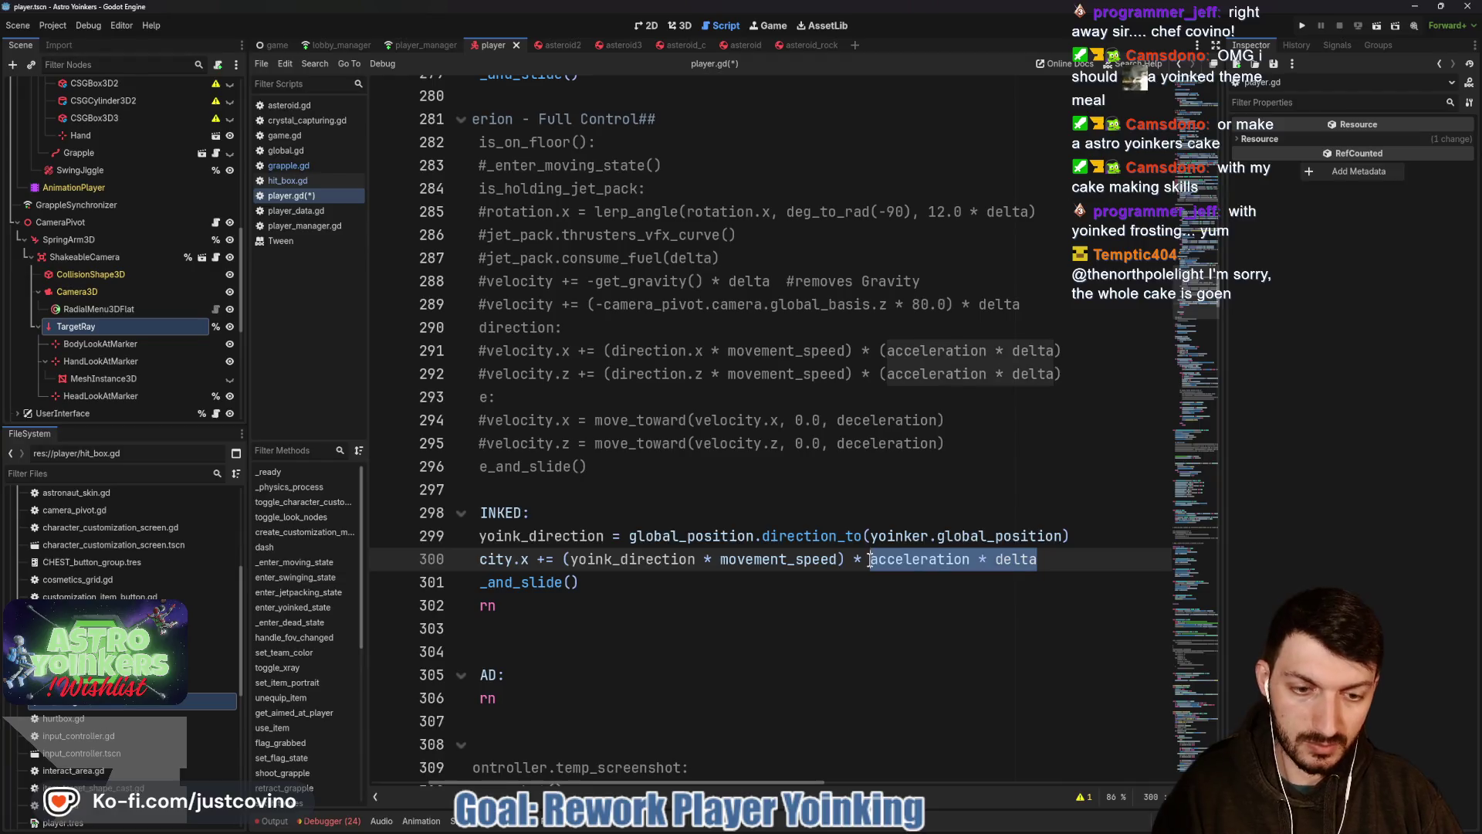
text(()
click(1084, 560)
key(Return)
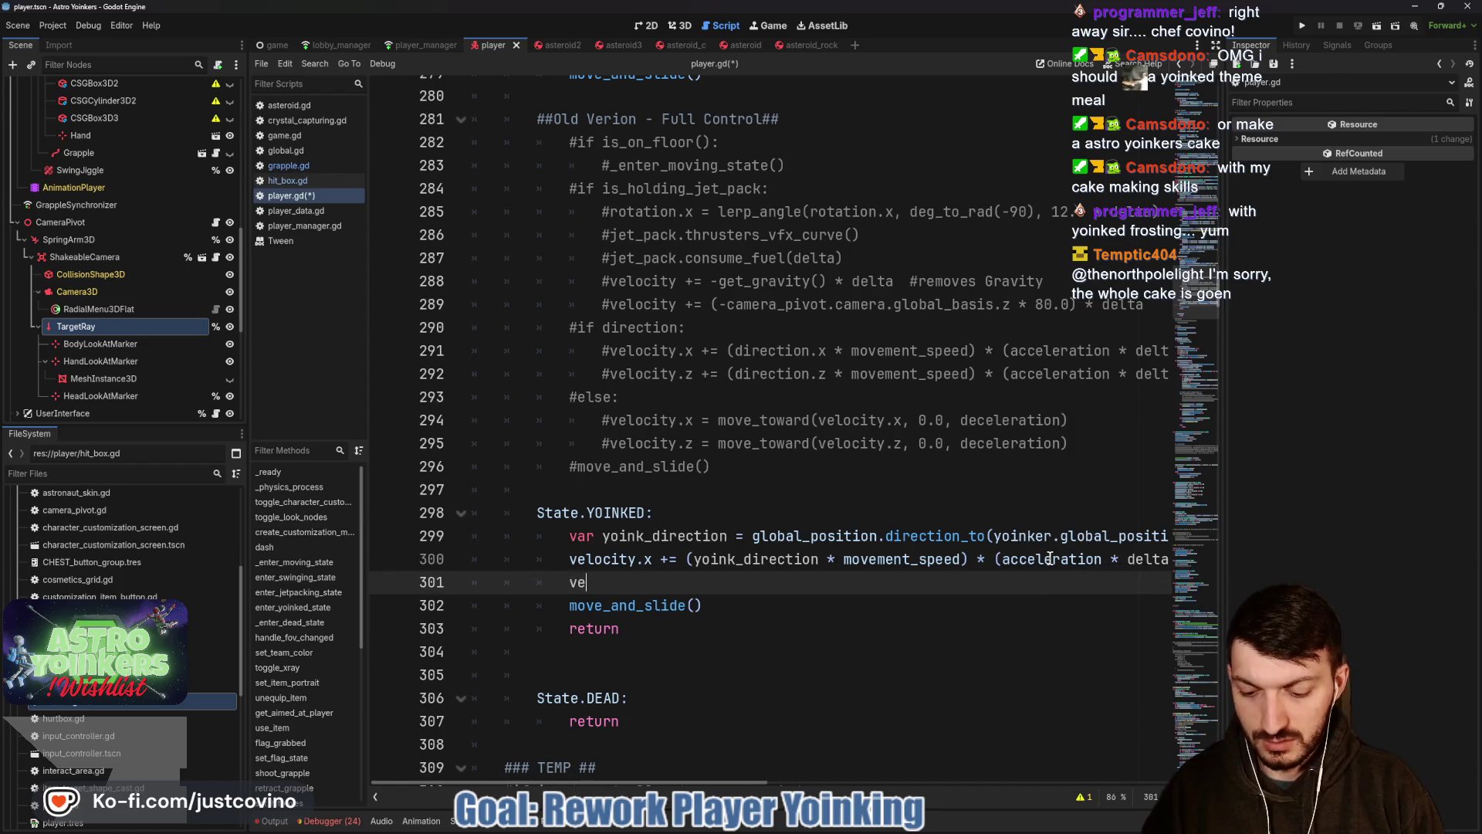
text(velocity.)
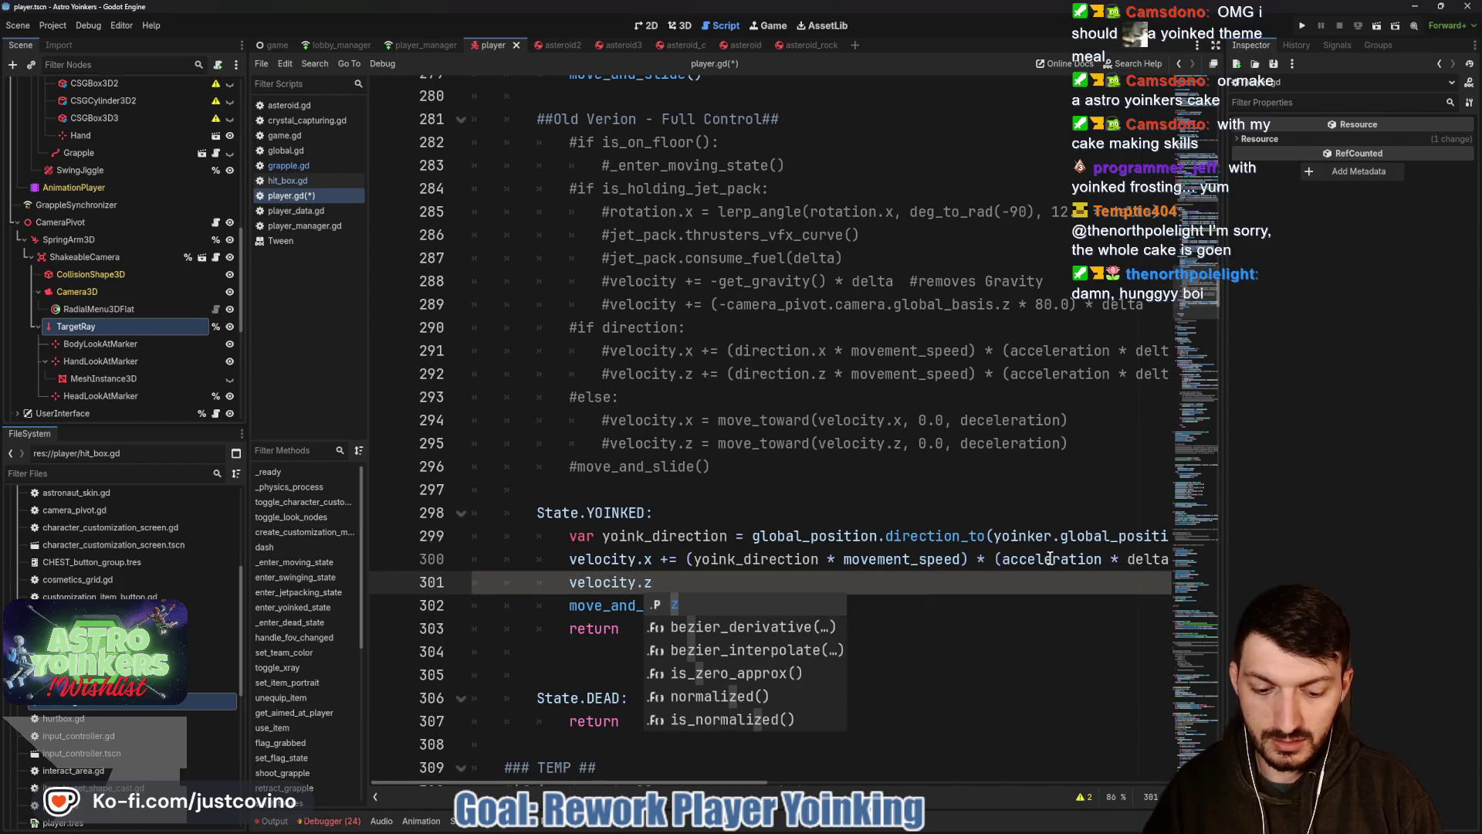
text(z +=)
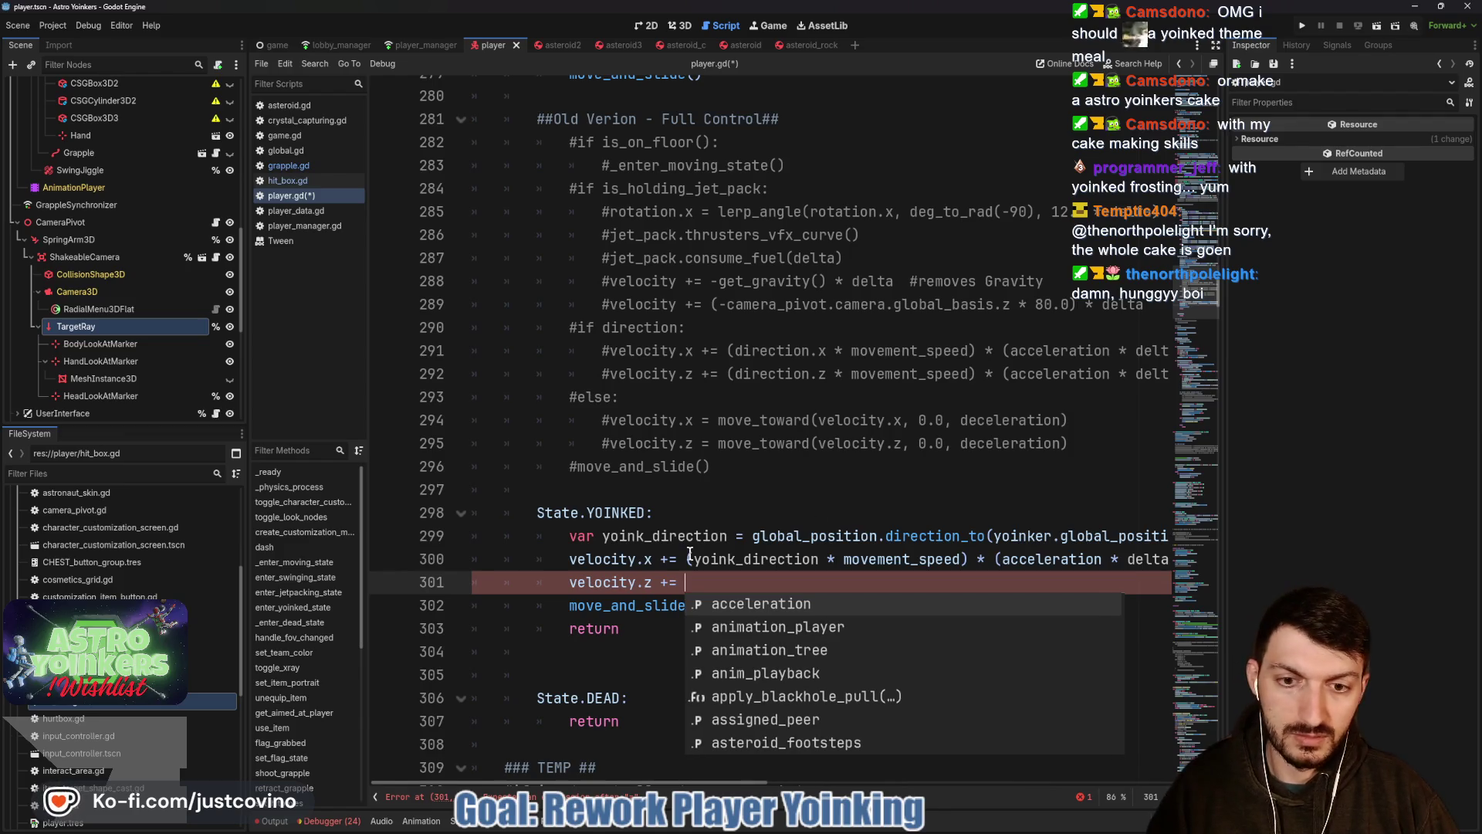
Fill line 301 with the copied velocity expression changed to the z component and save the script.
click(822, 560)
text(.x)
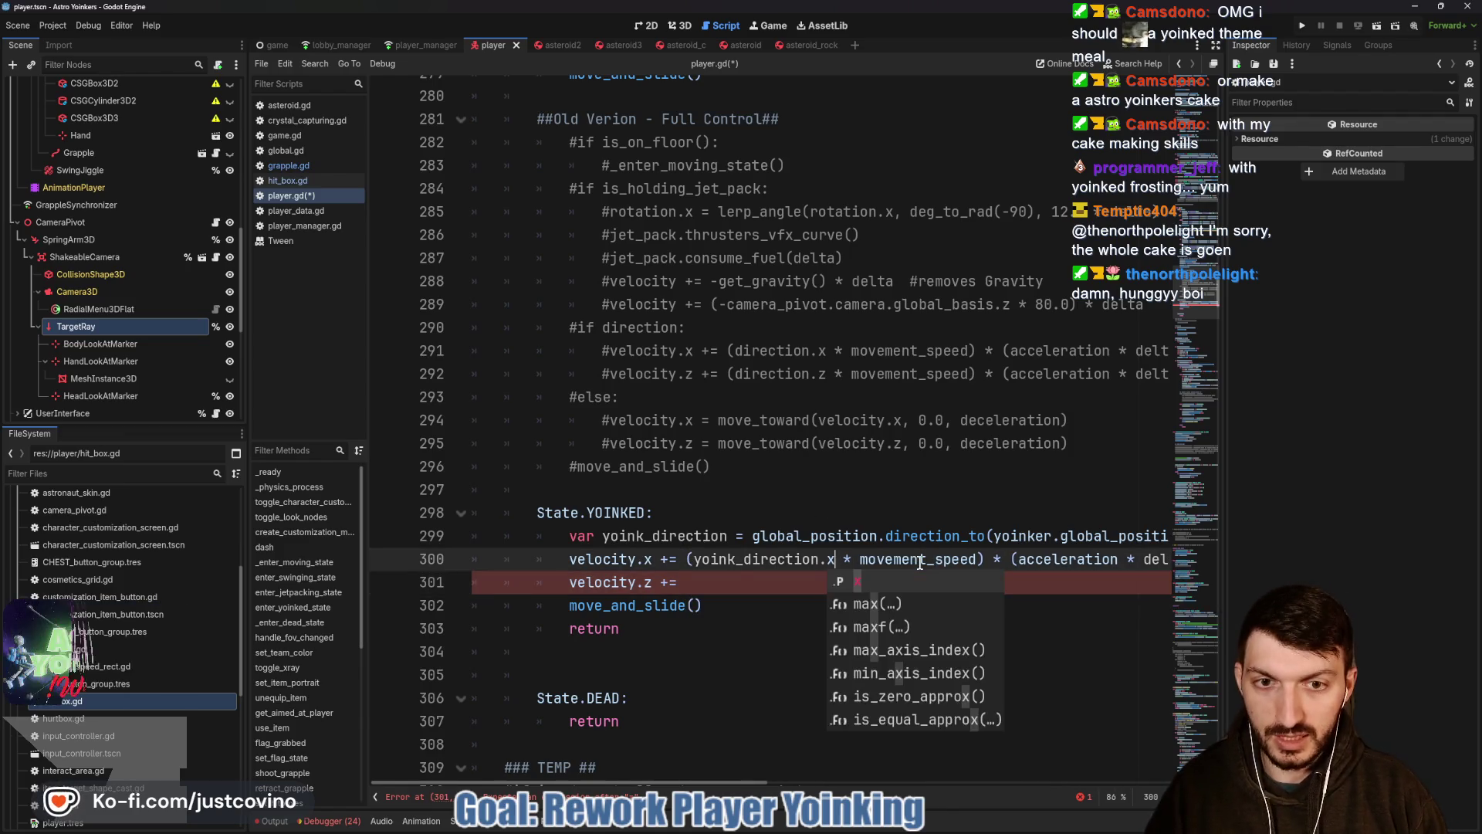
key(Left)
key(Left)
key(Left)
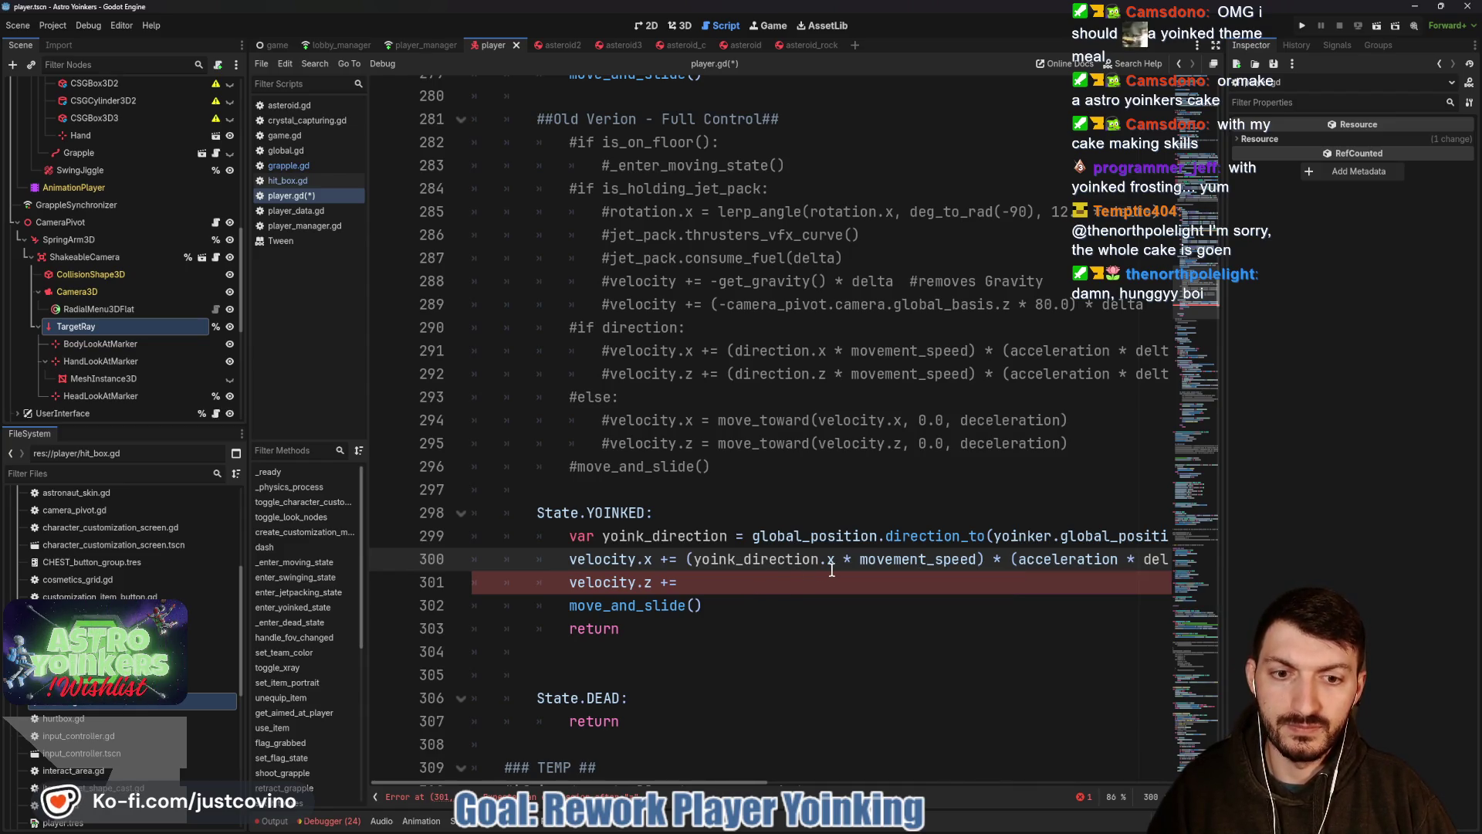
drag(687, 558, 1178, 556)
key(ctrl+c)
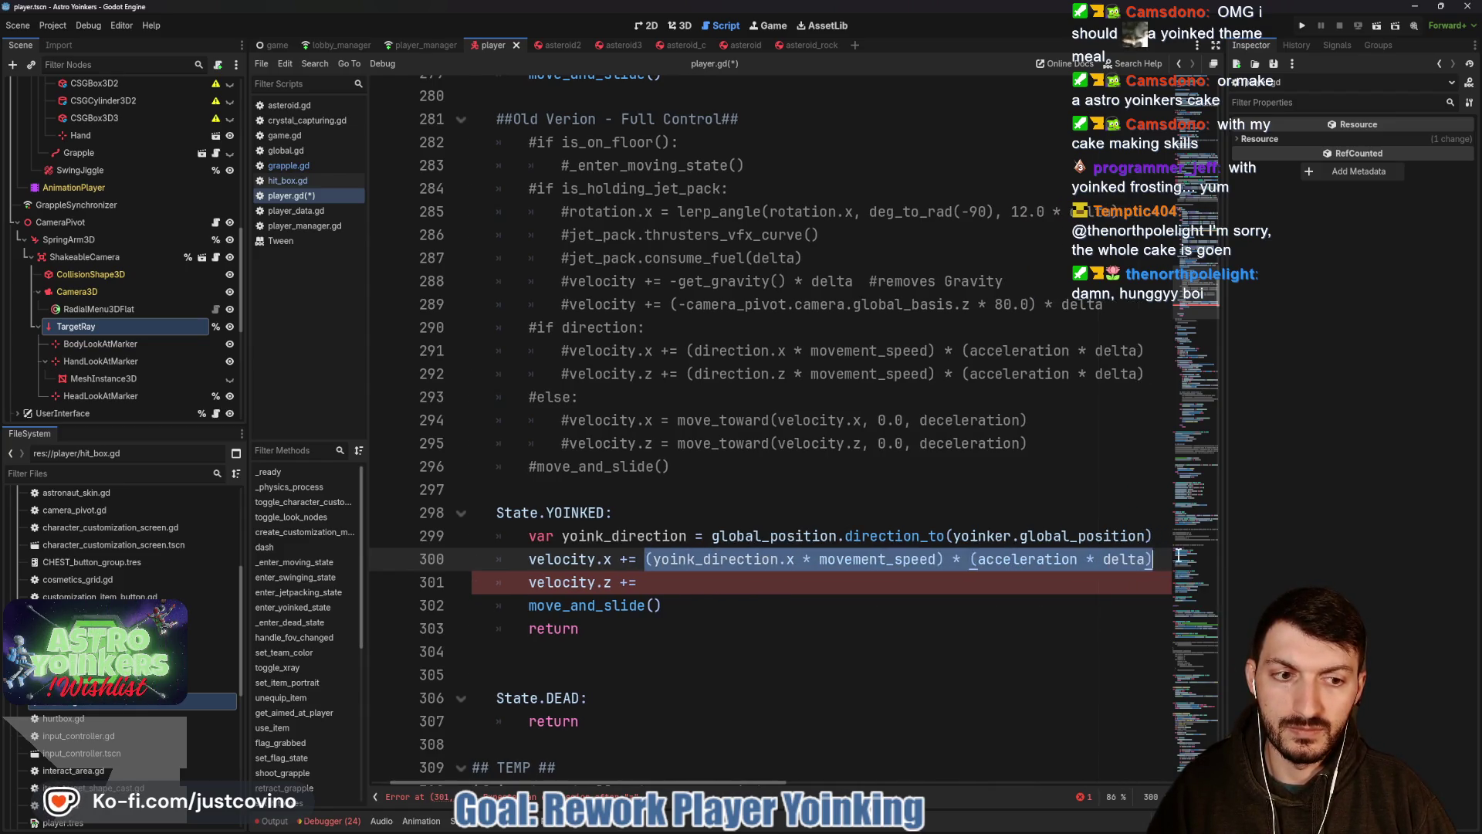
click(672, 583)
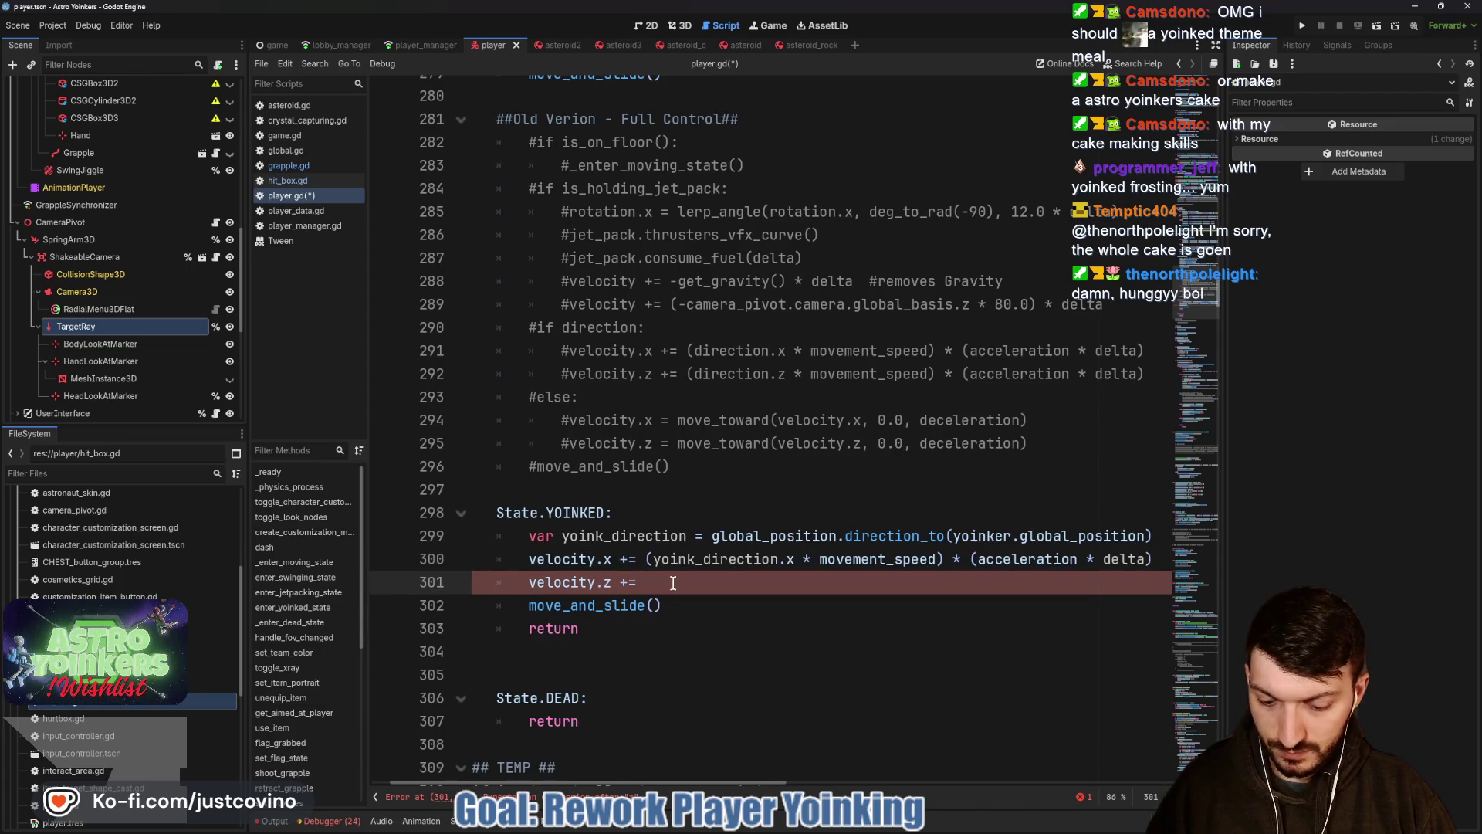
key(ctrl+v)
double_click(794, 583)
text(z)
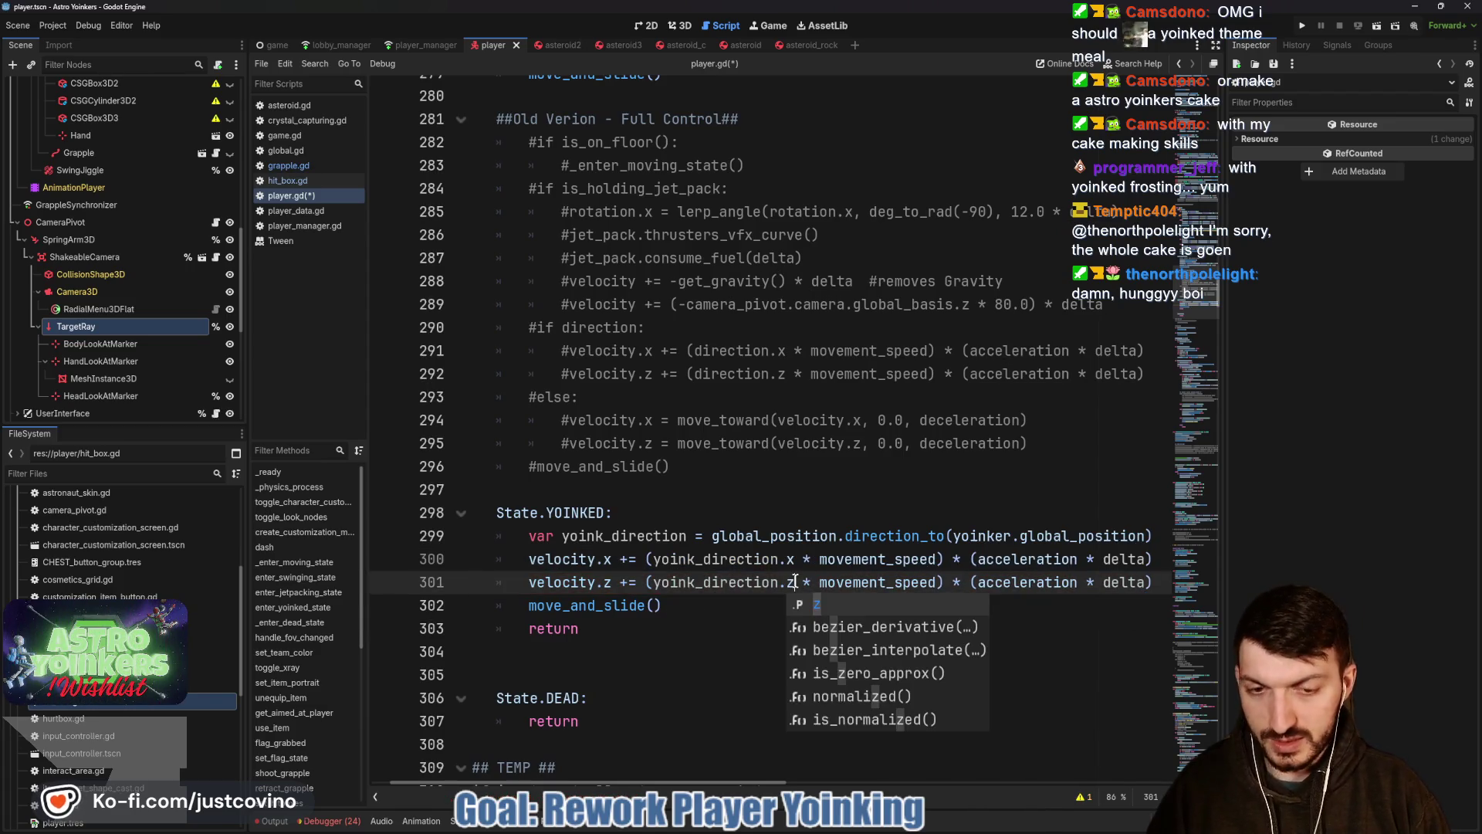
click(742, 579)
key(ctrl+s)
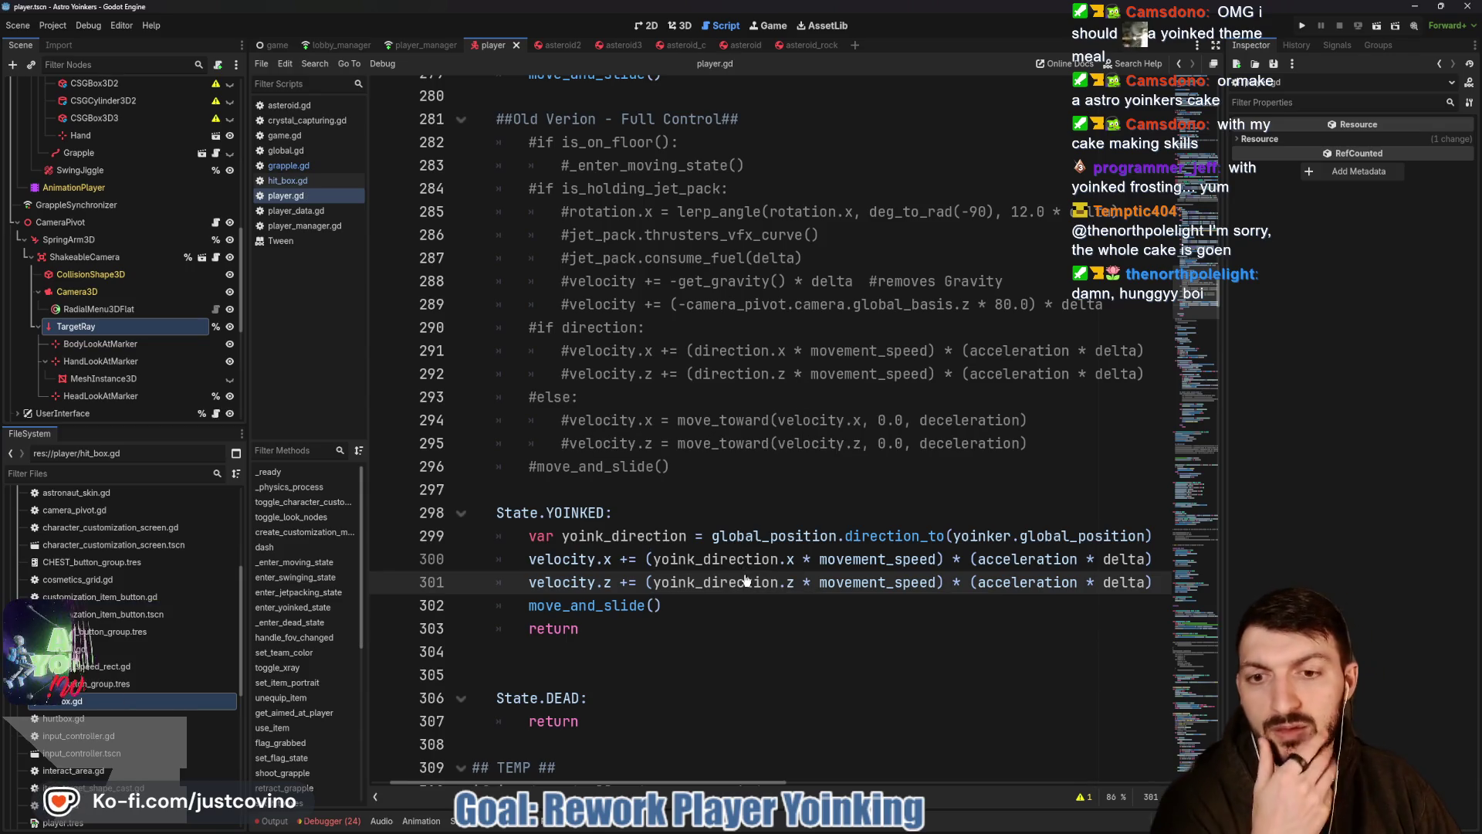
Clear the text of the z velocity line again.
click(524, 603)
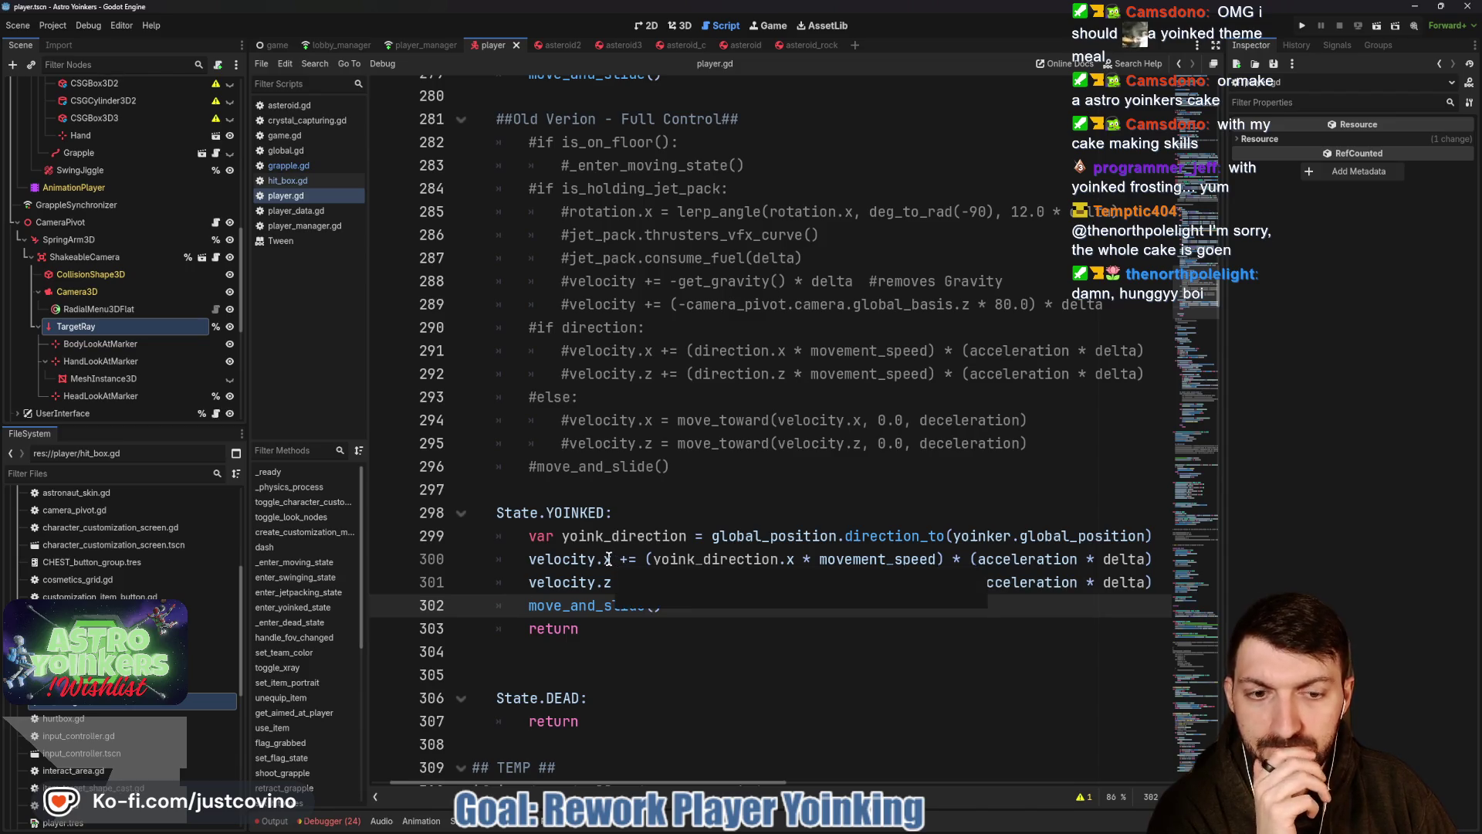
click(567, 563)
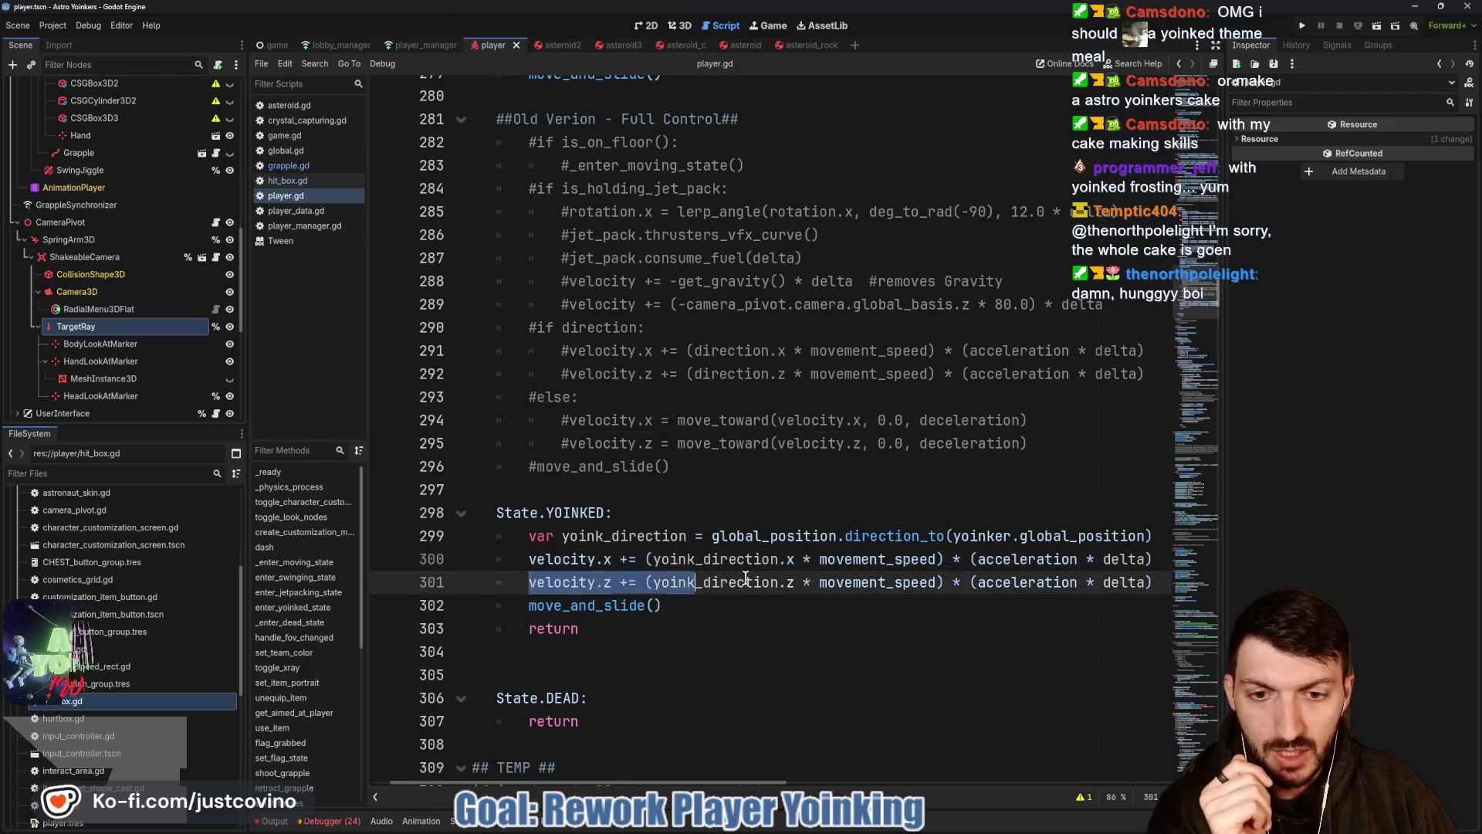
drag(529, 583, 1151, 582)
key(BackSpace)
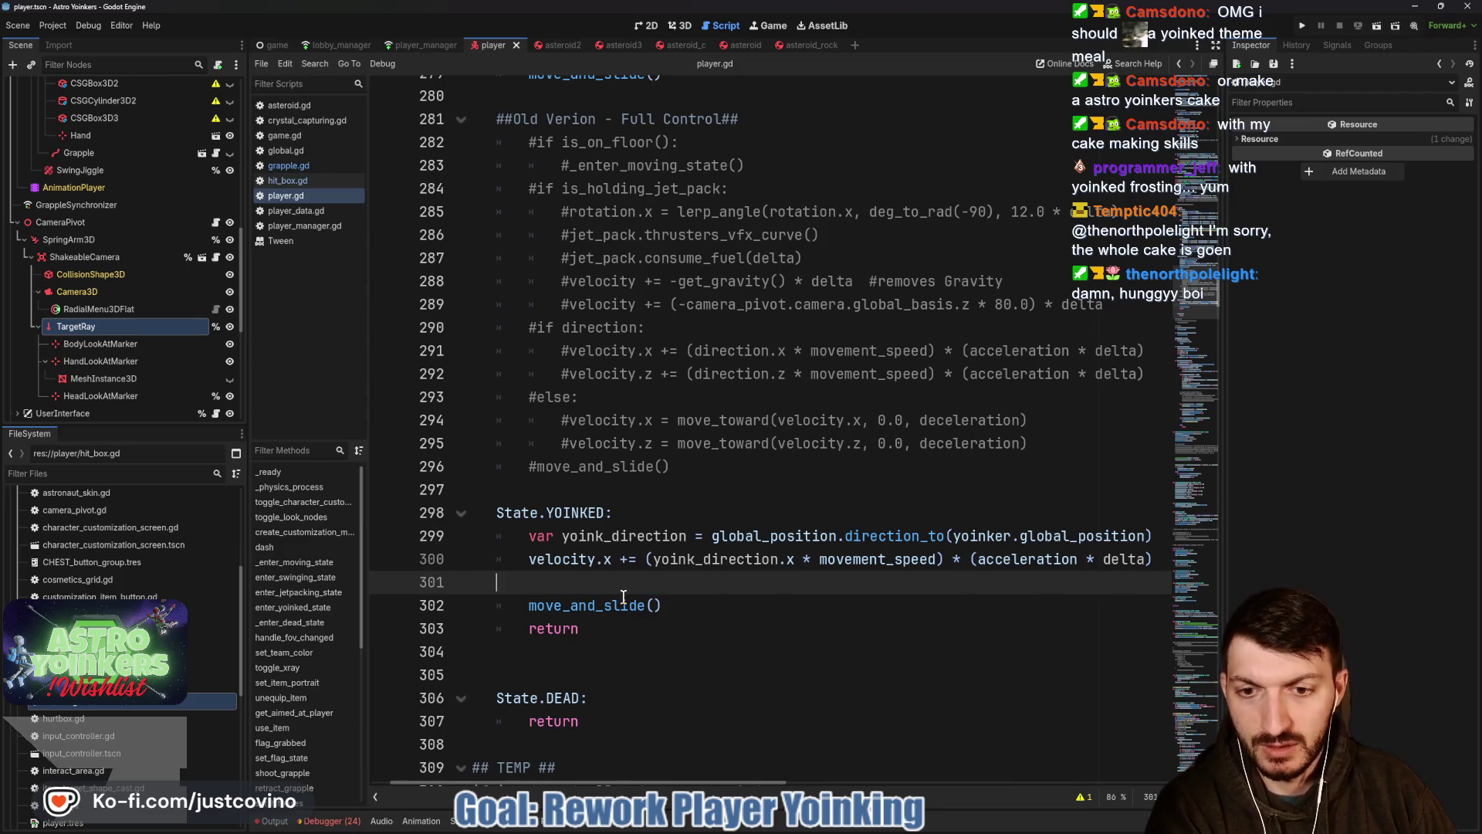
Collapse to one line adding scaled yoink_direction to the whole velocity vector, removing the .x components.
key(BackSpace)
key(BackSpace)
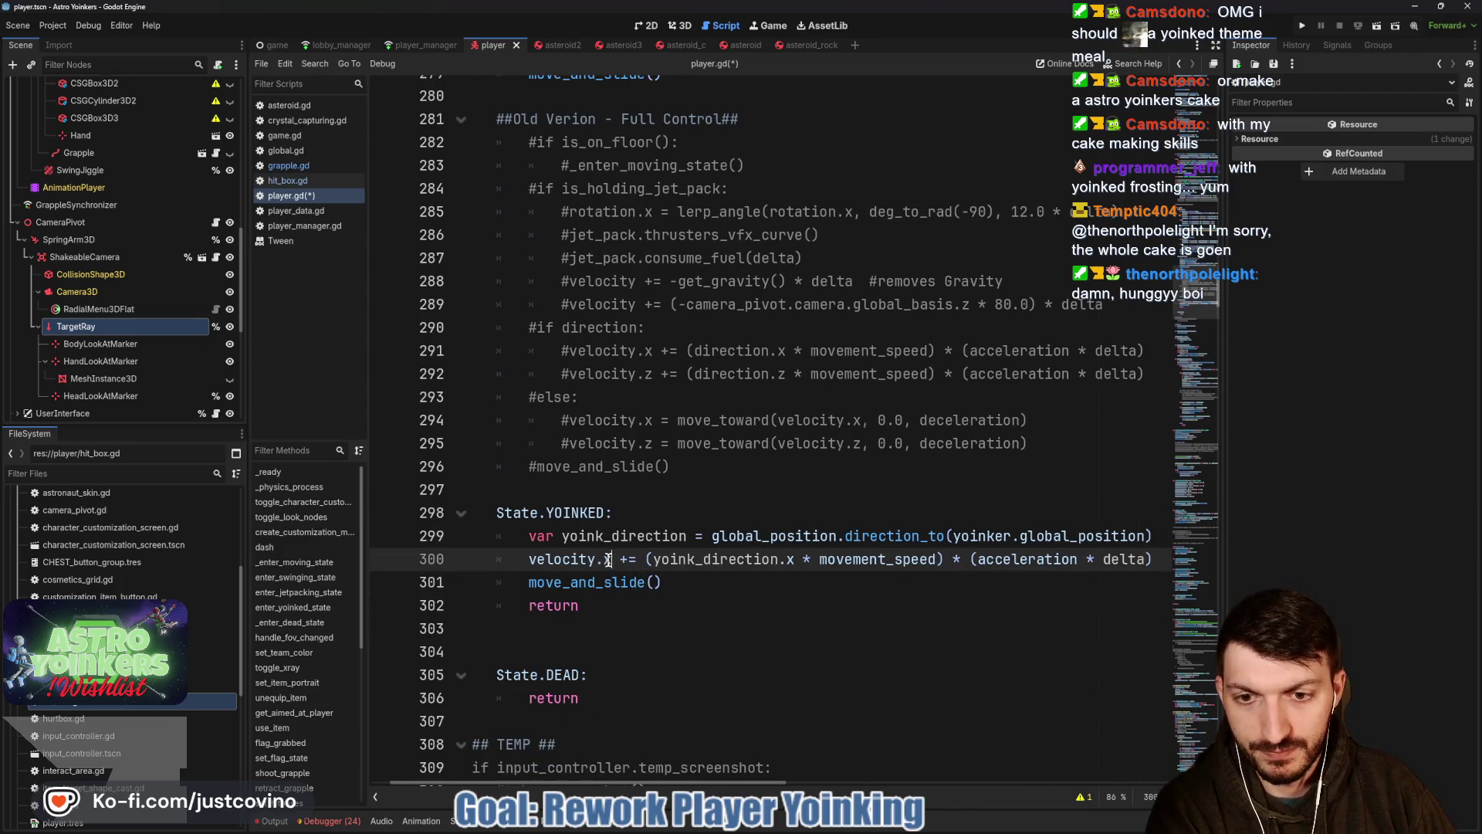
click(611, 560)
key(BackSpace)
key(BackSpace)
click(782, 561)
key(BackSpace)
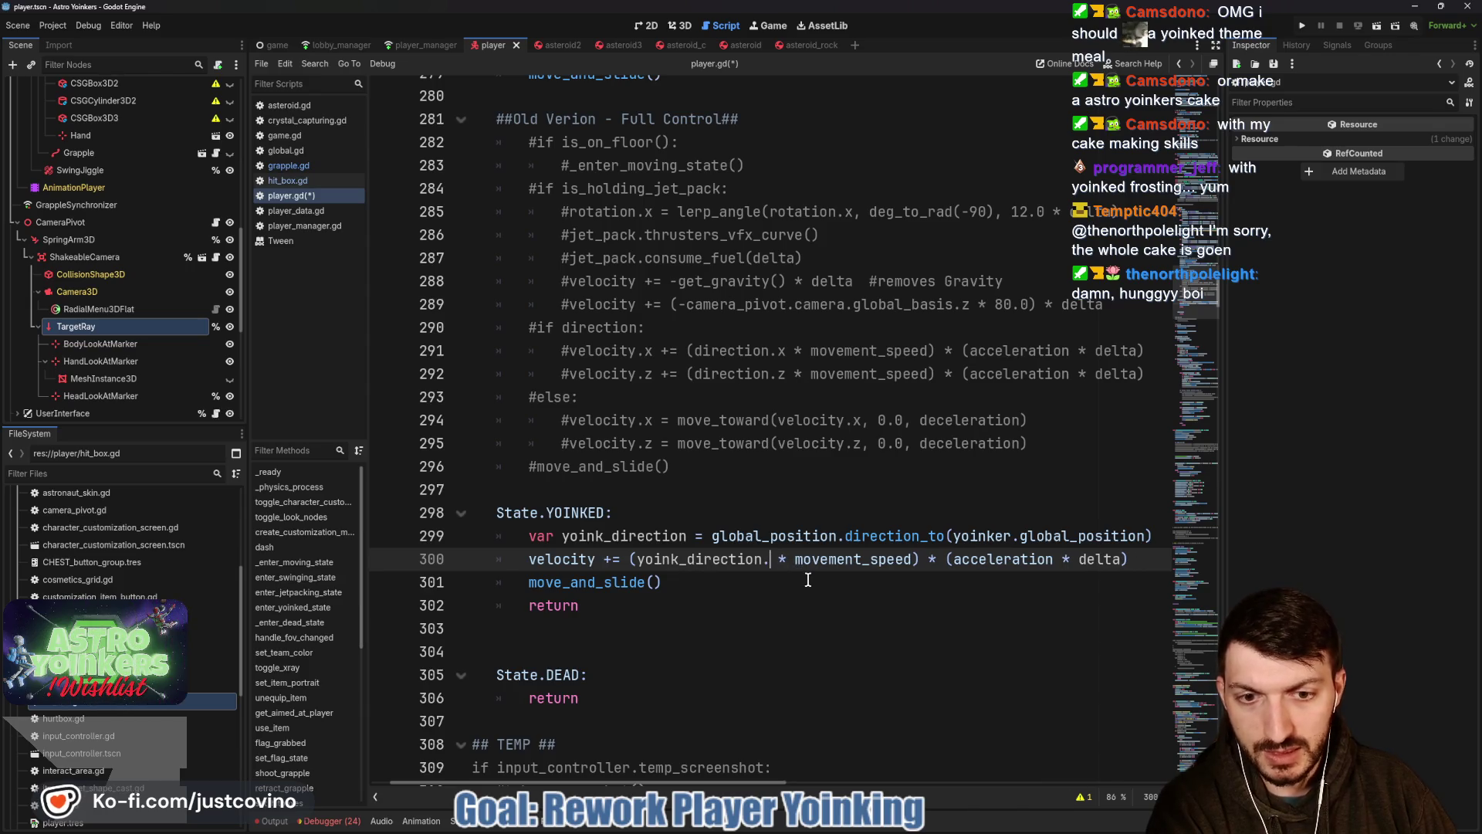
key(BackSpace)
click(762, 581)
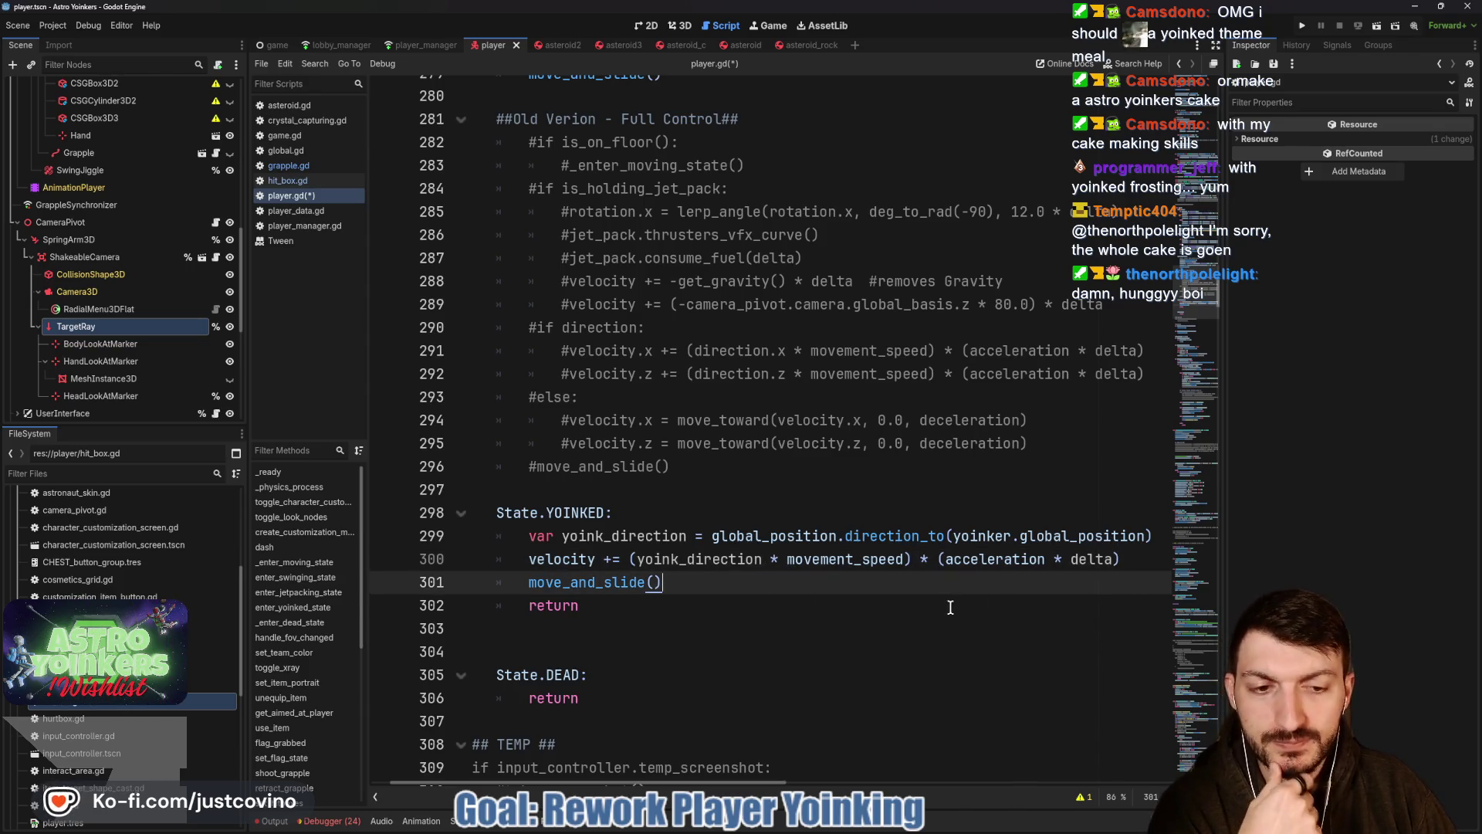
click(1131, 559)
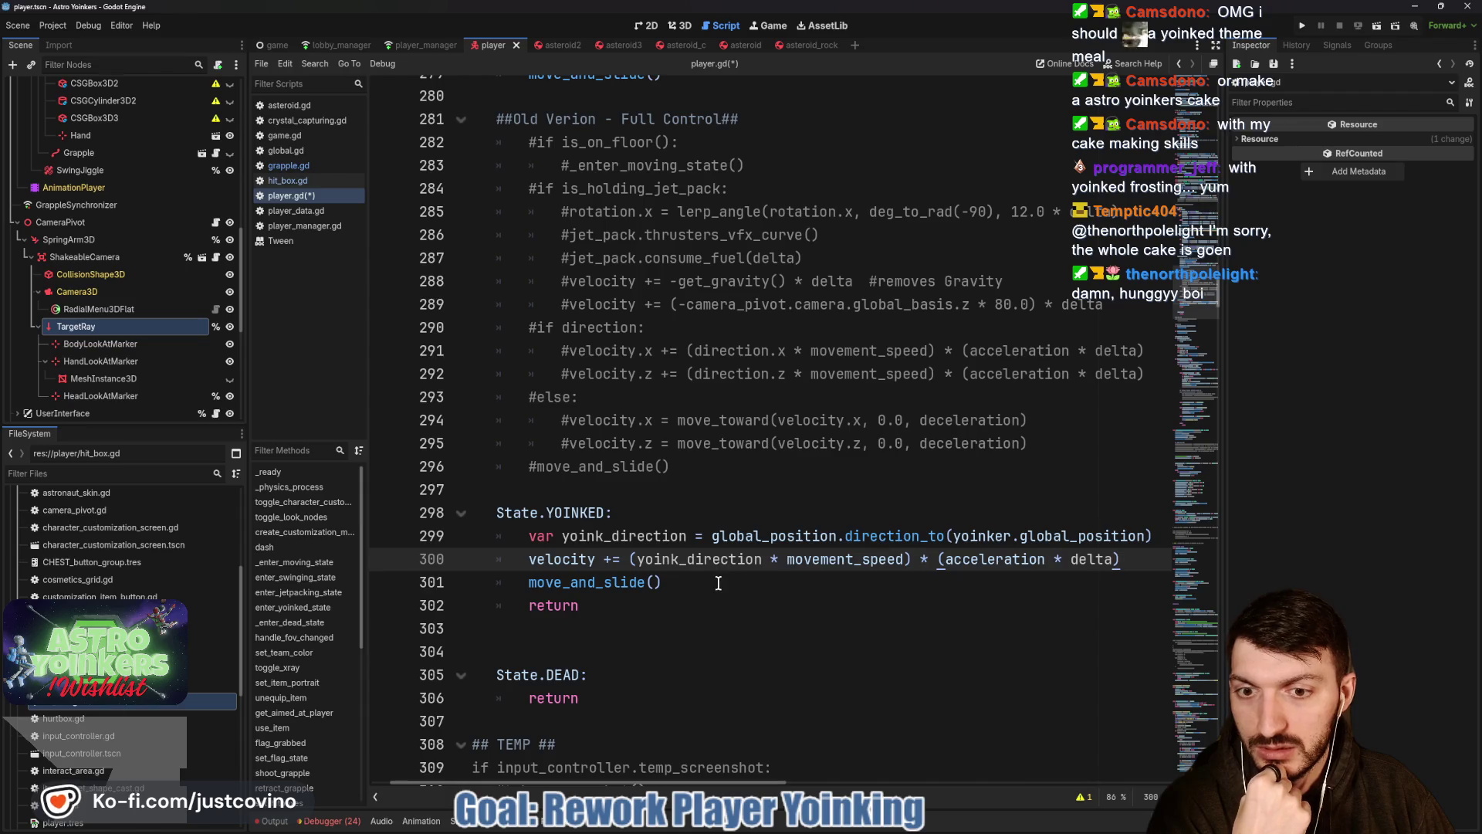
double_click(585, 512)
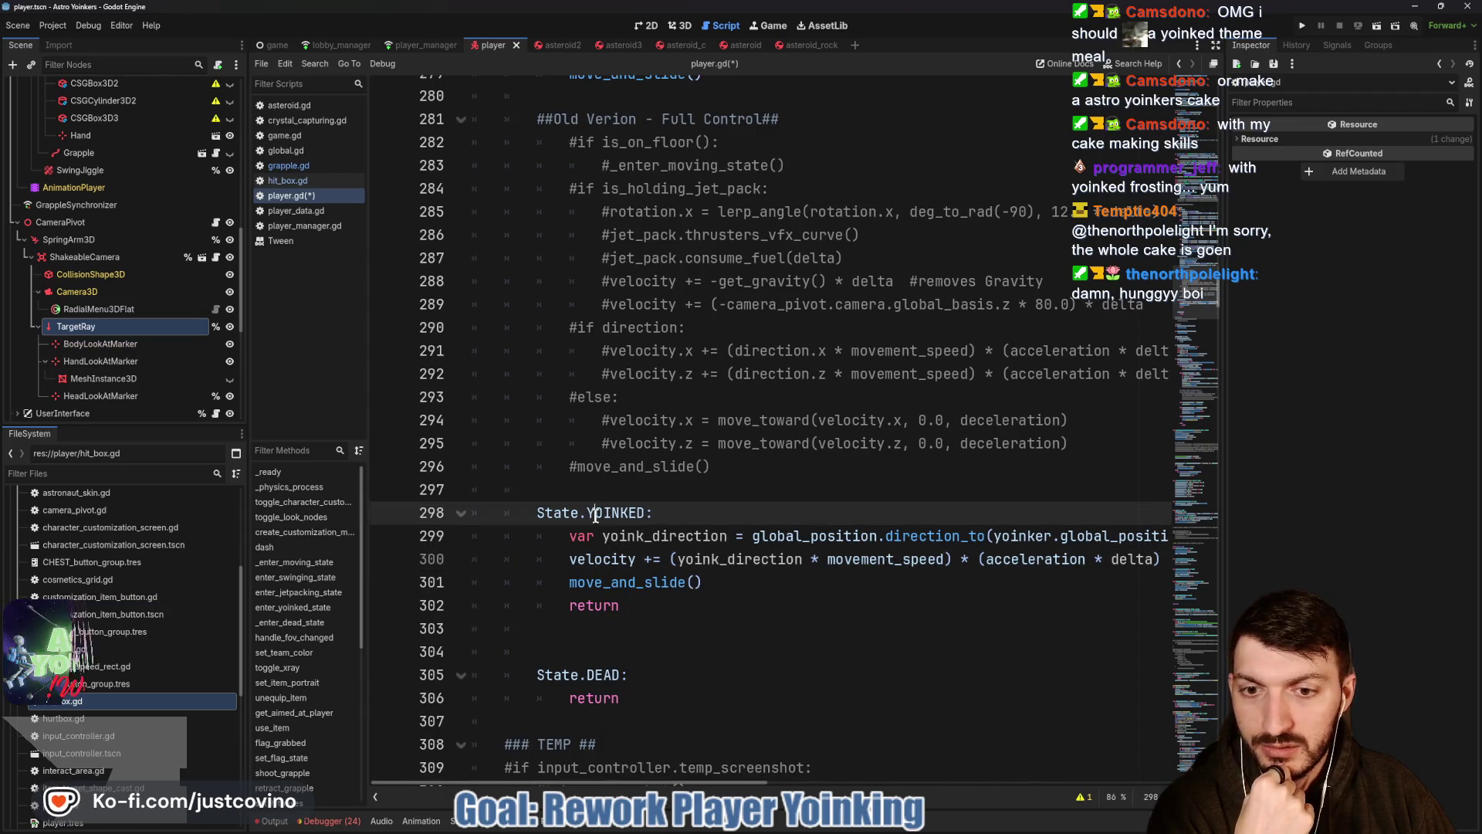
scroll(639, 563, down, 3)
scroll(640, 563, down, 8)
scroll(639, 564, down, 4)
scroll(637, 562, down, 7)
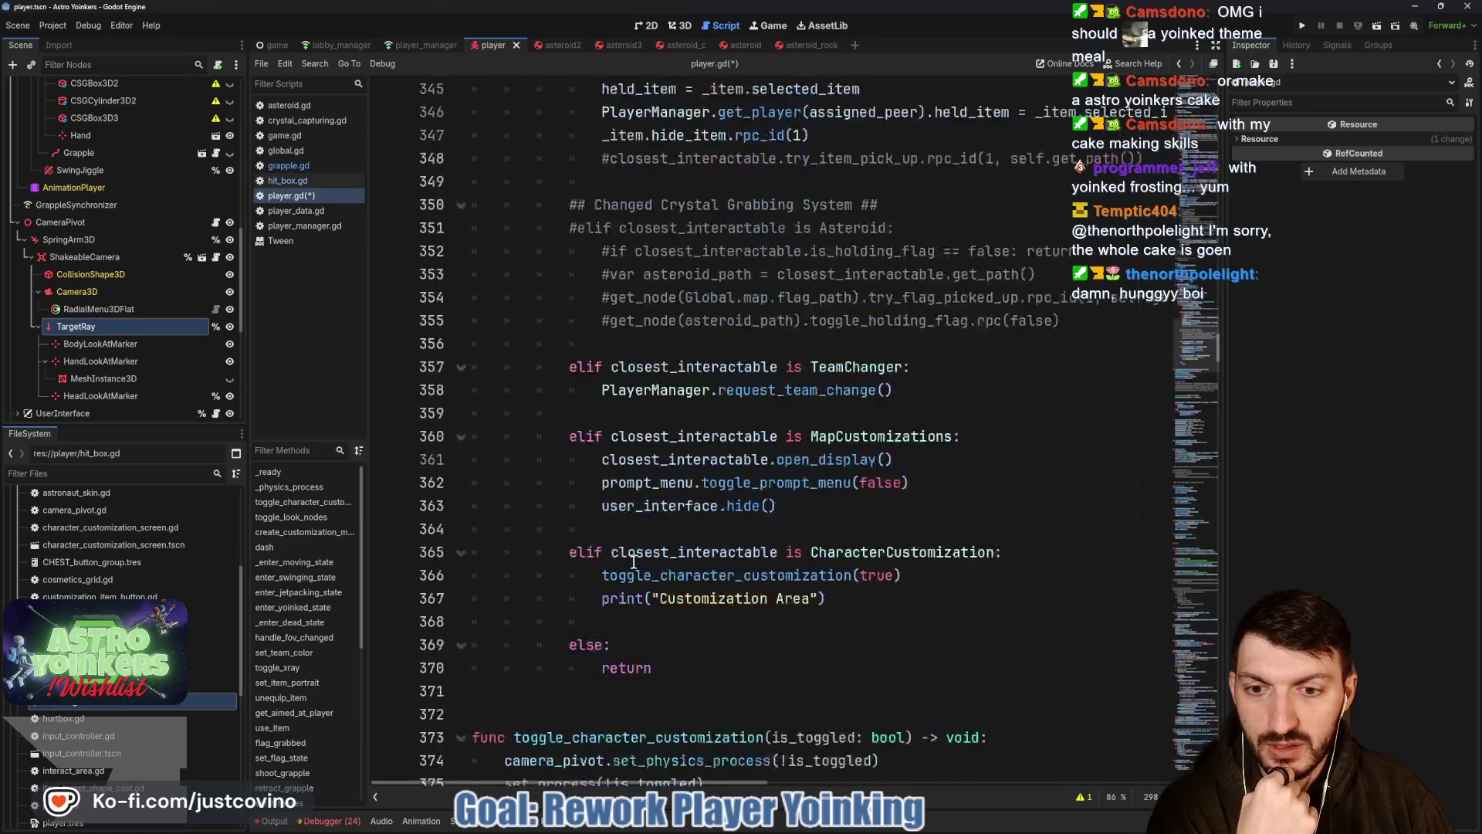
scroll(631, 562, down, 4)
scroll(631, 562, down, 5)
scroll(632, 562, down, 7)
scroll(631, 561, down, 3)
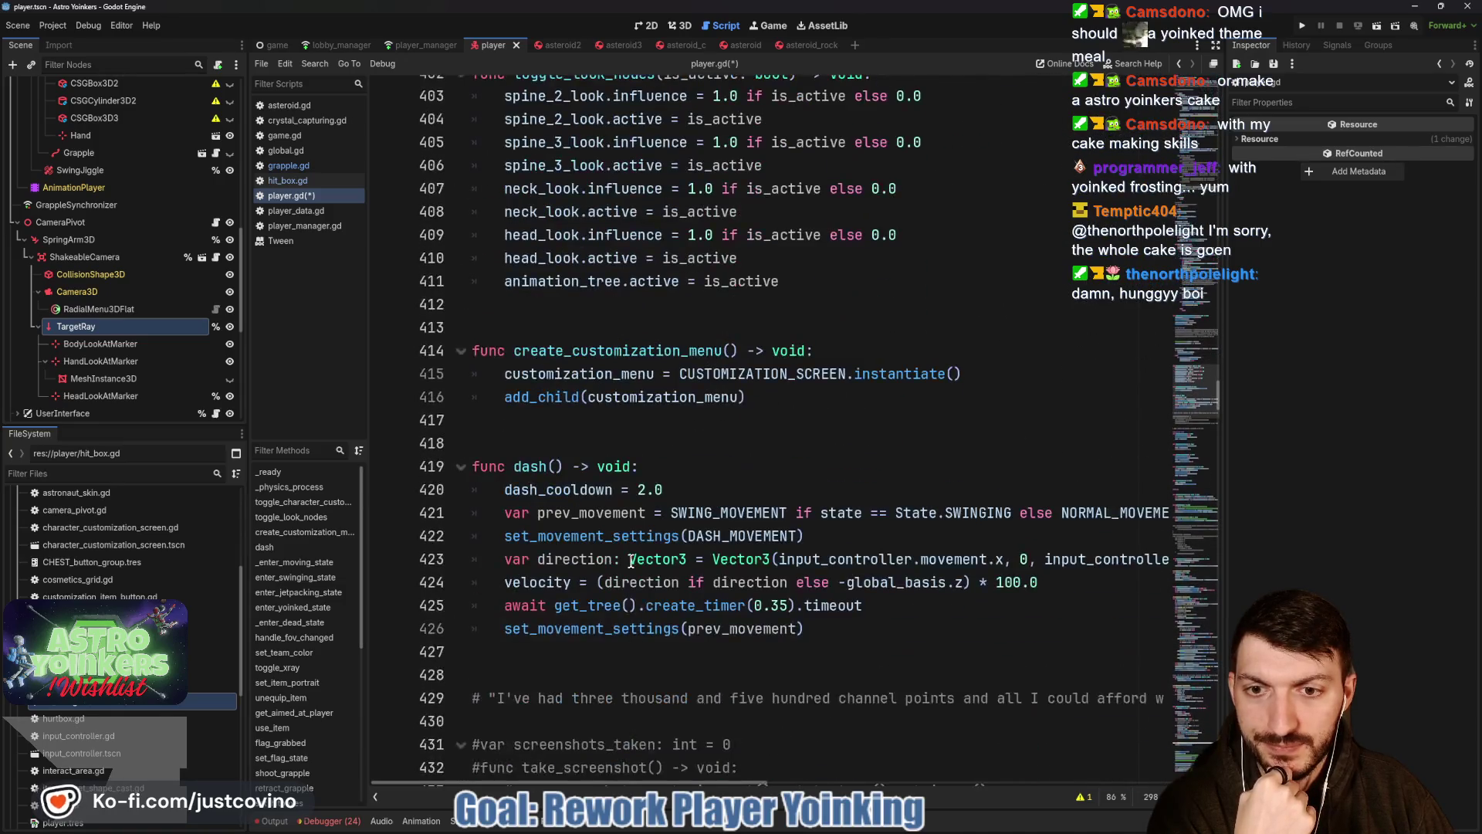
scroll(631, 559, down, 5)
scroll(631, 559, down, 4)
scroll(617, 551, down, 1)
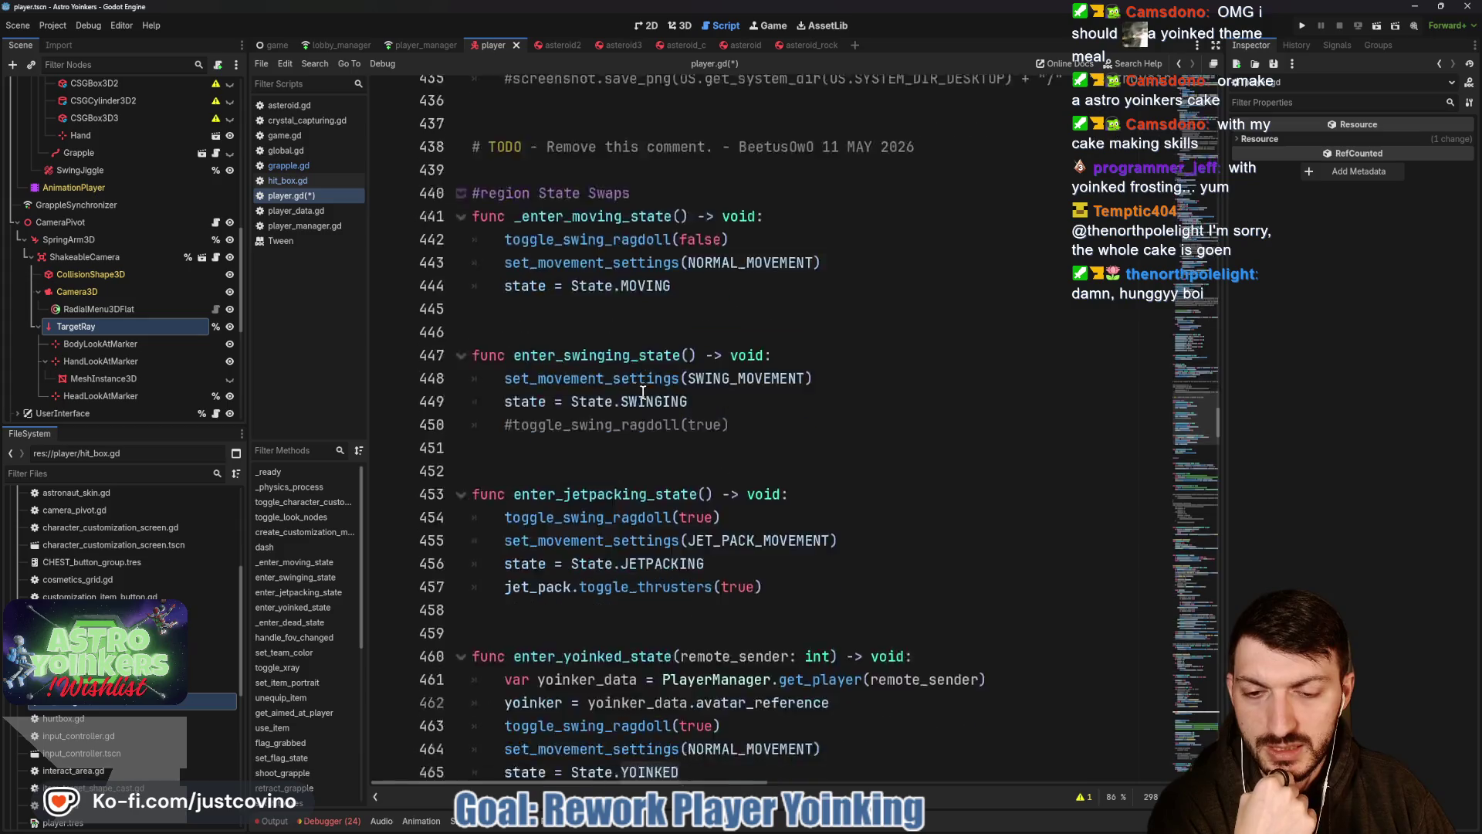
scroll(613, 476, down, 2)
Change enter_yoinked_state to apply YOINKED_MOVEMENT settings instead of NORMAL_MOVEMENT.
double_click(584, 513)
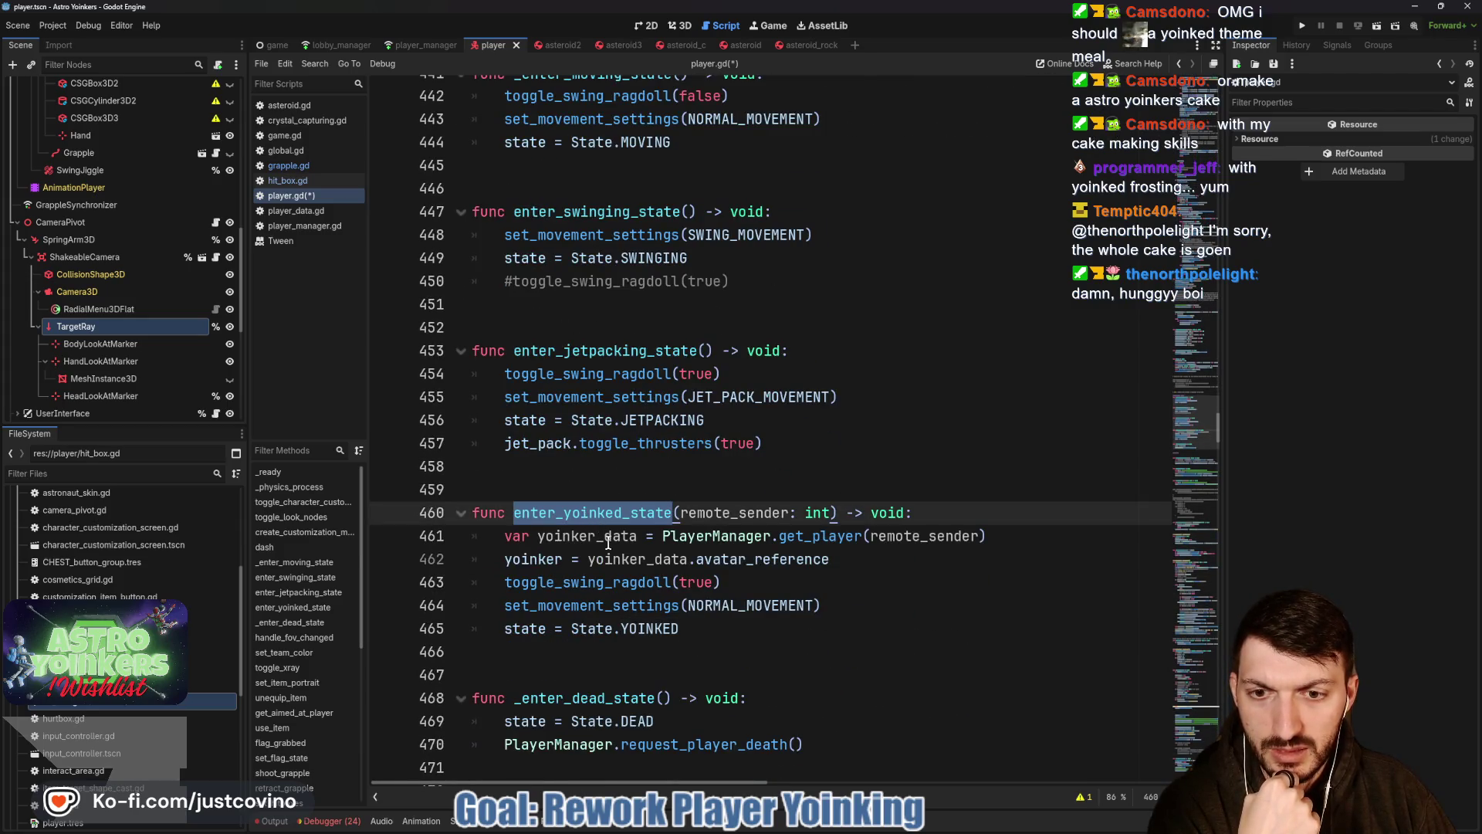
scroll(608, 541, down, 2)
click(687, 467)
drag(688, 467, 740, 467)
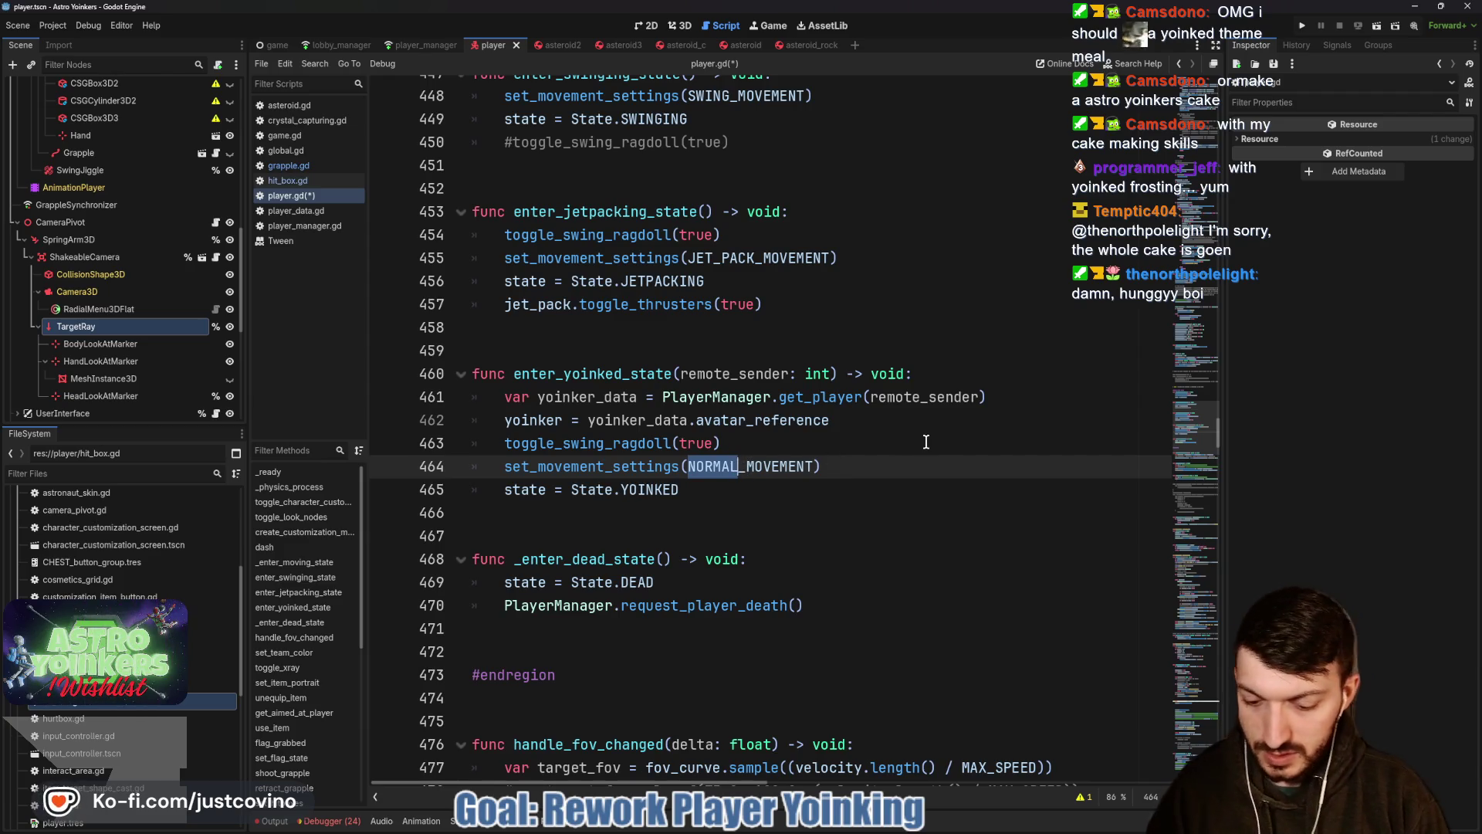
text(YOINKED)
key(End)
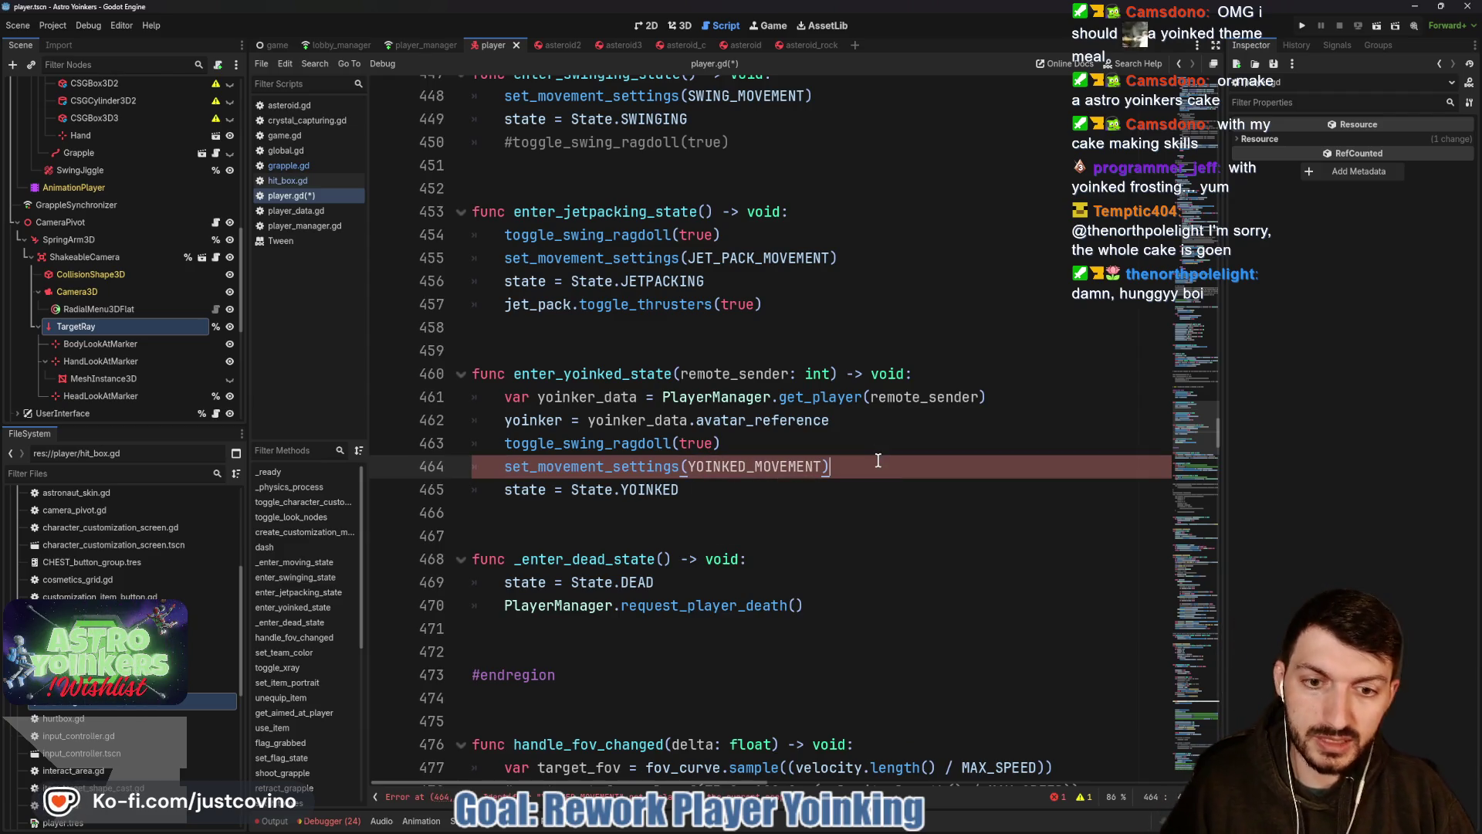
scroll(879, 460, up, 2)
scroll(882, 446, up, 5)
scroll(890, 423, up, 15)
scroll(898, 396, up, 15)
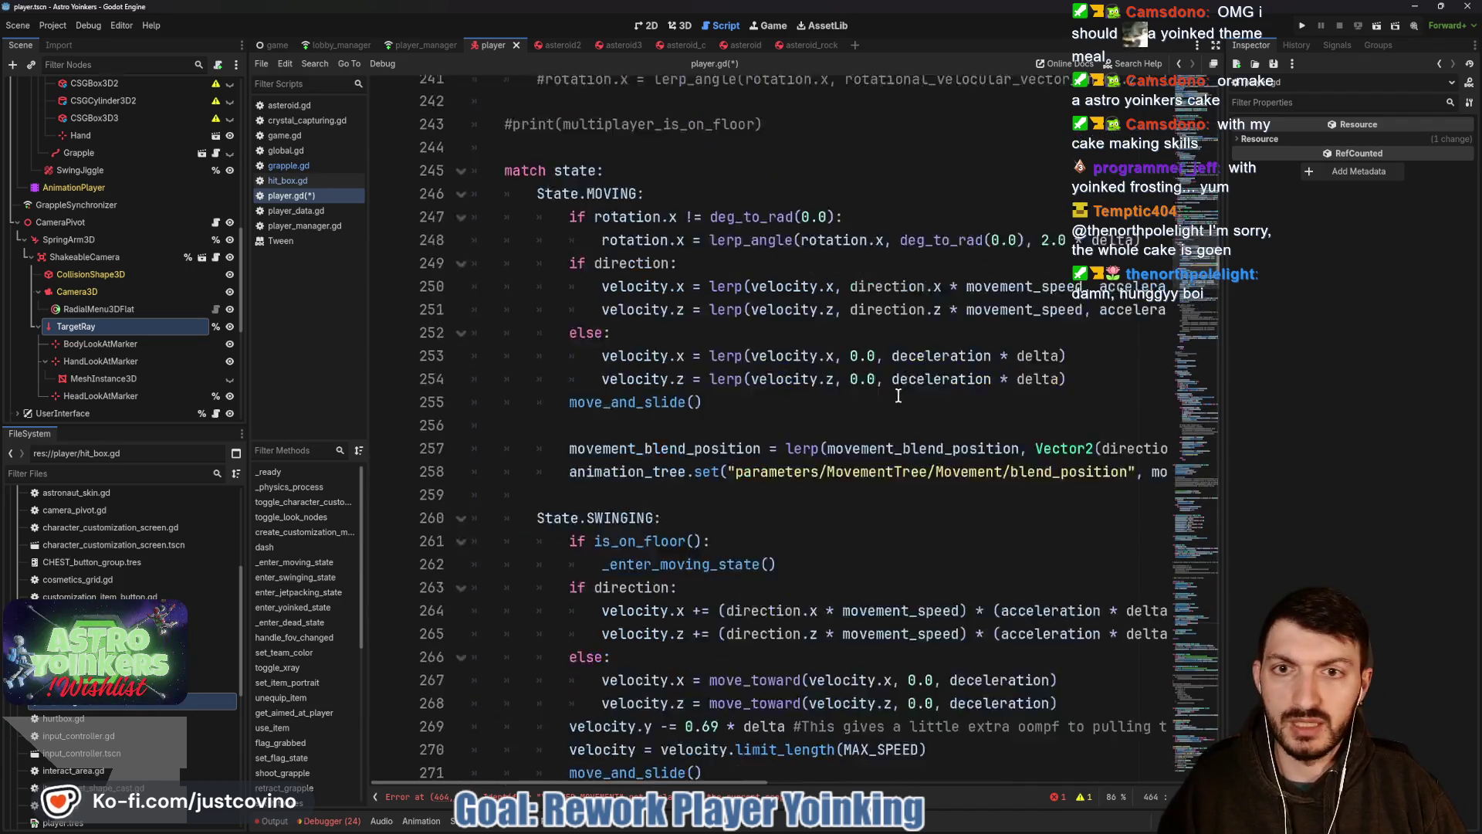
scroll(898, 396, up, 13)
scroll(891, 400, up, 15)
scroll(886, 403, up, 13)
scroll(882, 407, up, 9)
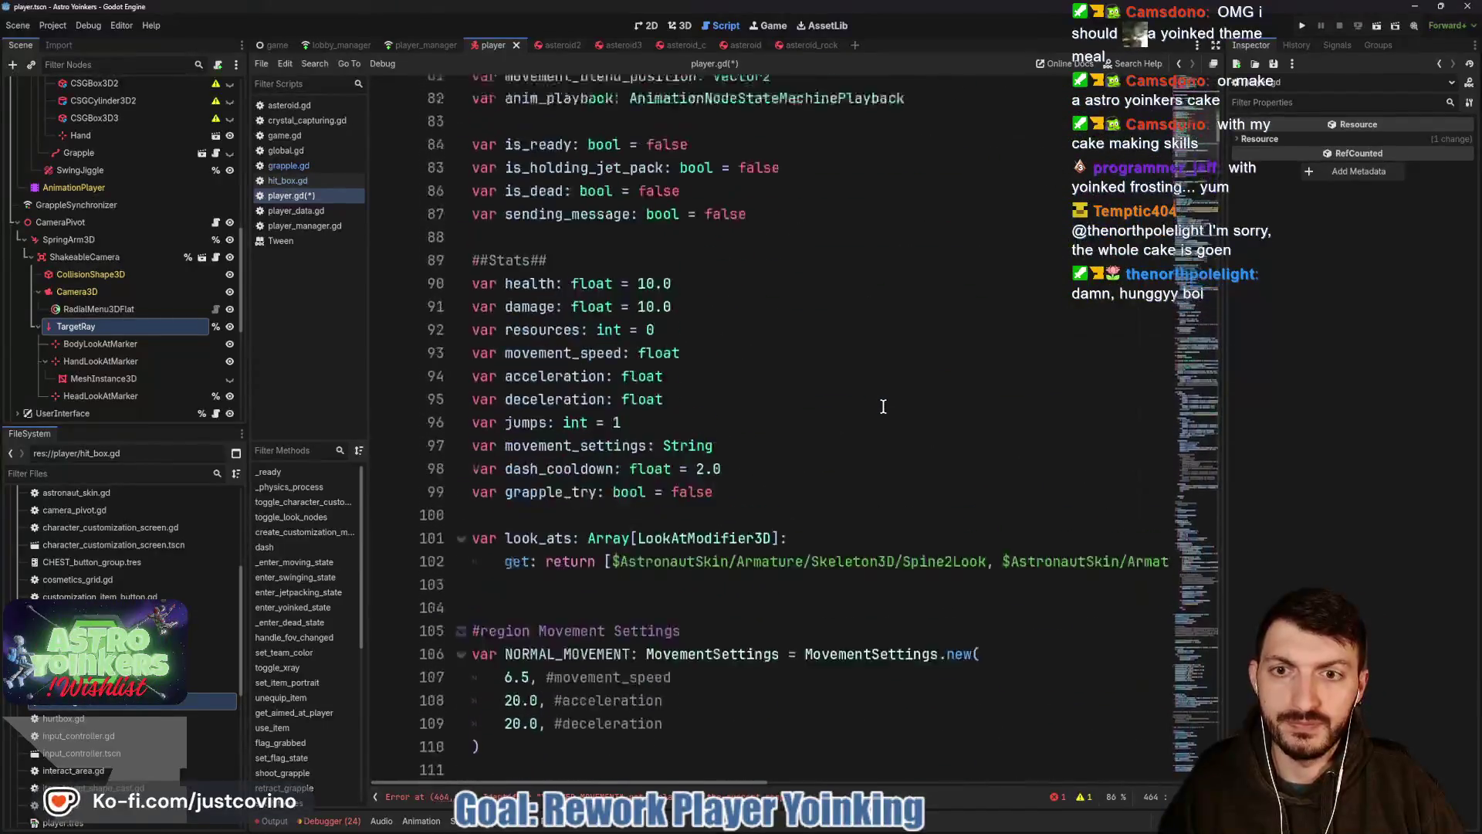
scroll(883, 407, down, 3)
scroll(870, 410, down, 6)
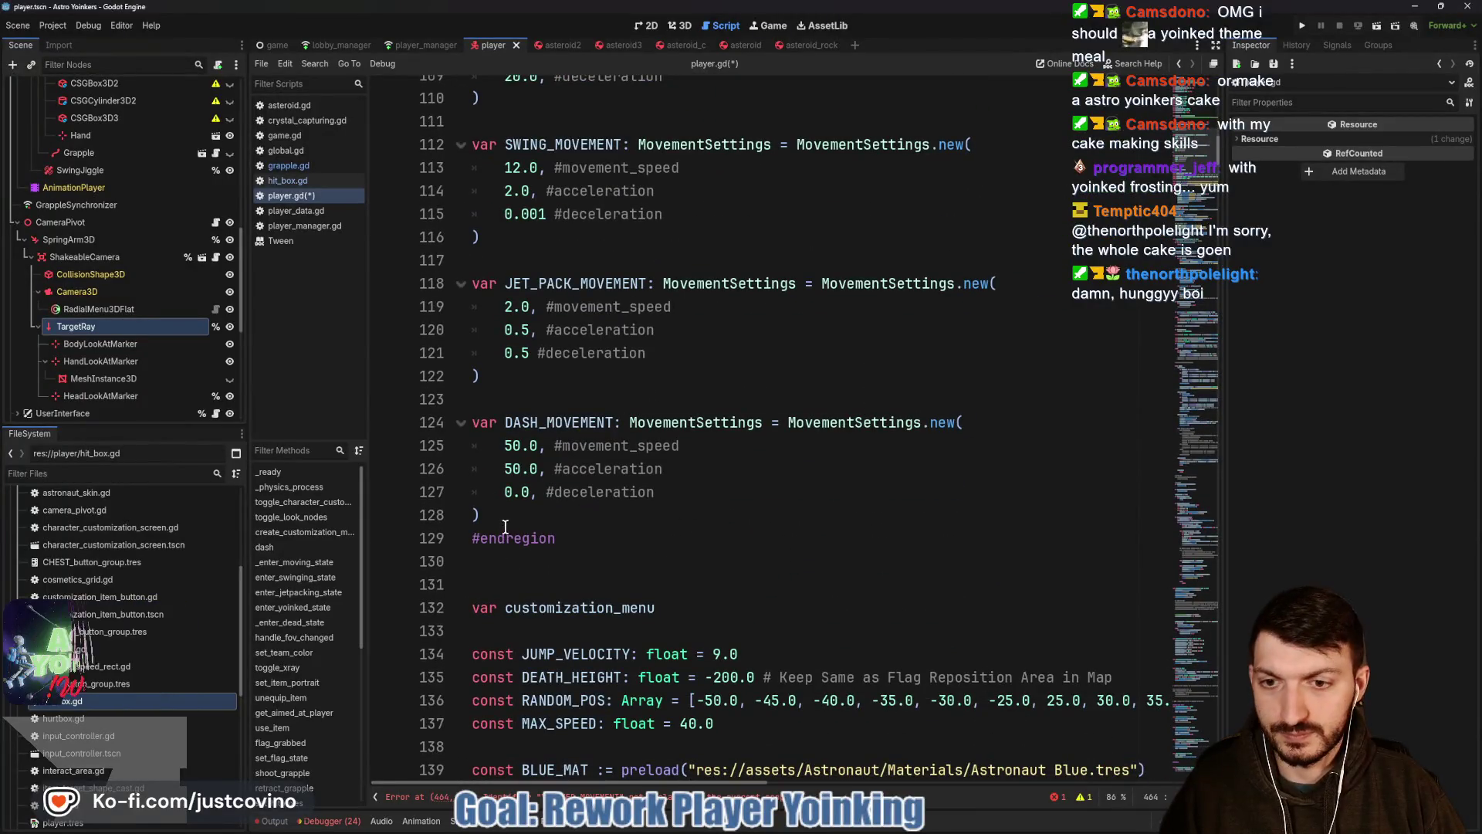
Add blank lines after the DASH_MOVEMENT settings block, before #endregion in Movement Settings.
drag(504, 528, 475, 423)
click(525, 513)
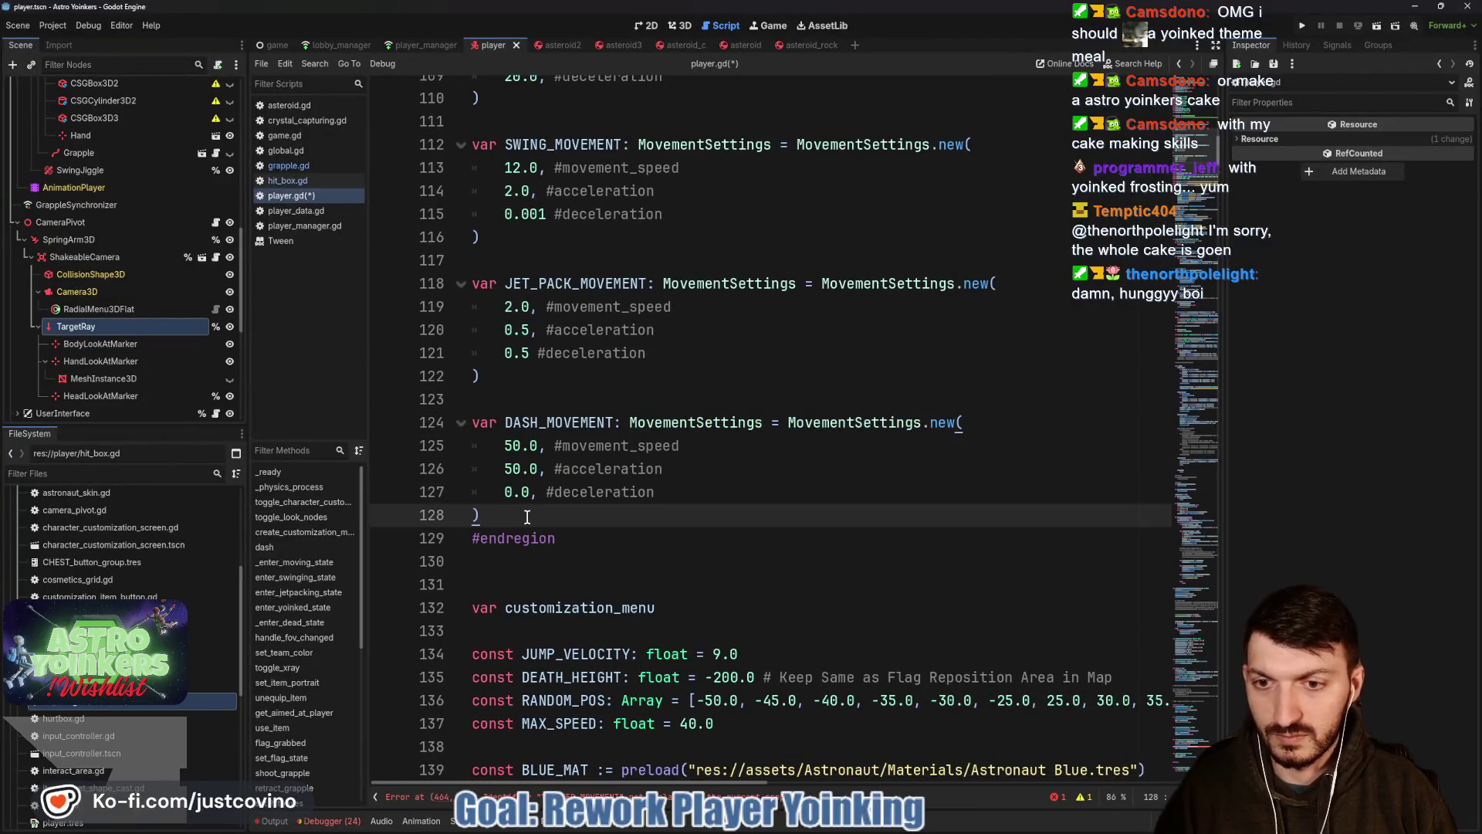
key(Return)
key(Return)
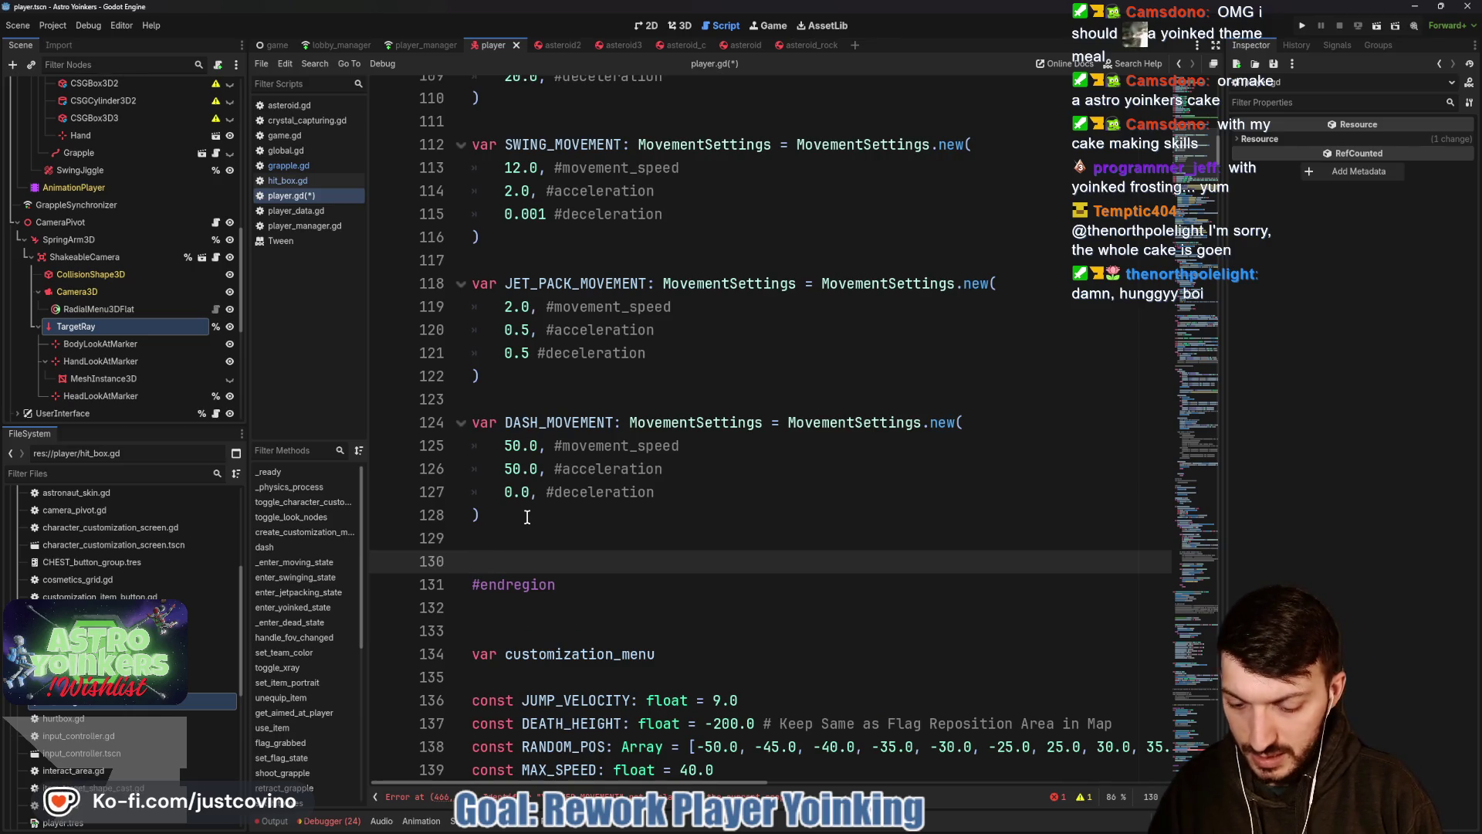
text(var YOINKED_M)
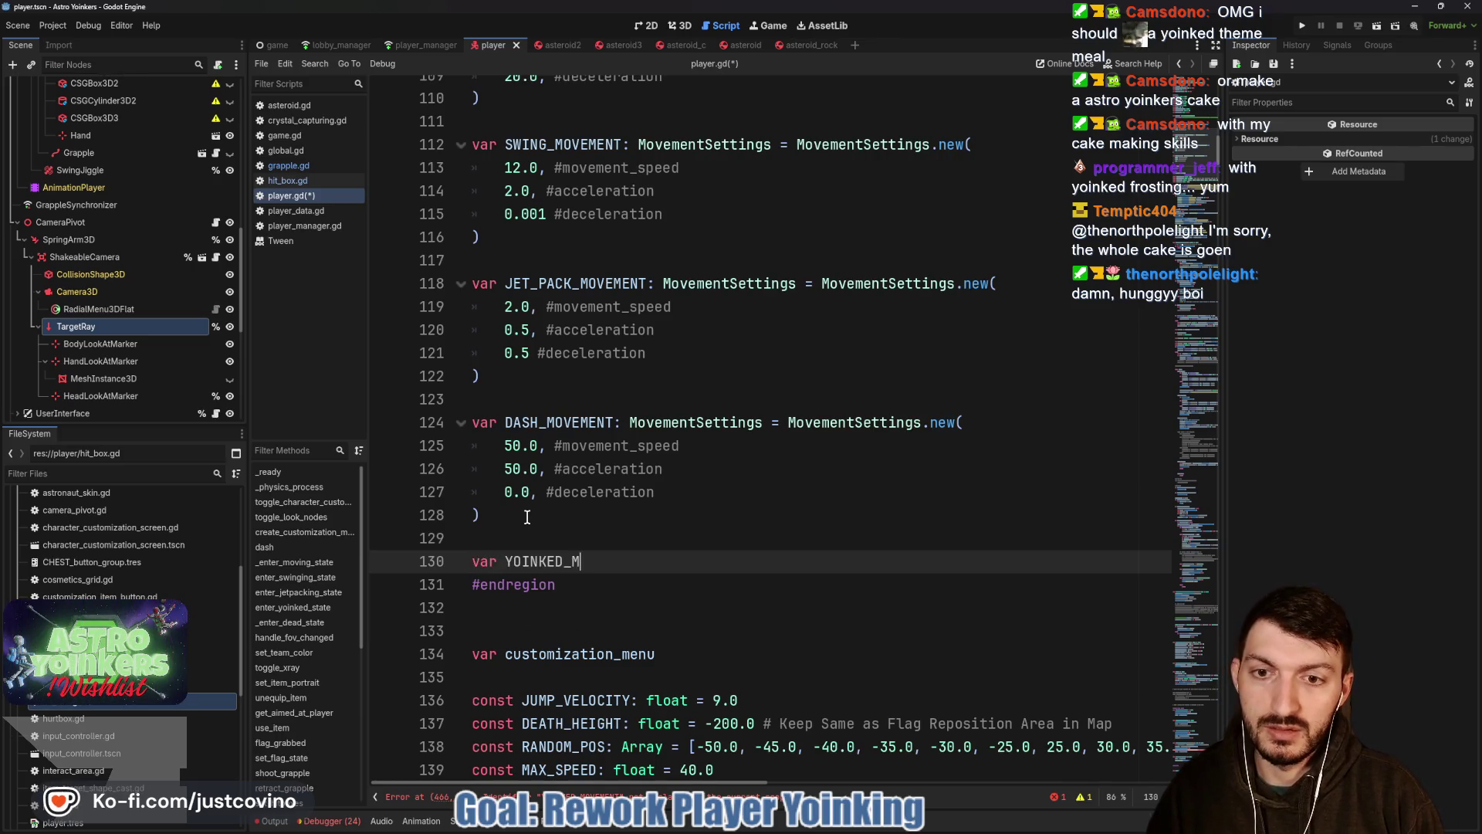
text(OVEMENT: Movement)
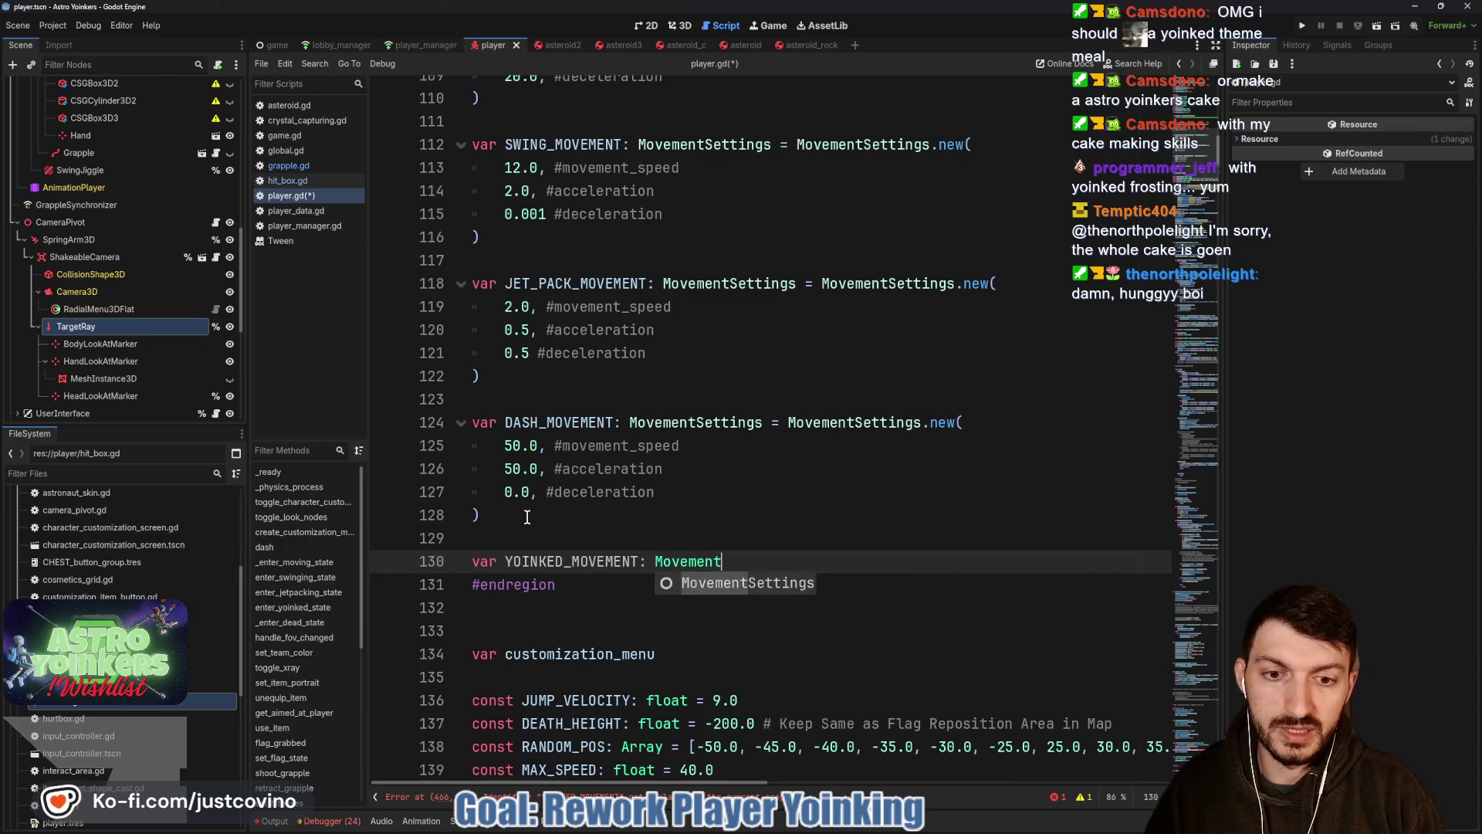
Declare YOINKED_MOVEMENT as a MovementSettings with 50.0 speed and 50.0 acceleration arguments.
key(Return)
text(Movement)
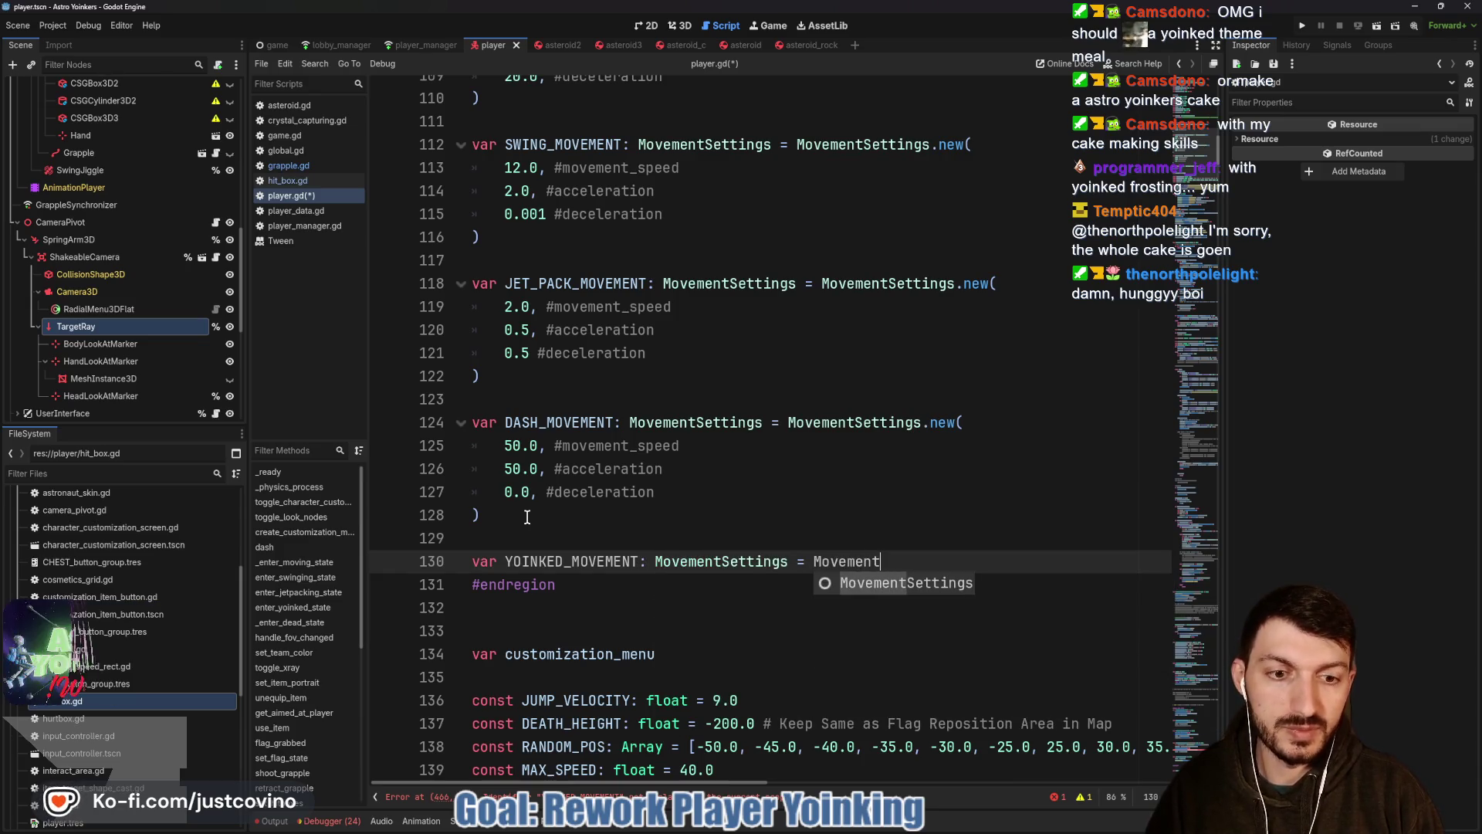
key(Return)
text(.new)
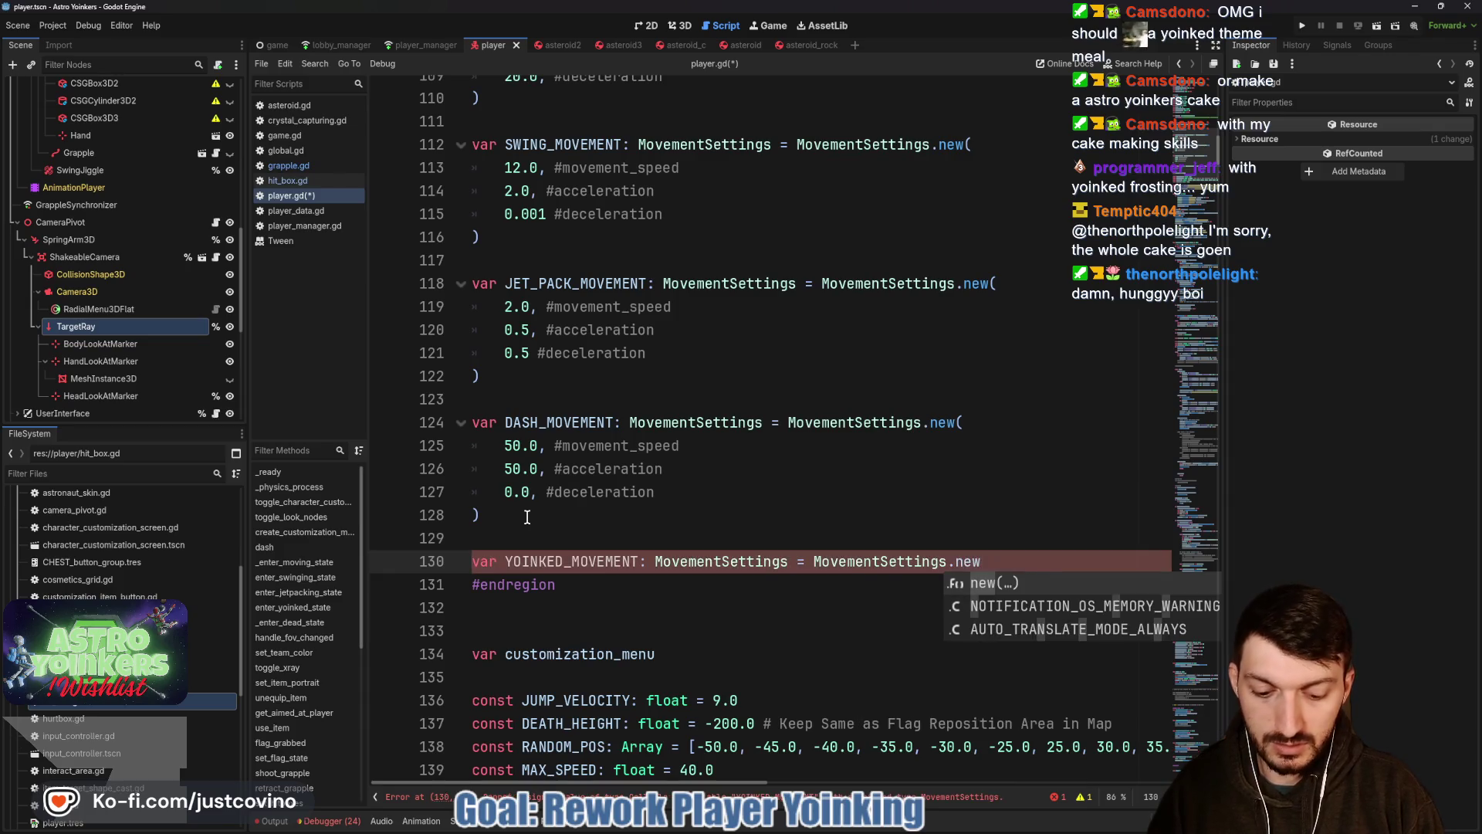
text(()
key(Return)
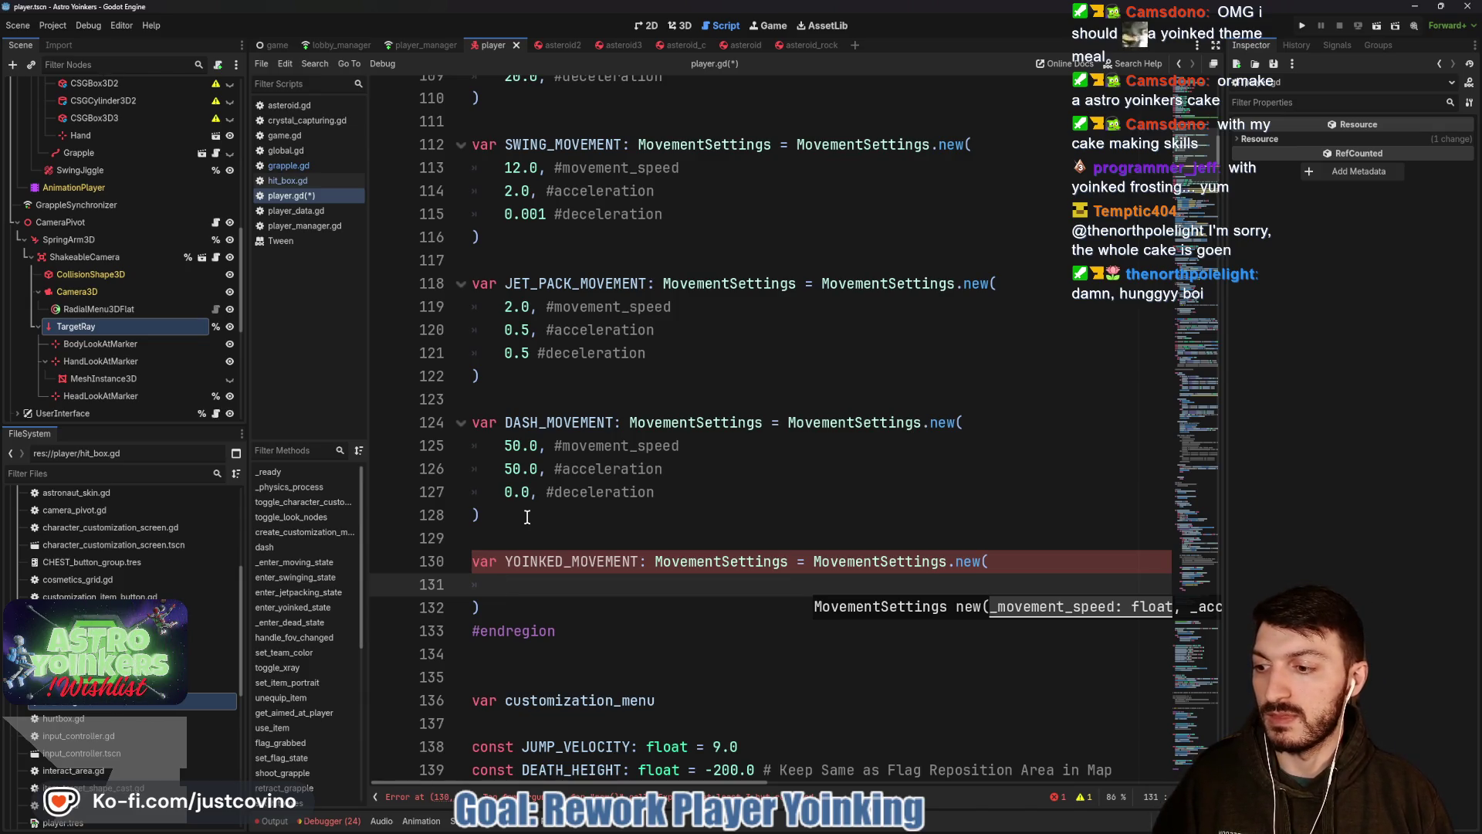
text(50.0)
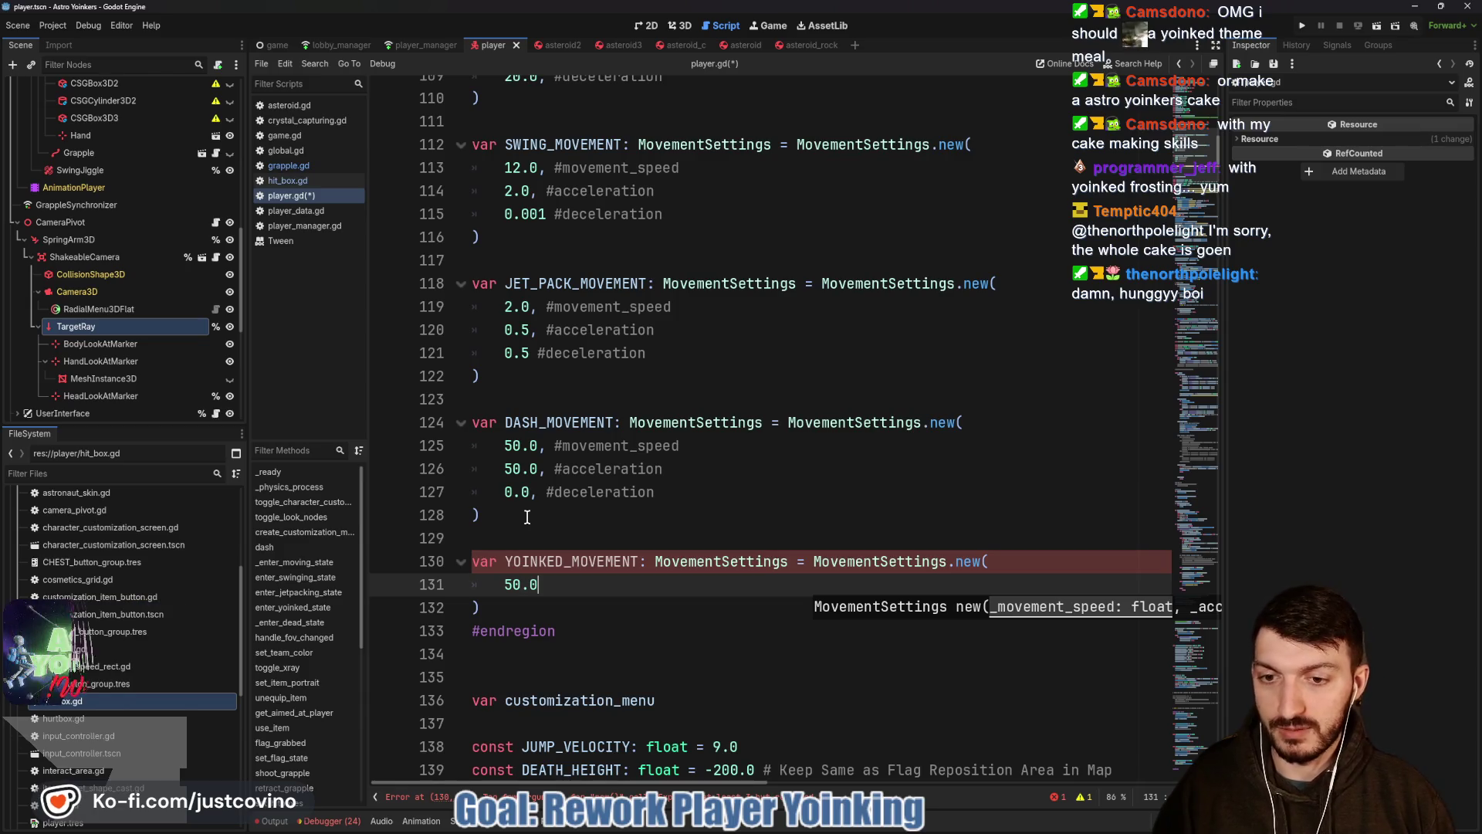
text(, #)
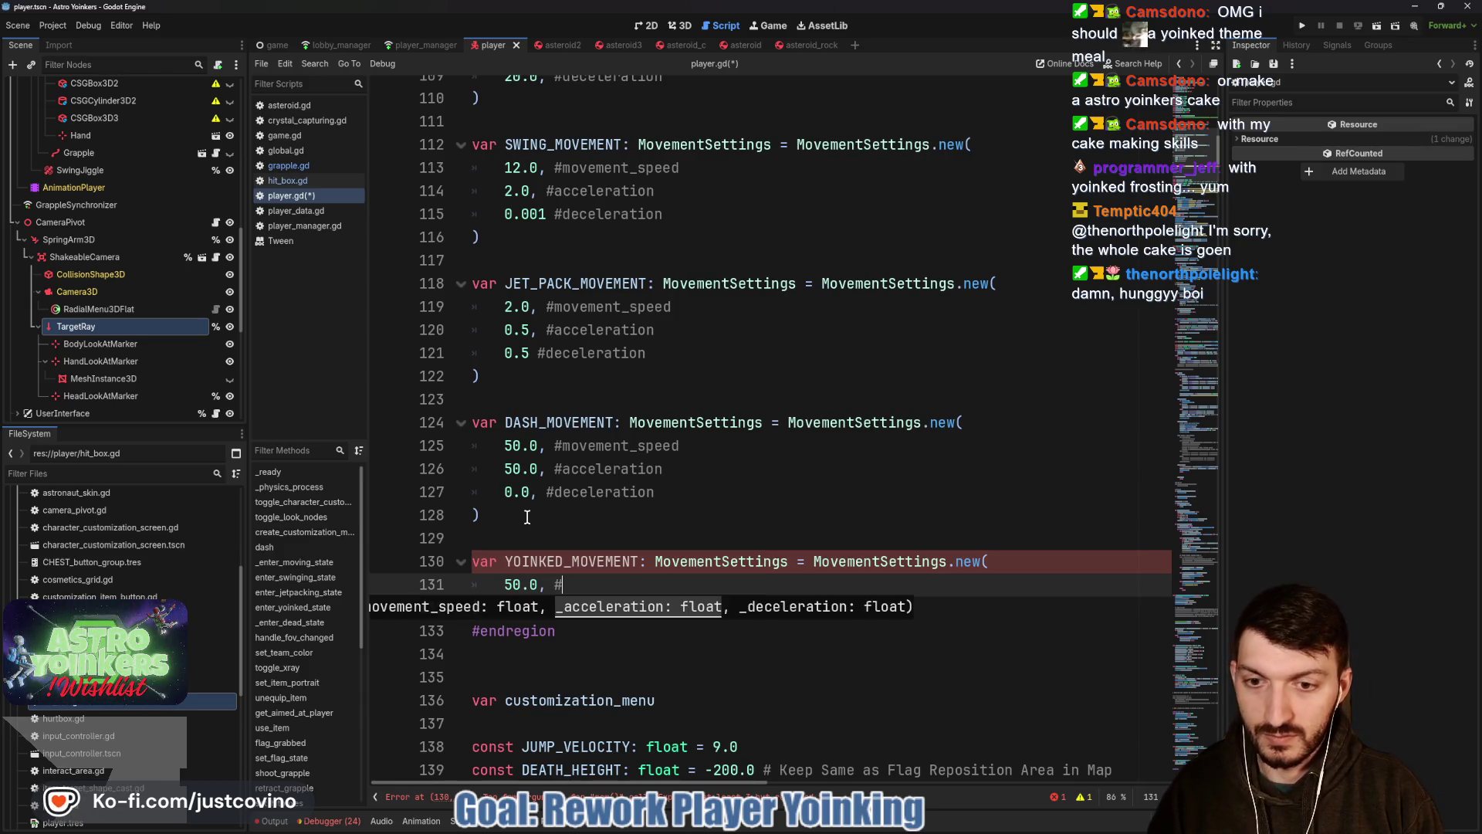
text(movement_speed)
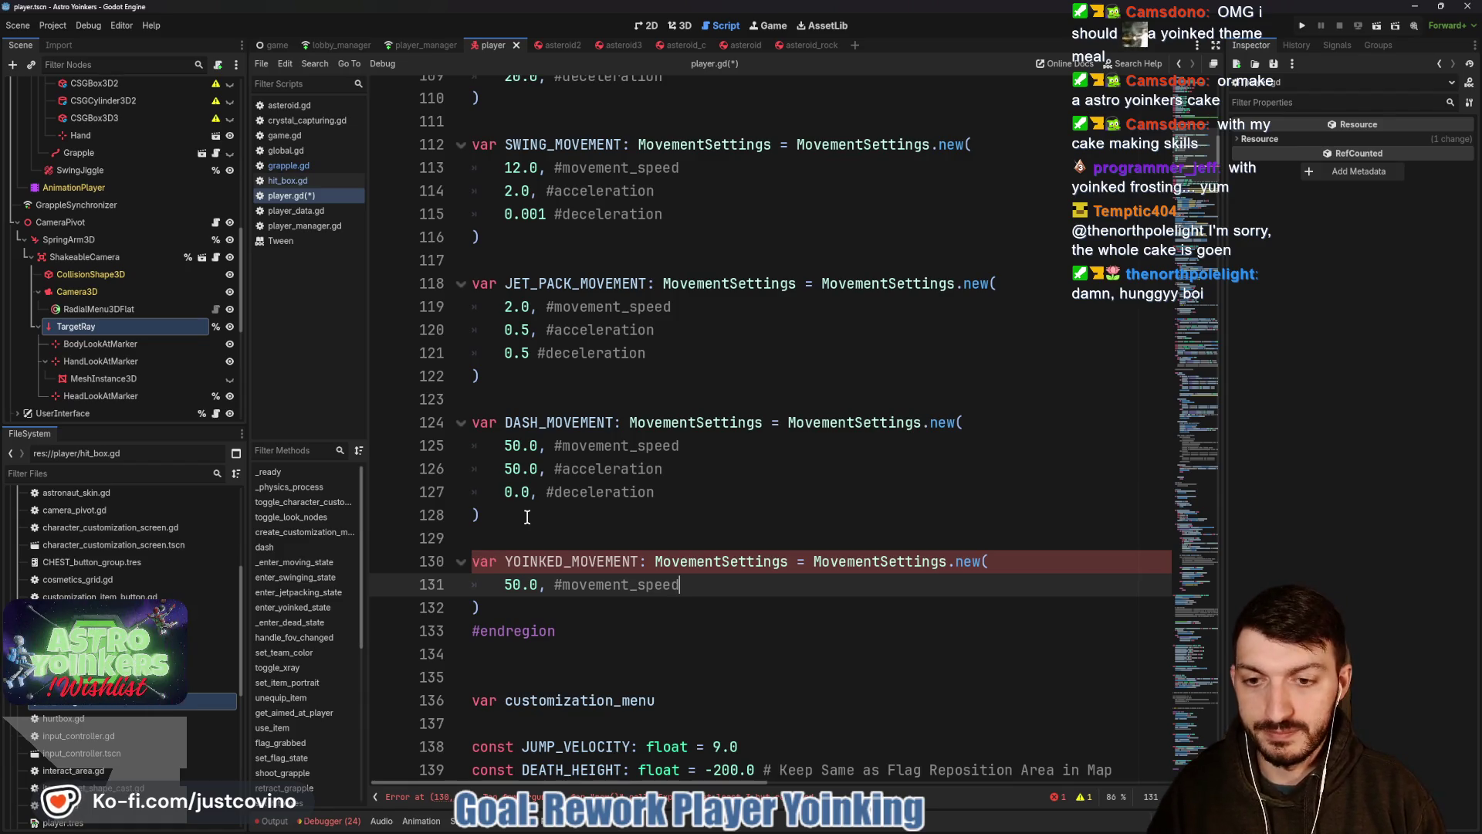
key(Return)
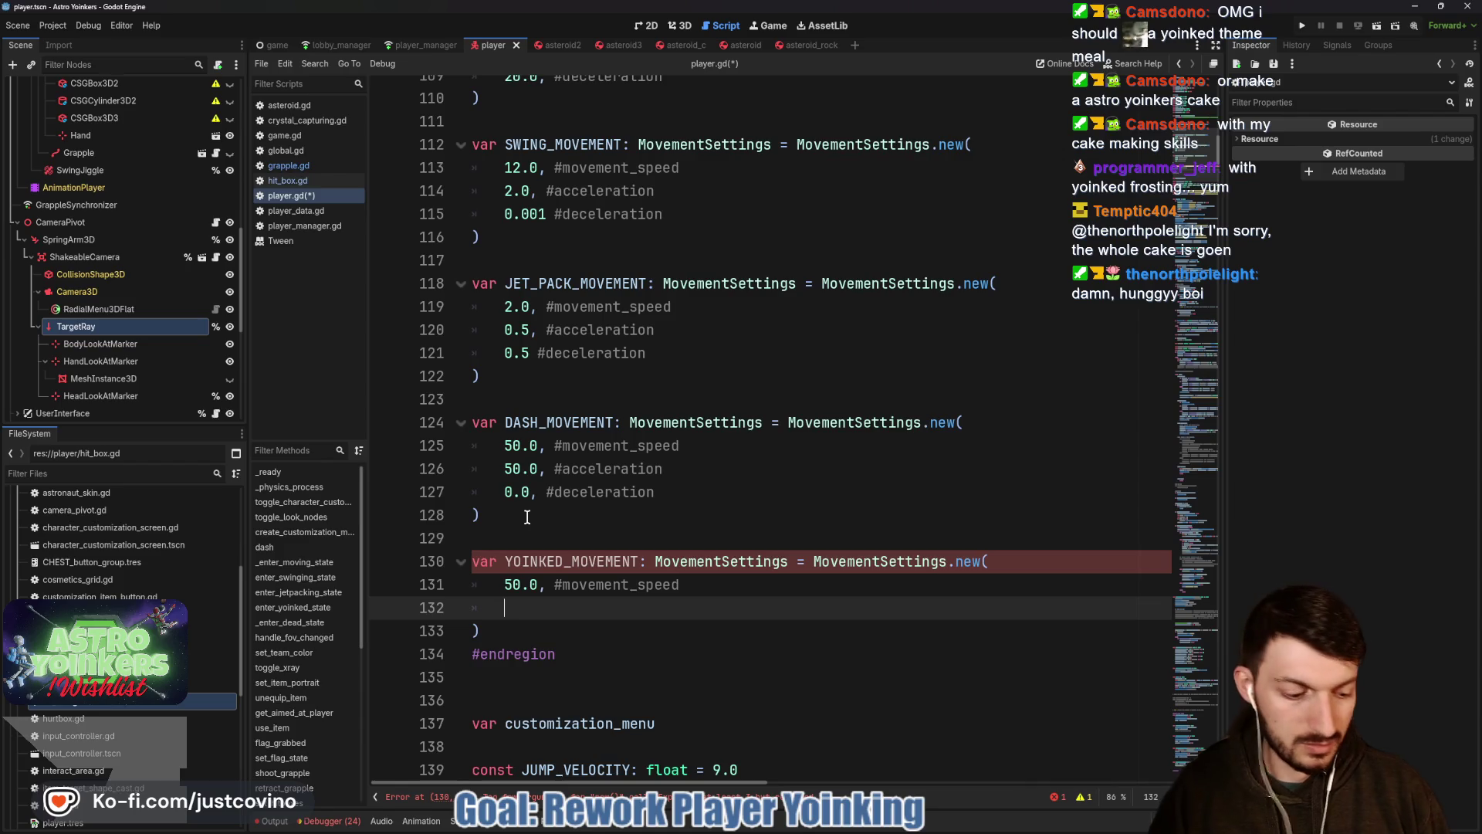
text(50.0)
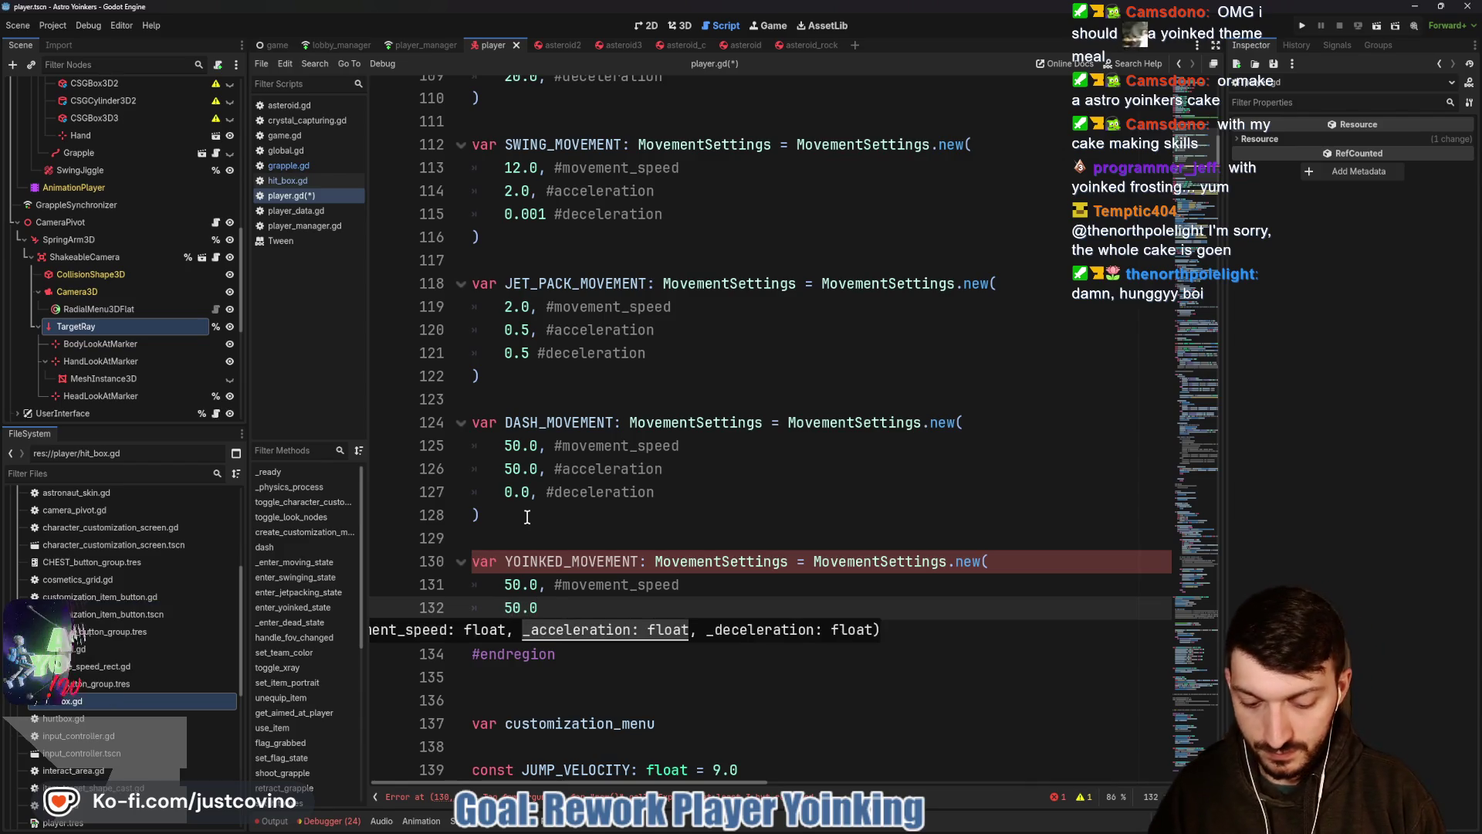
text(, acceleration)
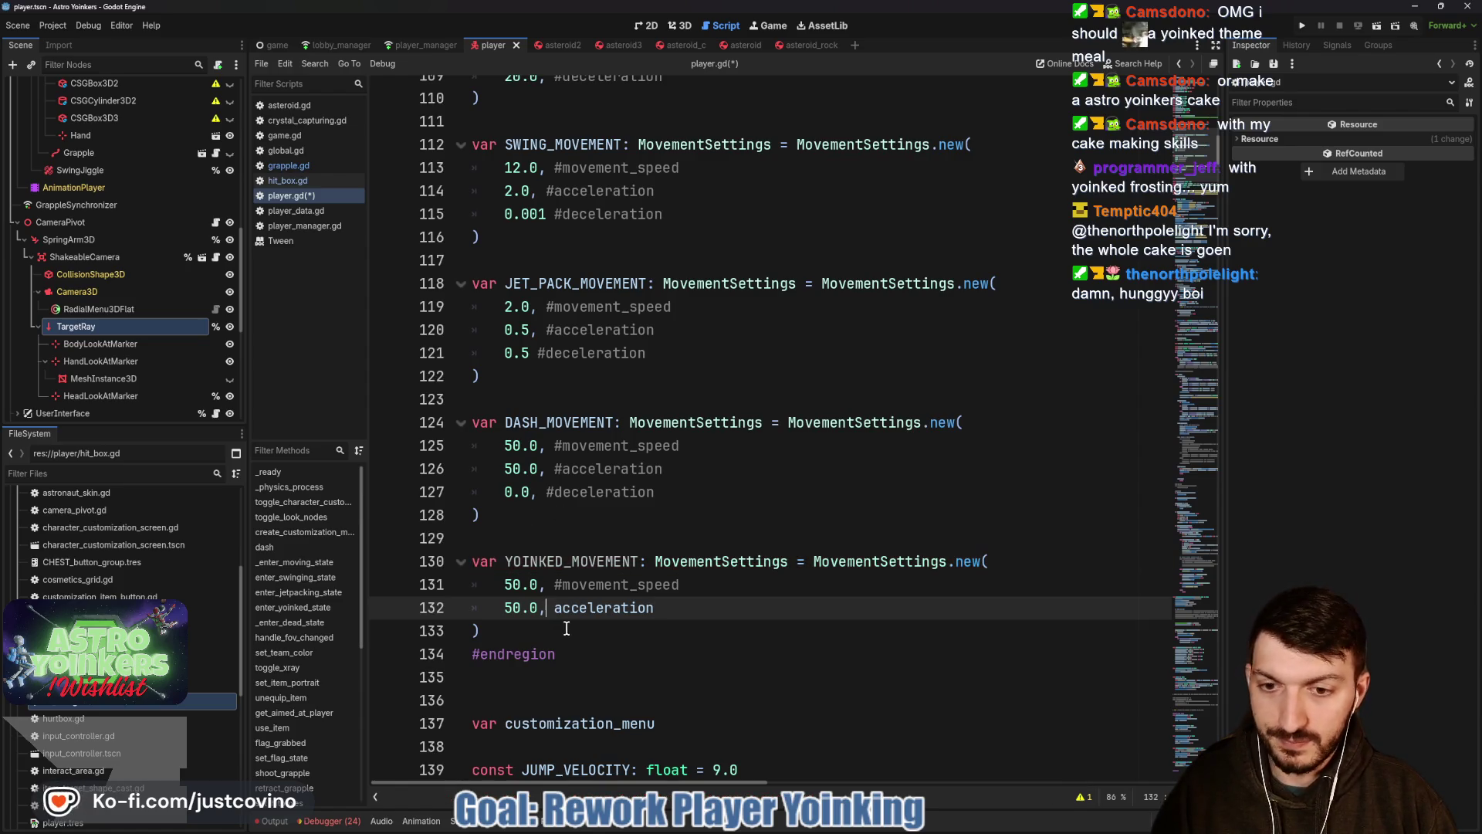
Comment the acceleration label, add '0.0, #deceleration', and save player.gd.
click(554, 608)
text(#)
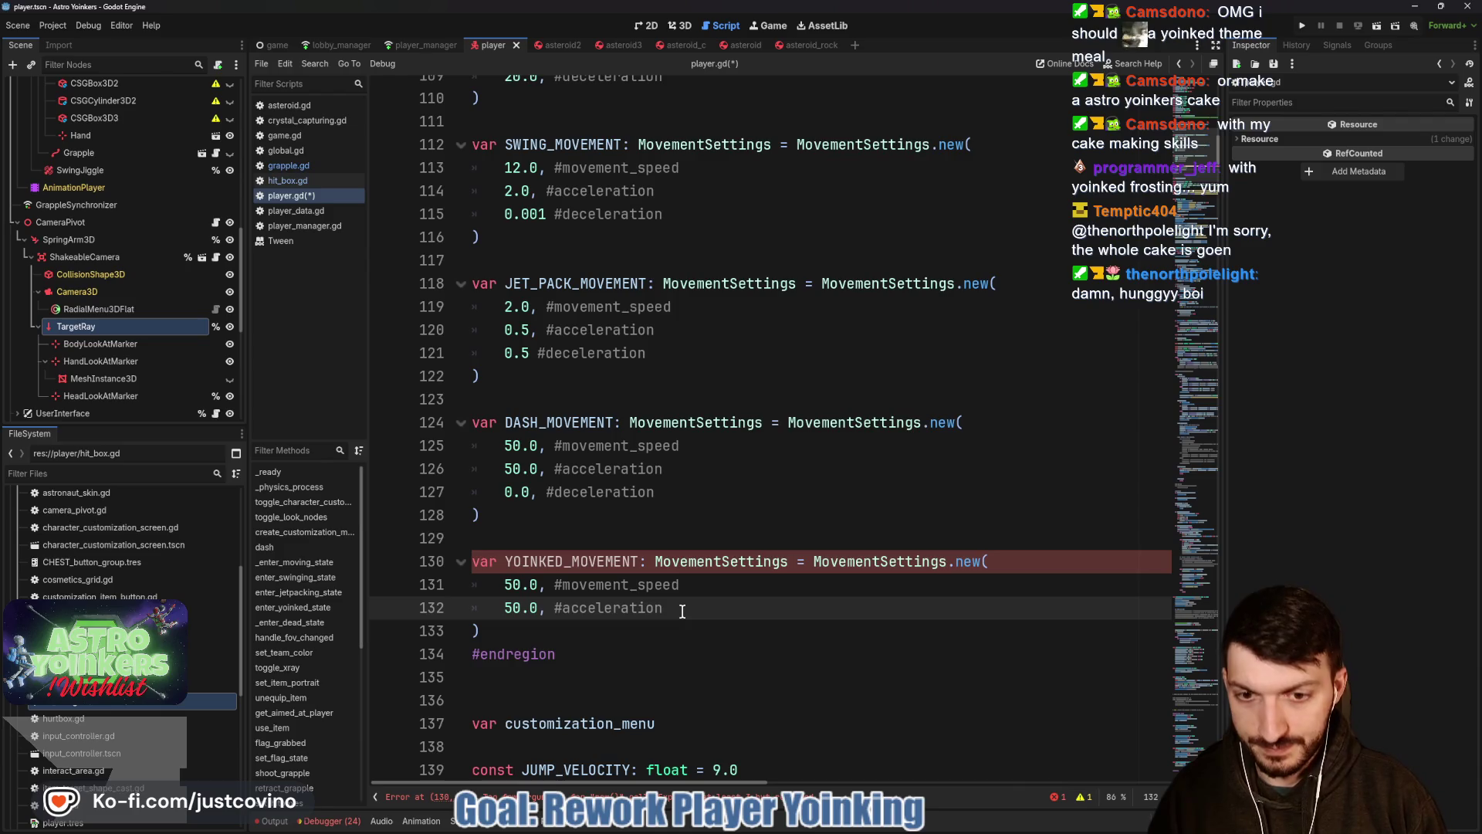
key(Return)
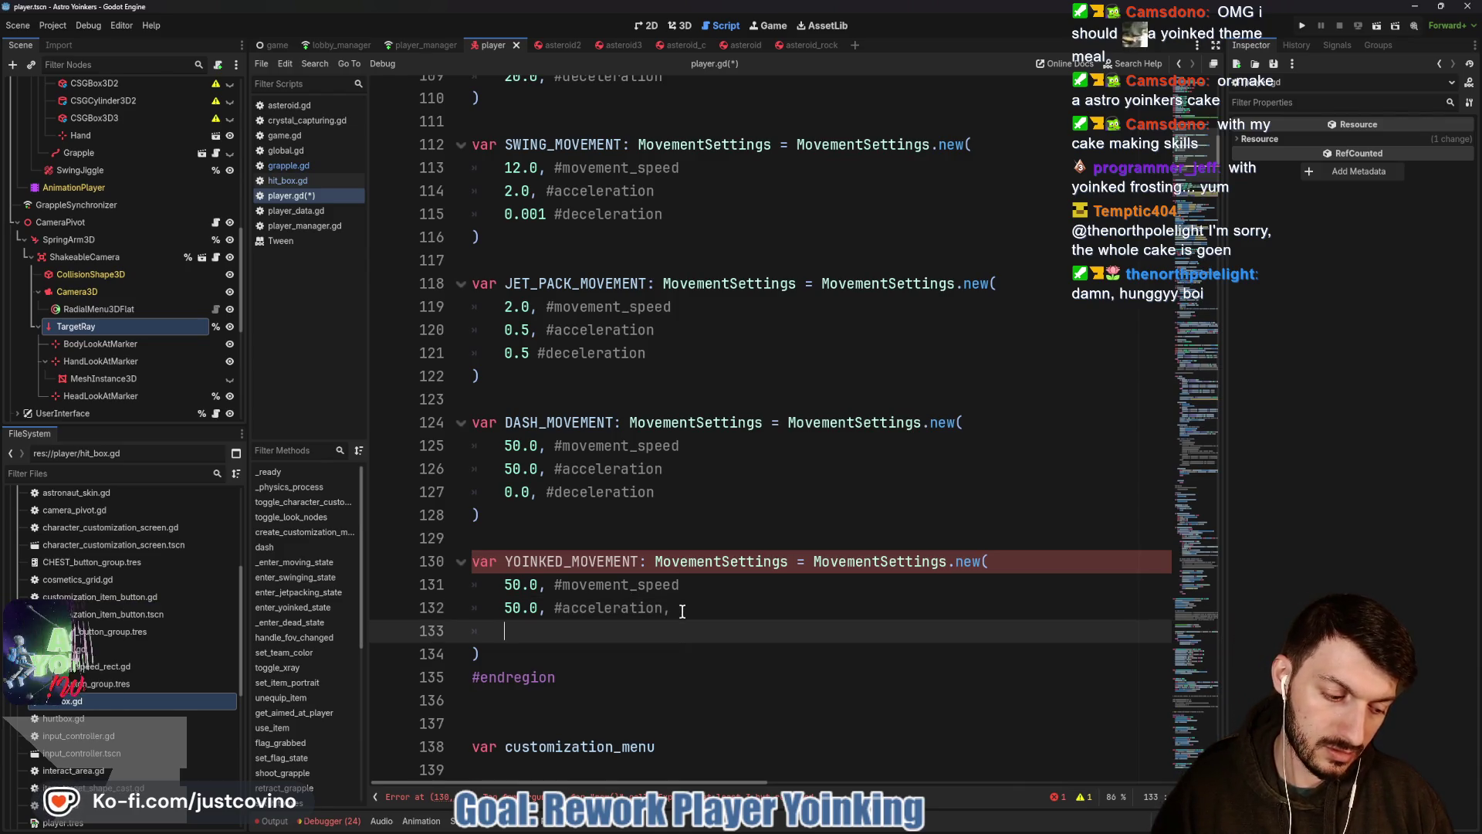
text(0.)
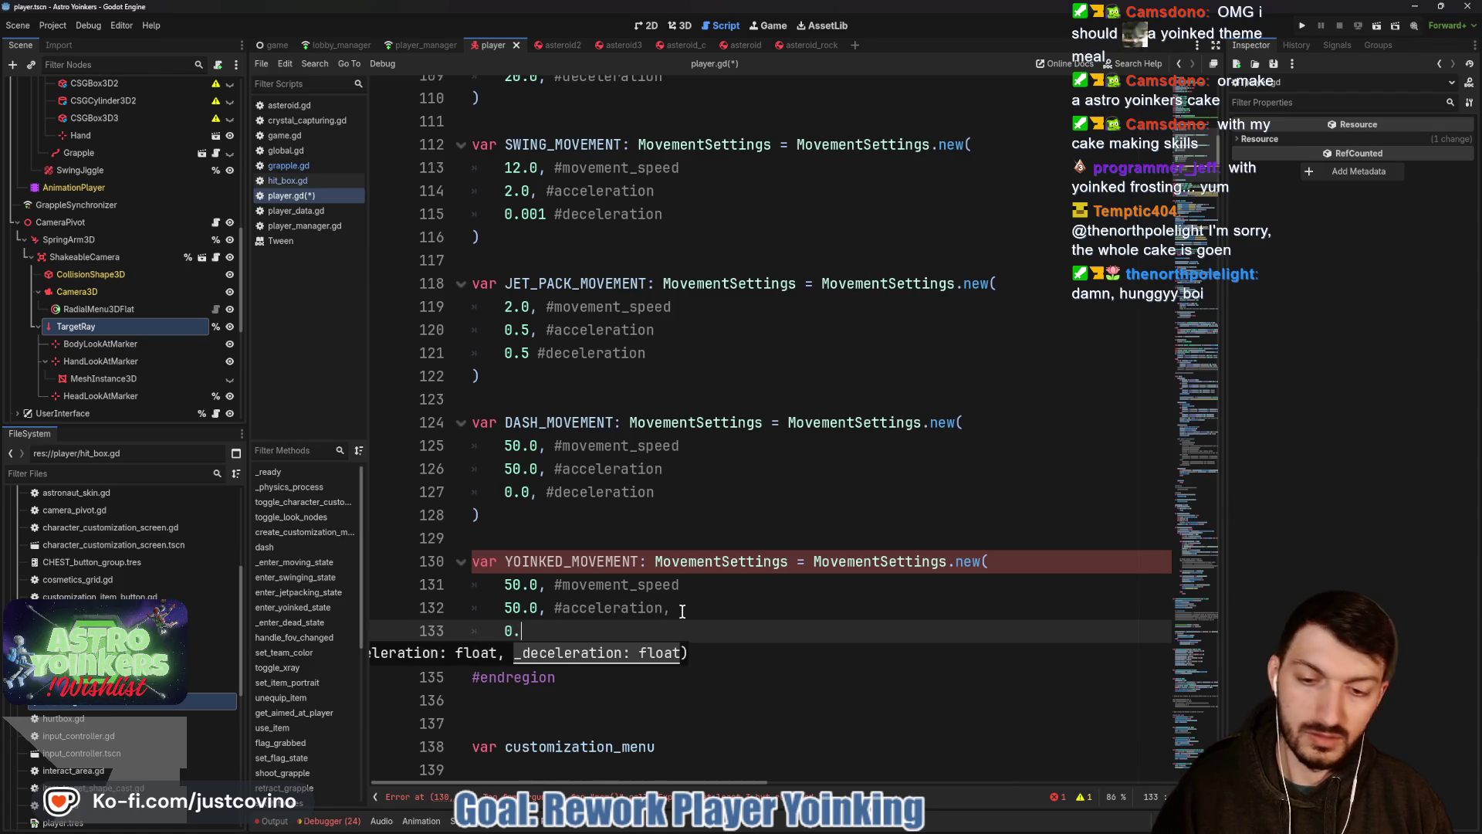
text(0, )
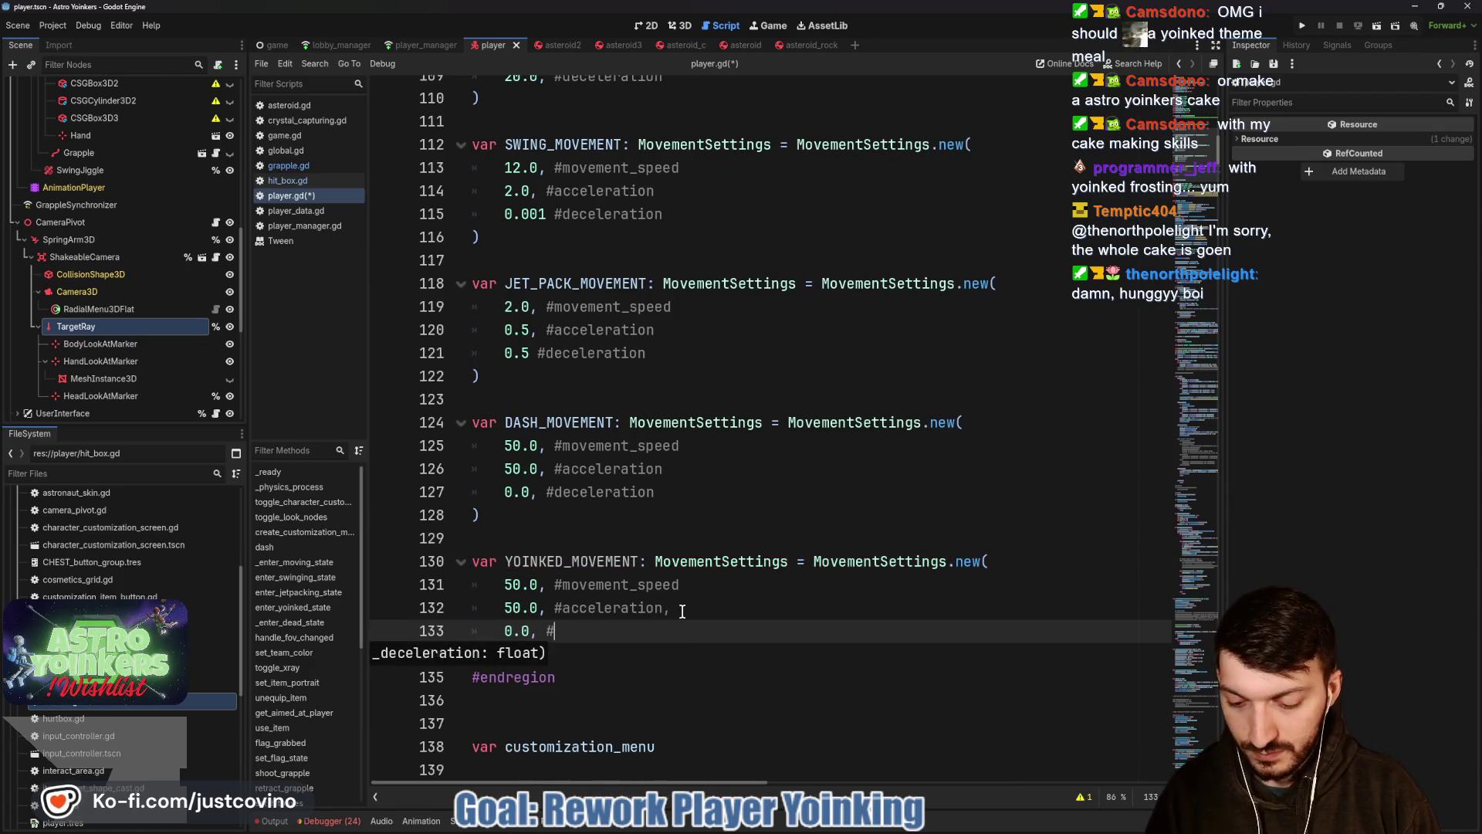
text(#deceleration)
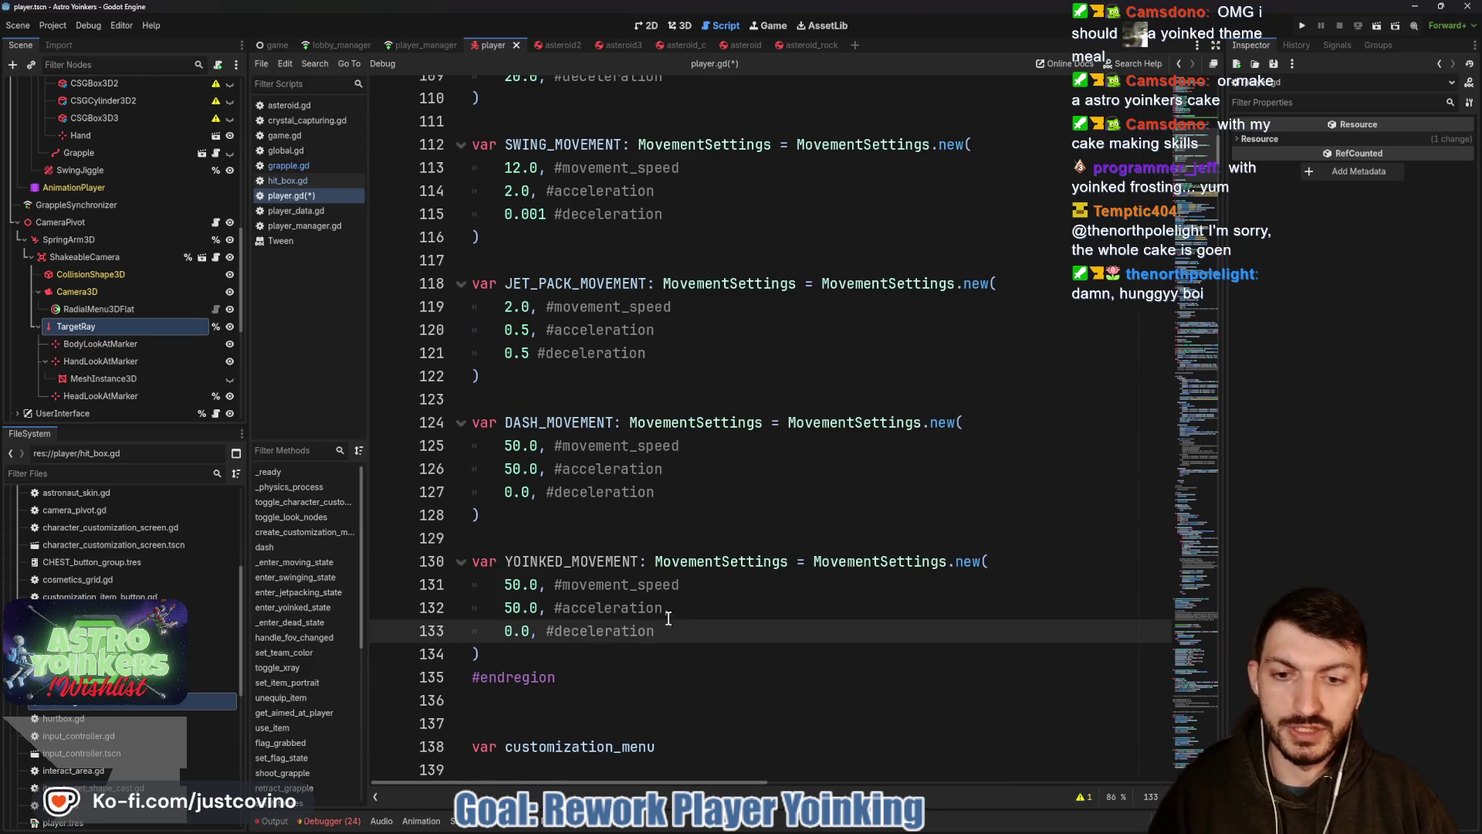
key(Down)
key(ctrl+s)
scroll(724, 588, down, 6)
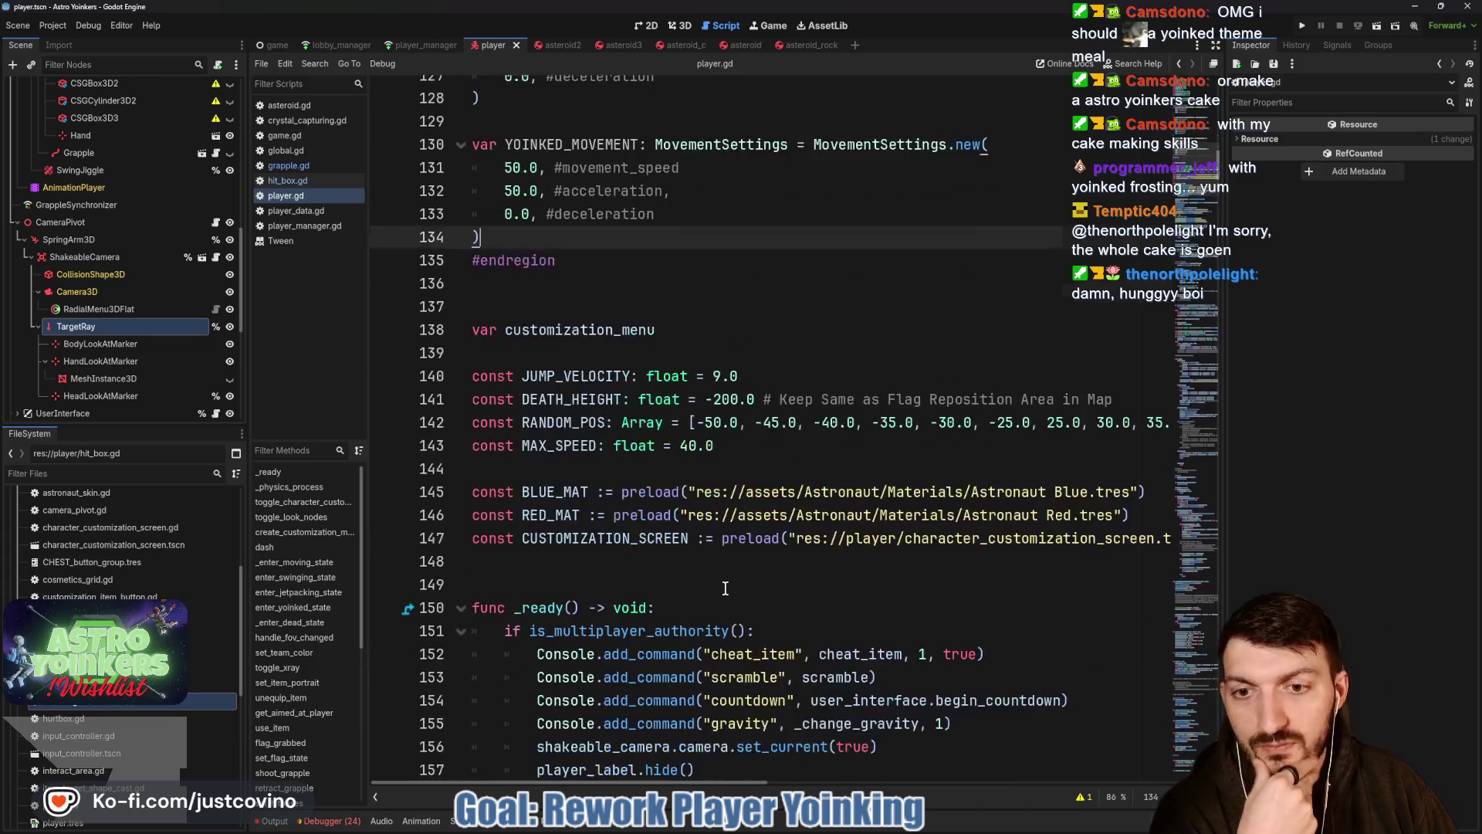
scroll(725, 588, up, 3)
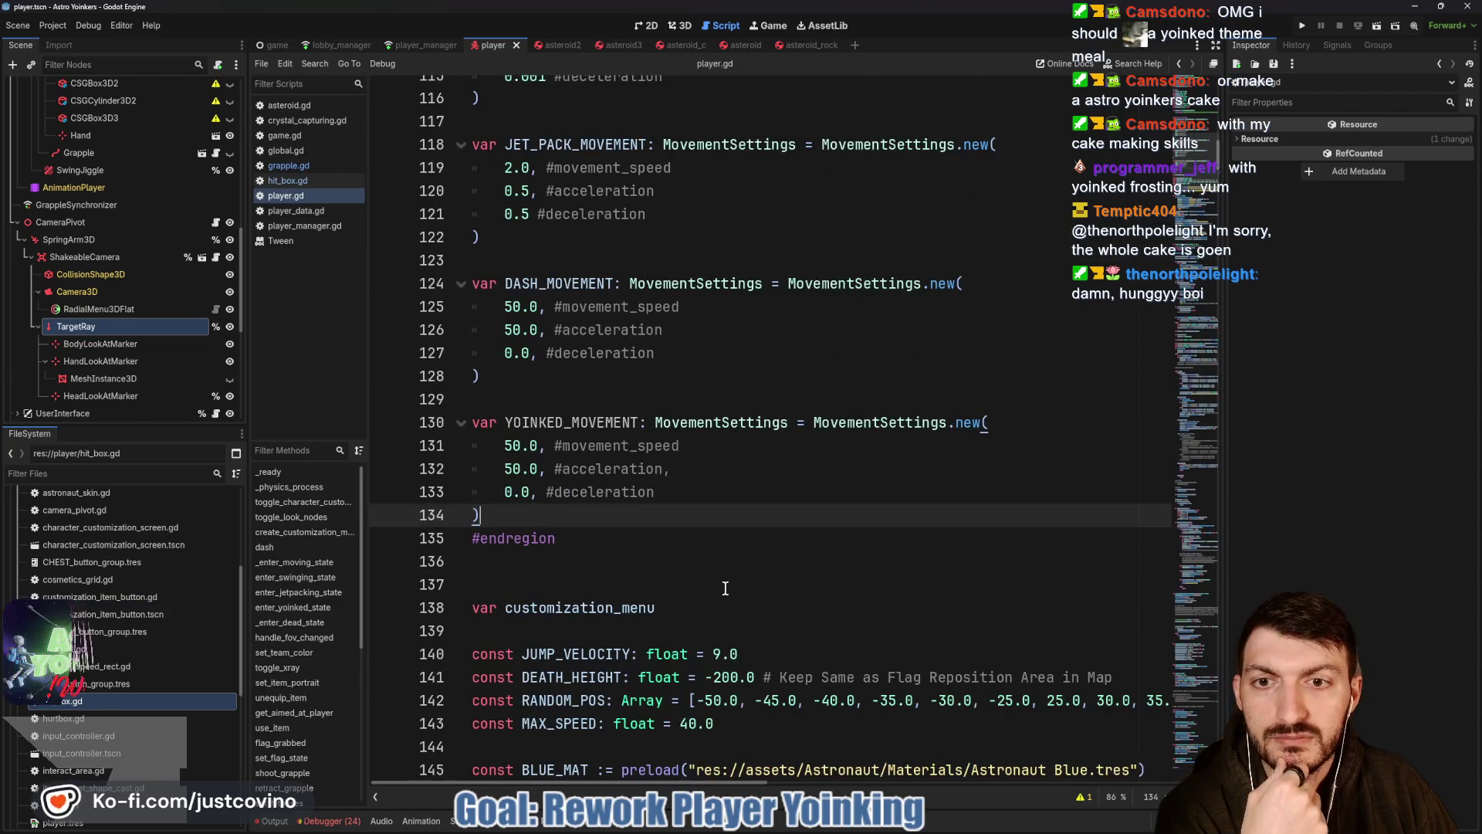
scroll(725, 588, down, 2)
scroll(724, 589, down, 7)
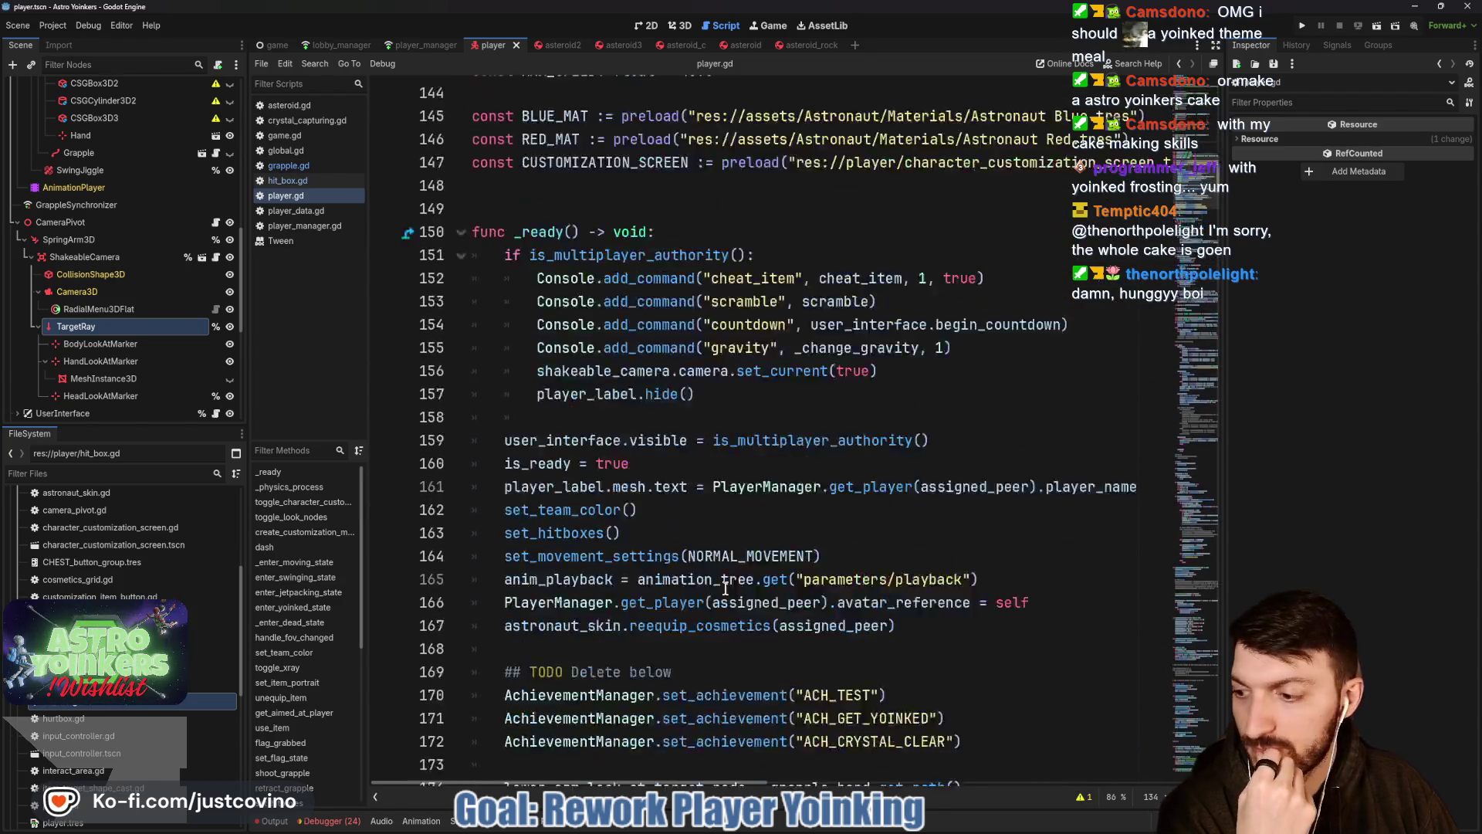
scroll(724, 588, down, 6)
scroll(724, 589, down, 6)
scroll(723, 588, down, 5)
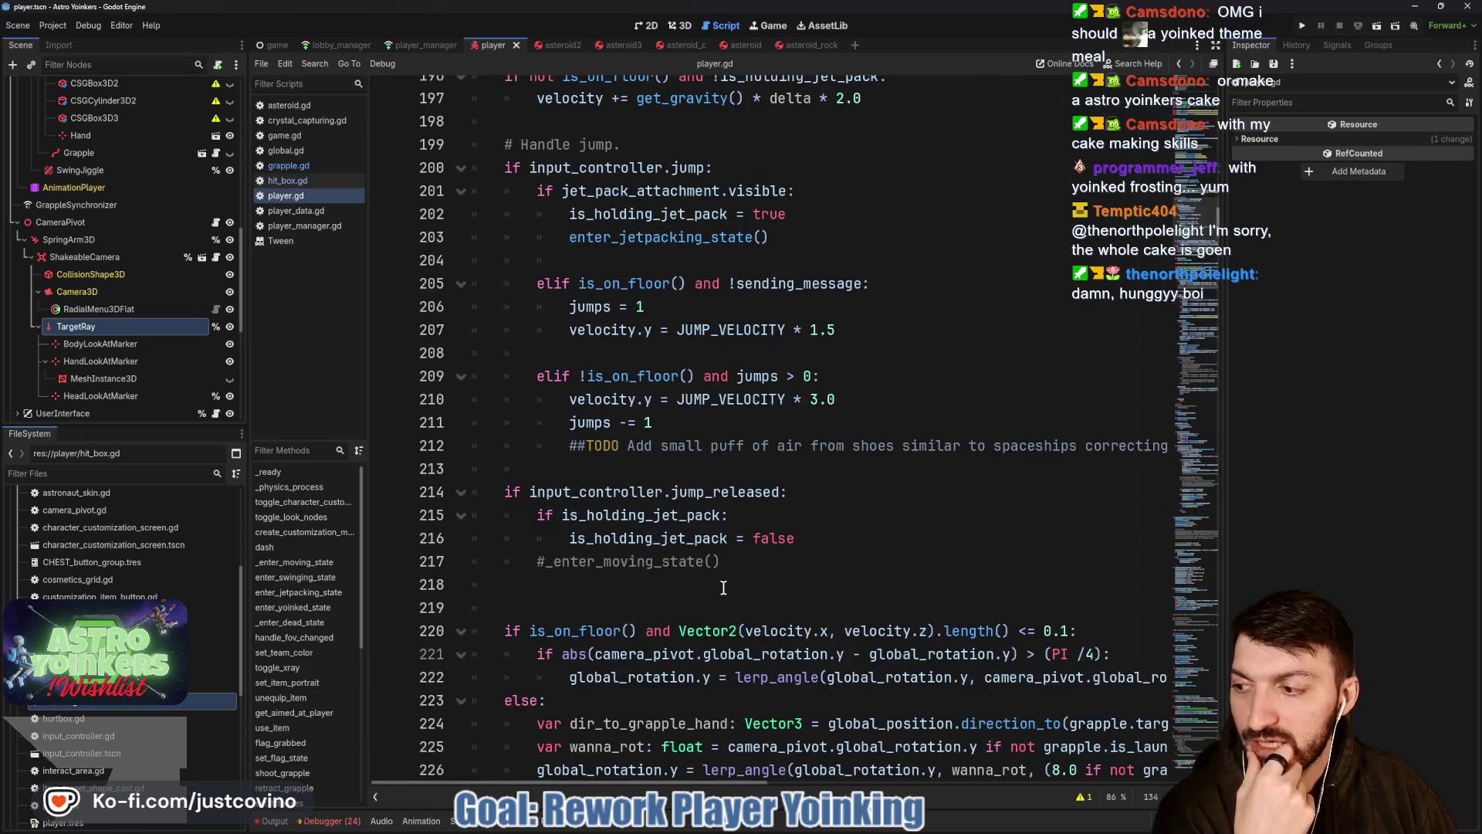
scroll(724, 588, down, 4)
scroll(723, 589, down, 4)
scroll(721, 589, down, 7)
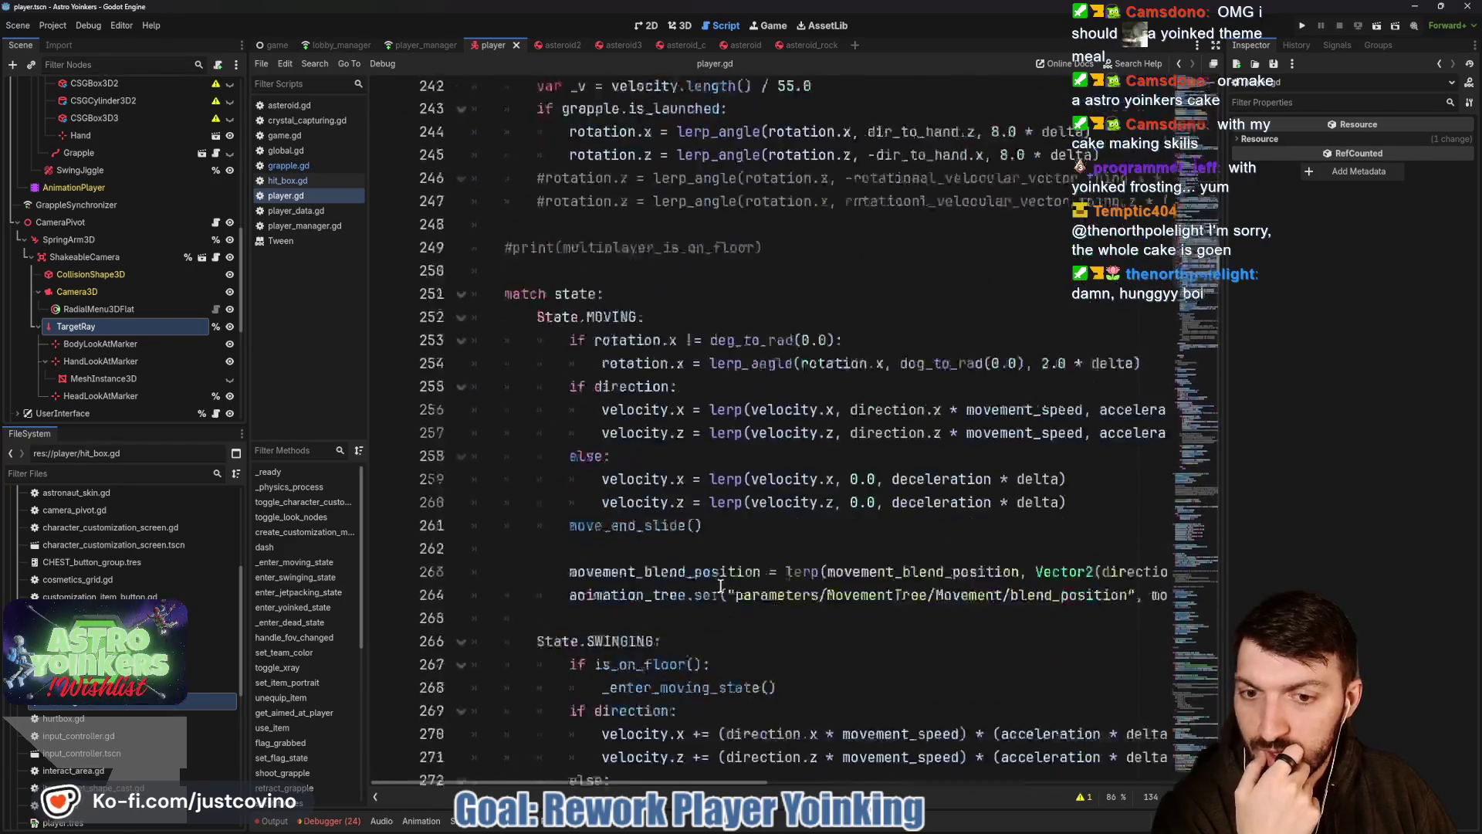
scroll(720, 588, down, 5)
scroll(720, 588, down, 7)
scroll(718, 579, down, 2)
scroll(715, 570, down, 2)
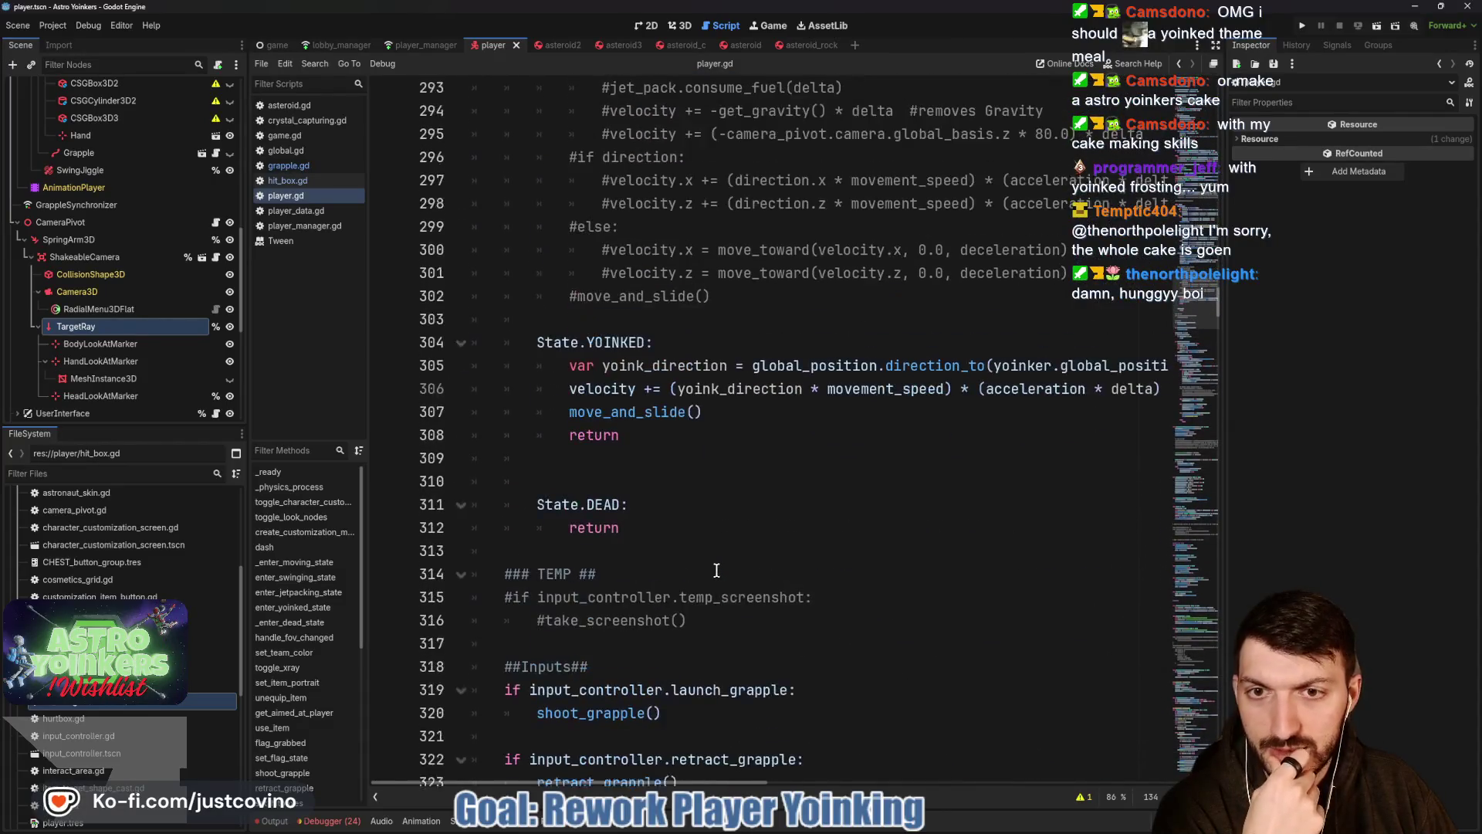
scroll(716, 570, up, 1)
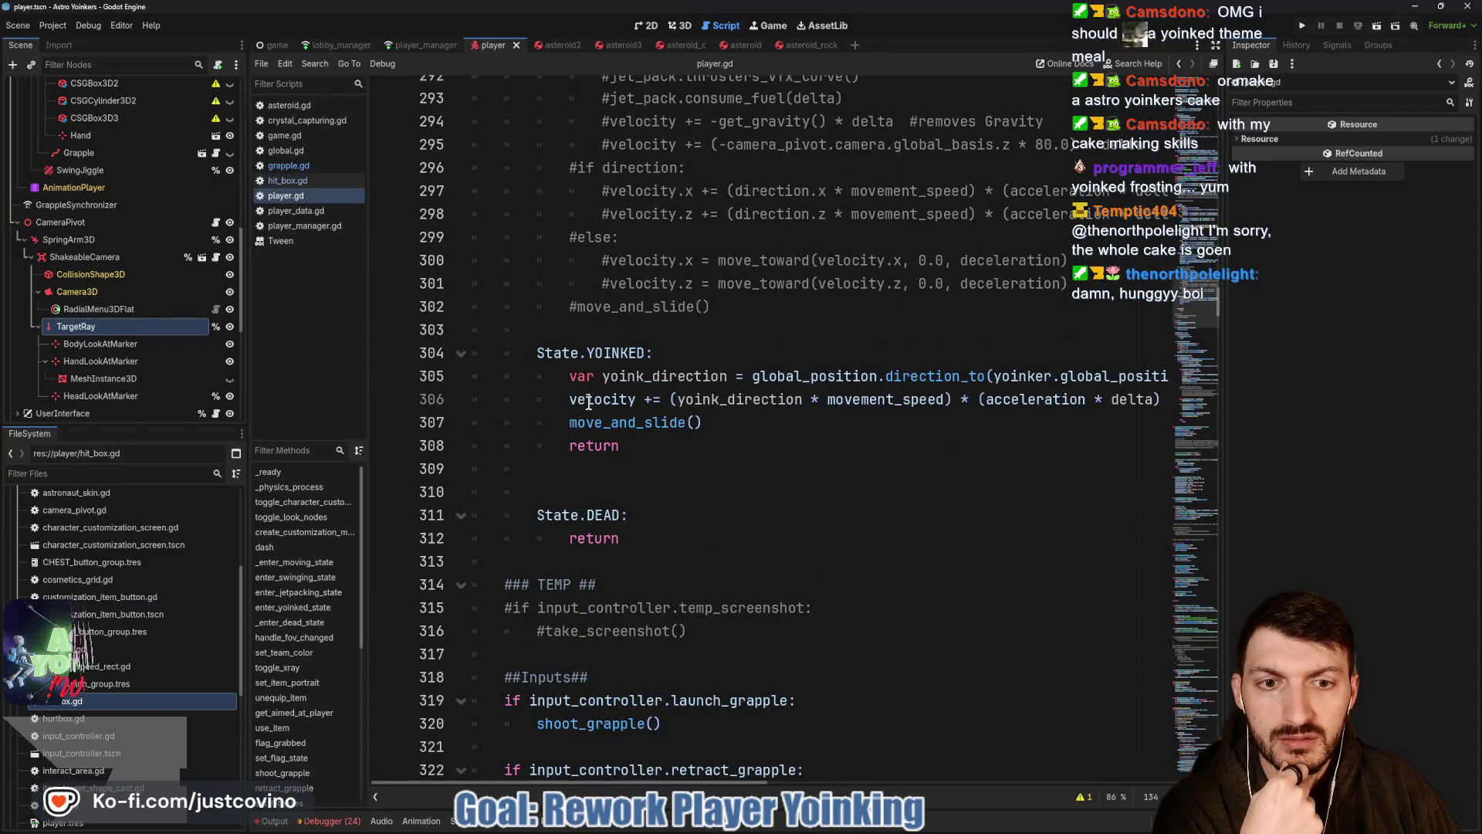
scroll(611, 400, right, 2)
scroll(601, 405, right, 2)
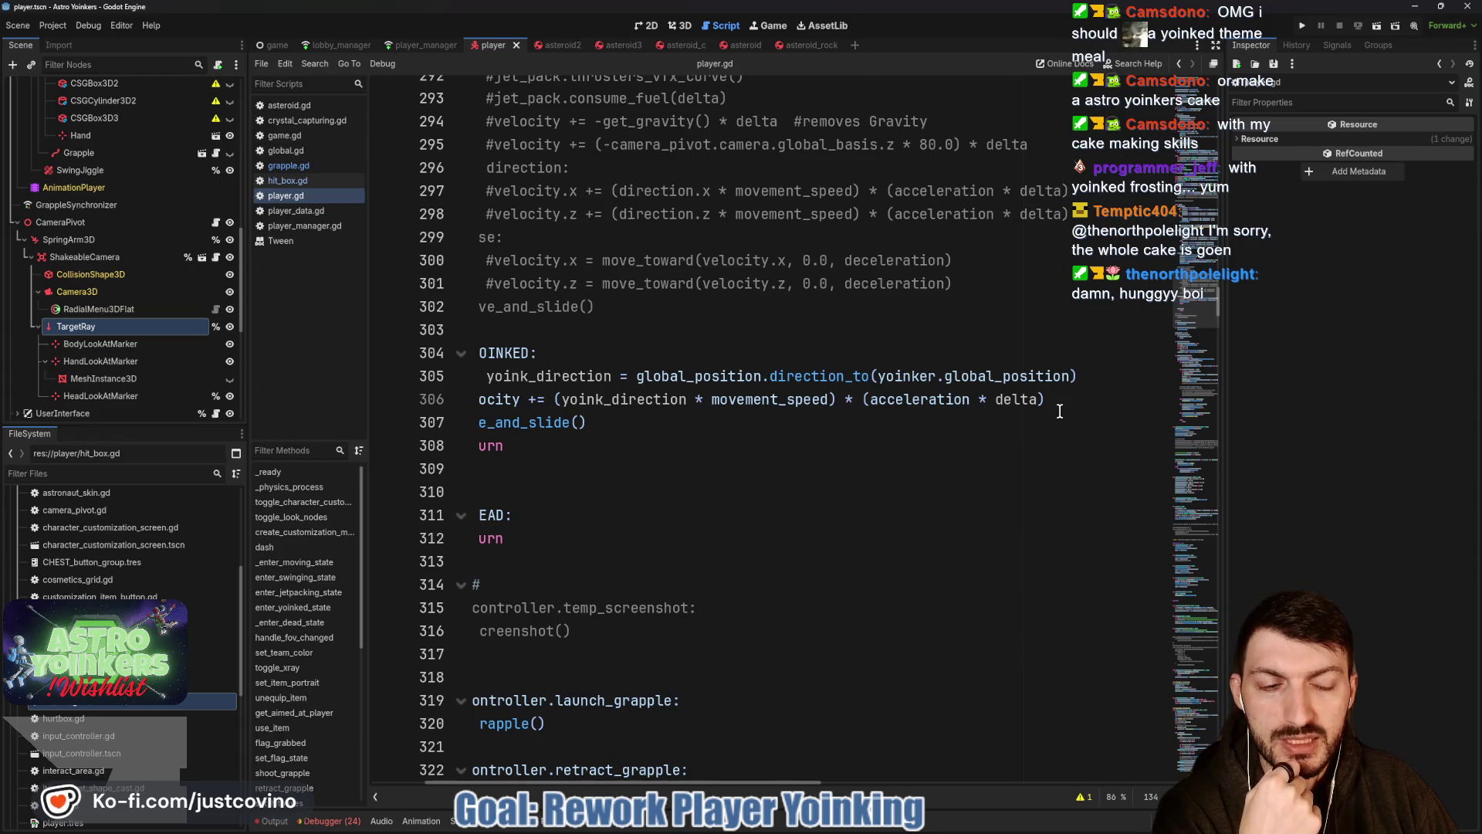
scroll(1055, 410, left, 4)
scroll(935, 417, right, 1)
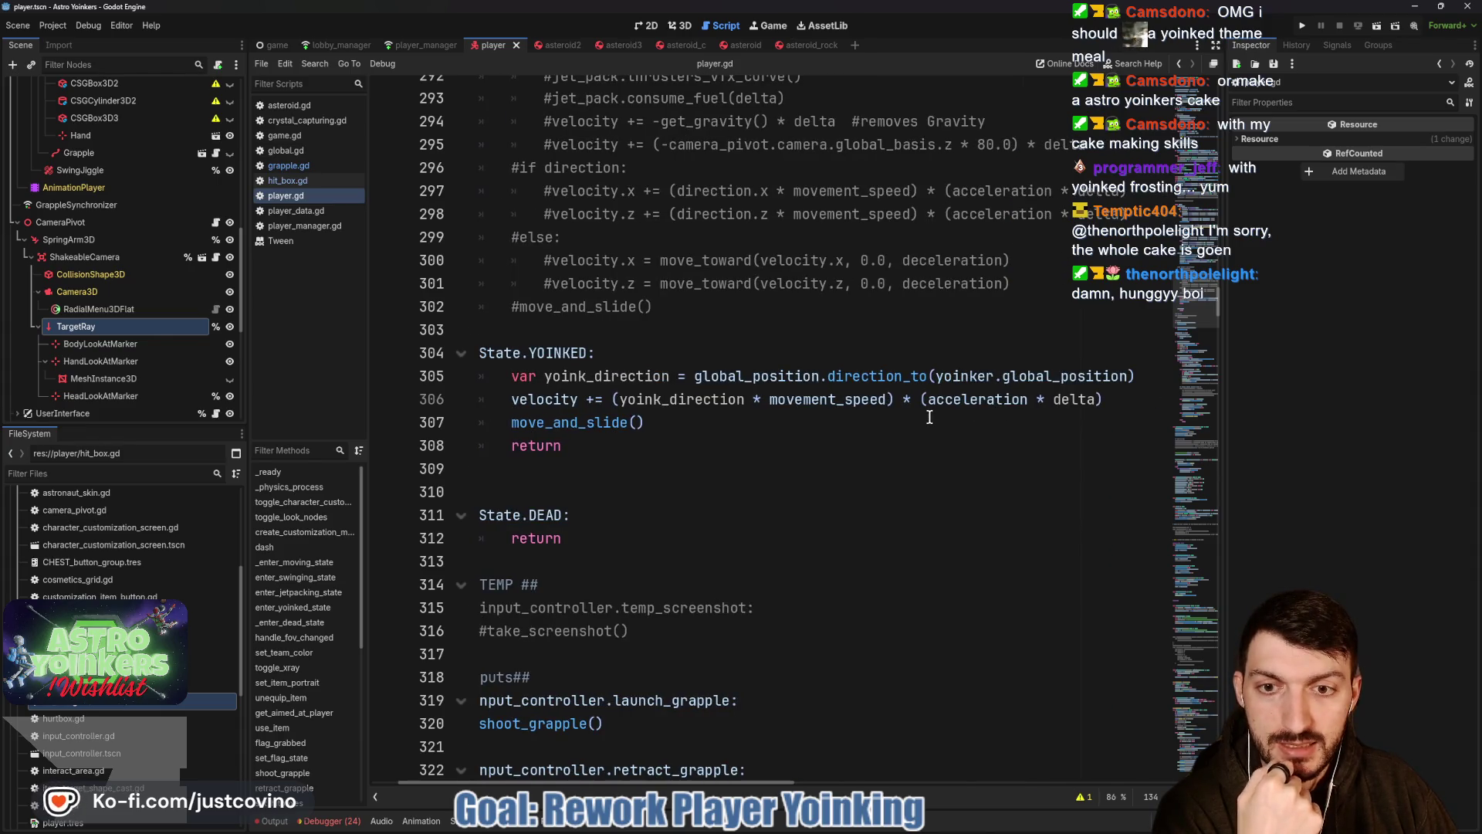
click(1144, 379)
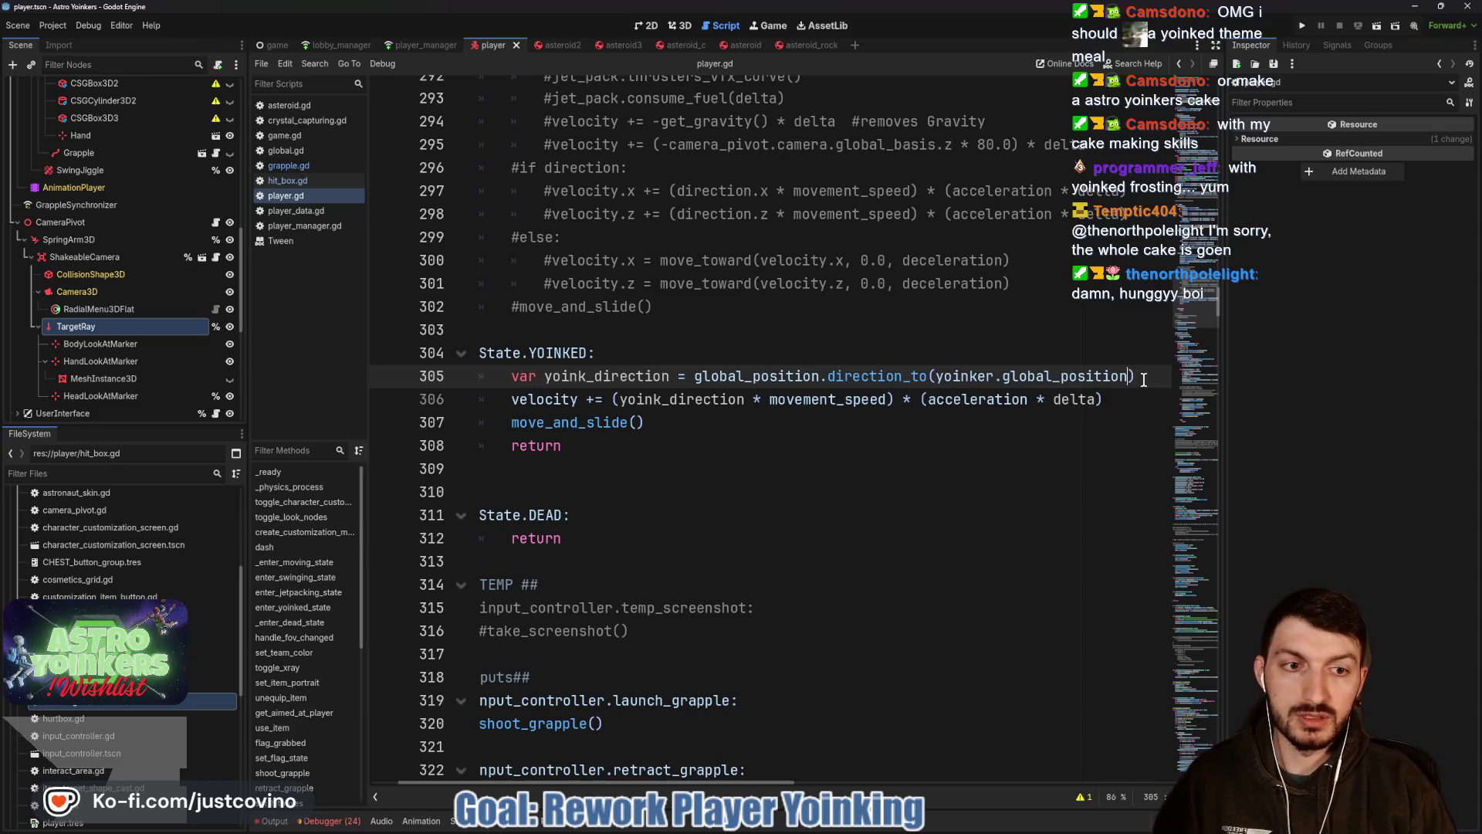
key(BackSpace)
key(BackSpace)
key(BackSpace)
text(ba)
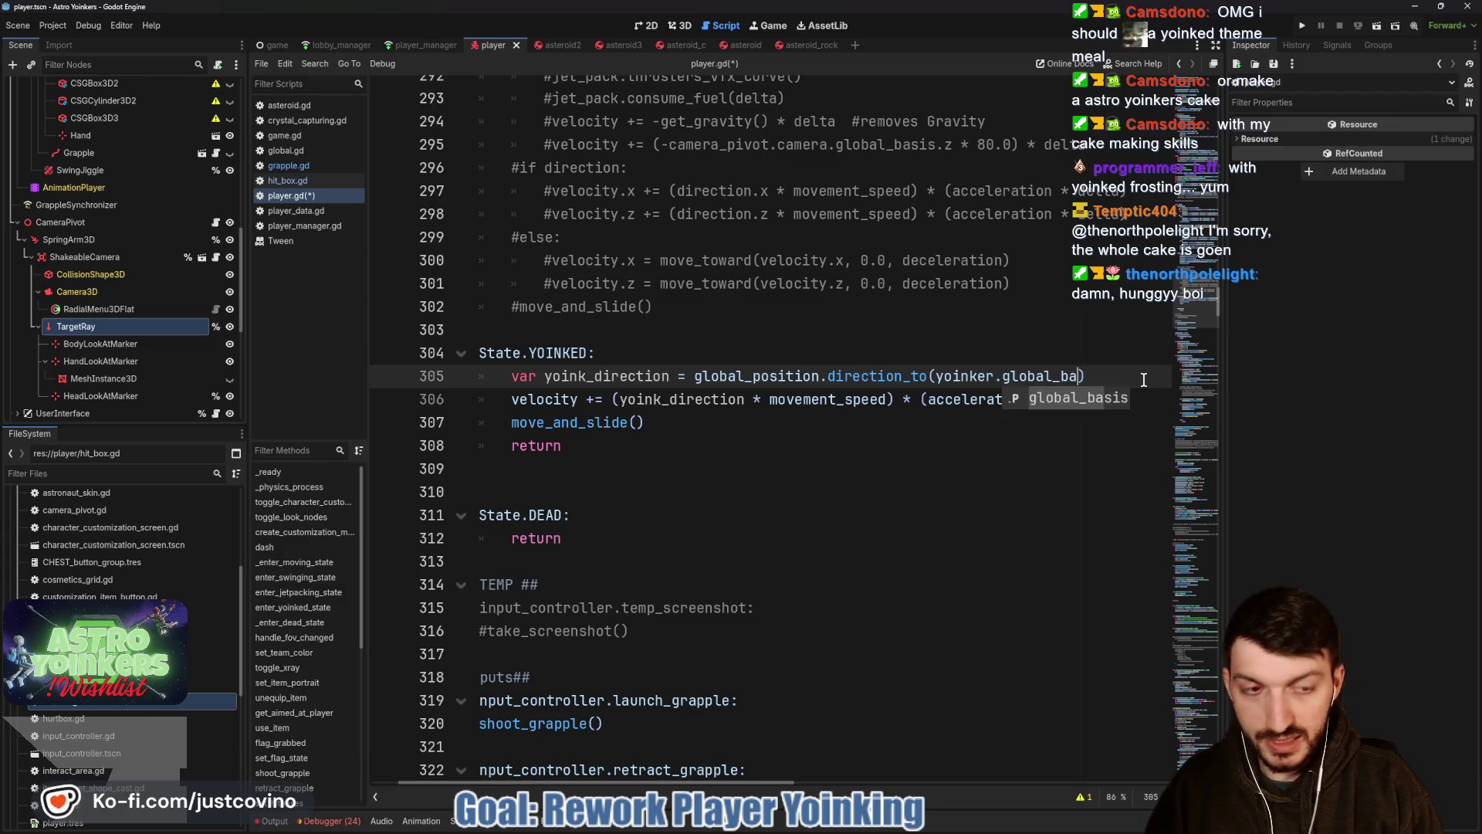
Aim yoink_direction along -yoinker.global_basis.z on line 305.
key(Return)
text(.z)
click(935, 376)
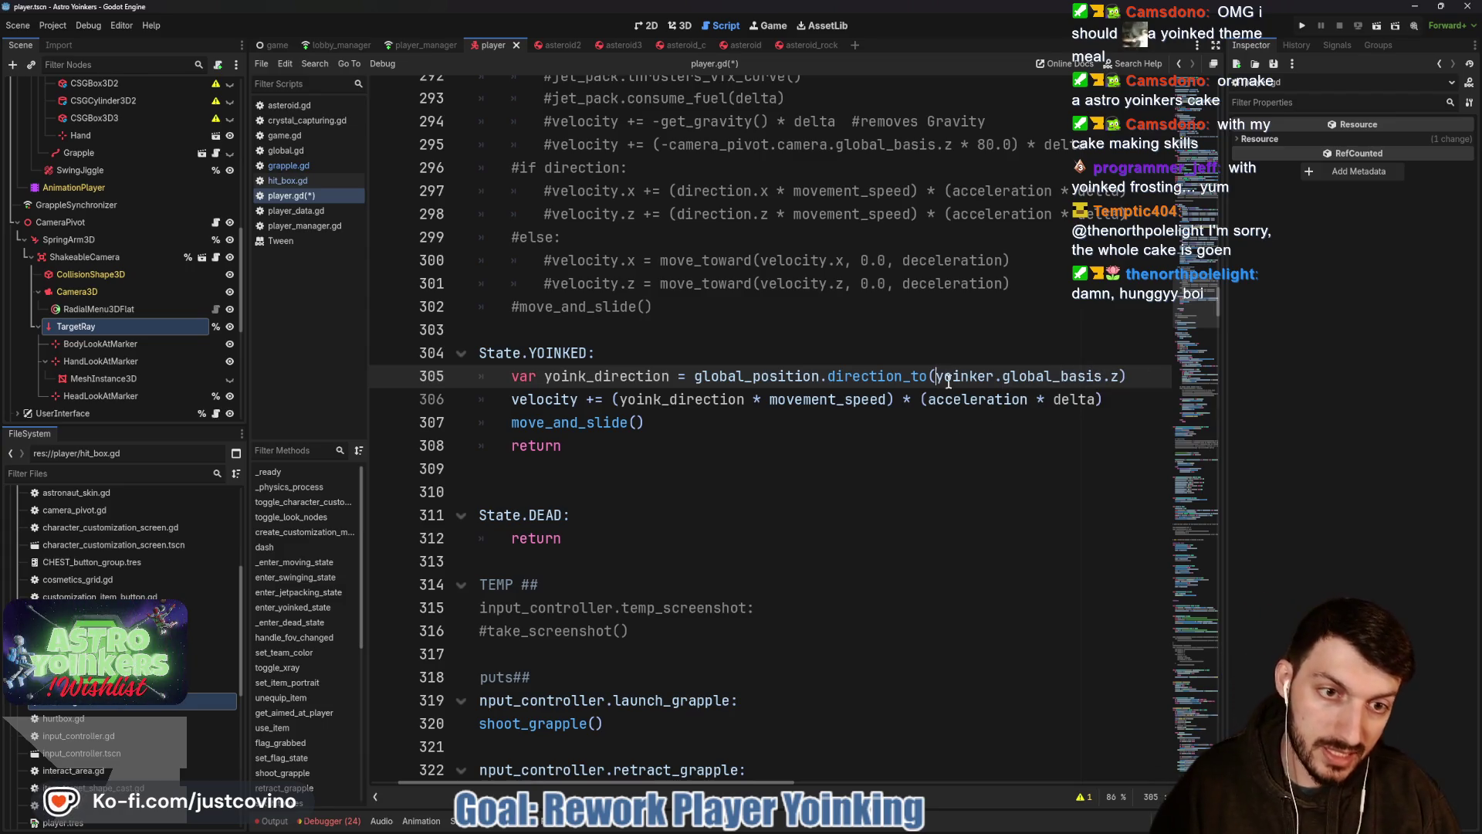
text(-)
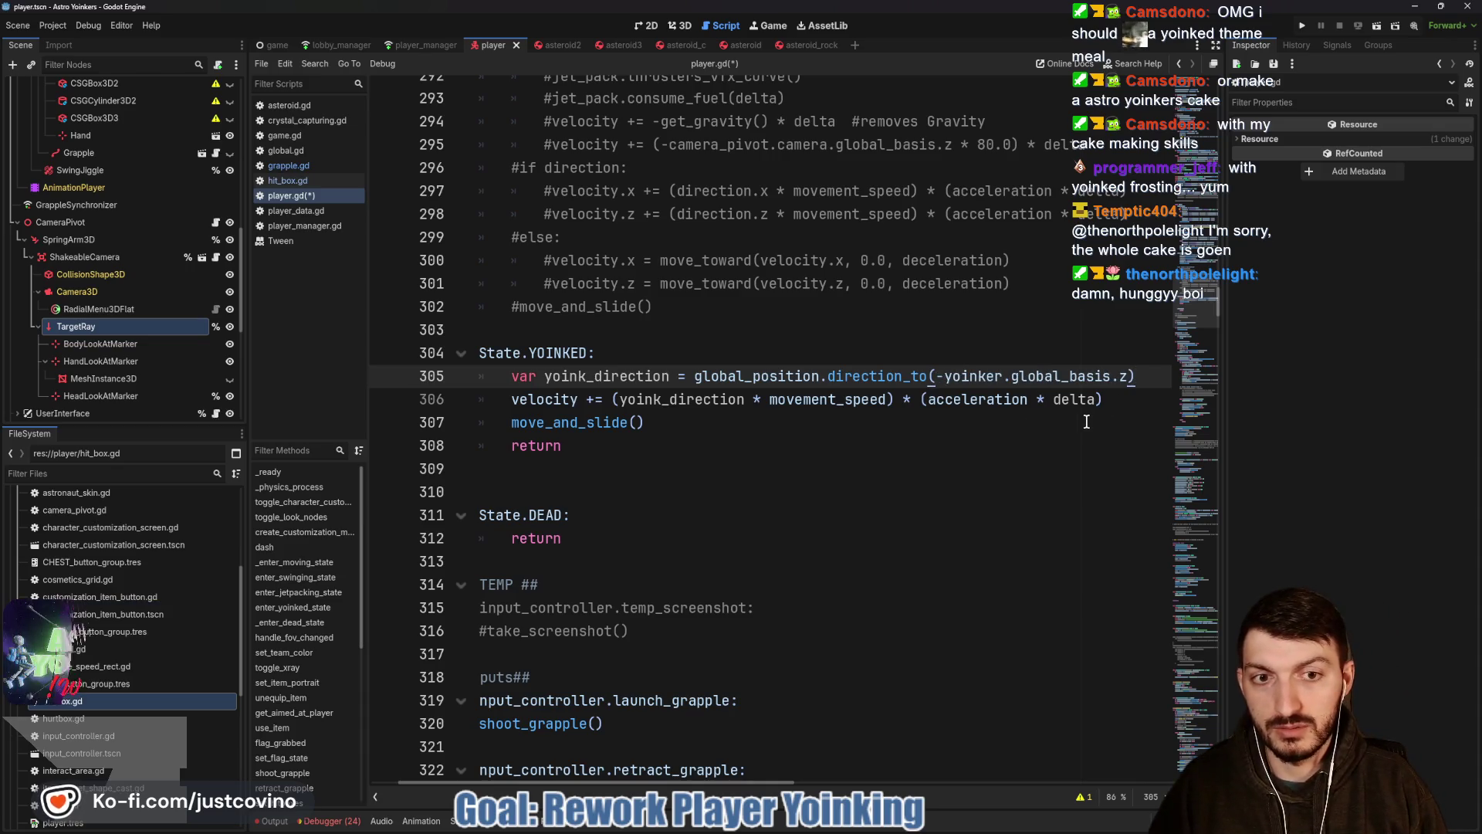
key(End)
key(Return)
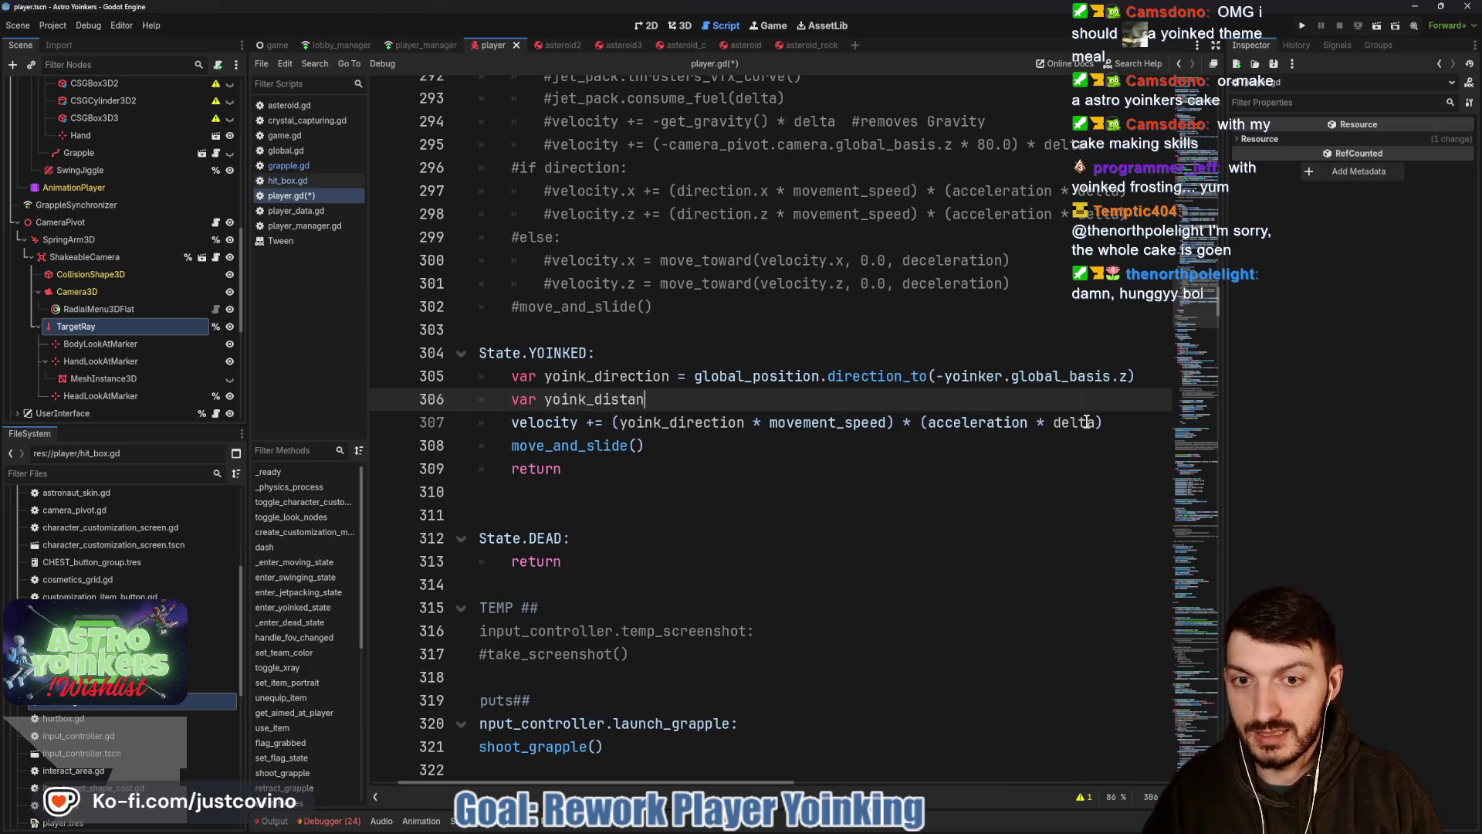
text(ce = g)
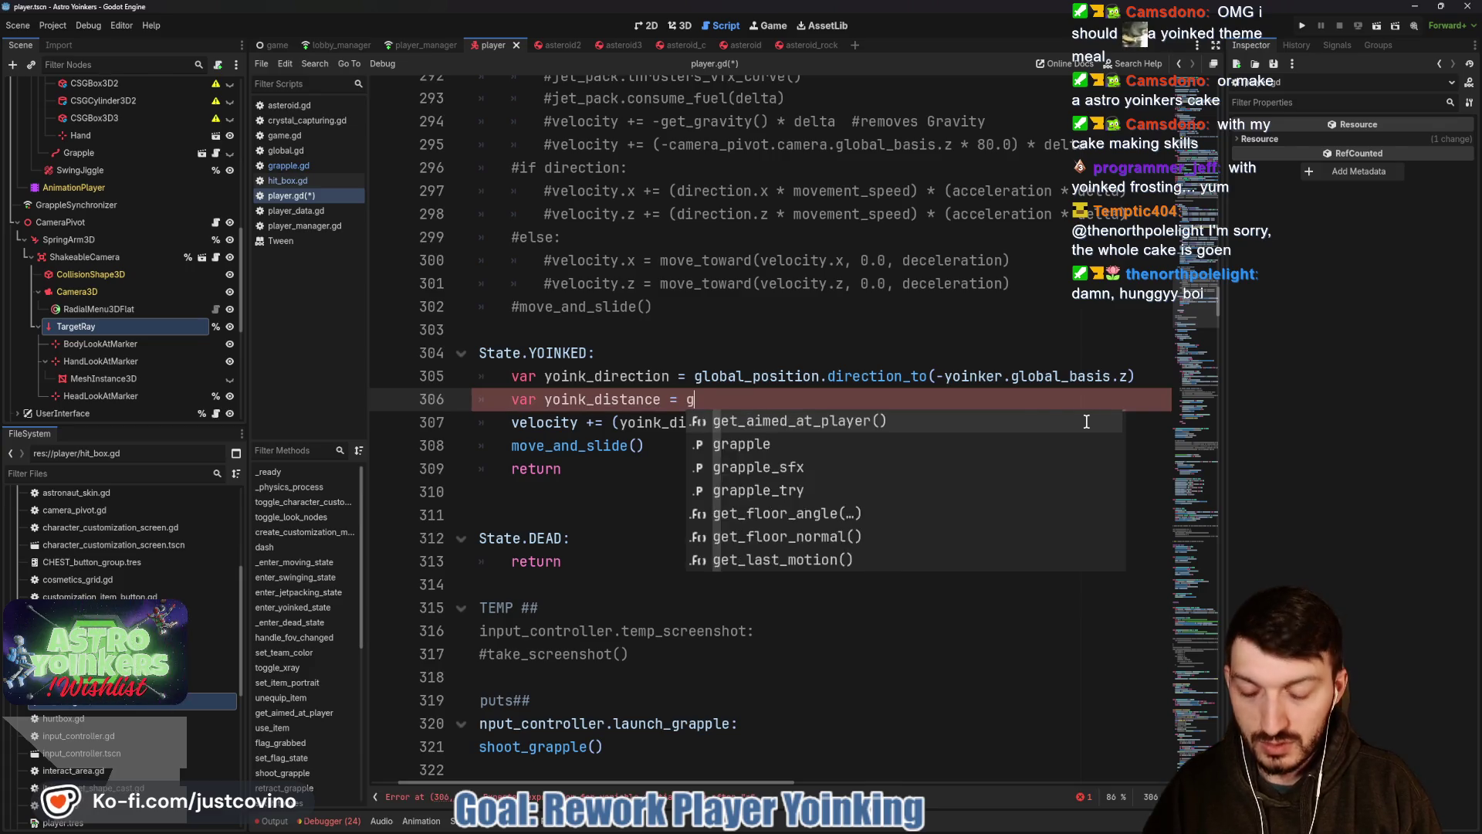
text(lobal._po)
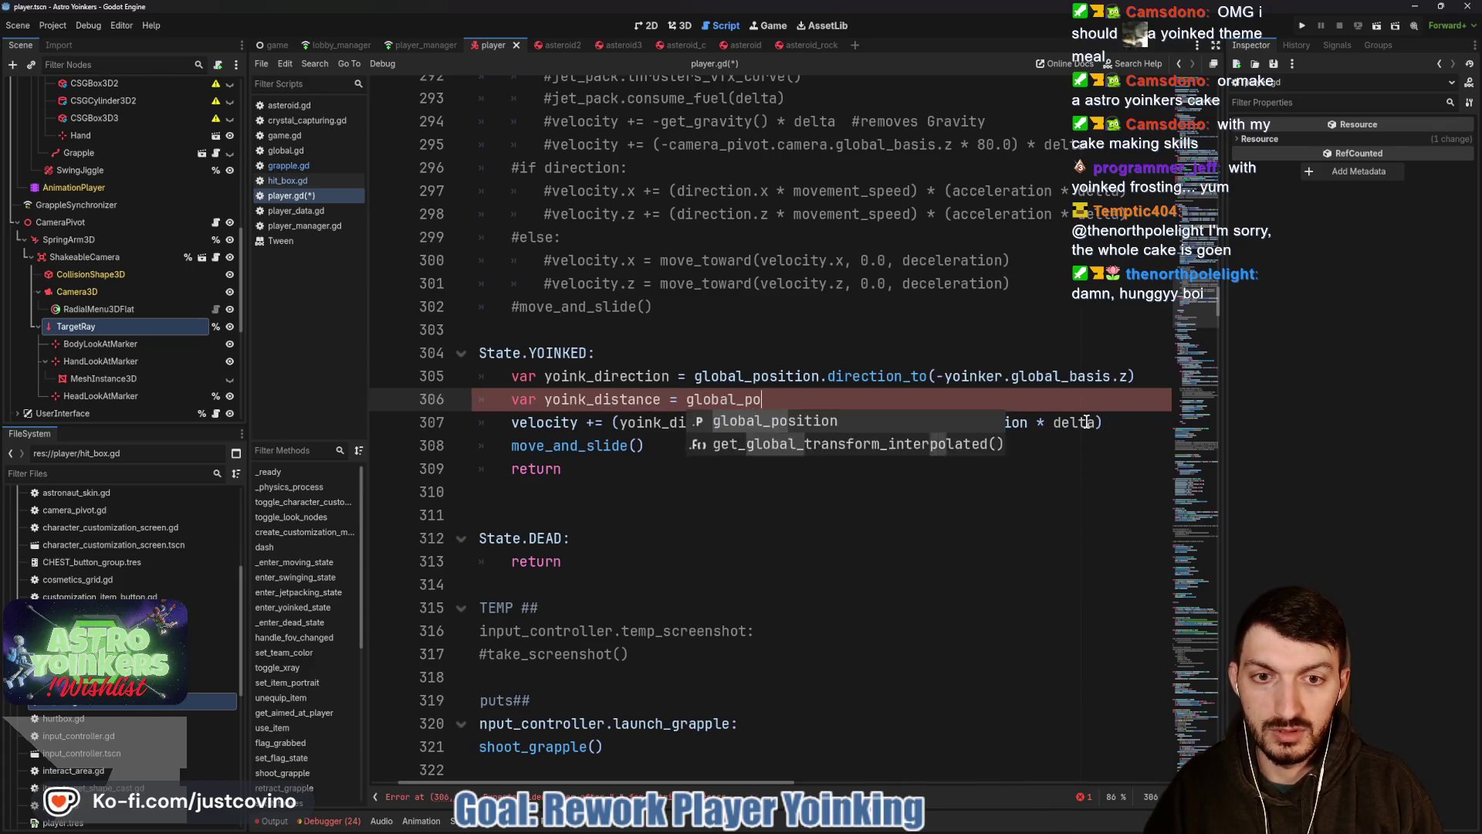
text(sition.d)
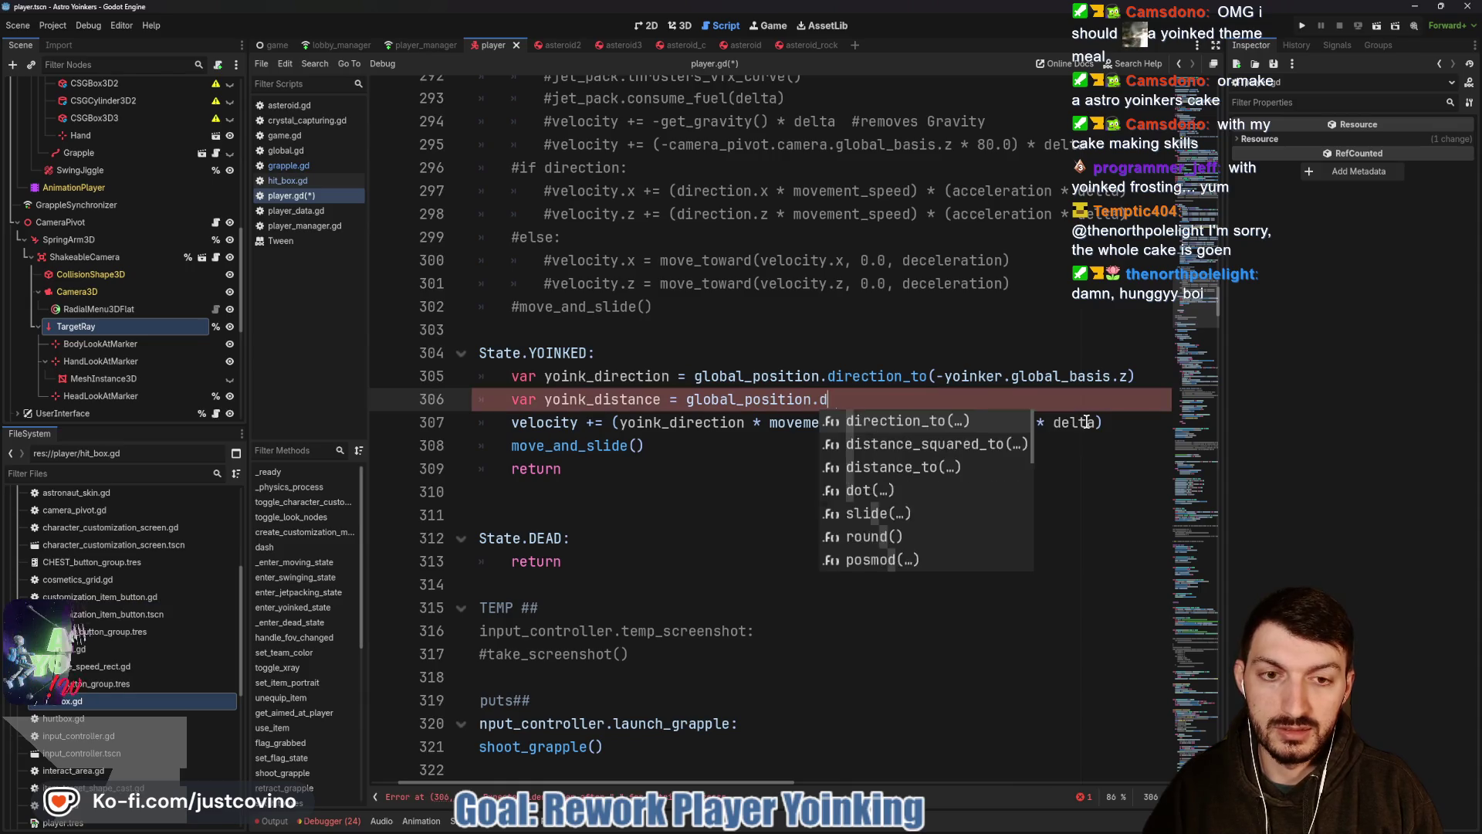
text(istance)
Add a yoink_distance line using distance_to(-yoinker.global_basis.z) and a blank line after the velocity update.
key(Return)
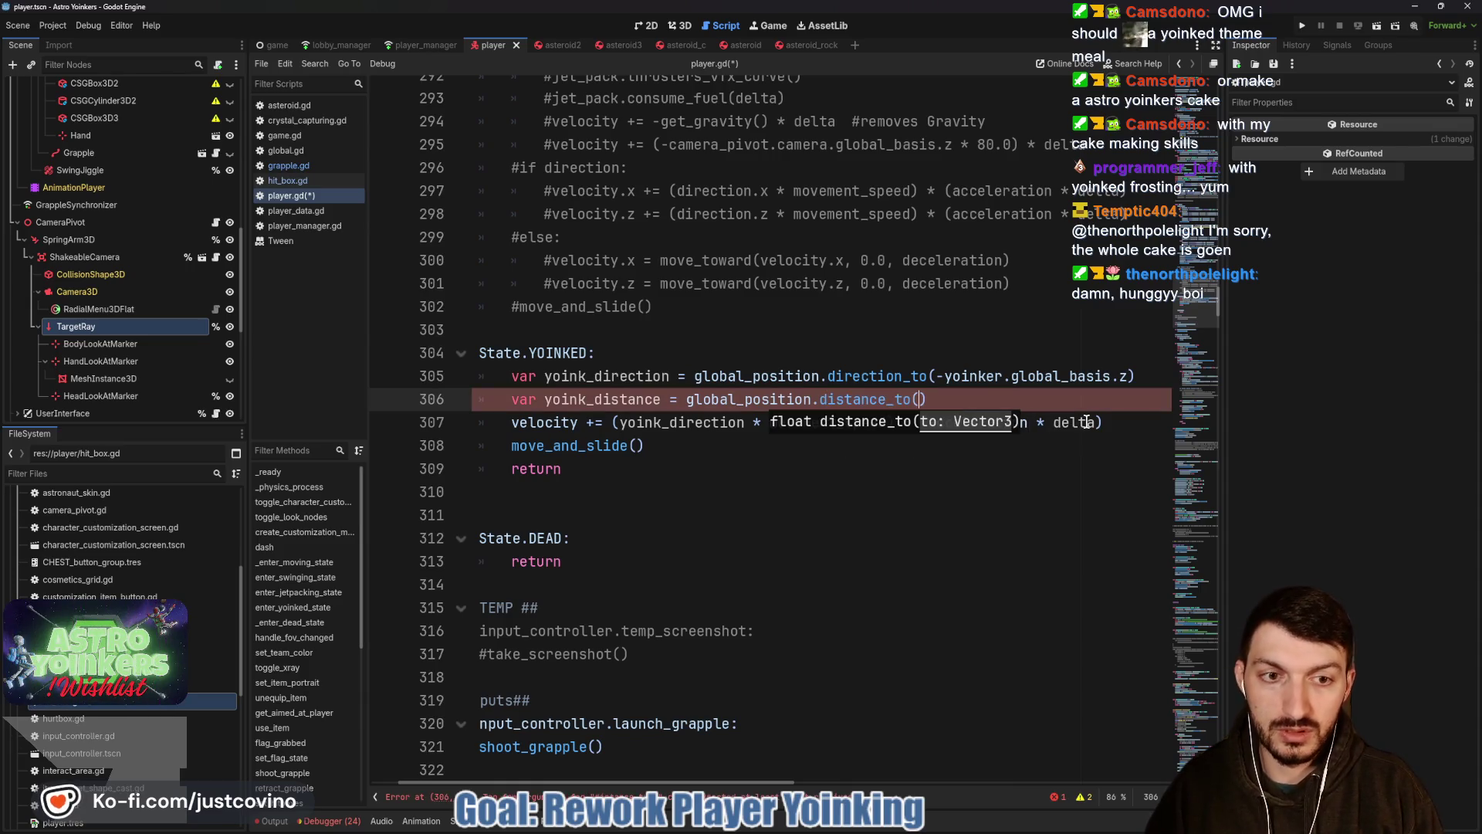
text(yoinke)
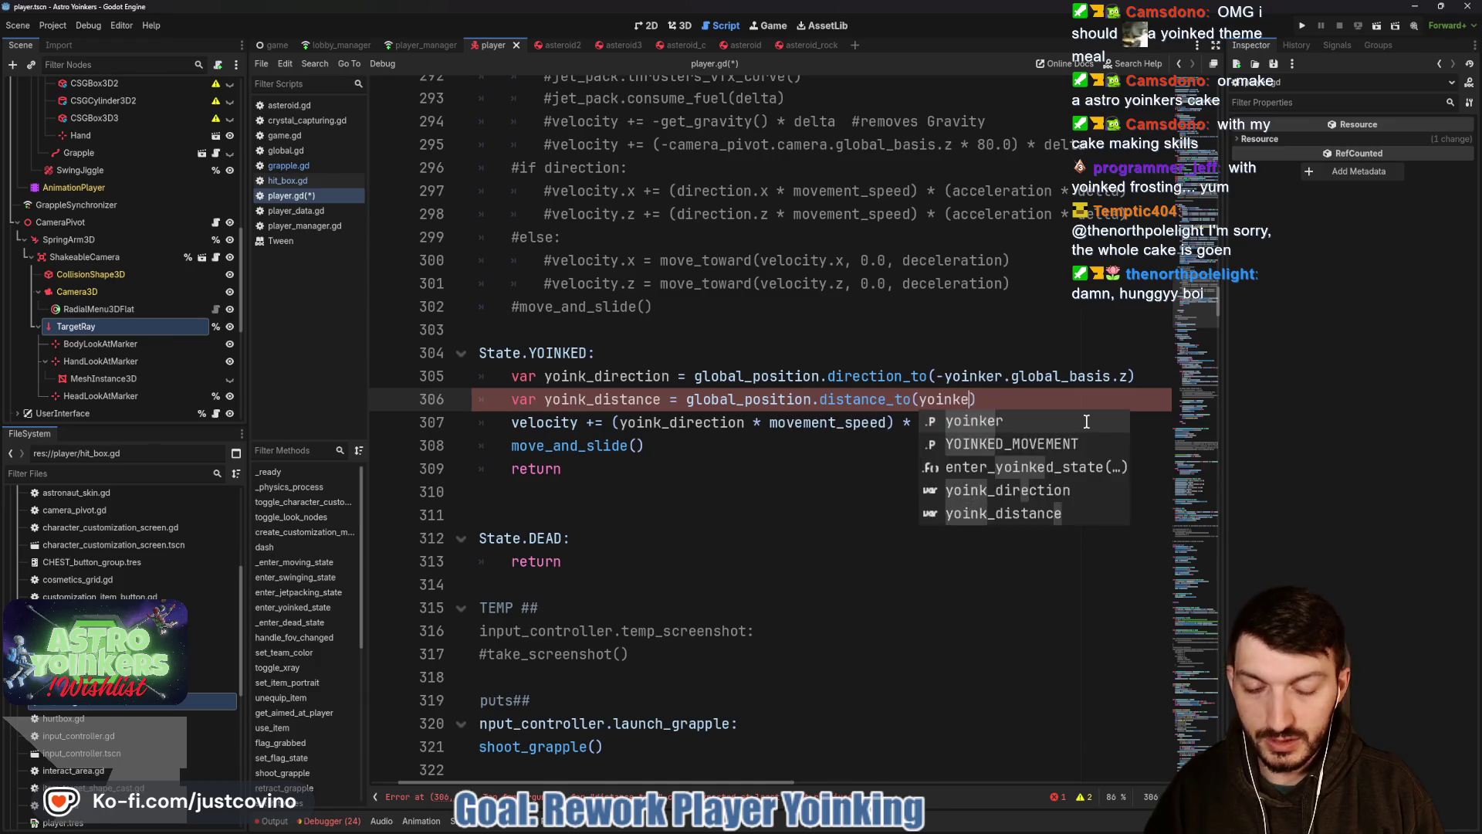
text(r.global)
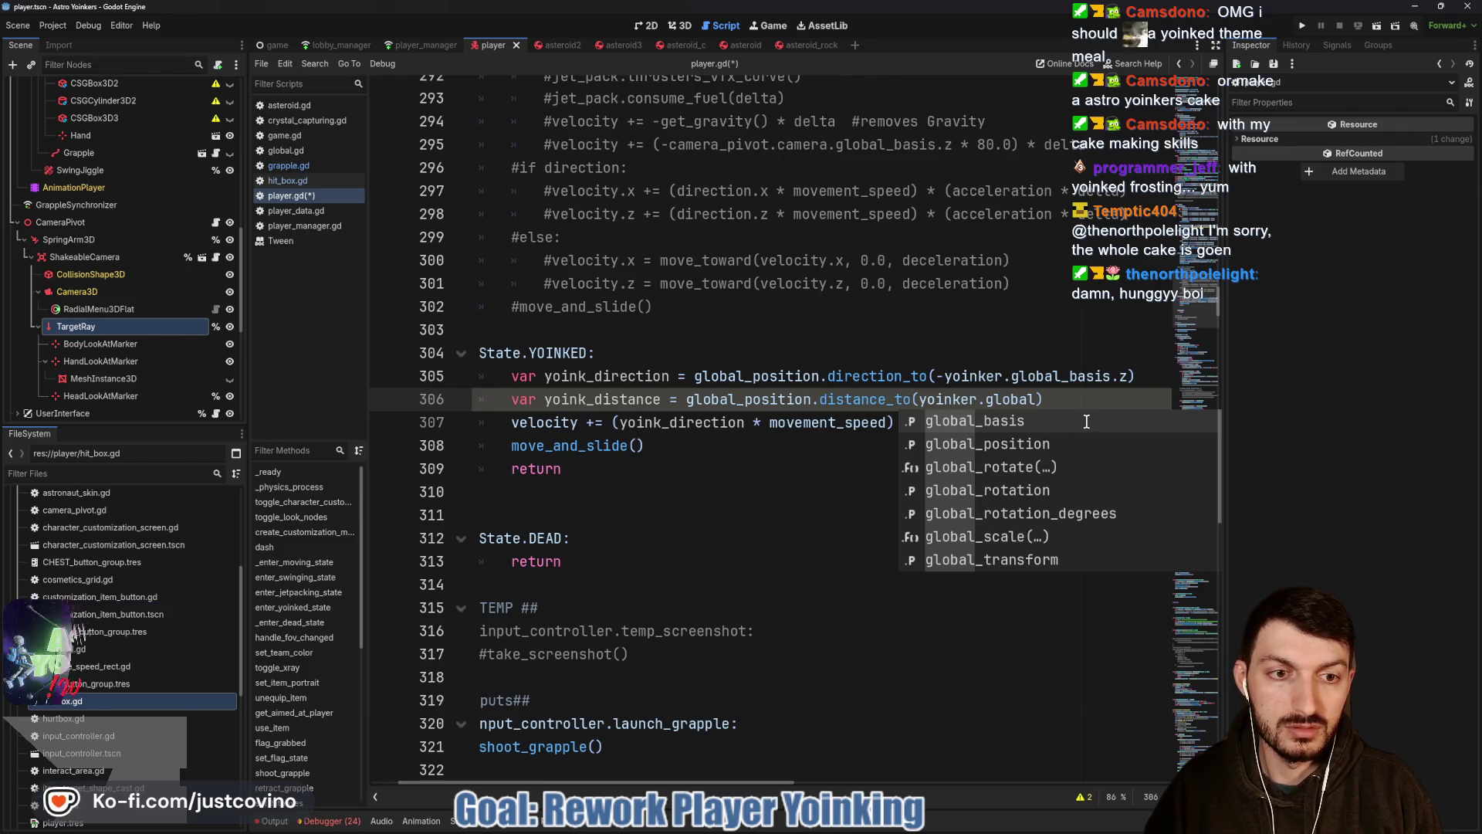
key(Return)
text(.z)
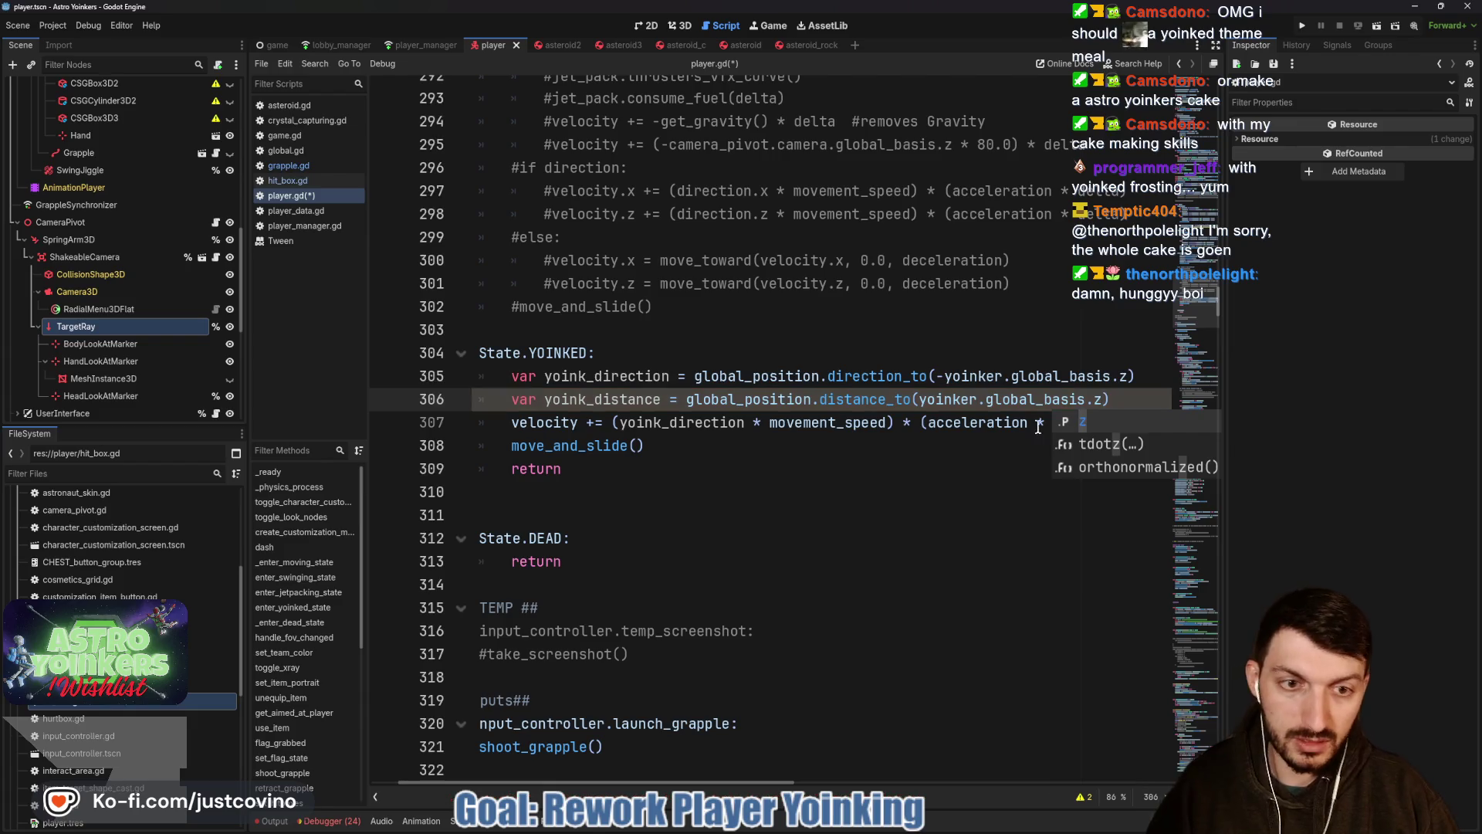
click(916, 400)
text(-)
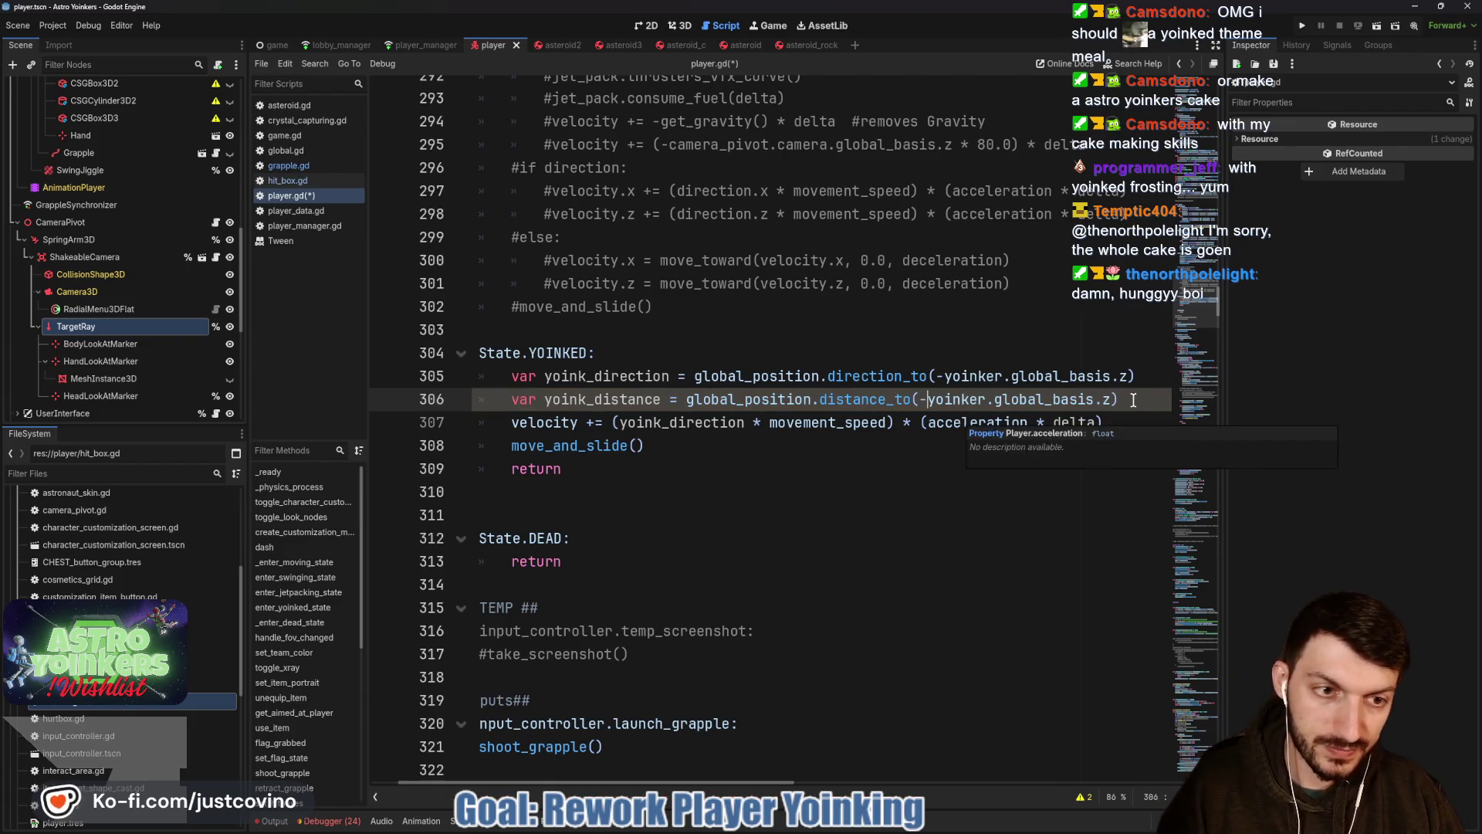
click(1122, 419)
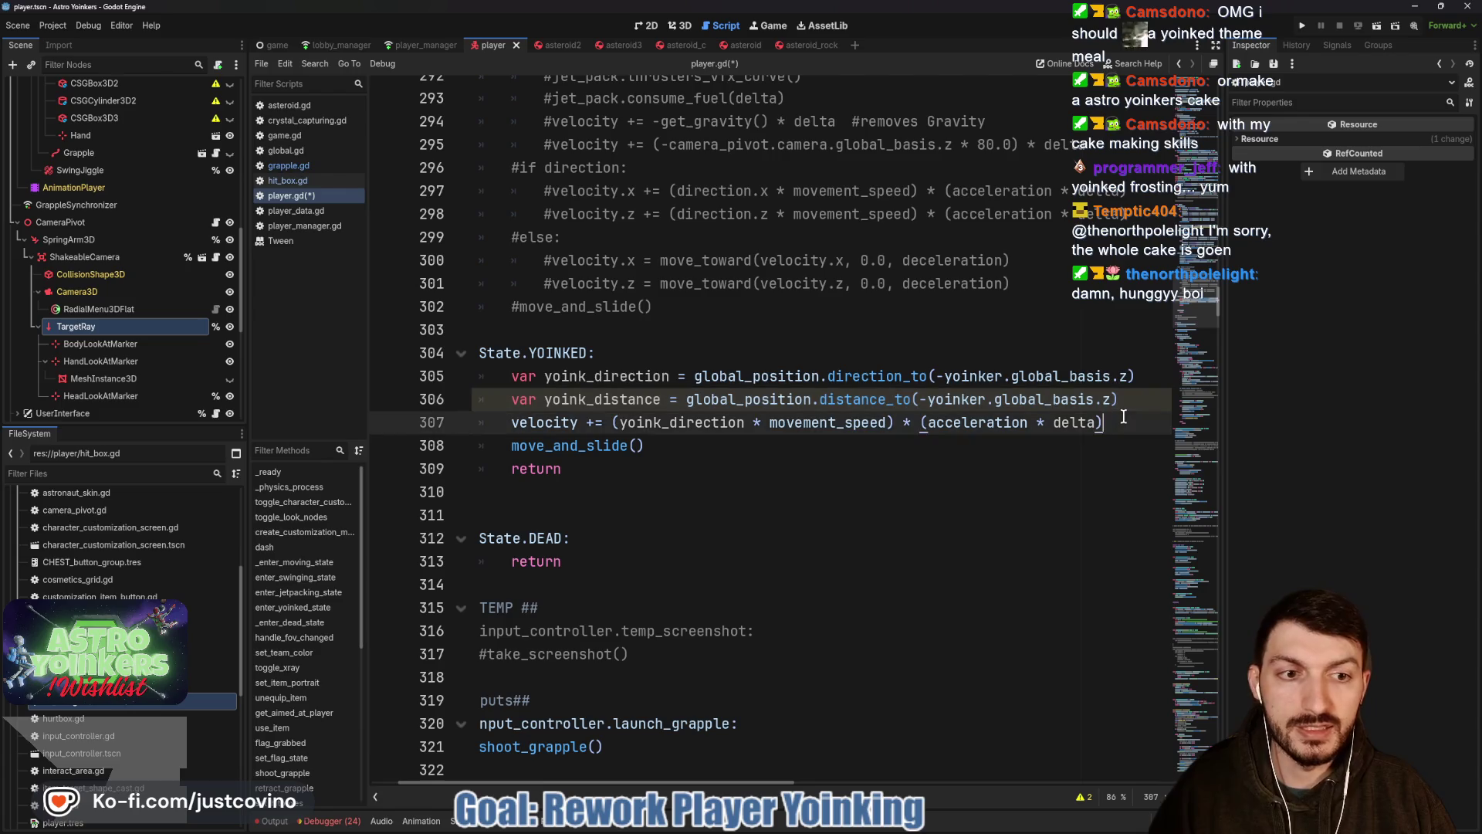
key(Return)
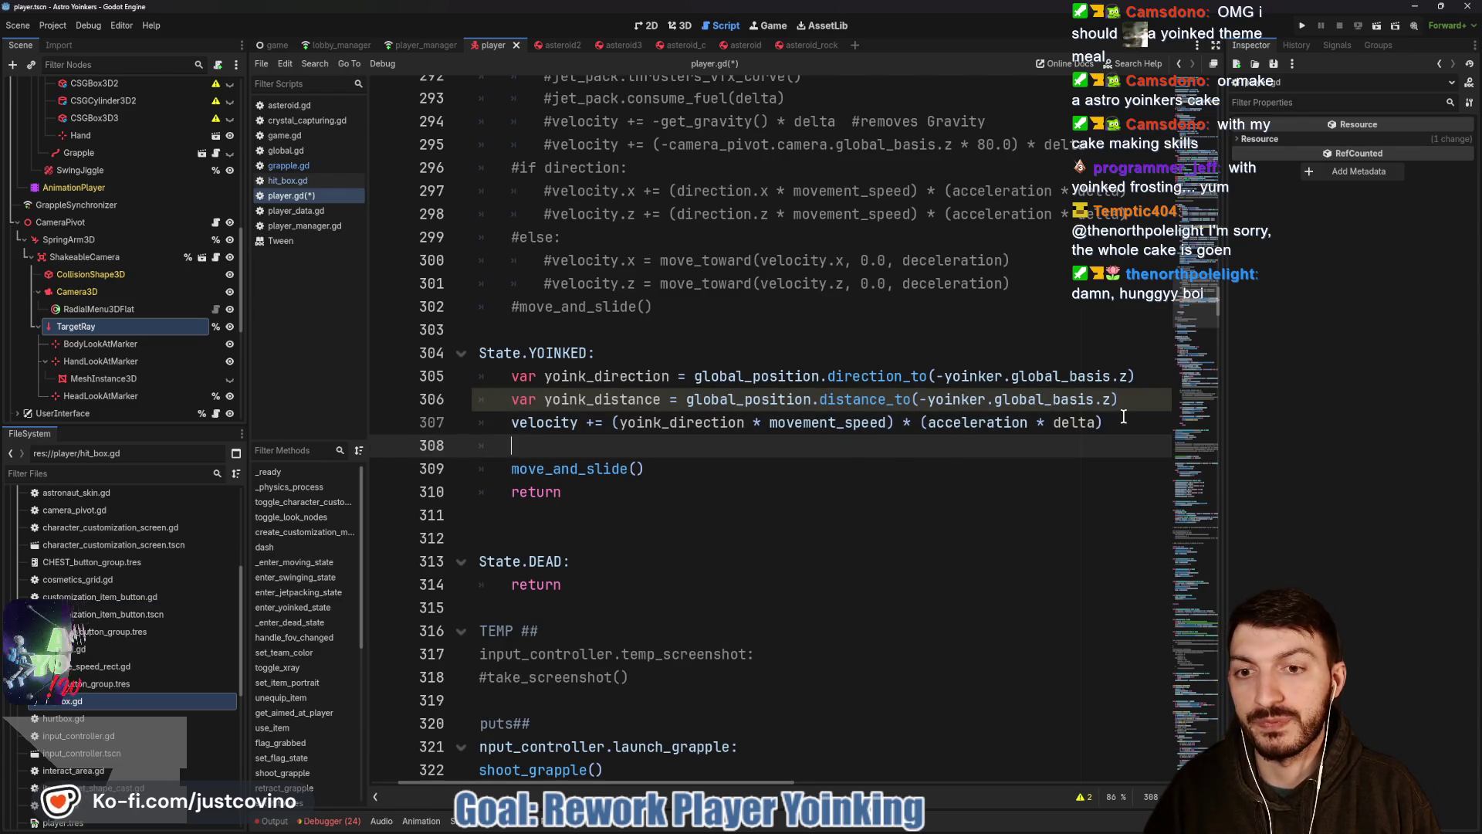
text(if yoin)
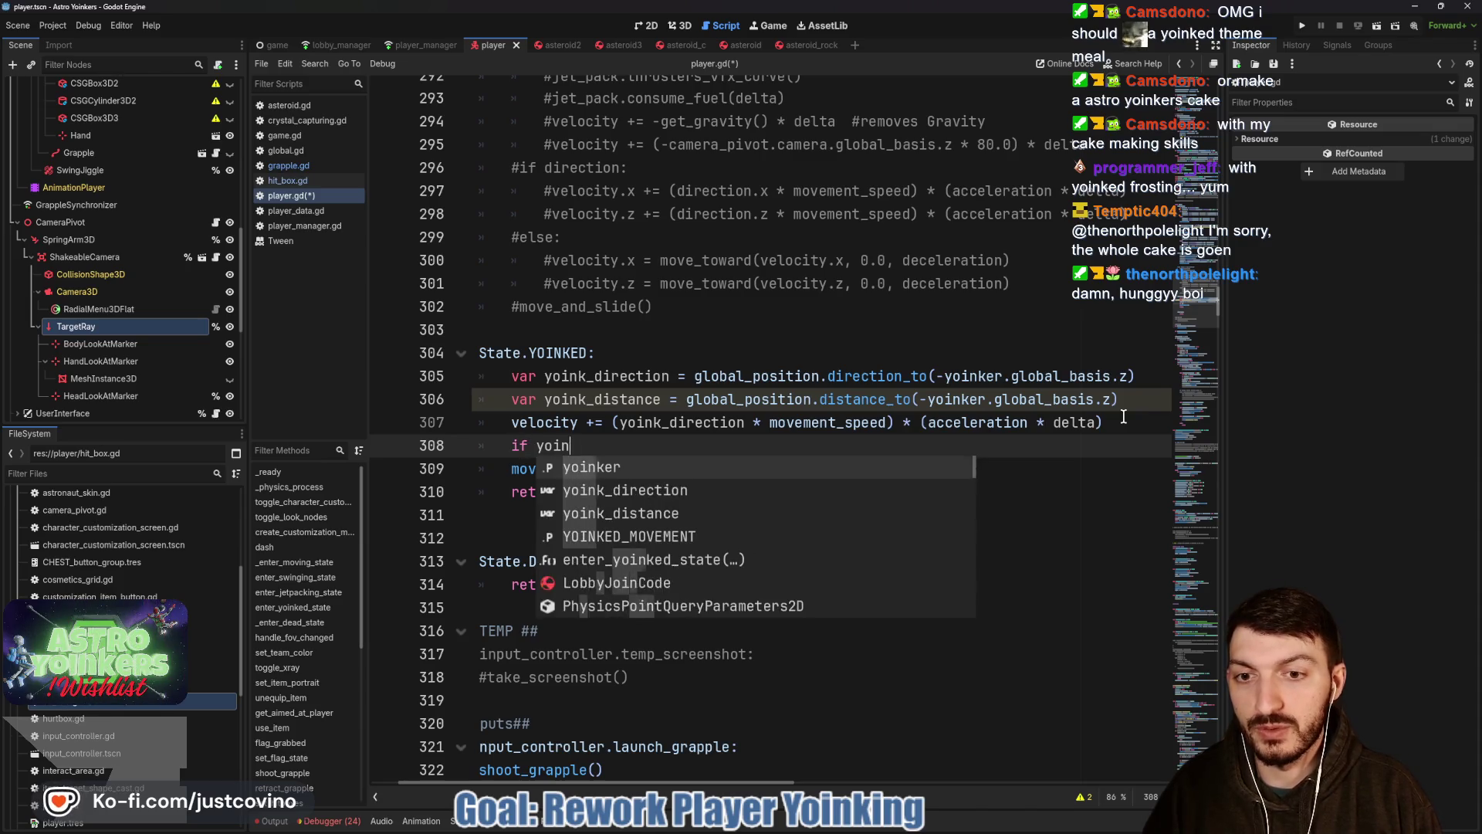
text(k)
Add 'if yoink_distance <= 2.0: _enter_moving_state()' to the YOINKED branch and save.
key(Down)
key(Down)
key(Return)
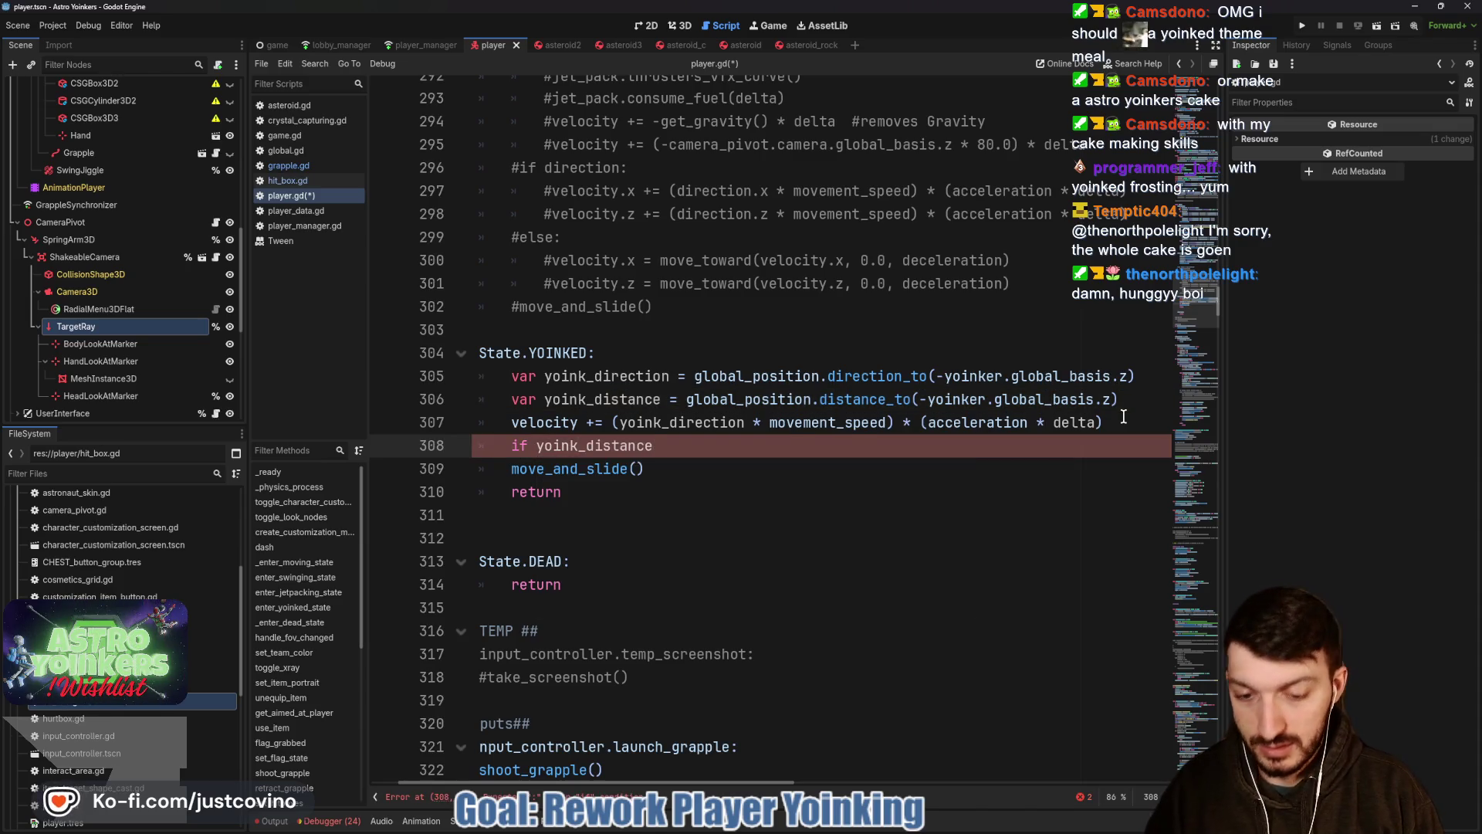
text( <=)
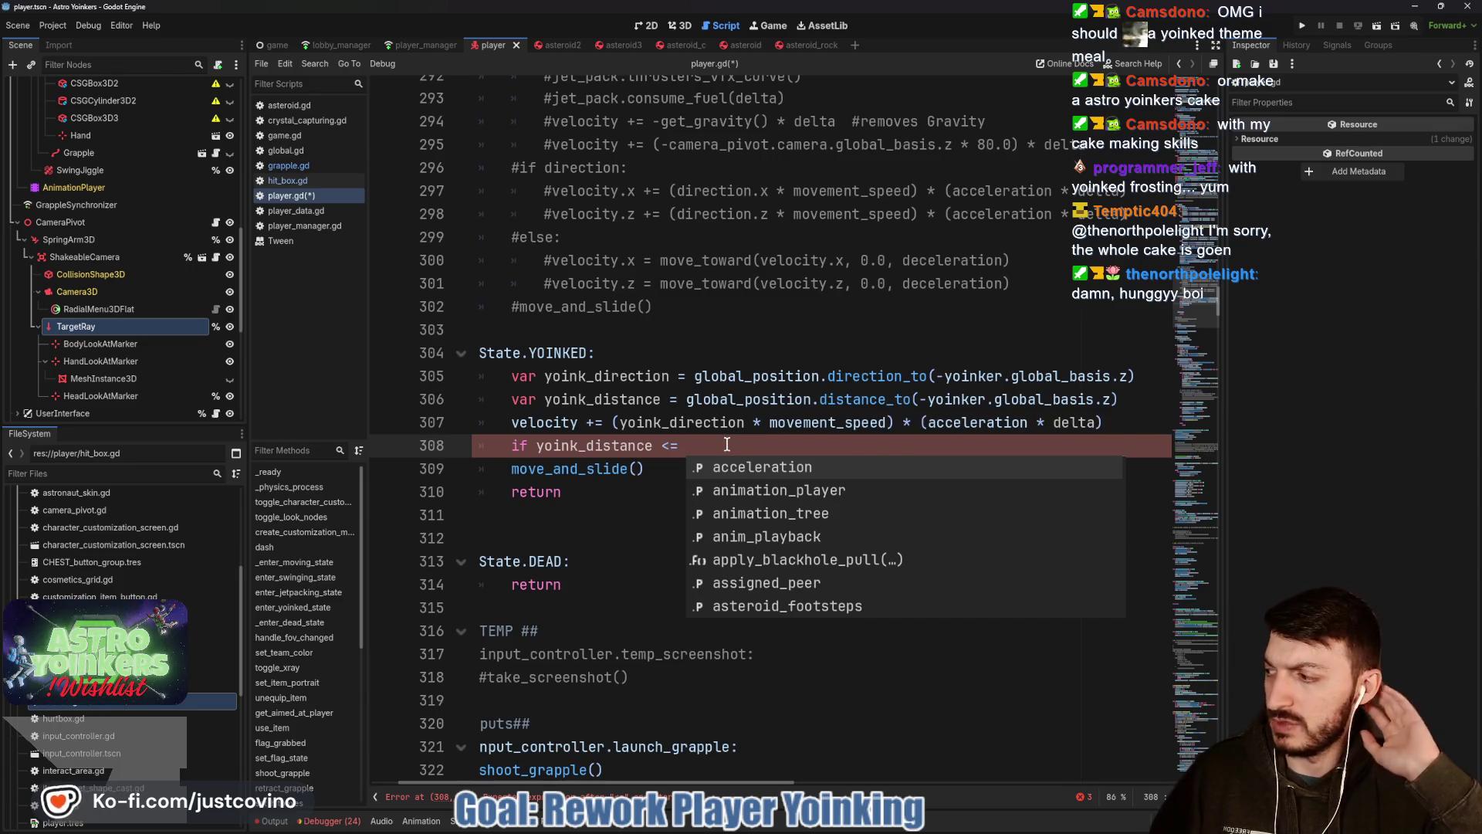
text(2.0)
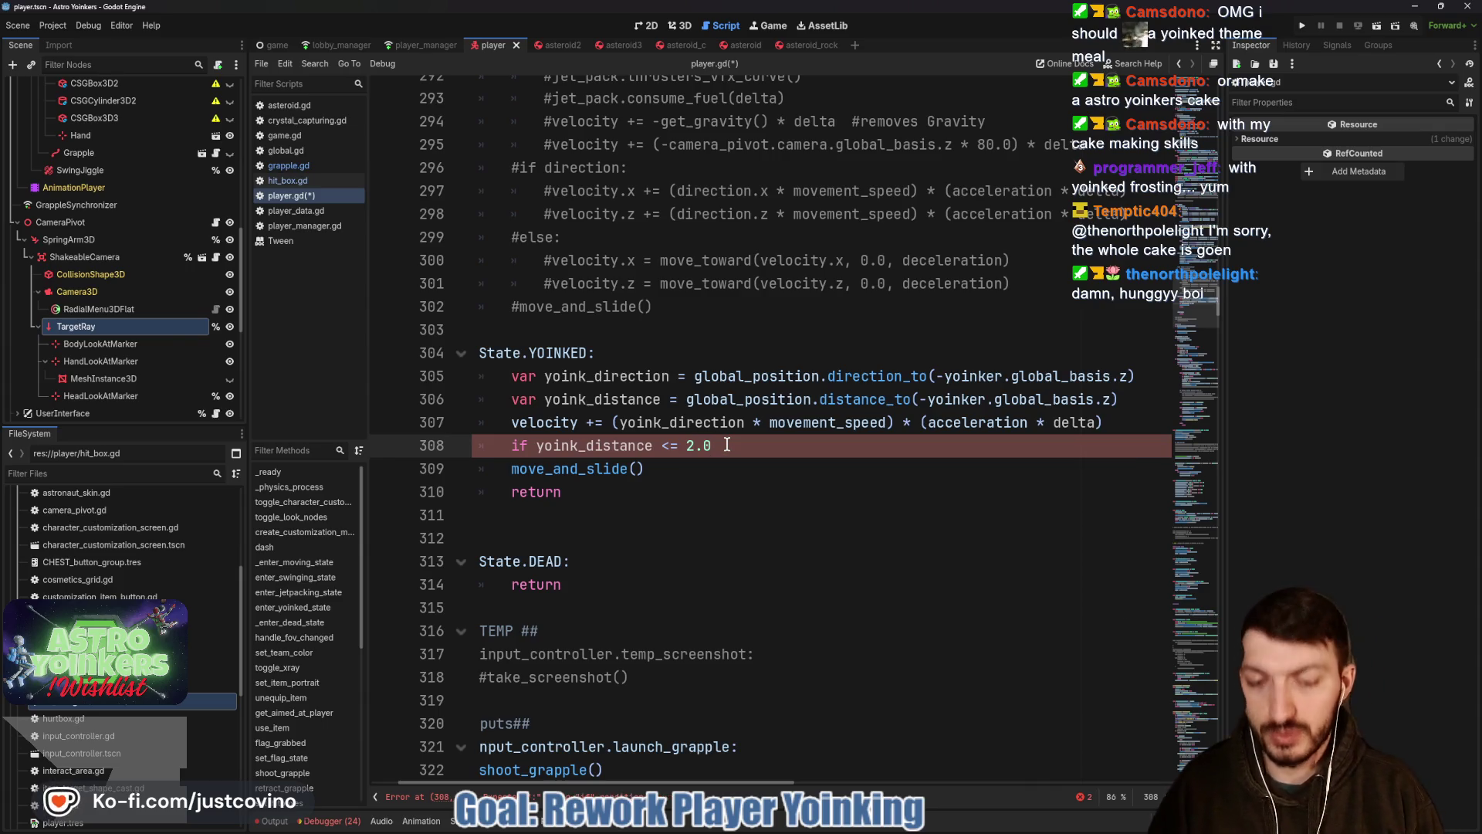
text(:)
key(Return)
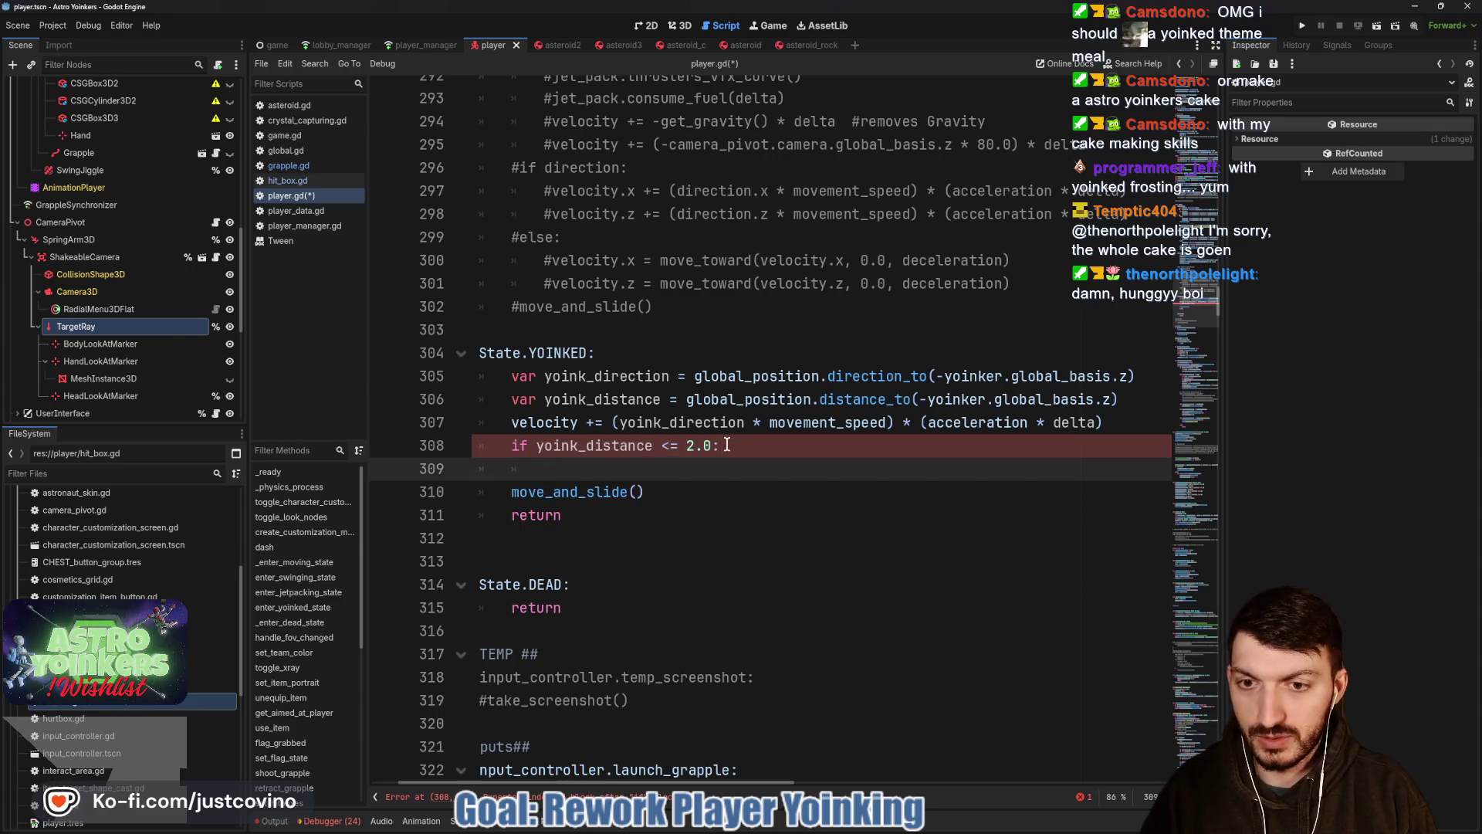
text(_enter)
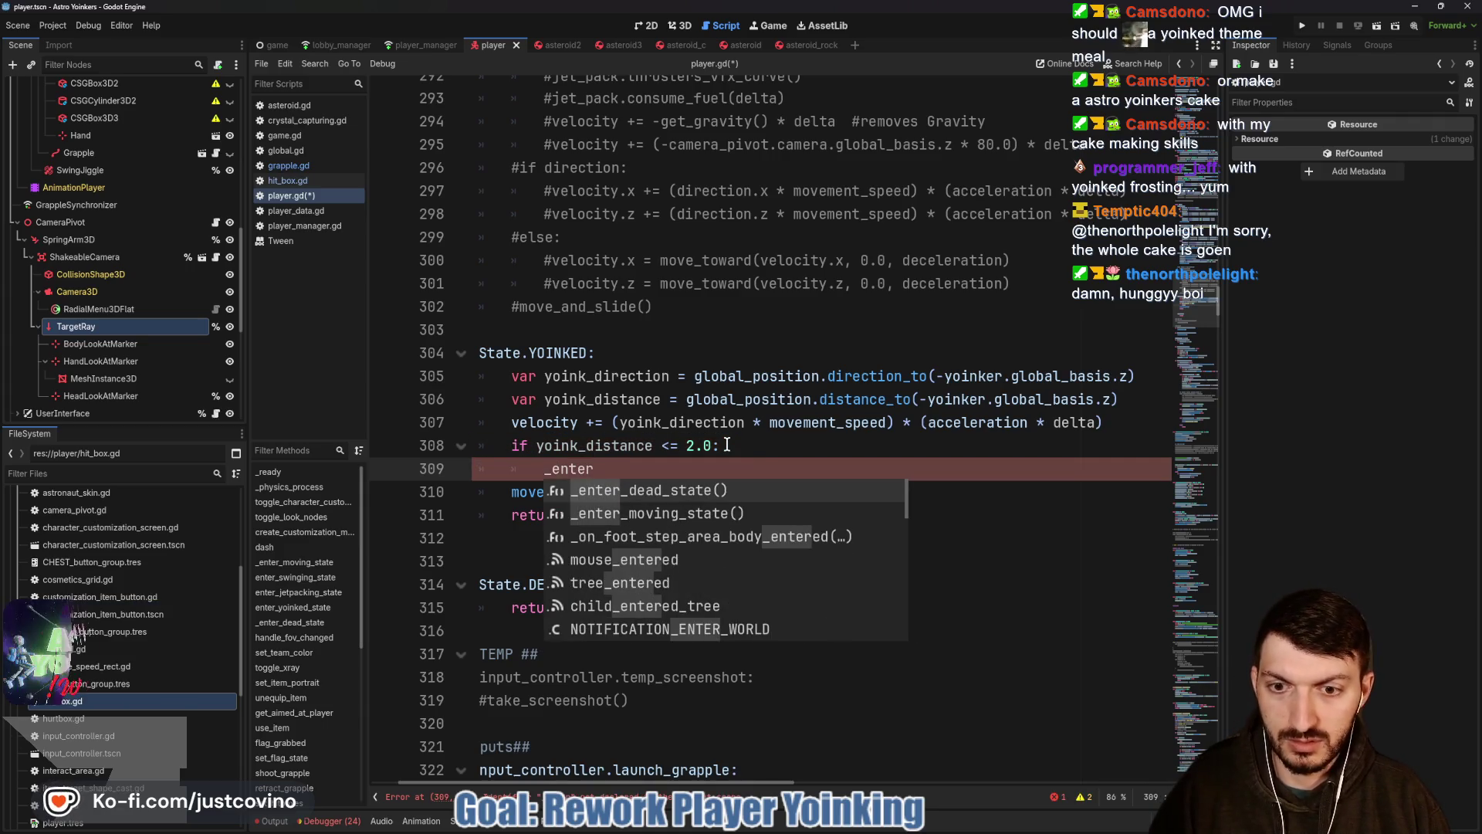
text(_moving_state()
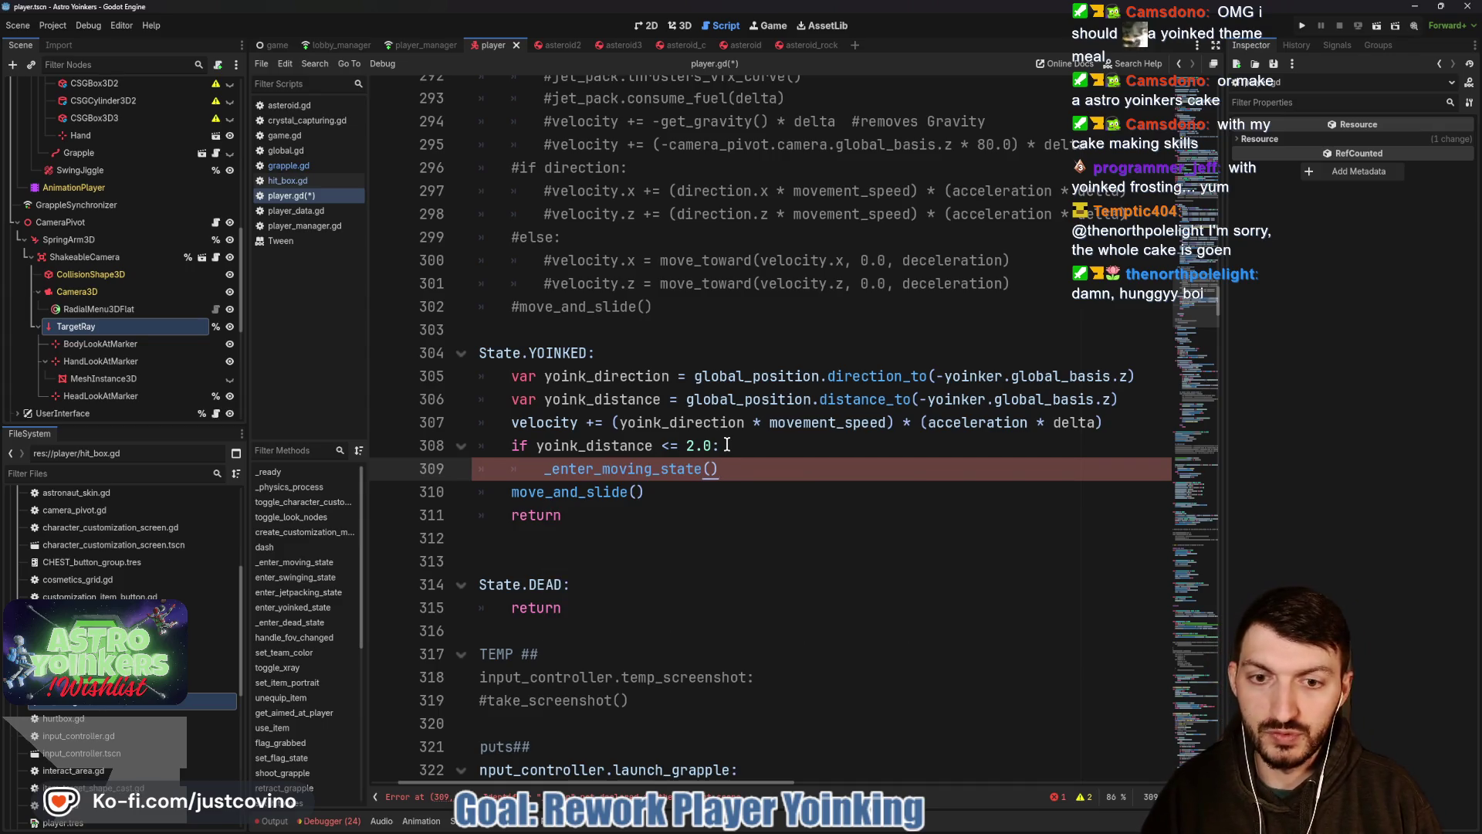
key(ctrl+s)
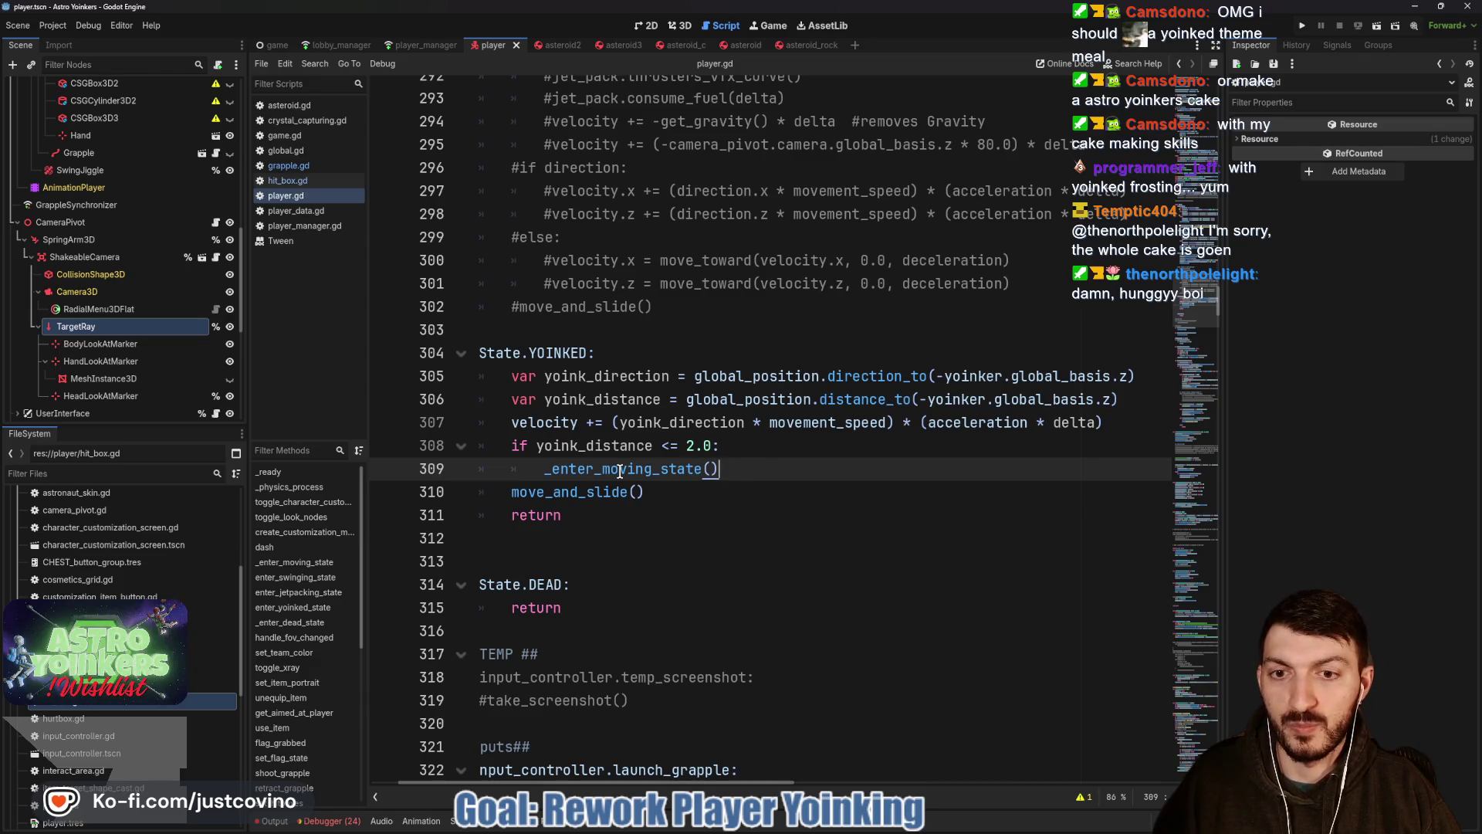
Tidy the blank lines under the condition, then jump to the _enter_moving_state function.
click(735, 446)
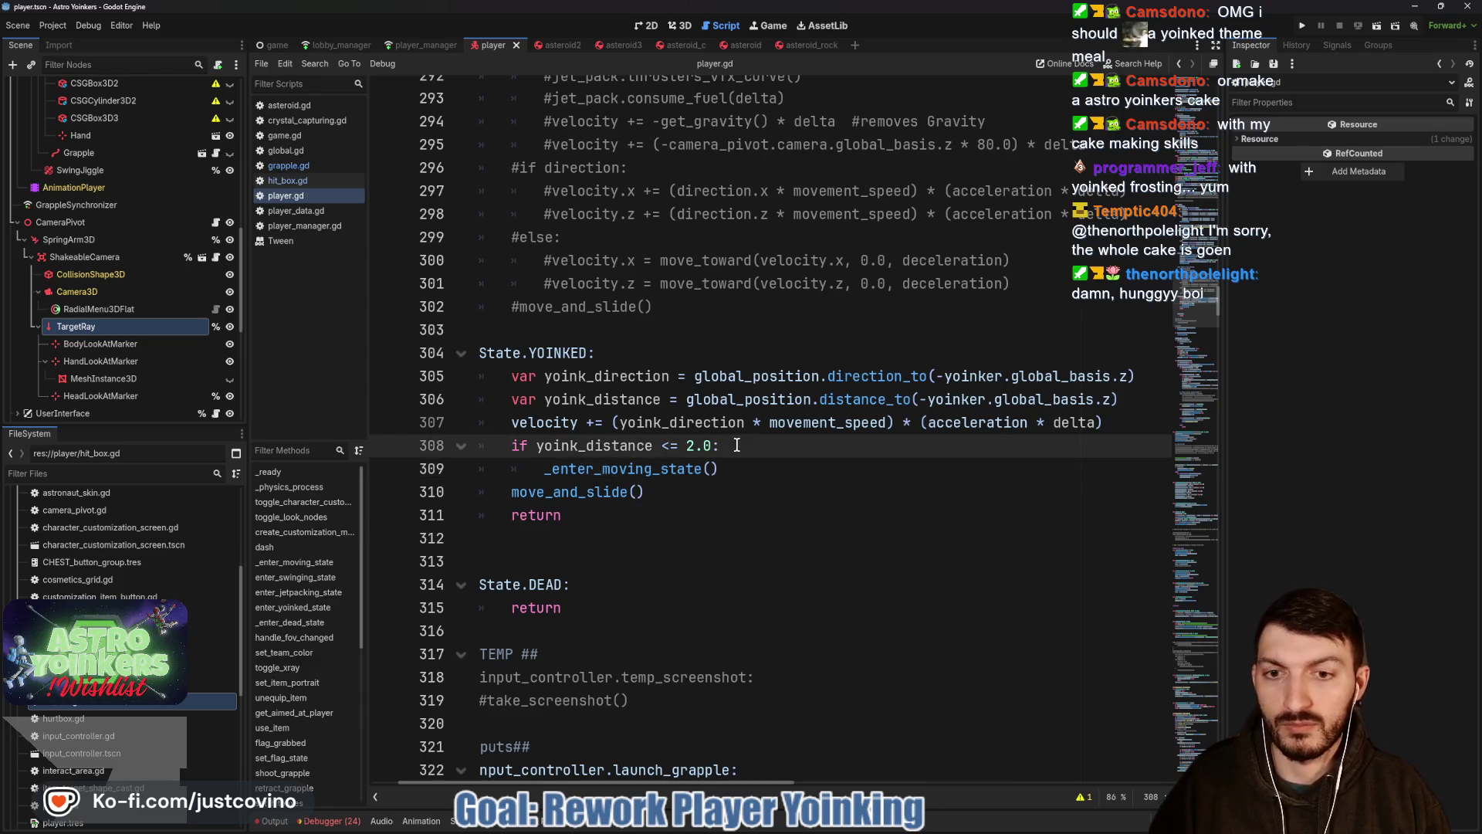
key(Return)
text(yoinker)
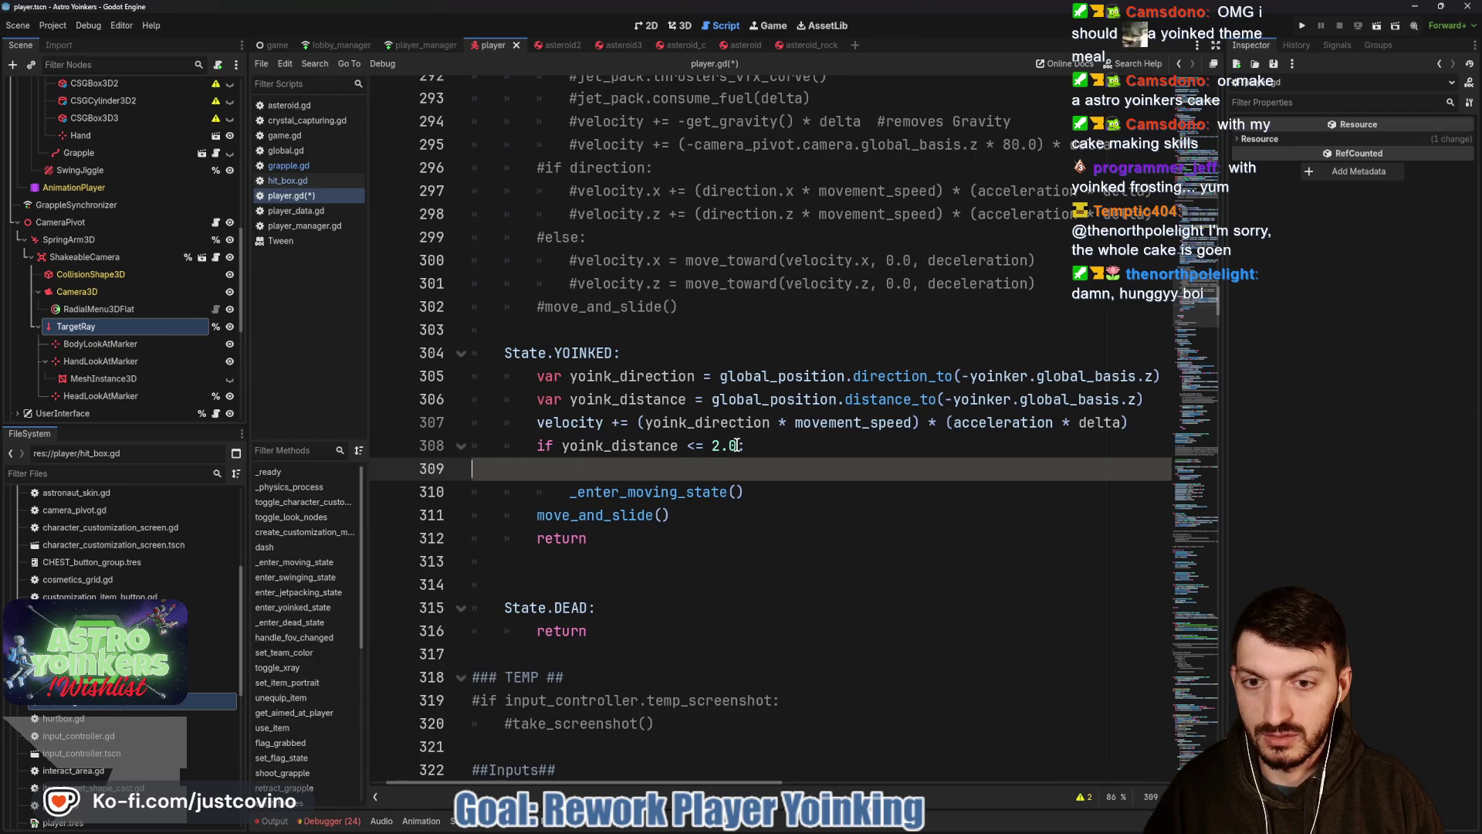
key(BackSpace)
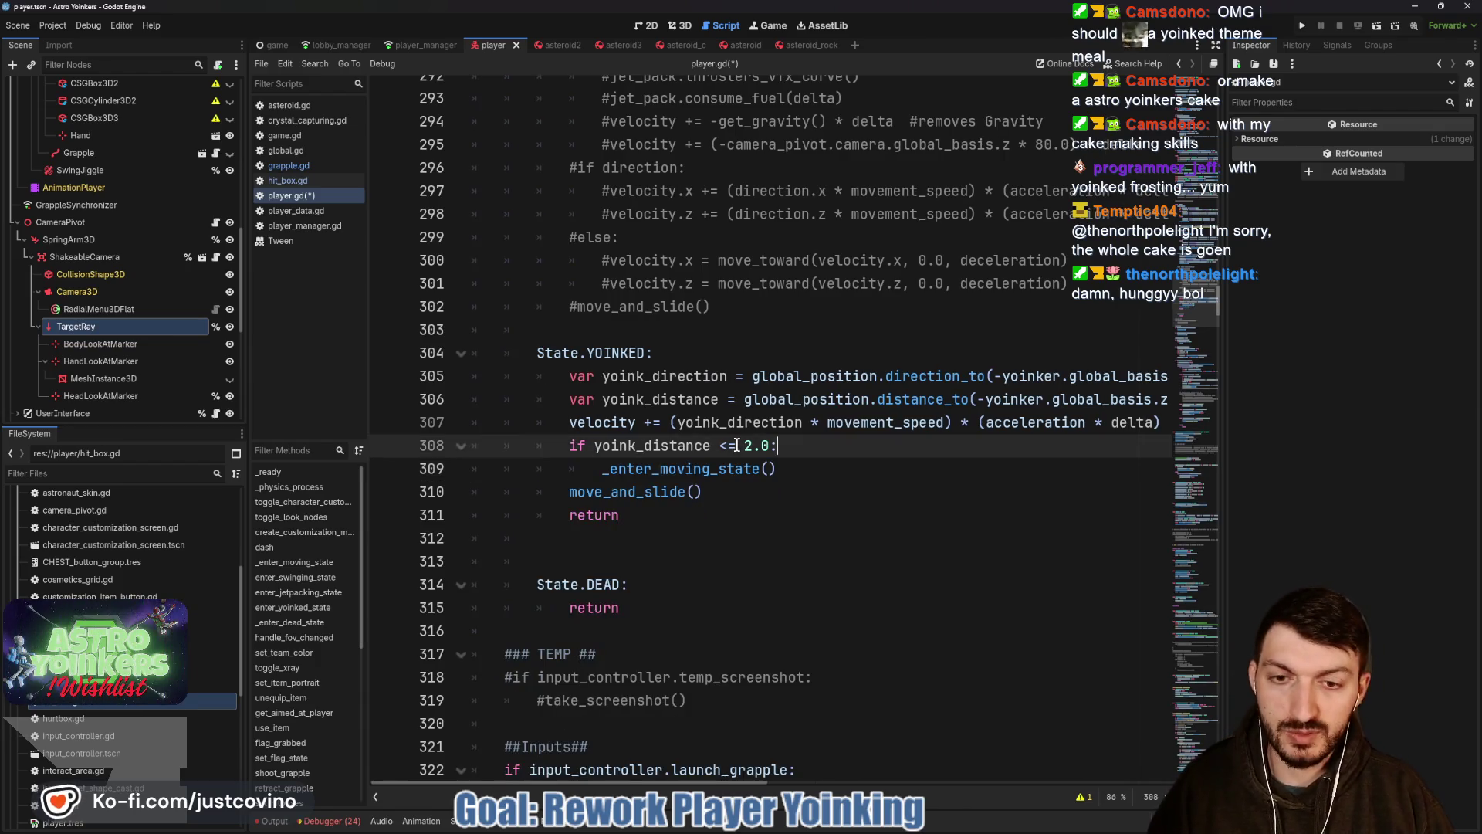
click(793, 465)
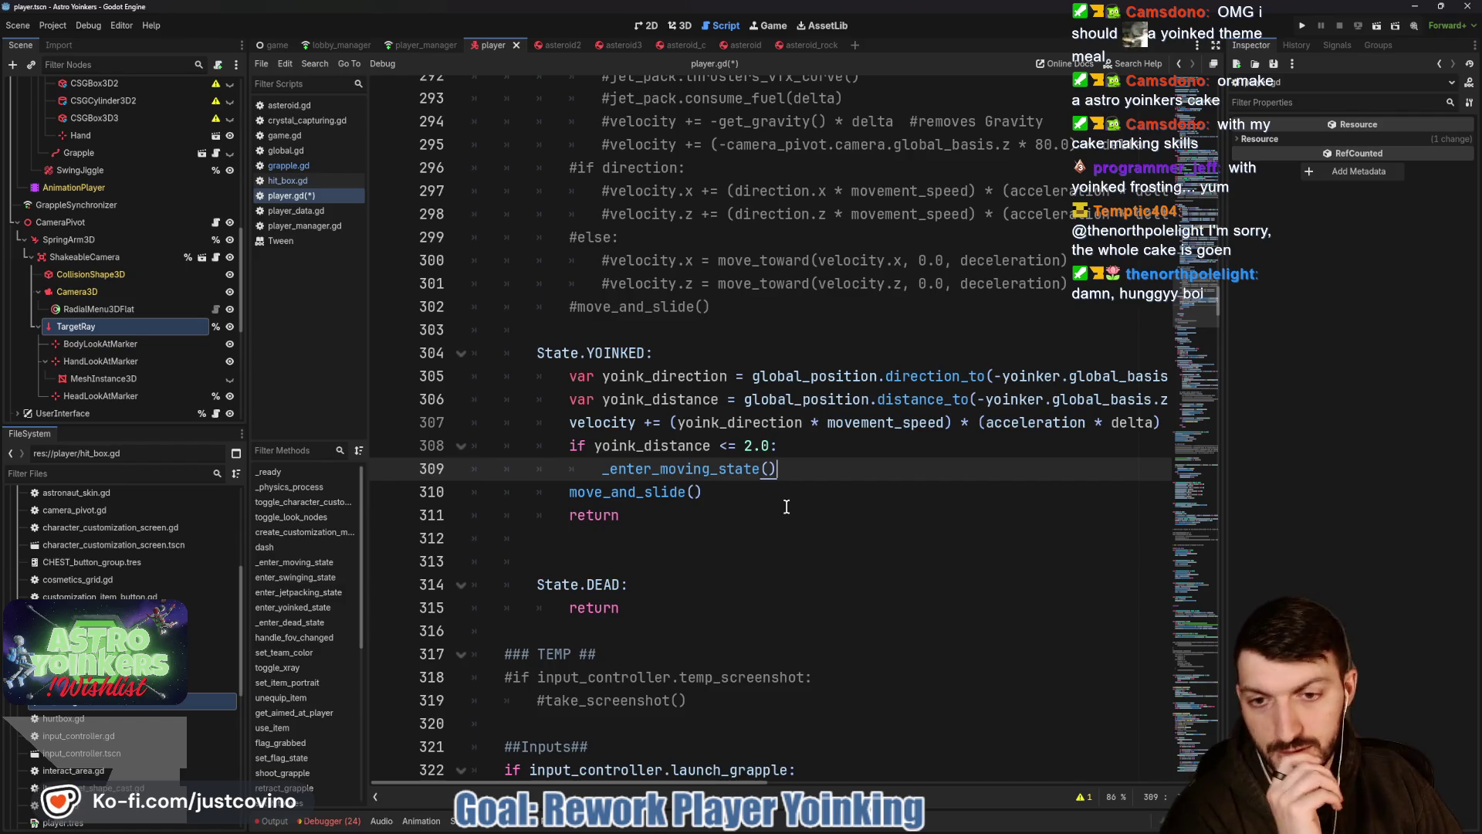
scroll(775, 491, down, 4)
scroll(773, 489, up, 2)
scroll(773, 486, up, 2)
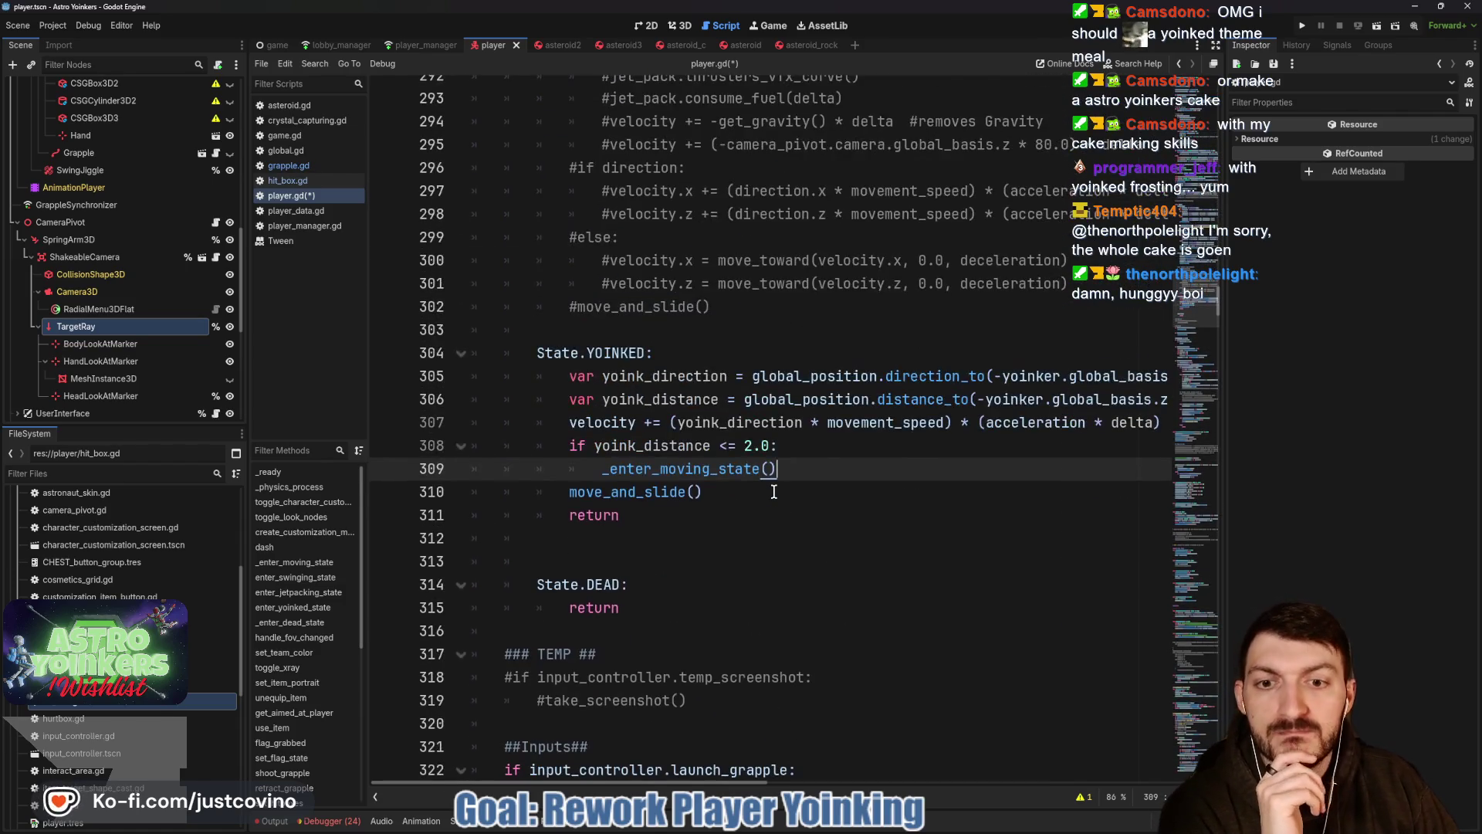
scroll(808, 464, down, 5)
scroll(794, 485, down, 4)
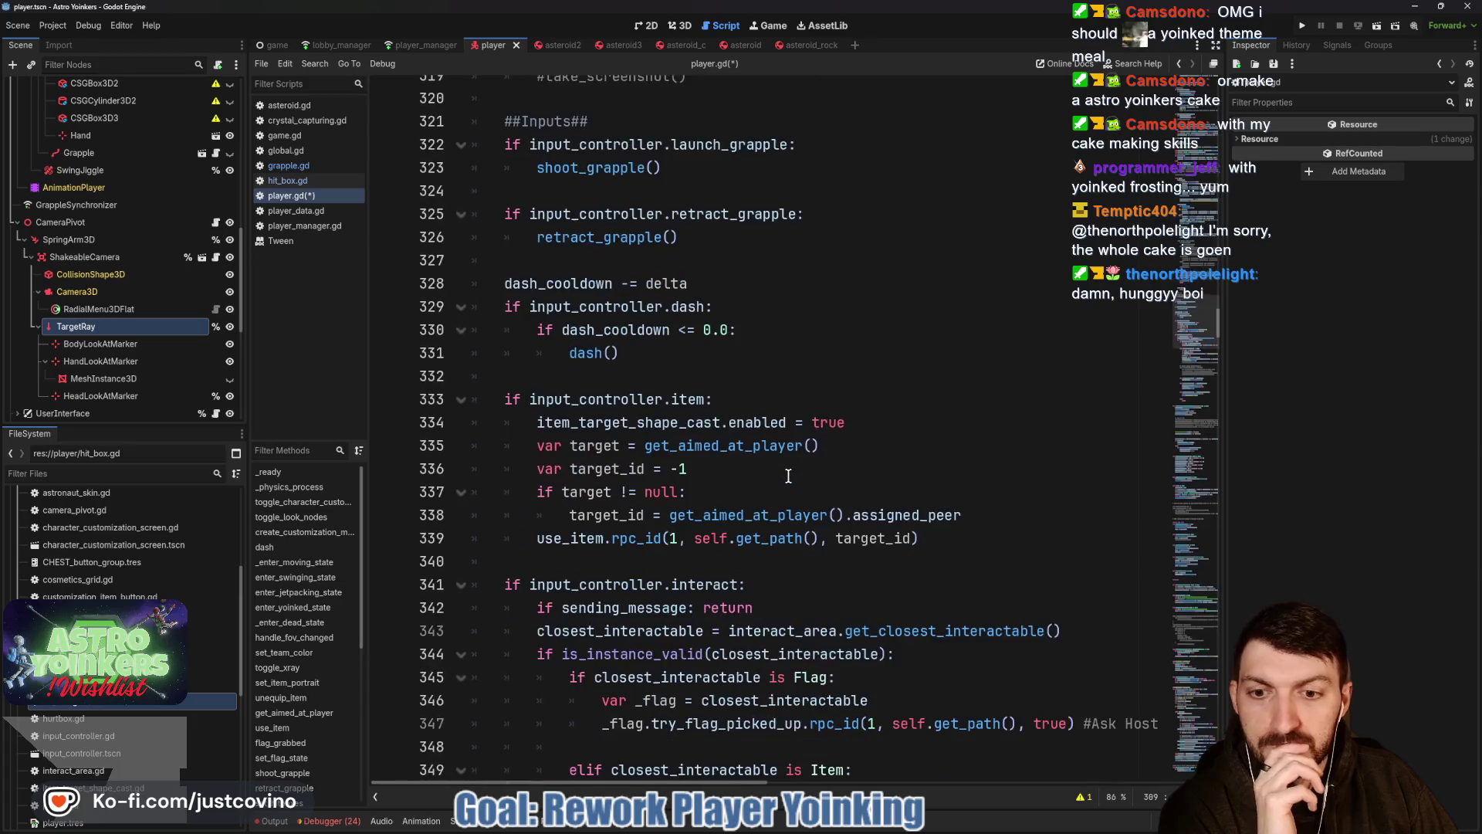
scroll(786, 475, down, 2)
scroll(782, 475, down, 5)
scroll(776, 473, down, 5)
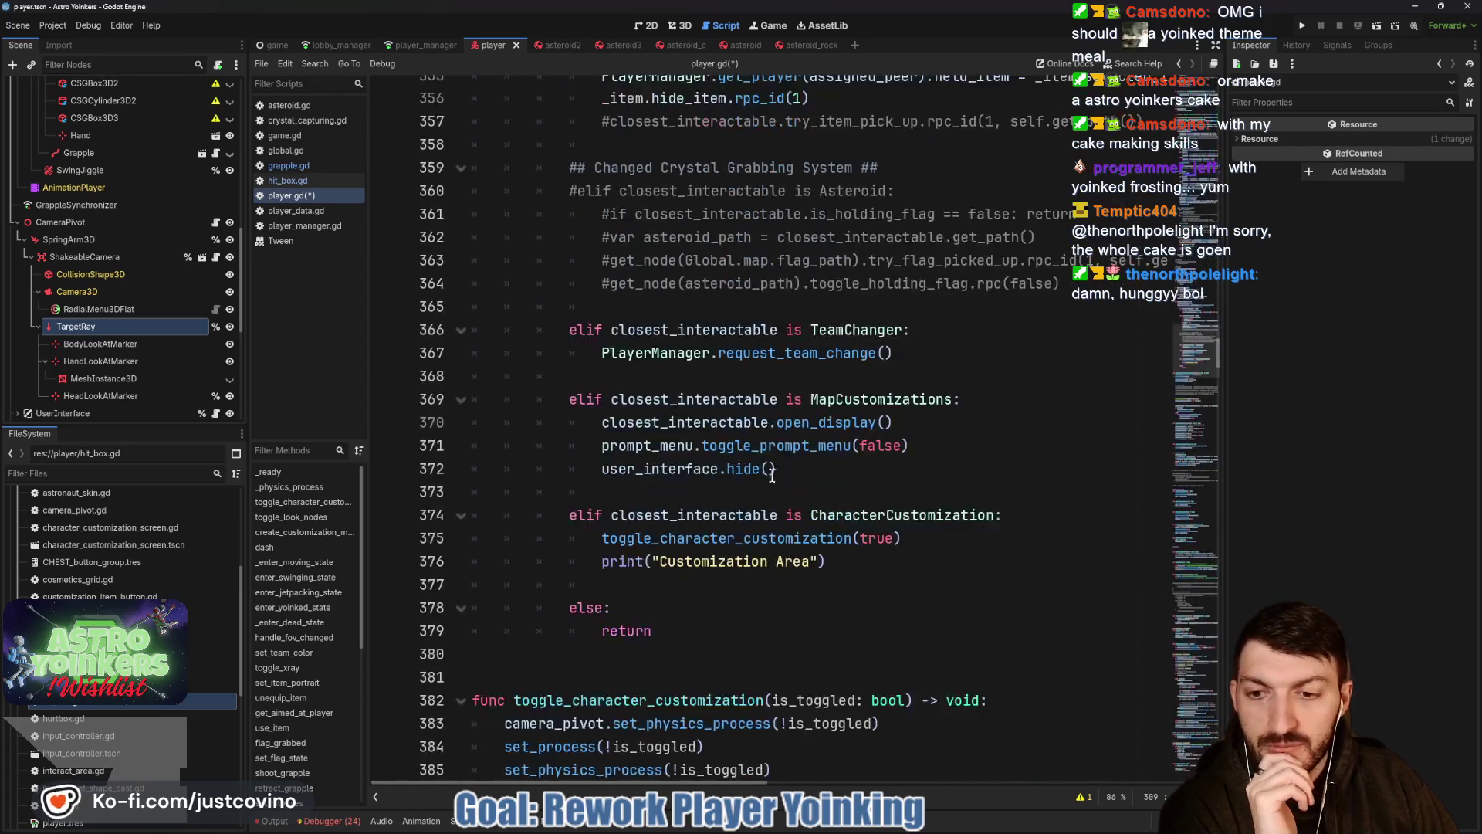
scroll(307, 550, down, 5)
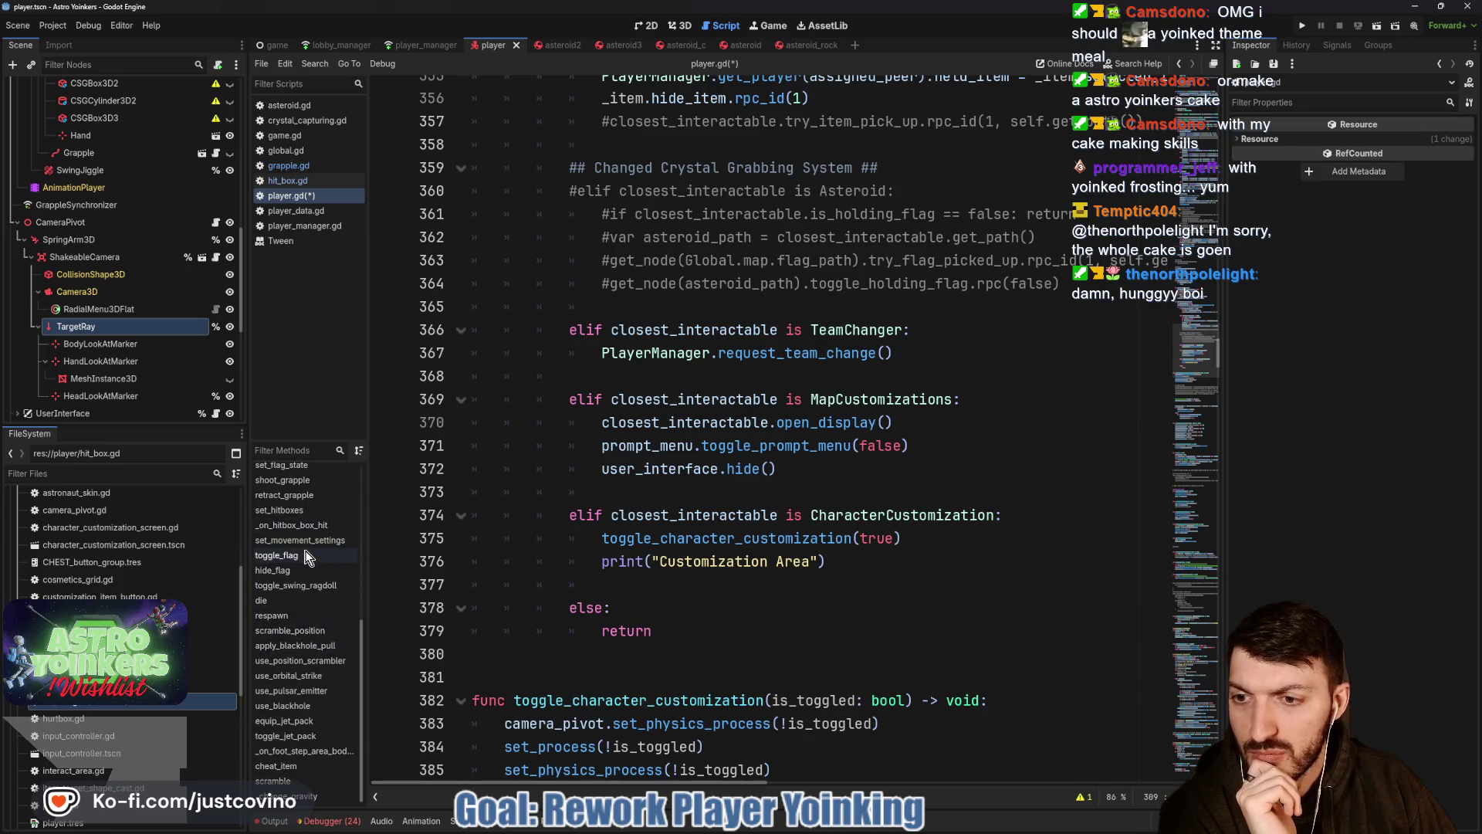
scroll(306, 595, up, 2)
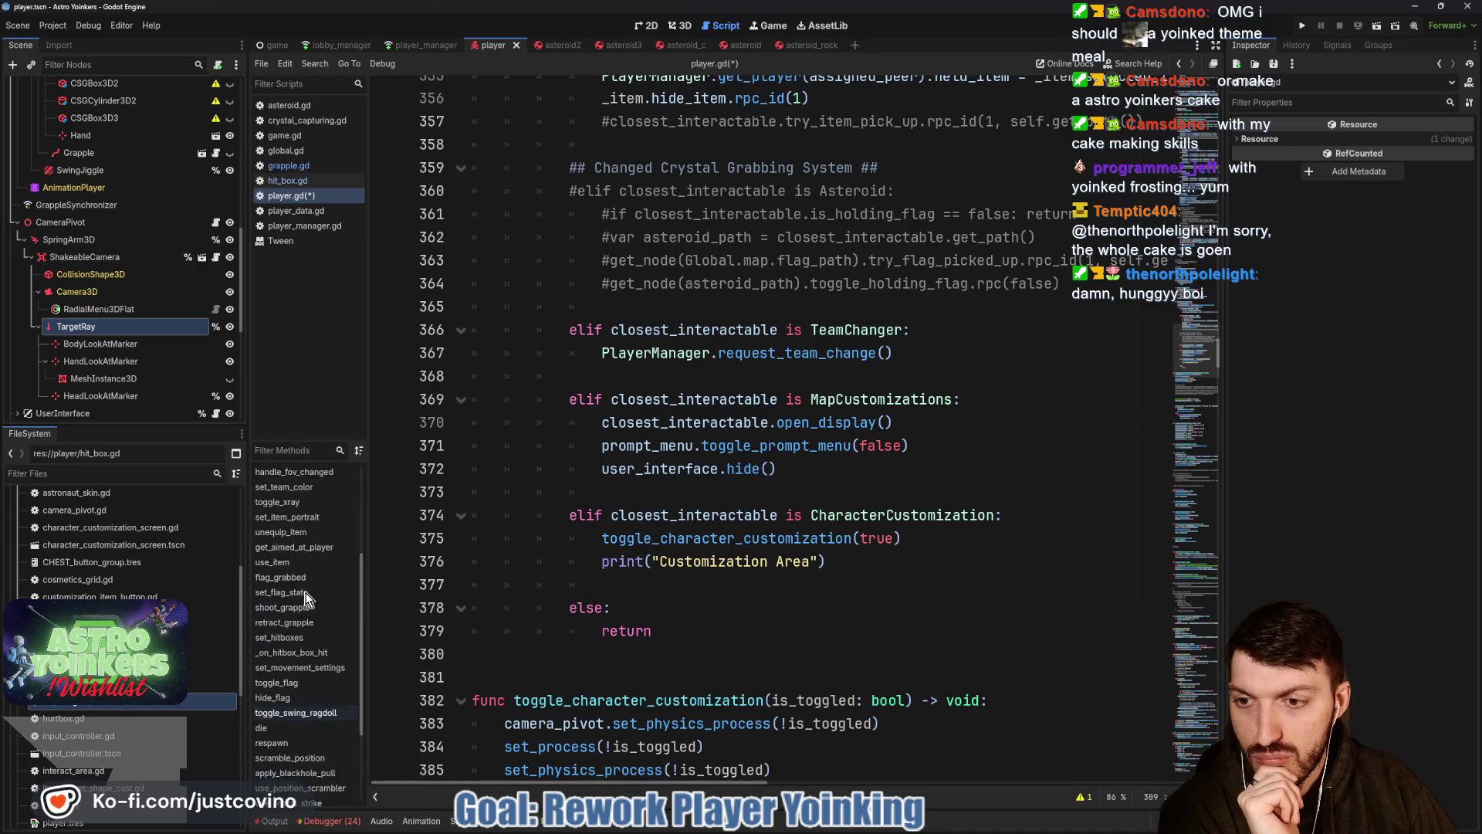
scroll(307, 596, up, 2)
click(310, 482)
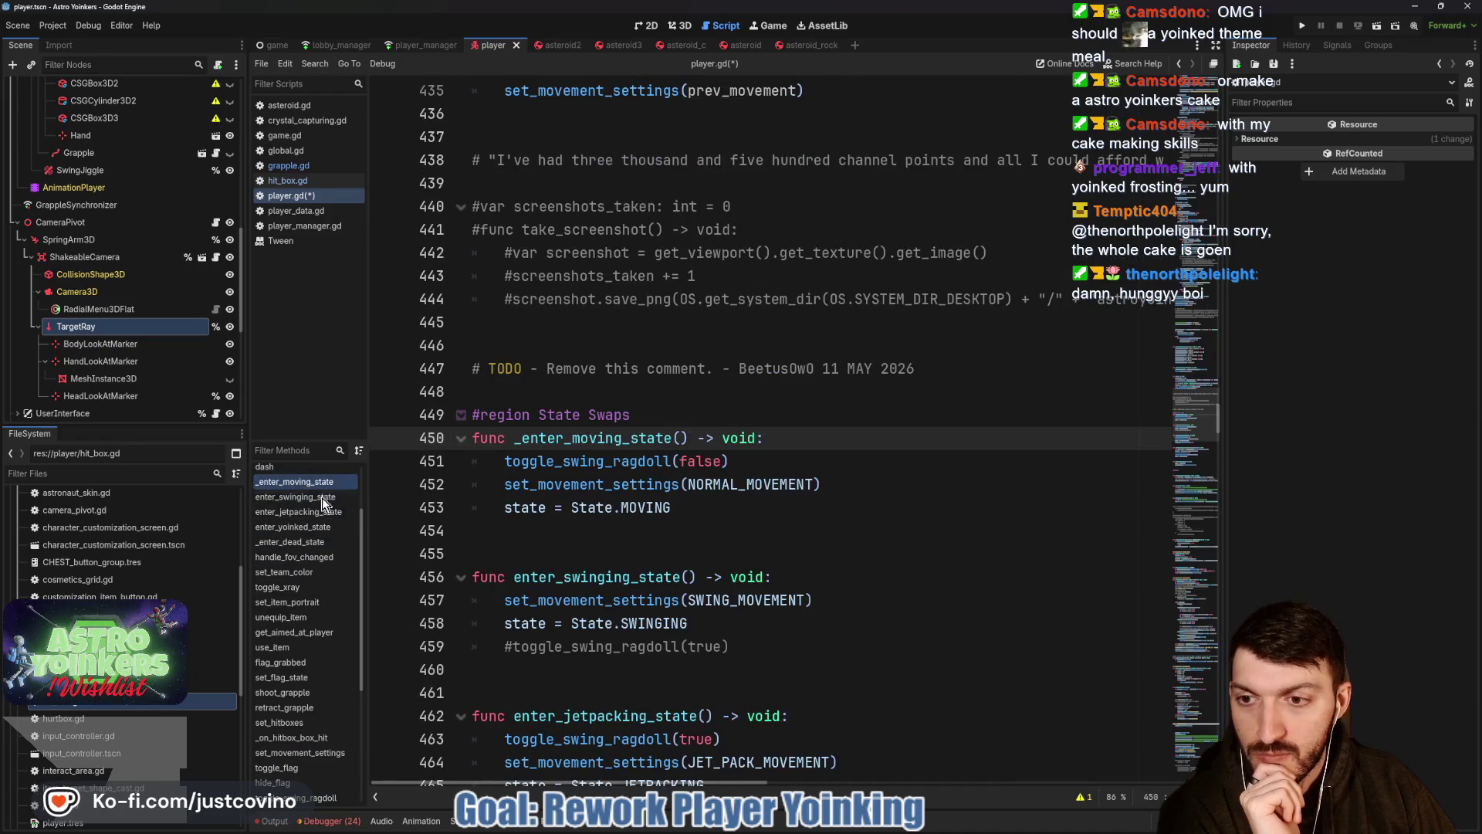
Add 'if yoinker: yoinker = null' at the top of _enter_moving_state, save, and switch to grapple.gd.
key(Return)
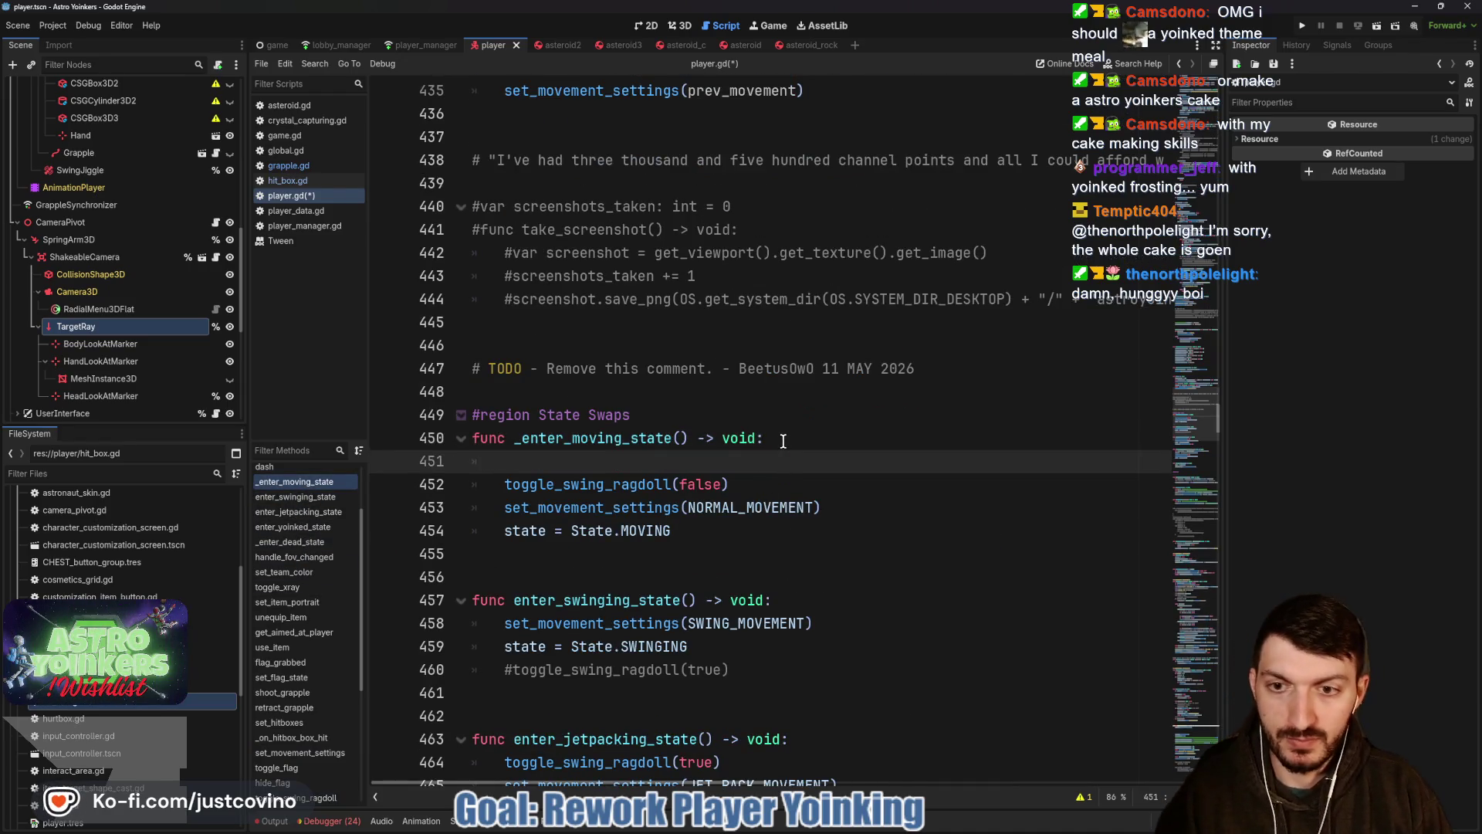
text(oinker:)
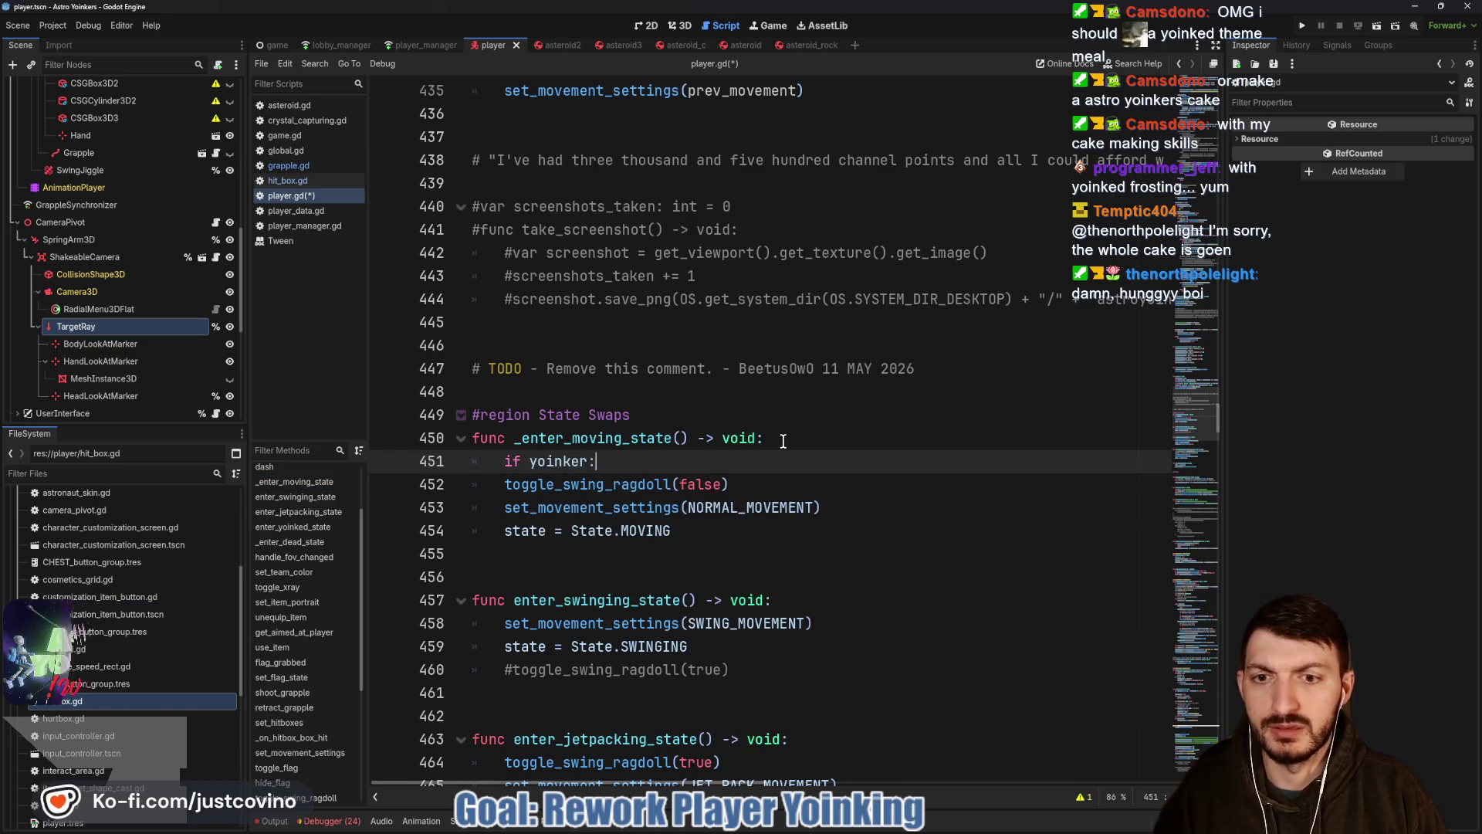
key(Return)
text(yoinker =)
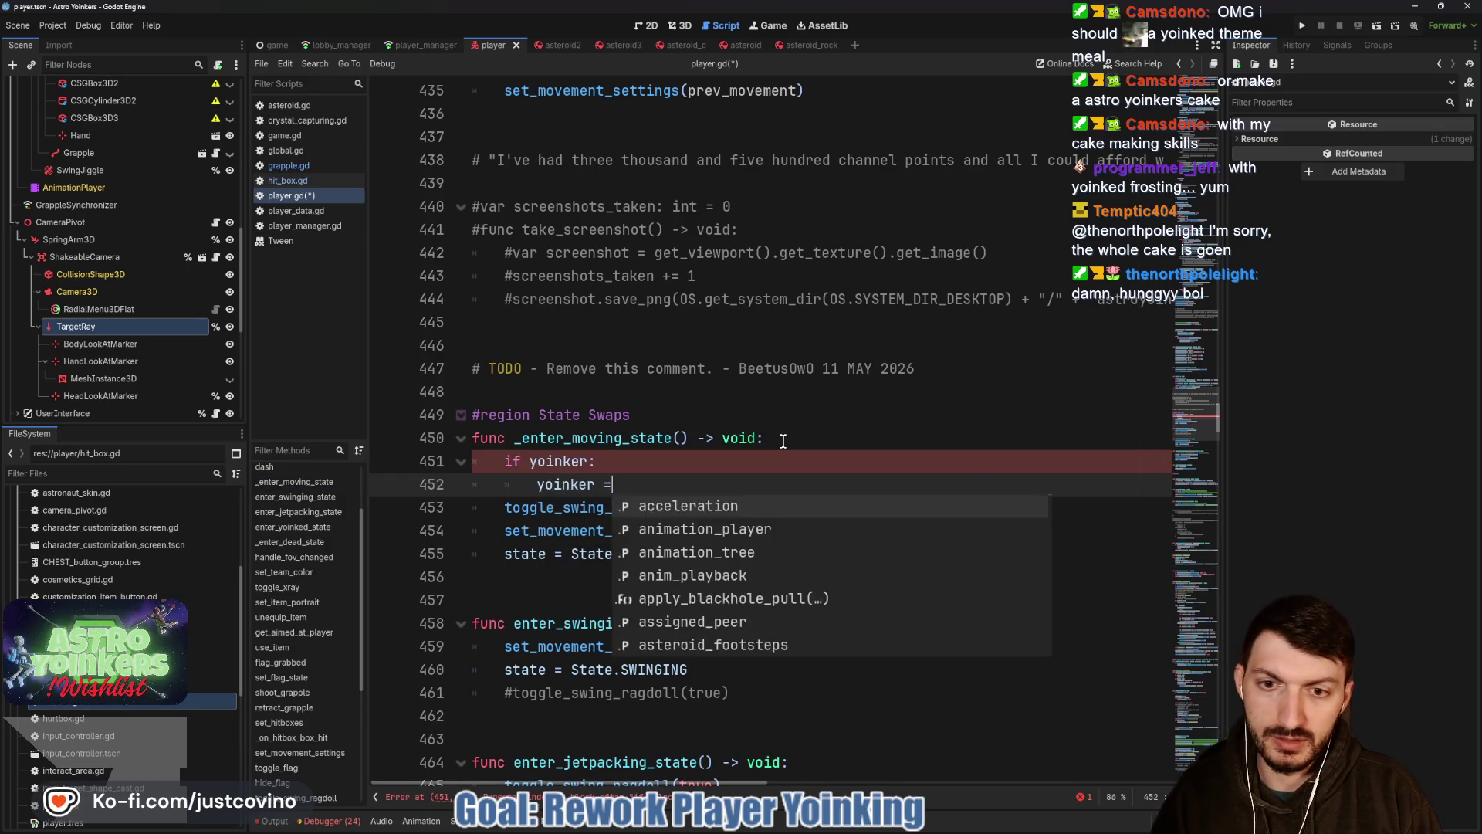
text( null)
key(ctrl+s)
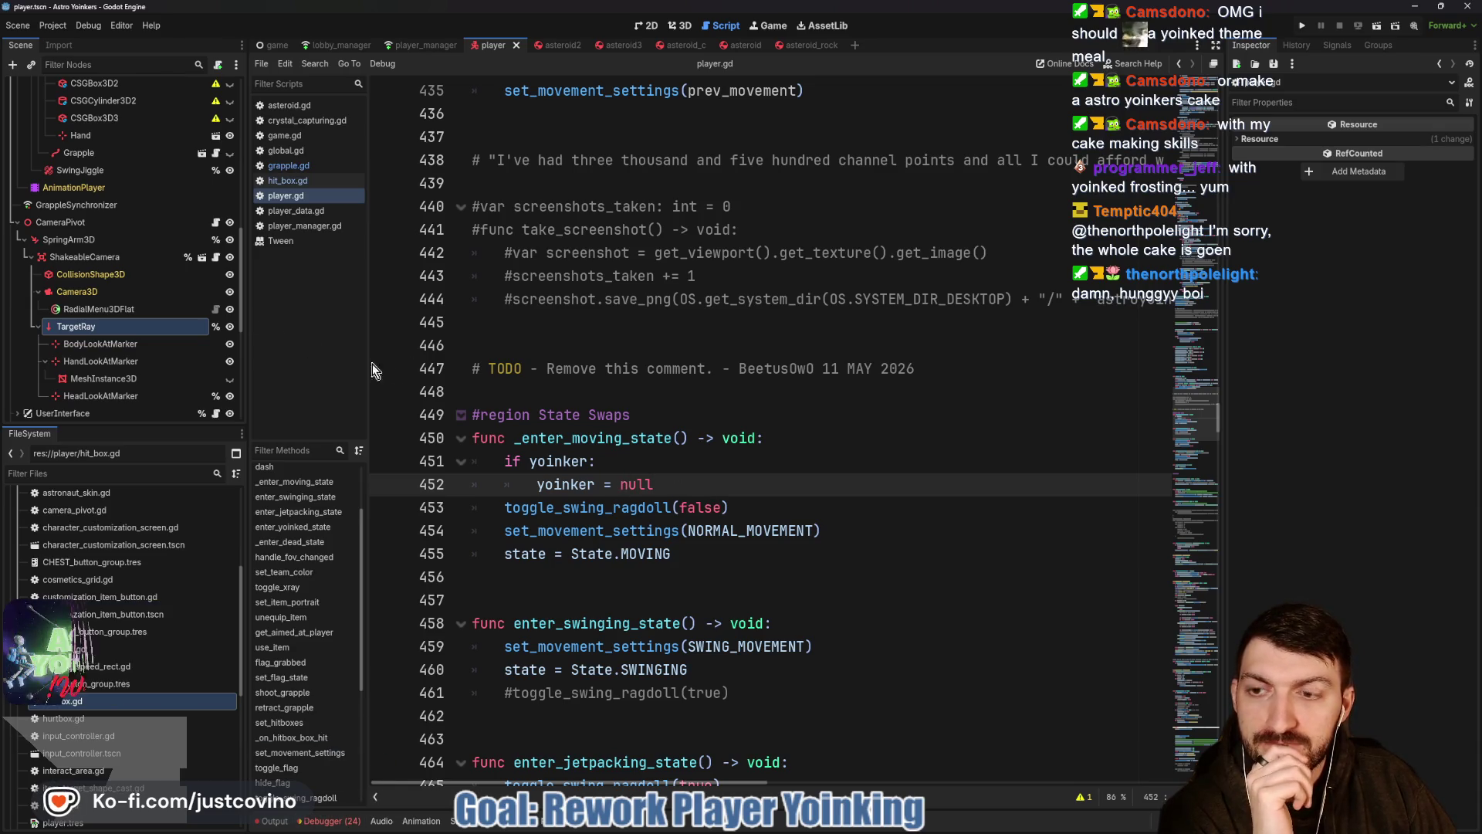
scroll(624, 461, up, 3)
scroll(624, 462, up, 3)
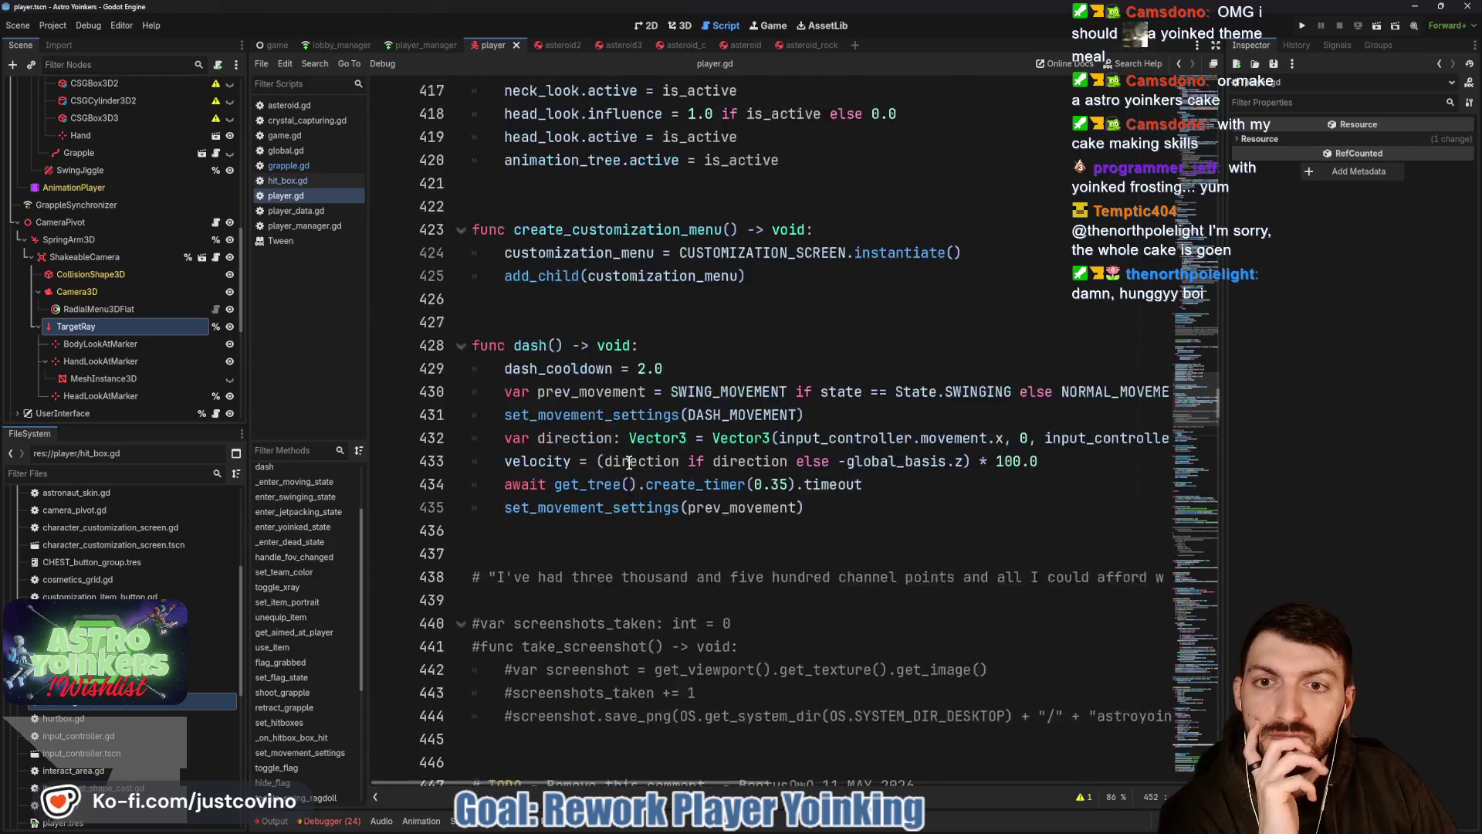
scroll(626, 461, up, 1)
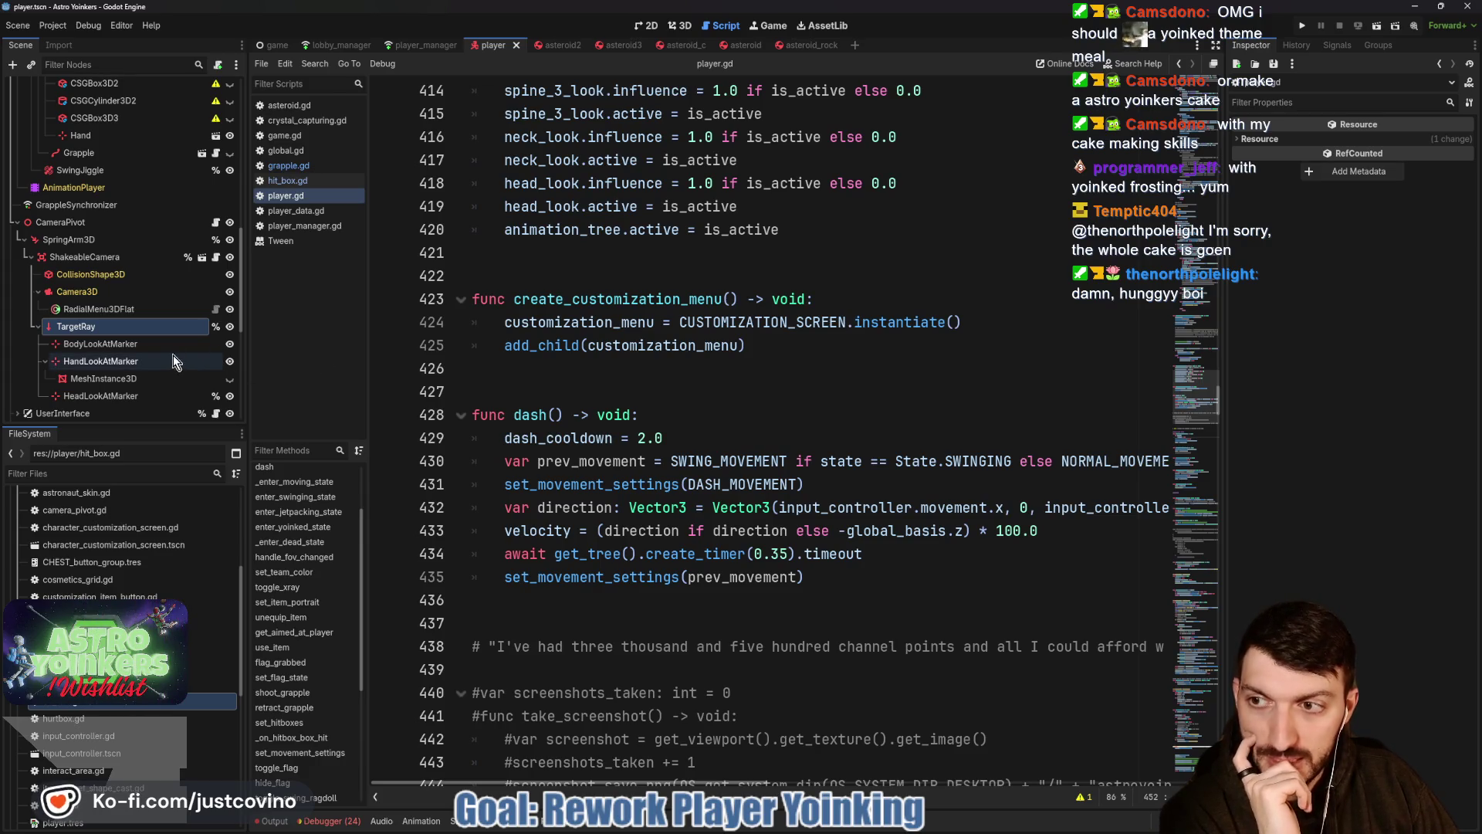
click(288, 165)
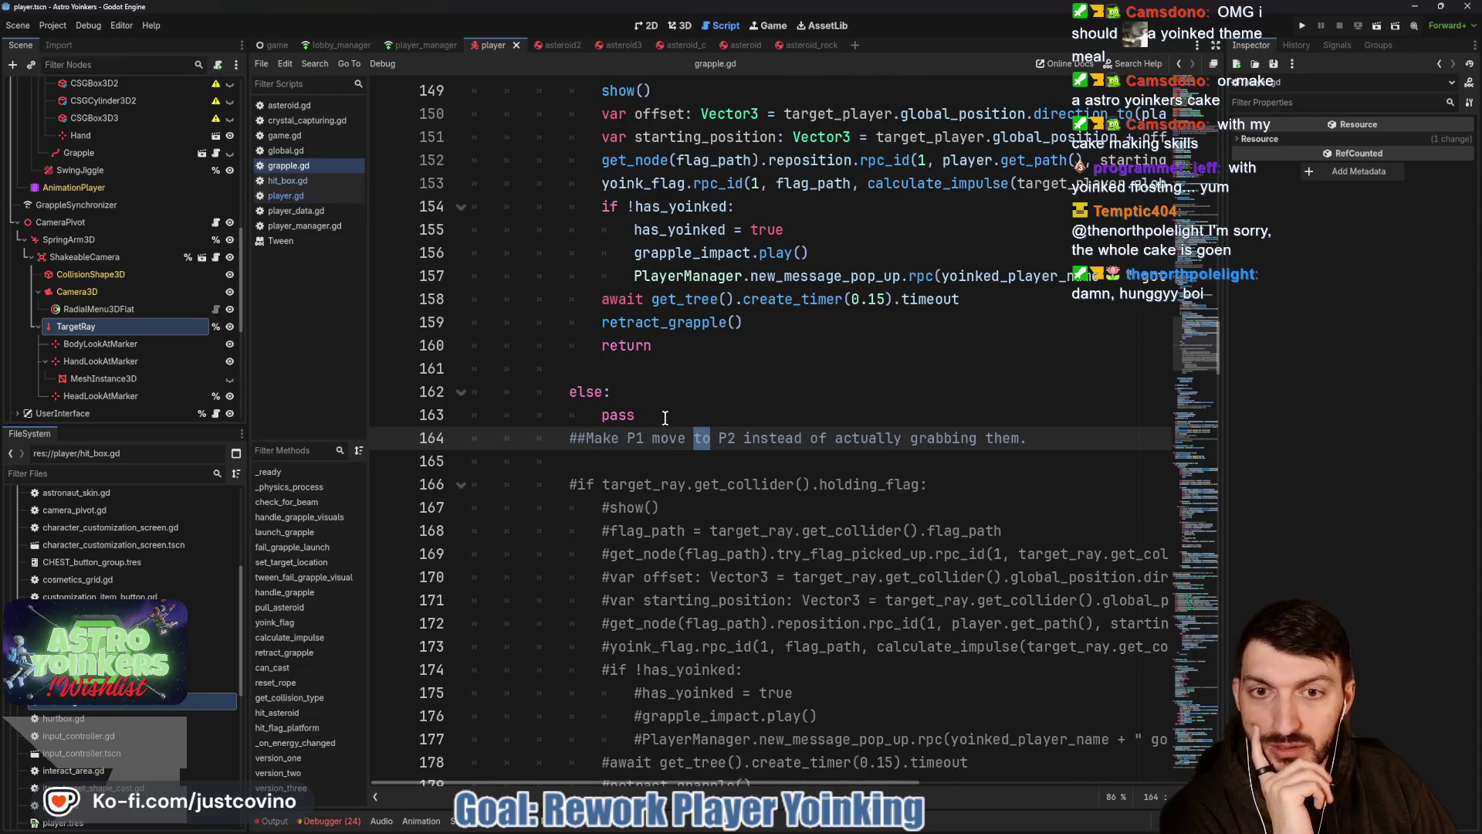
scroll(665, 418, up, 4)
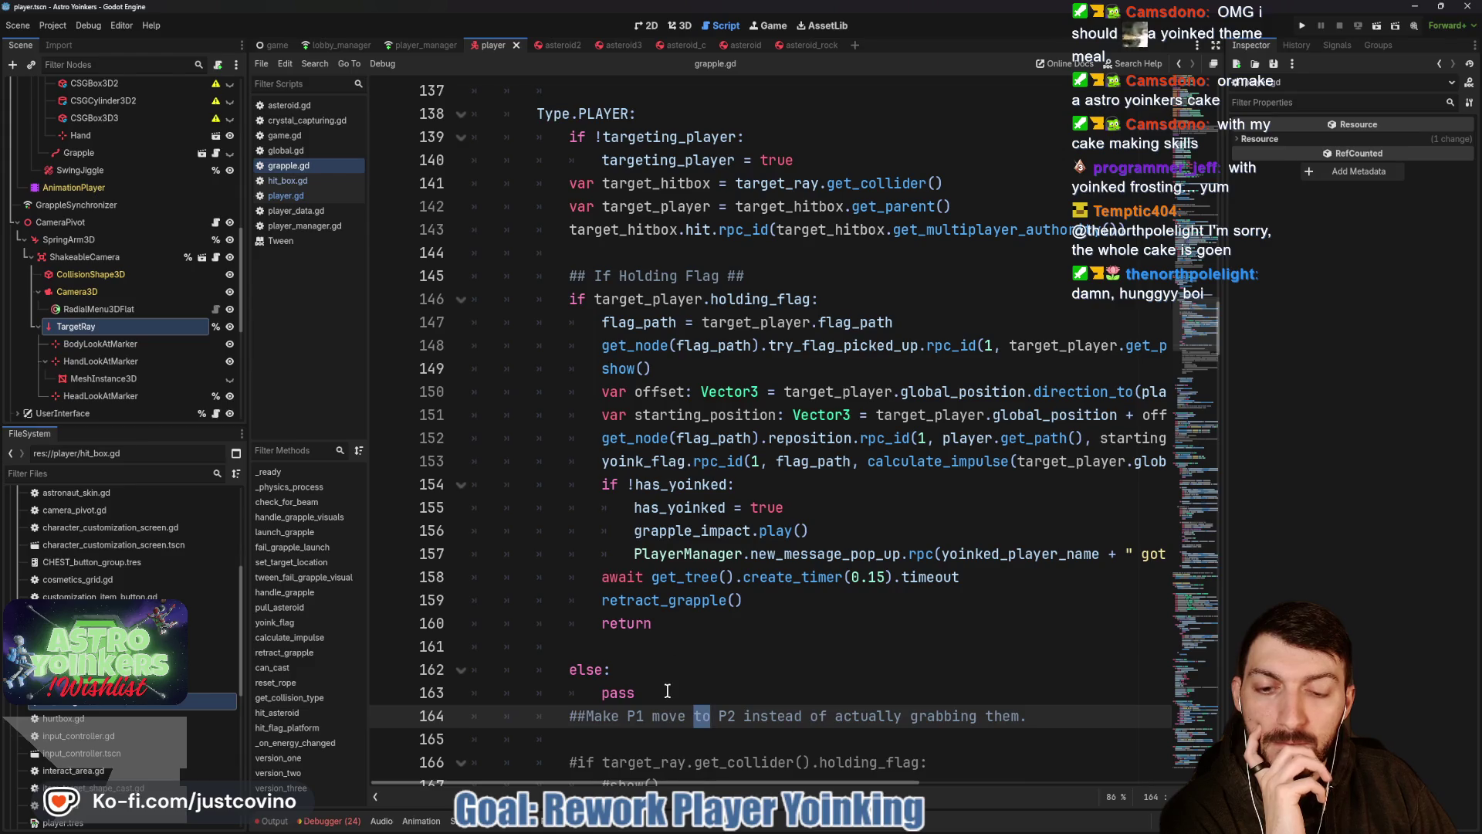
scroll(659, 680, down, 1)
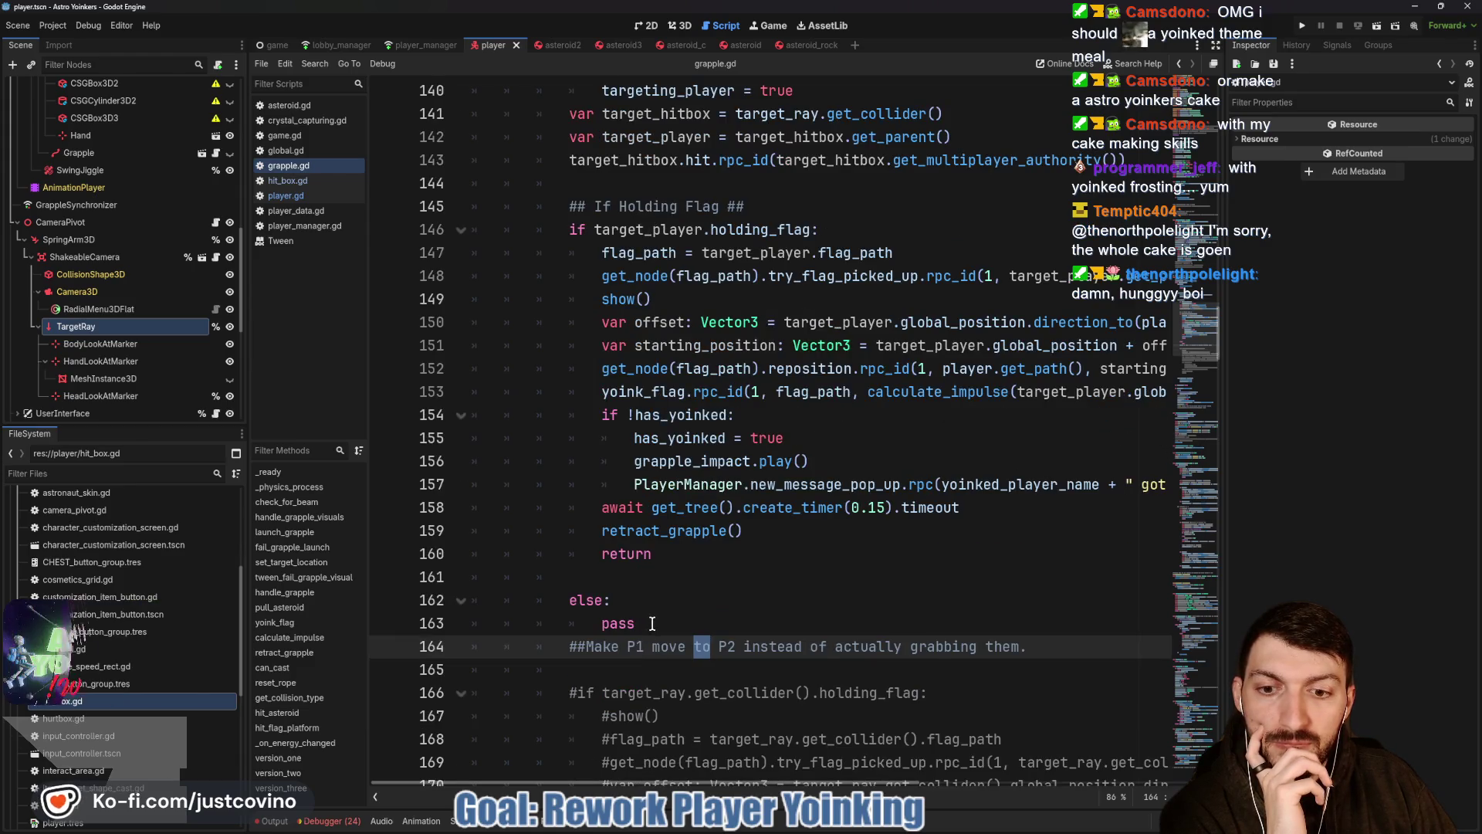
Delete the empty else: pass branch and the P1-to-P2 note in grapple.gd, then save.
drag(651, 624, 580, 602)
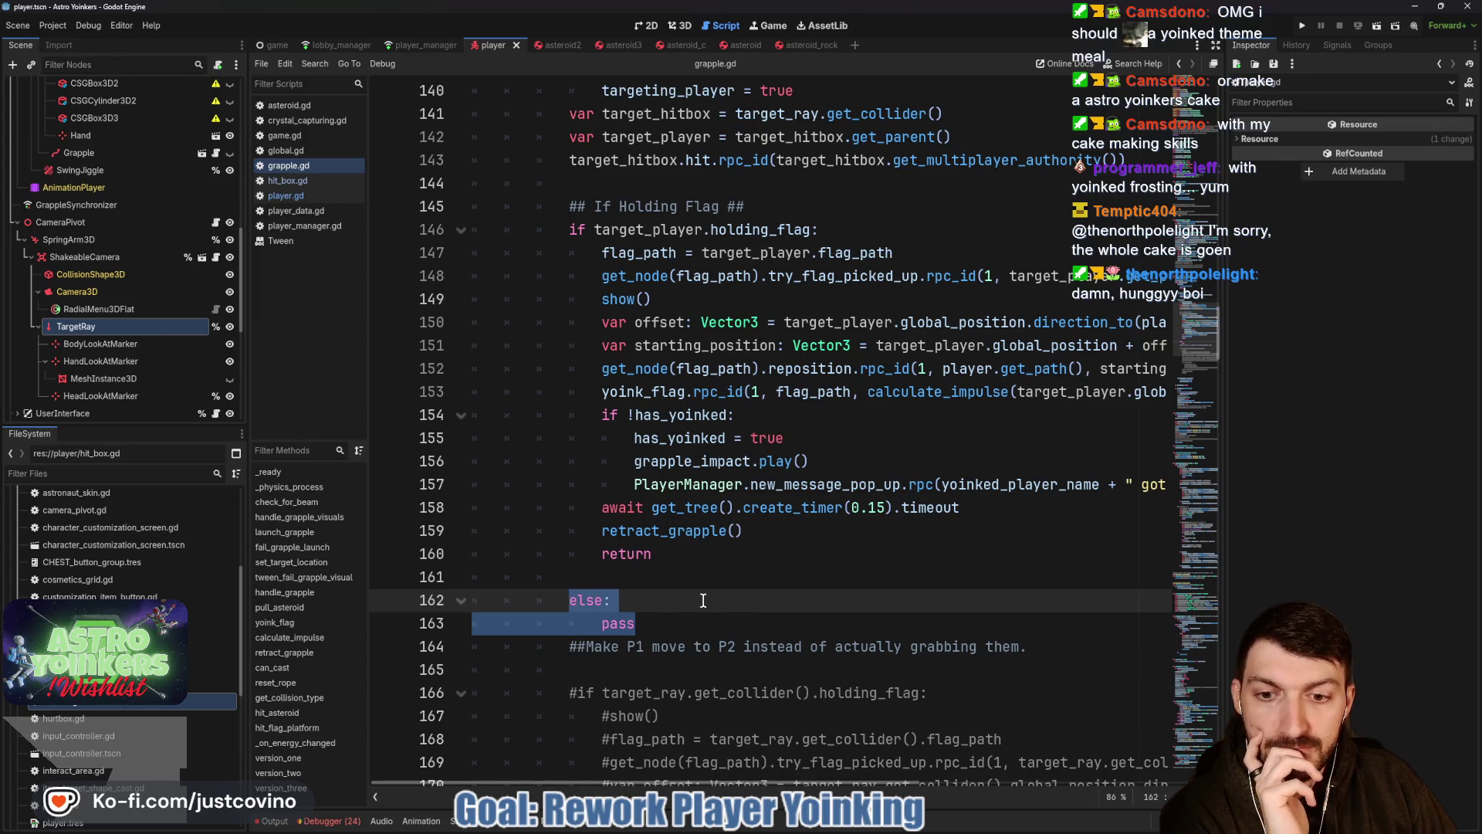
drag(1059, 649, 539, 602)
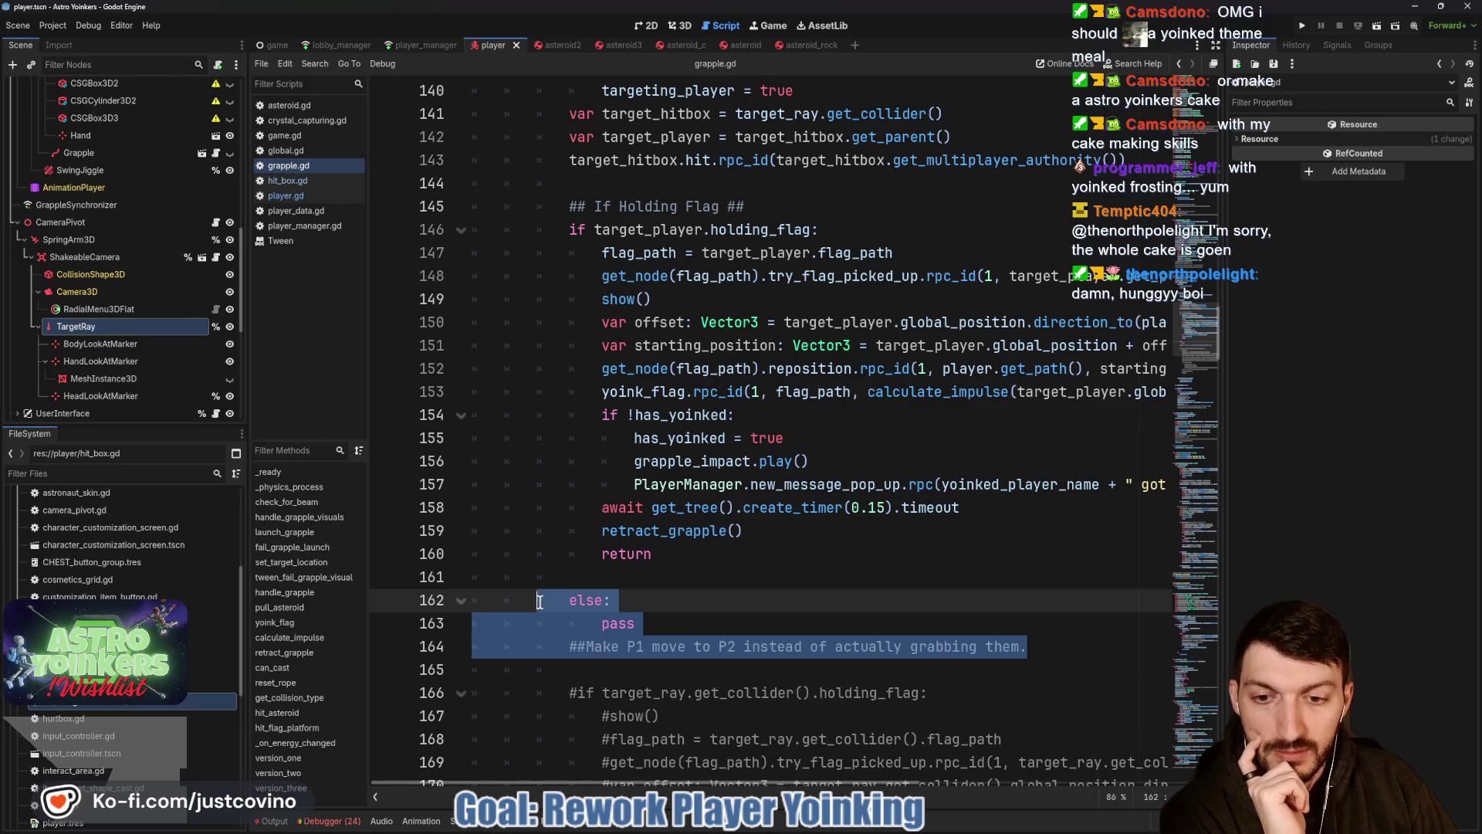
key(Delete)
scroll(538, 602, down, 4)
scroll(579, 602, down, 1)
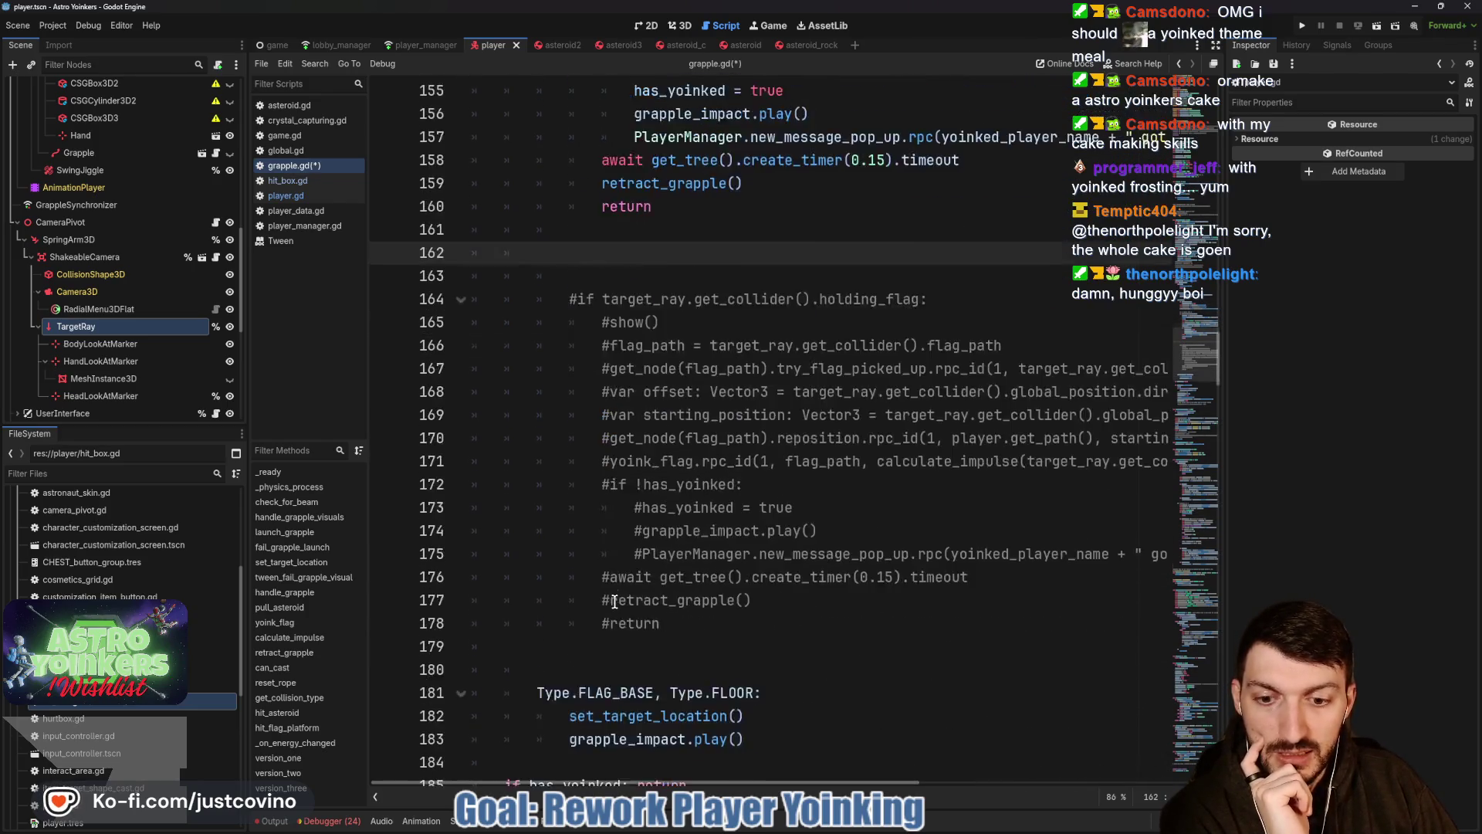
scroll(627, 606, up, 2)
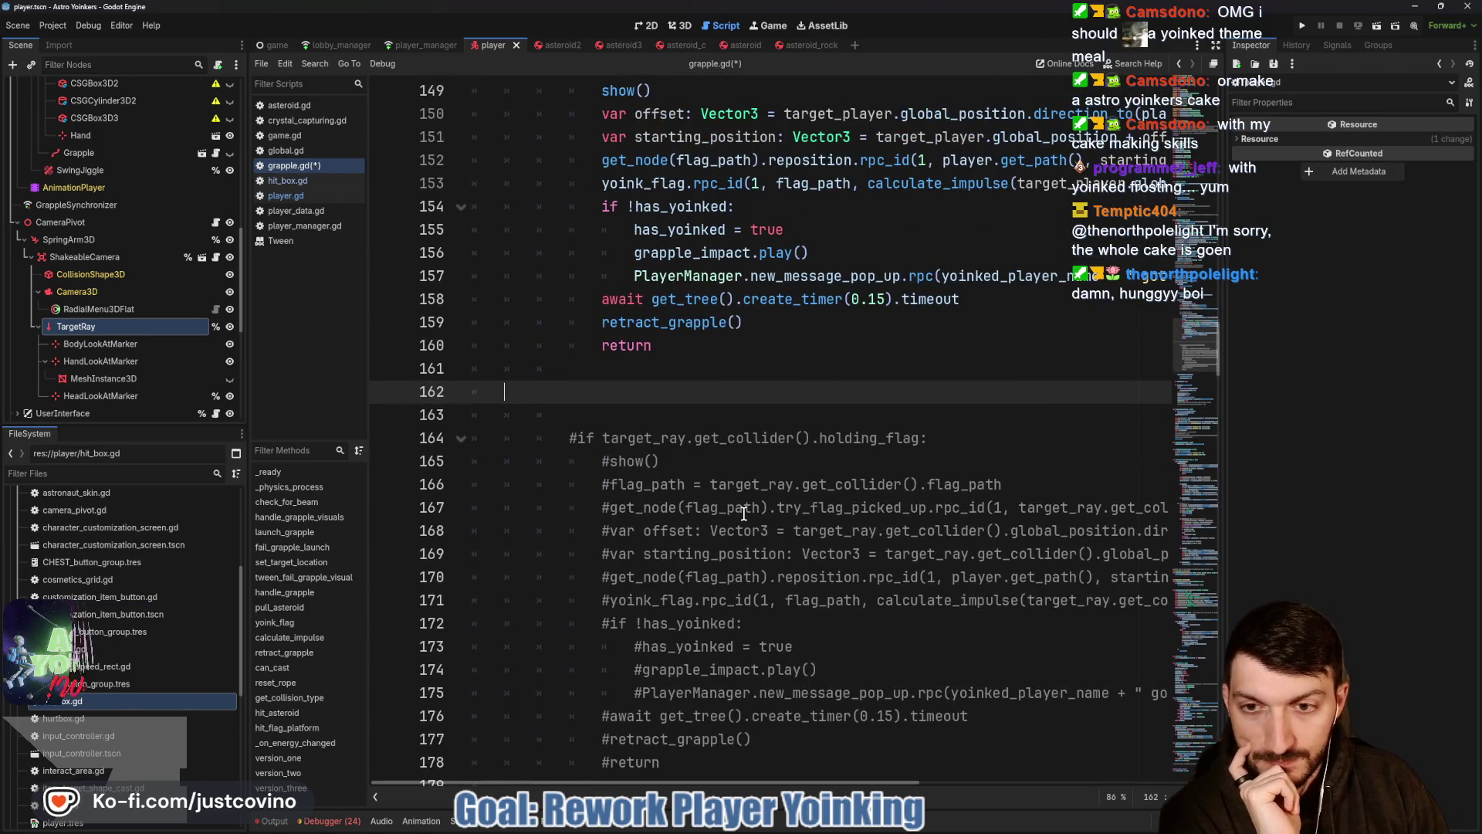
key(BackSpace)
key(ctrl+s)
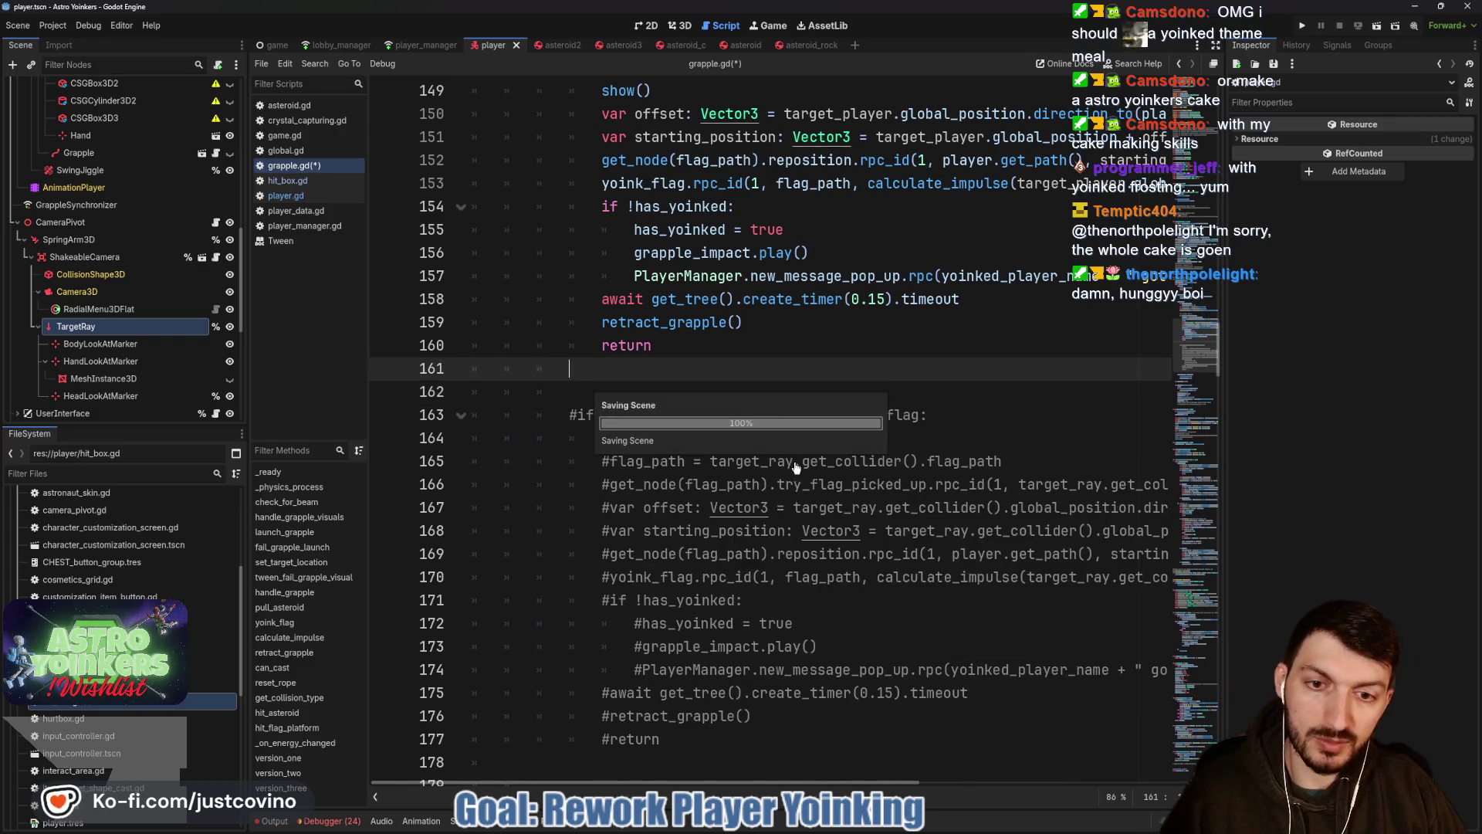
Commit the nine changed files as 'new yoink mechanics' in GitHub Desktop, push to origin, and return to Godot.
click(850, 827)
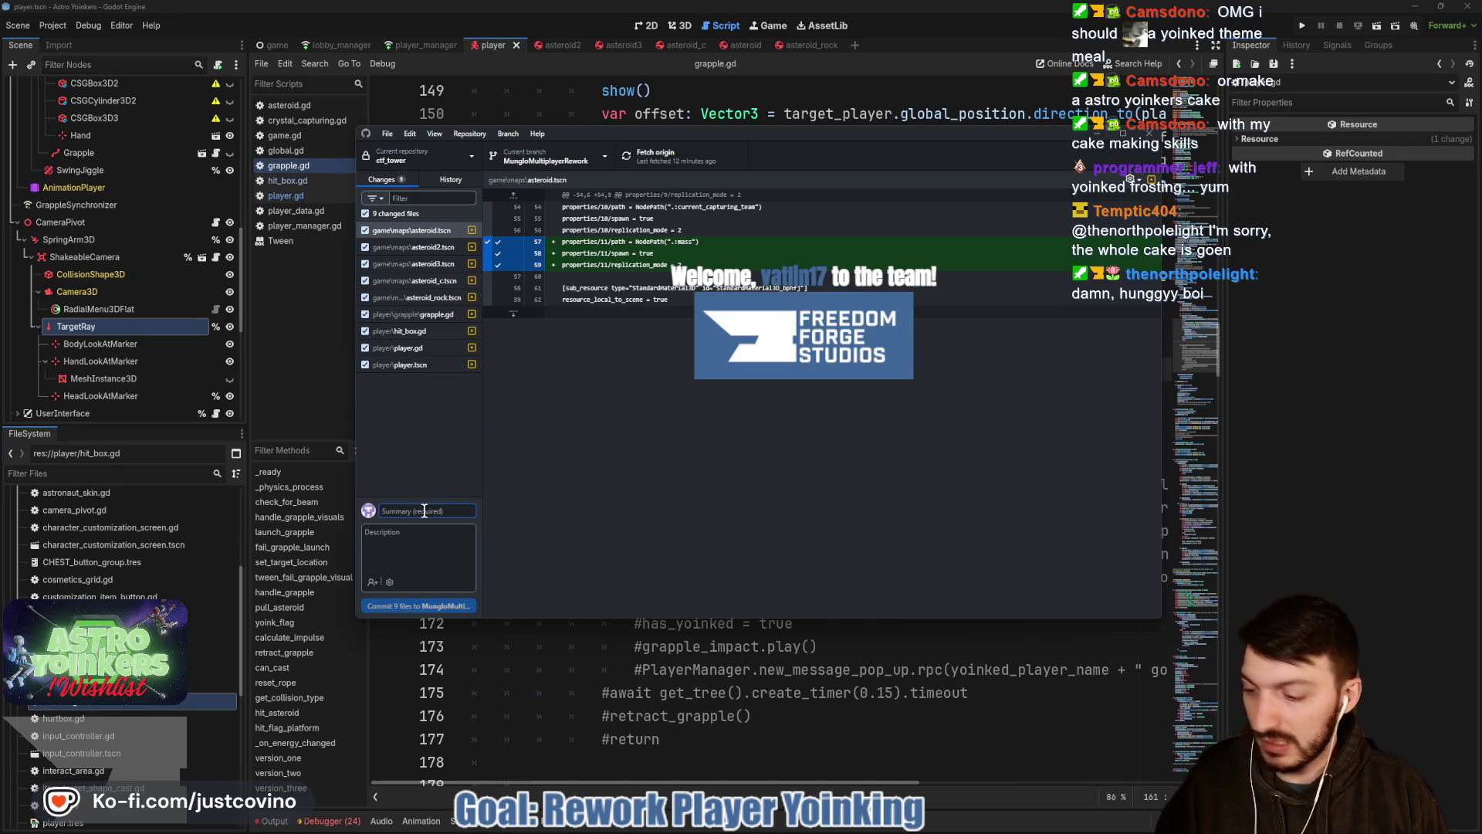
text(new)
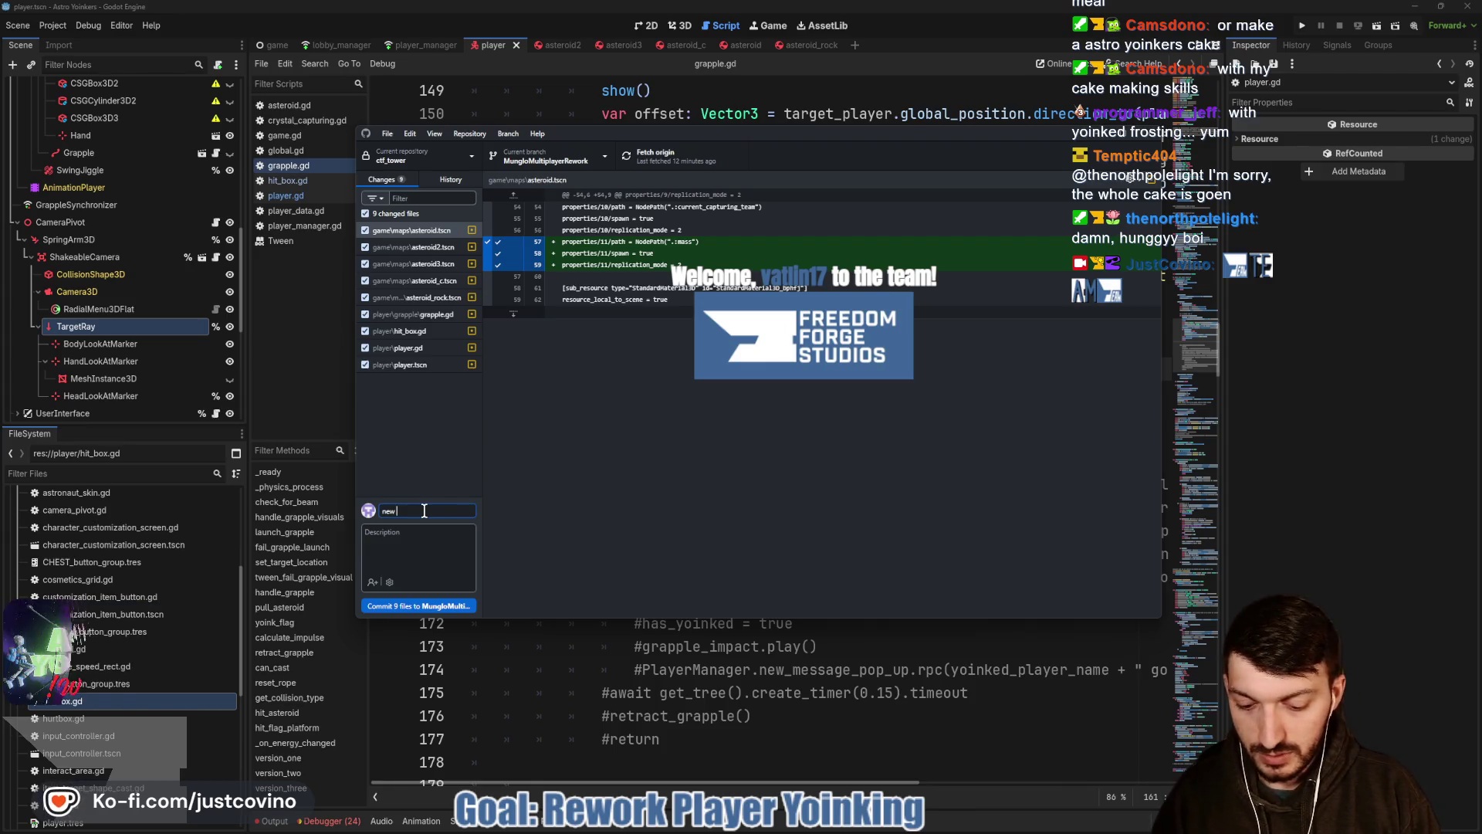
text( yoink mechanics)
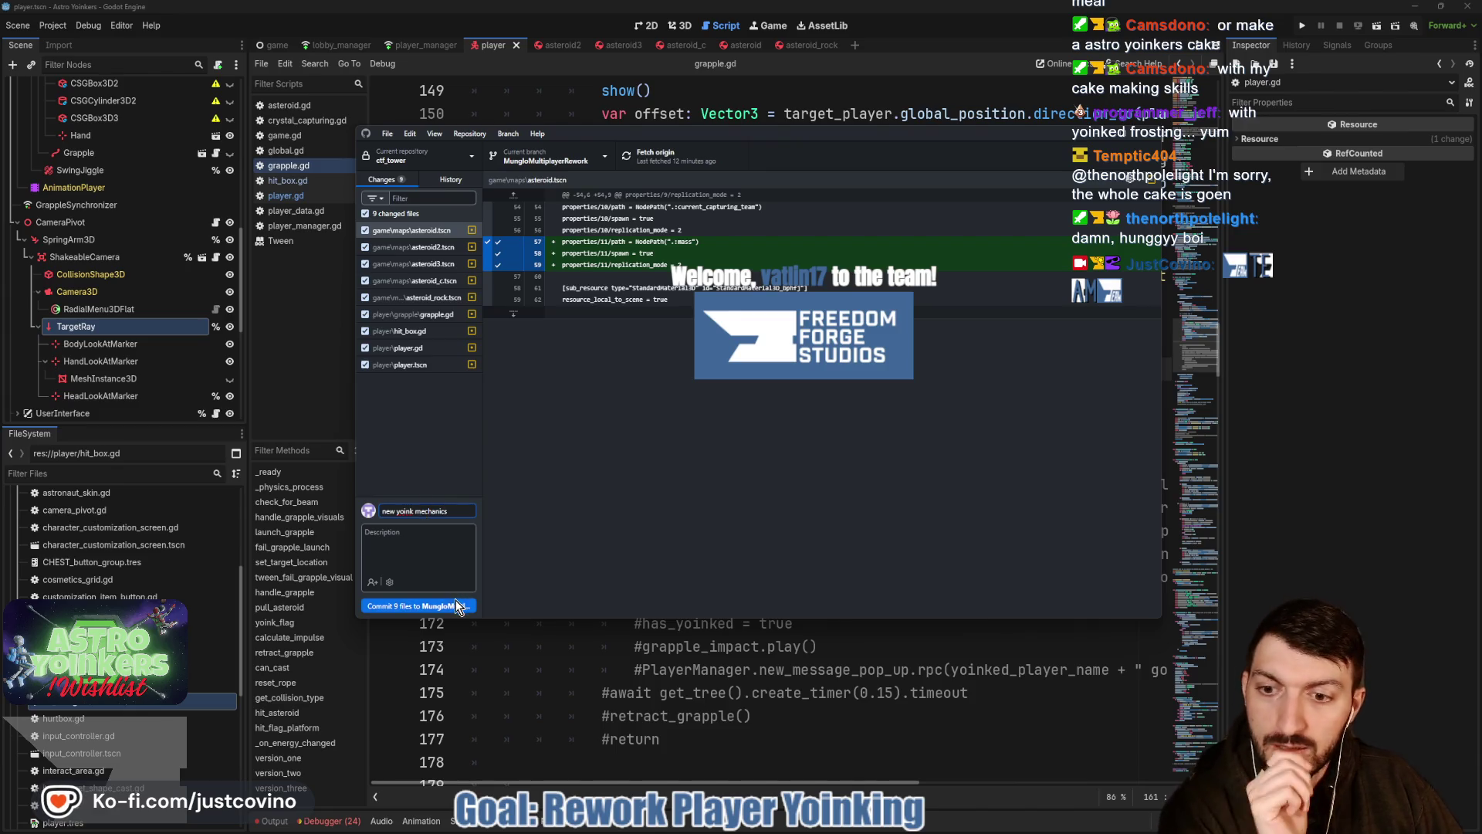
click(458, 605)
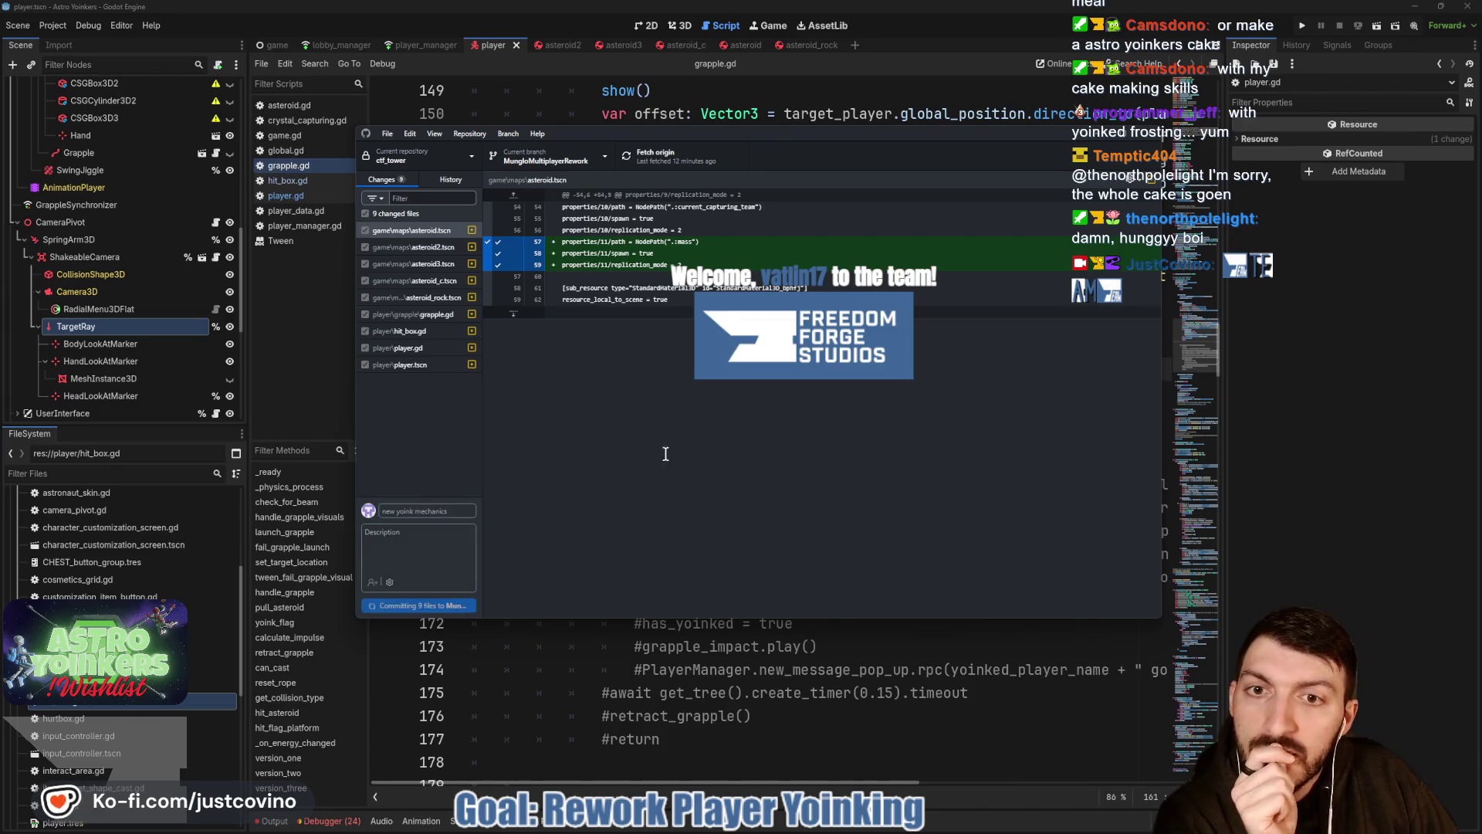
click(943, 295)
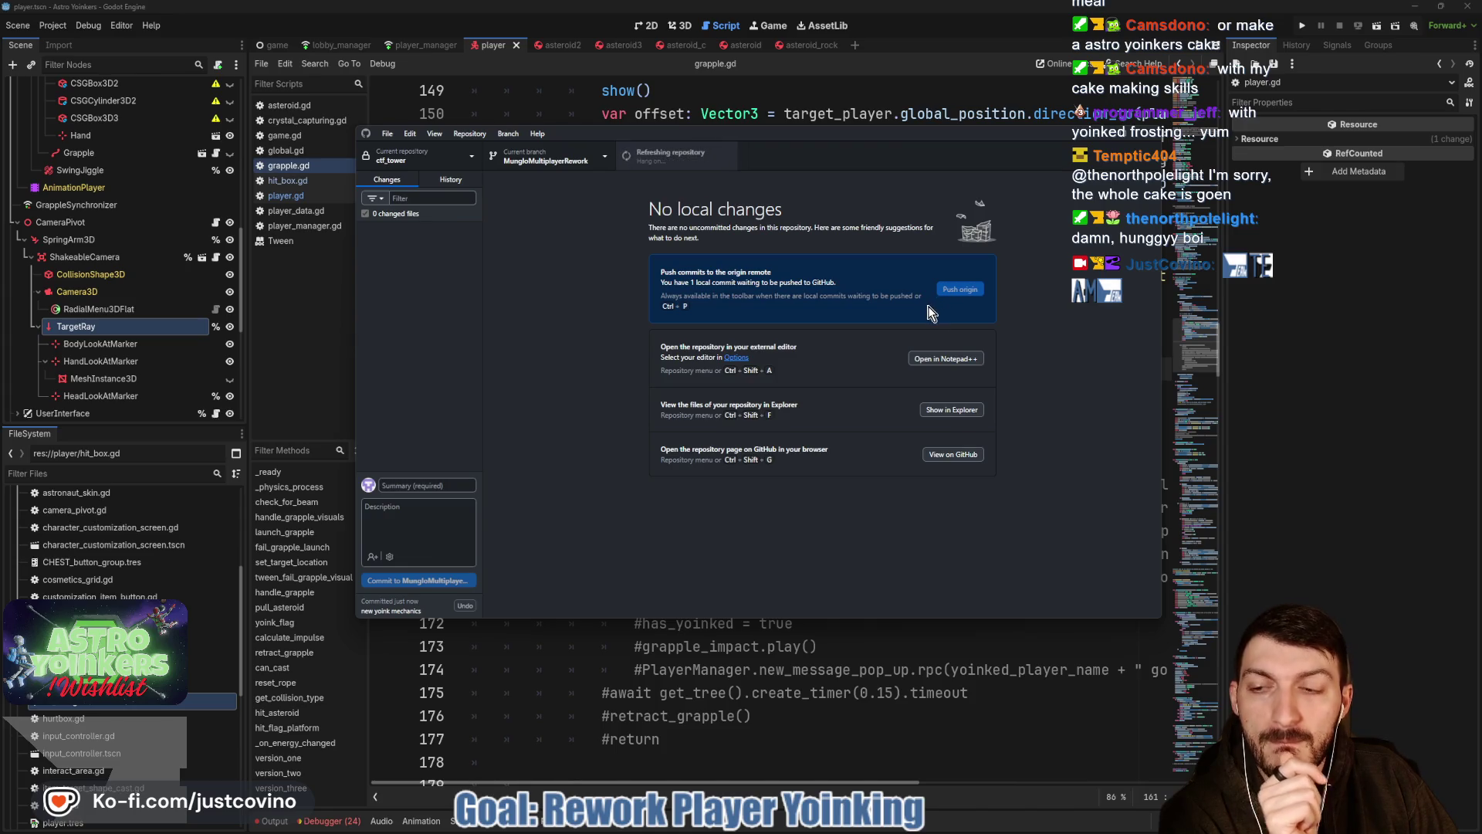
click(587, 63)
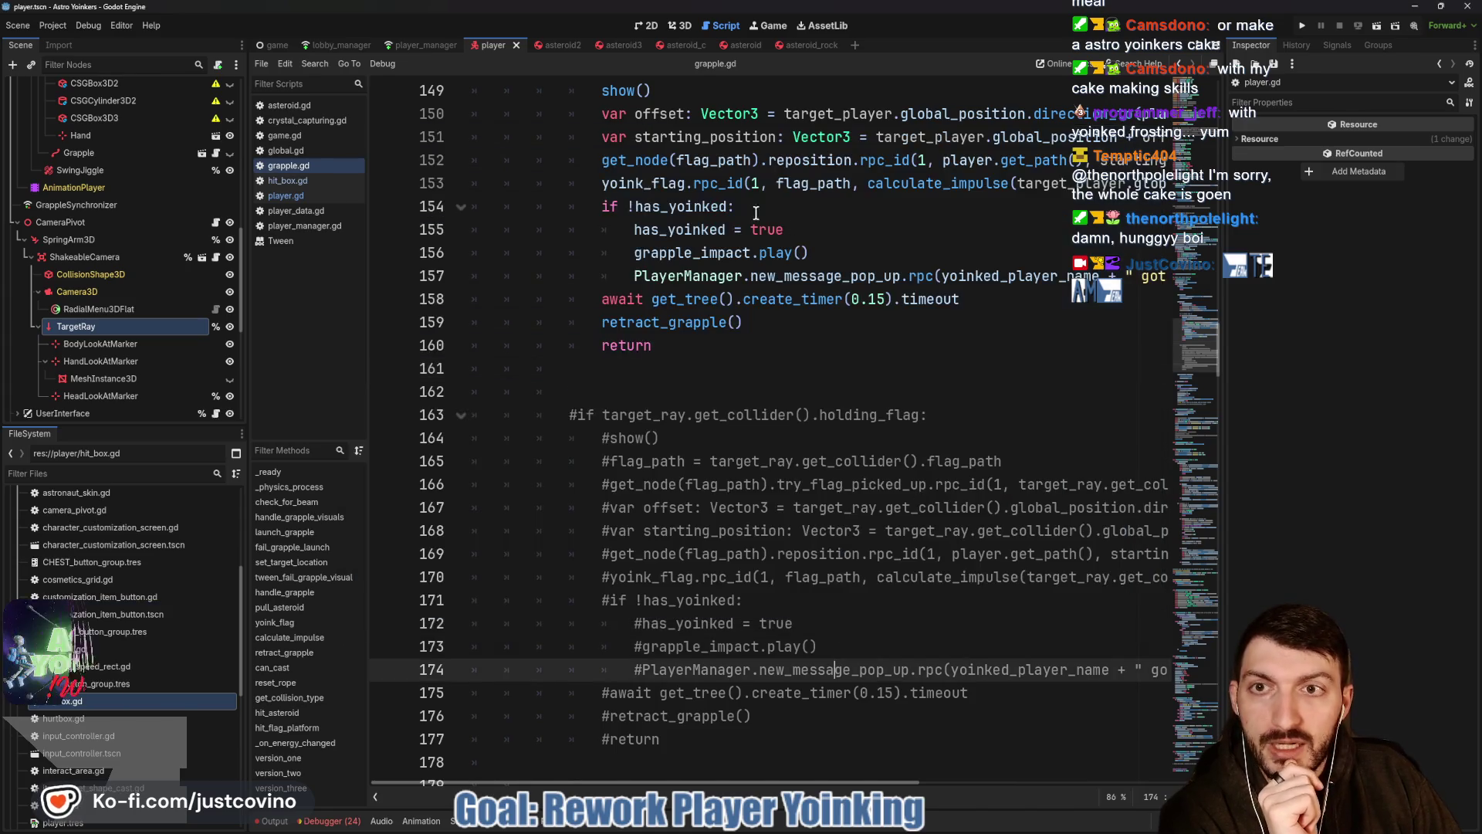
Set lobby_manager.gd's backend to BACKEND.ENET, save it, and run the project in debug instances.
click(341, 44)
scroll(797, 302, up, 2)
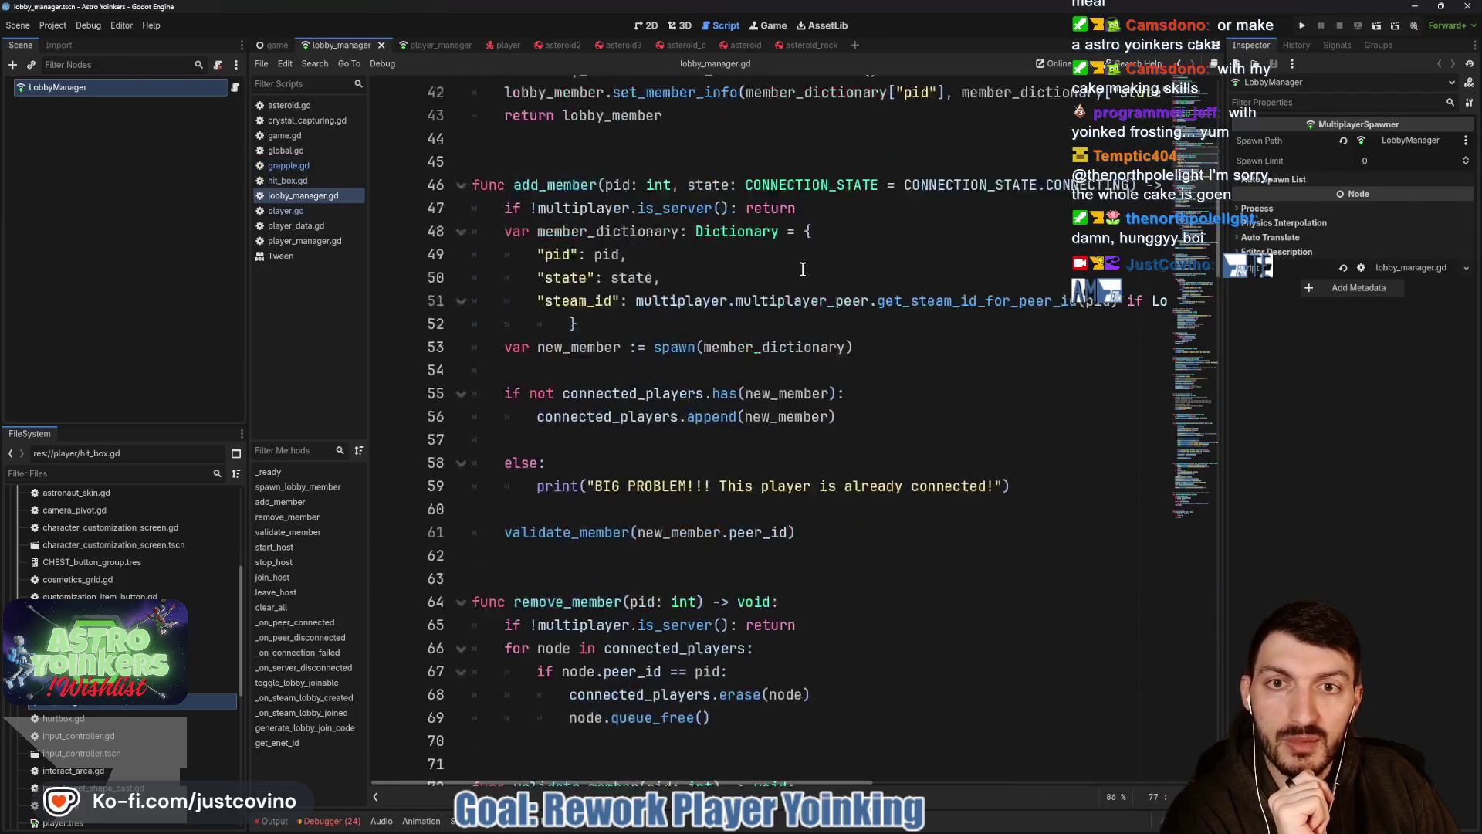
scroll(796, 303, up, 10)
scroll(798, 301, up, 2)
scroll(798, 302, up, 2)
click(737, 417)
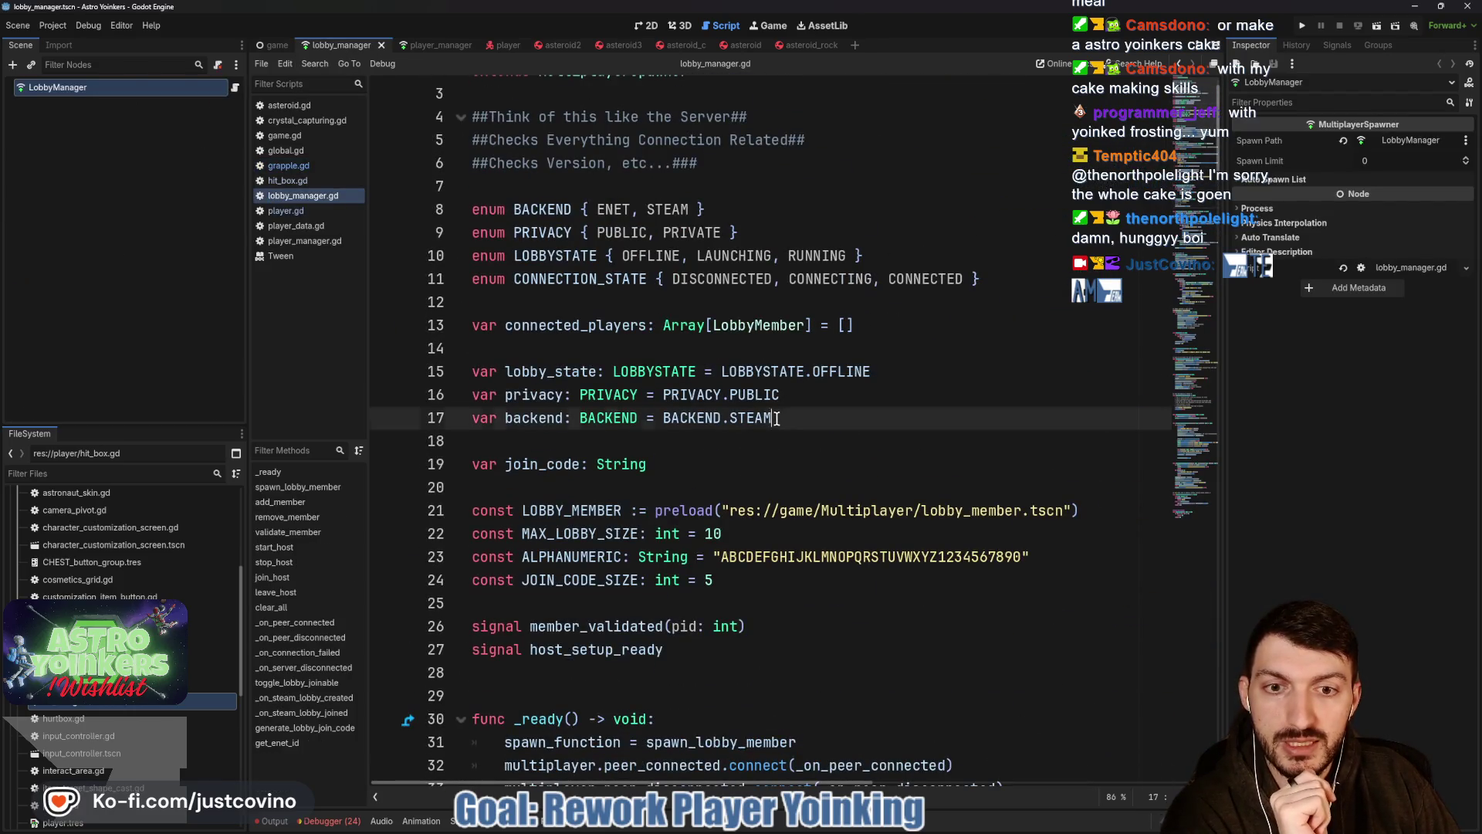
text(ENET)
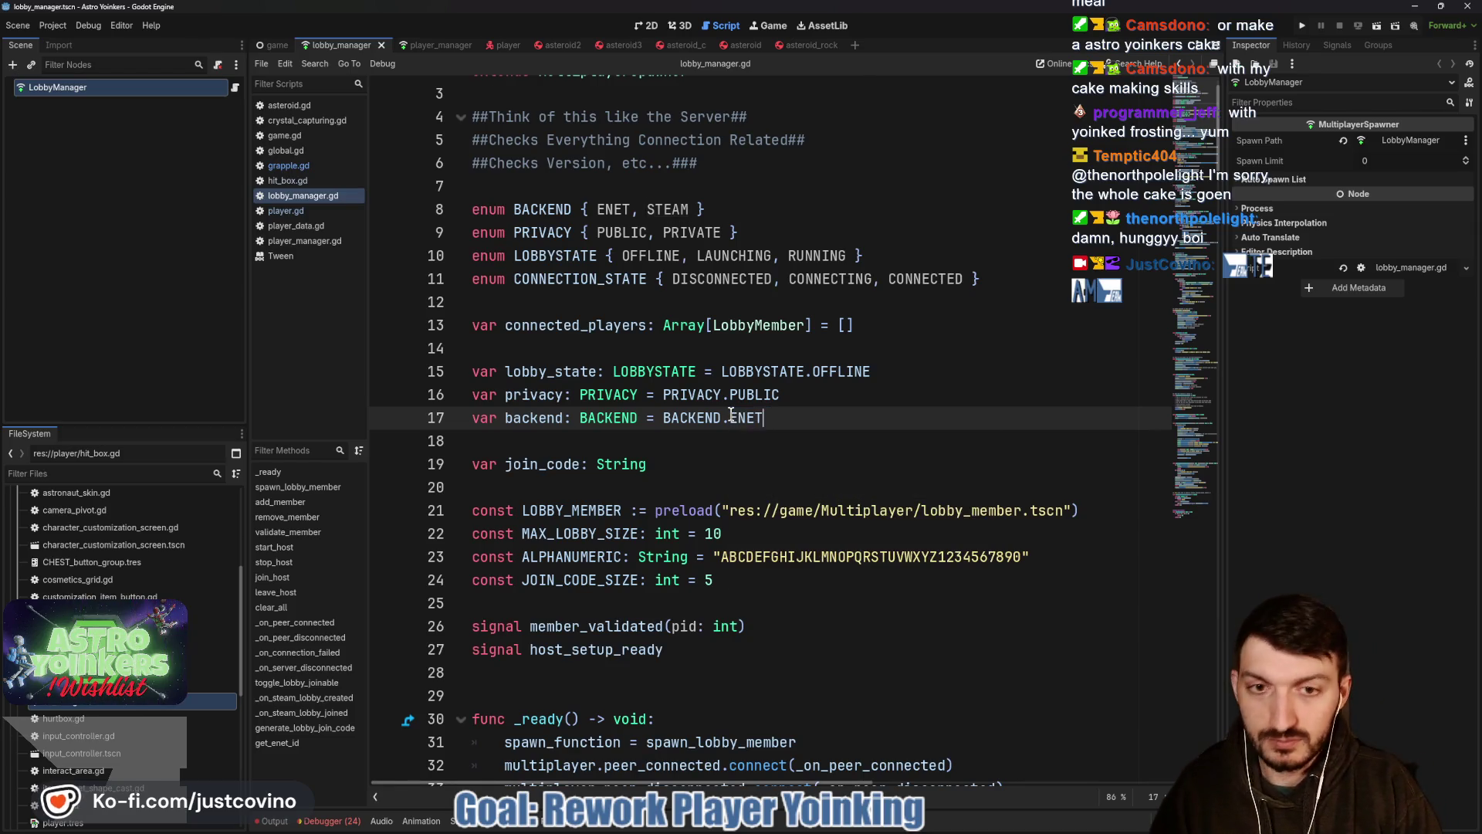
key(ctrl+s)
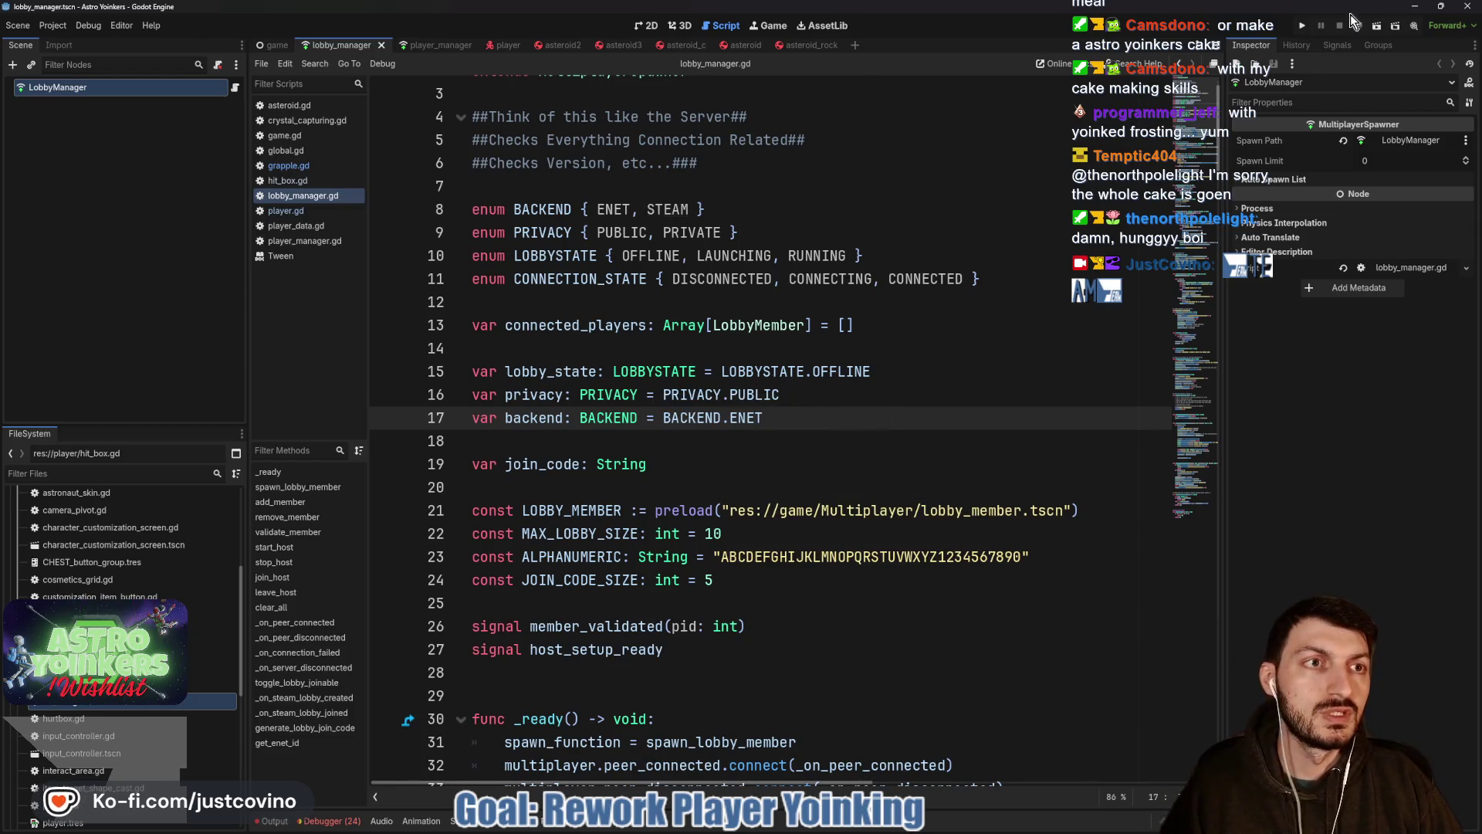
click(1302, 26)
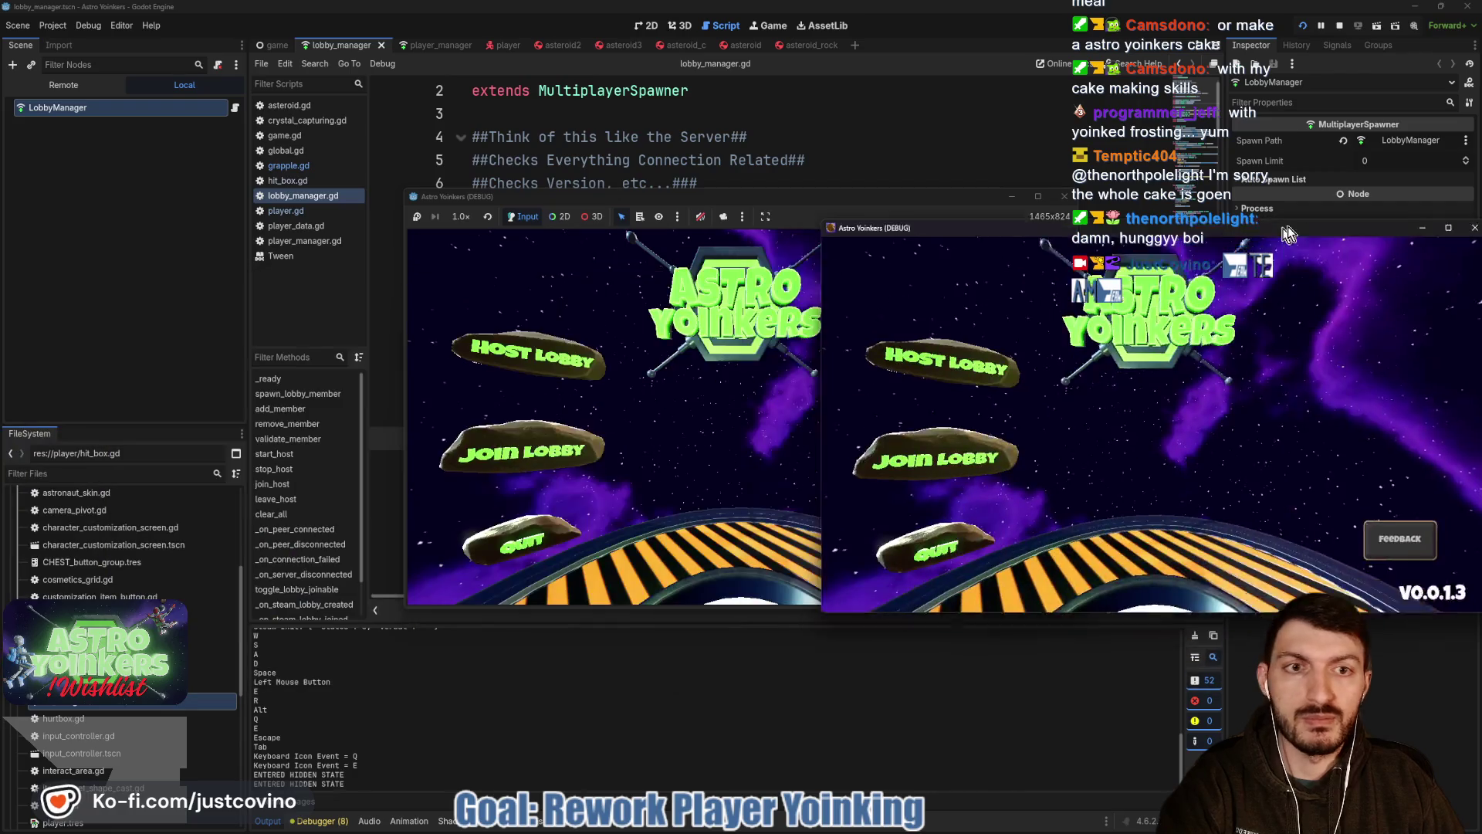
Host a lobby in the first instance and join it from the second, pausing and resuming as needed.
drag(798, 204, 493, 206)
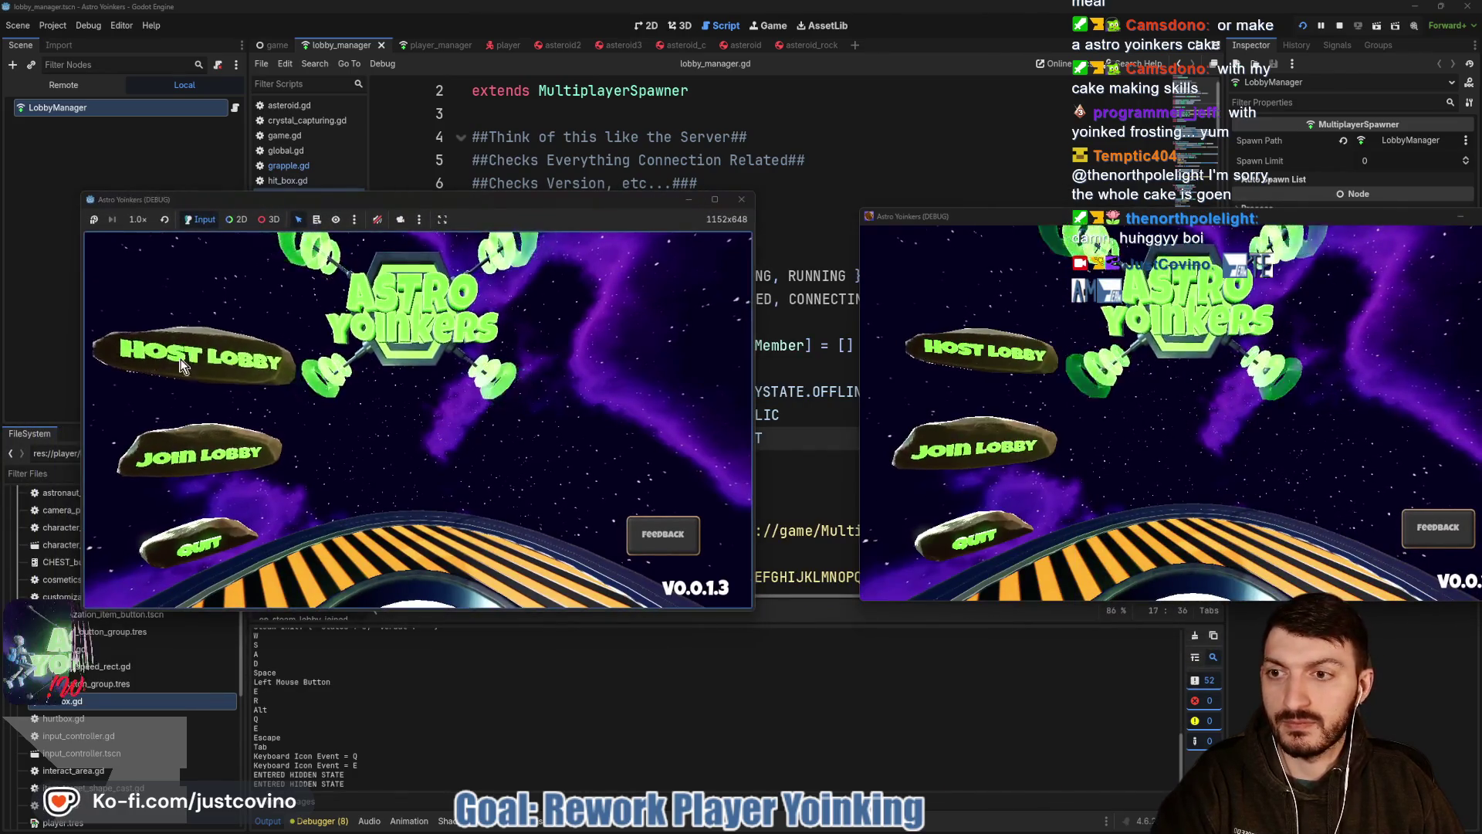
click(220, 353)
click(403, 349)
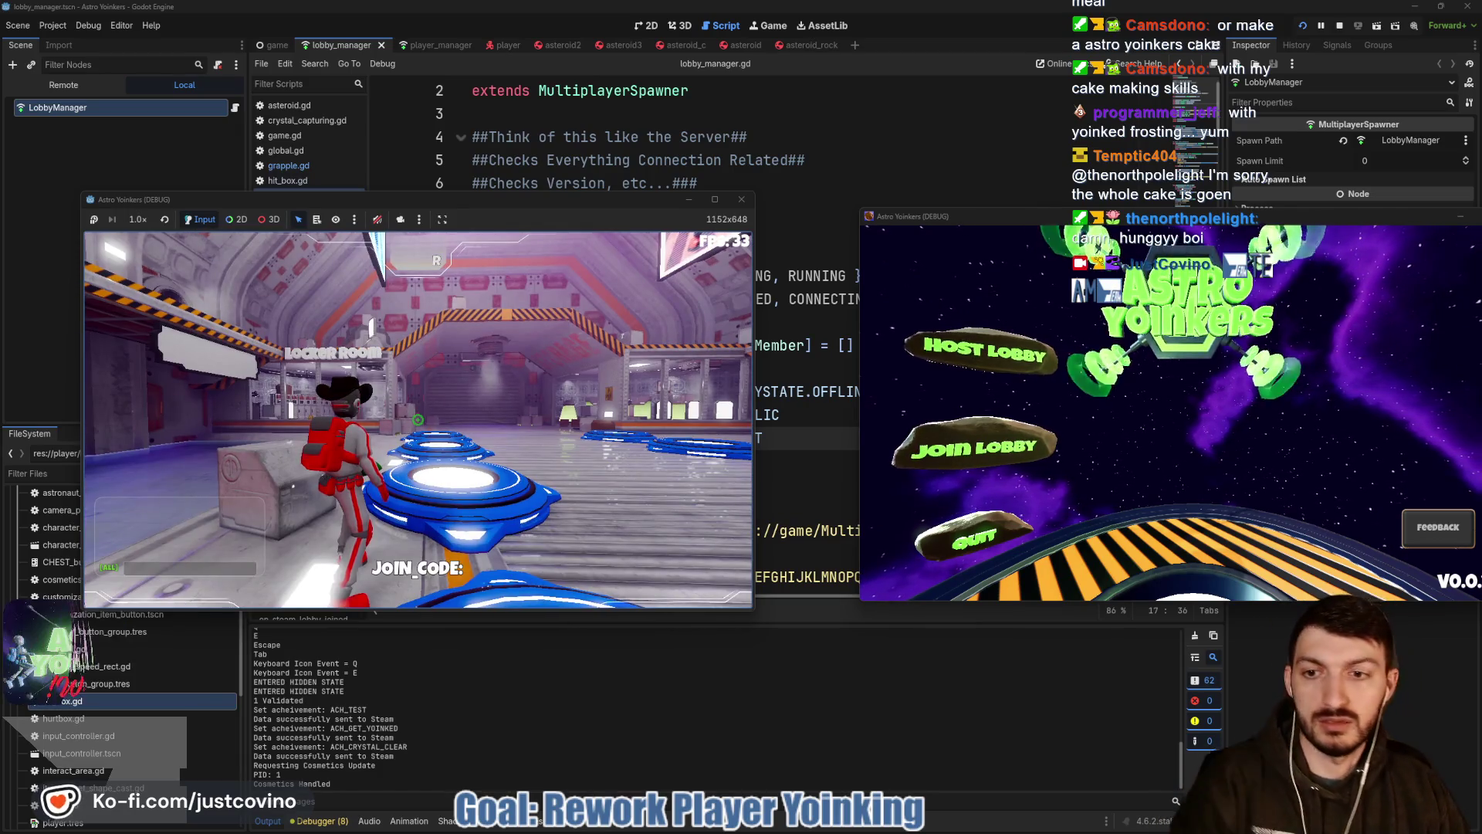
key(w)
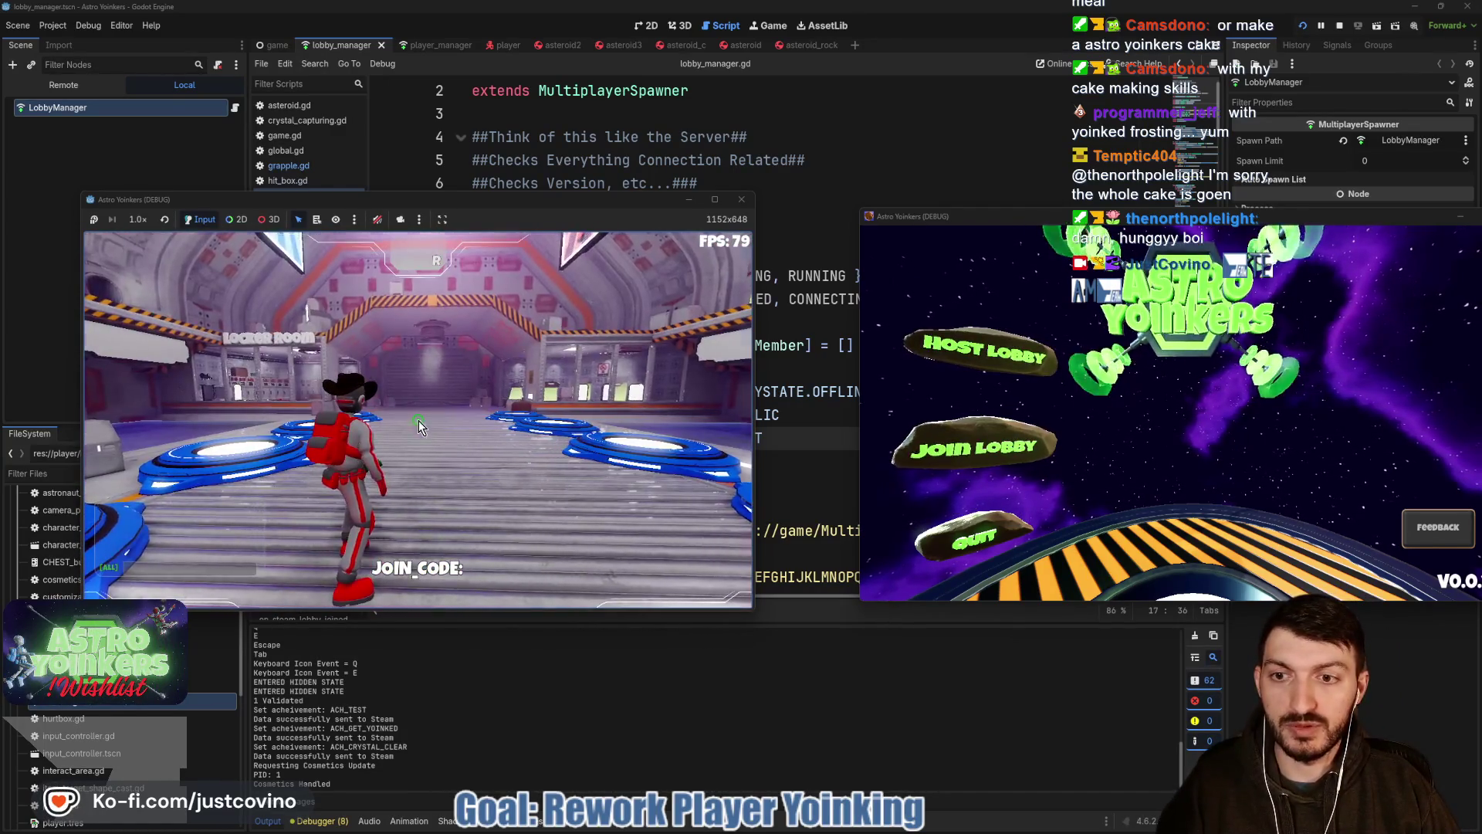
key(Escape)
click(970, 452)
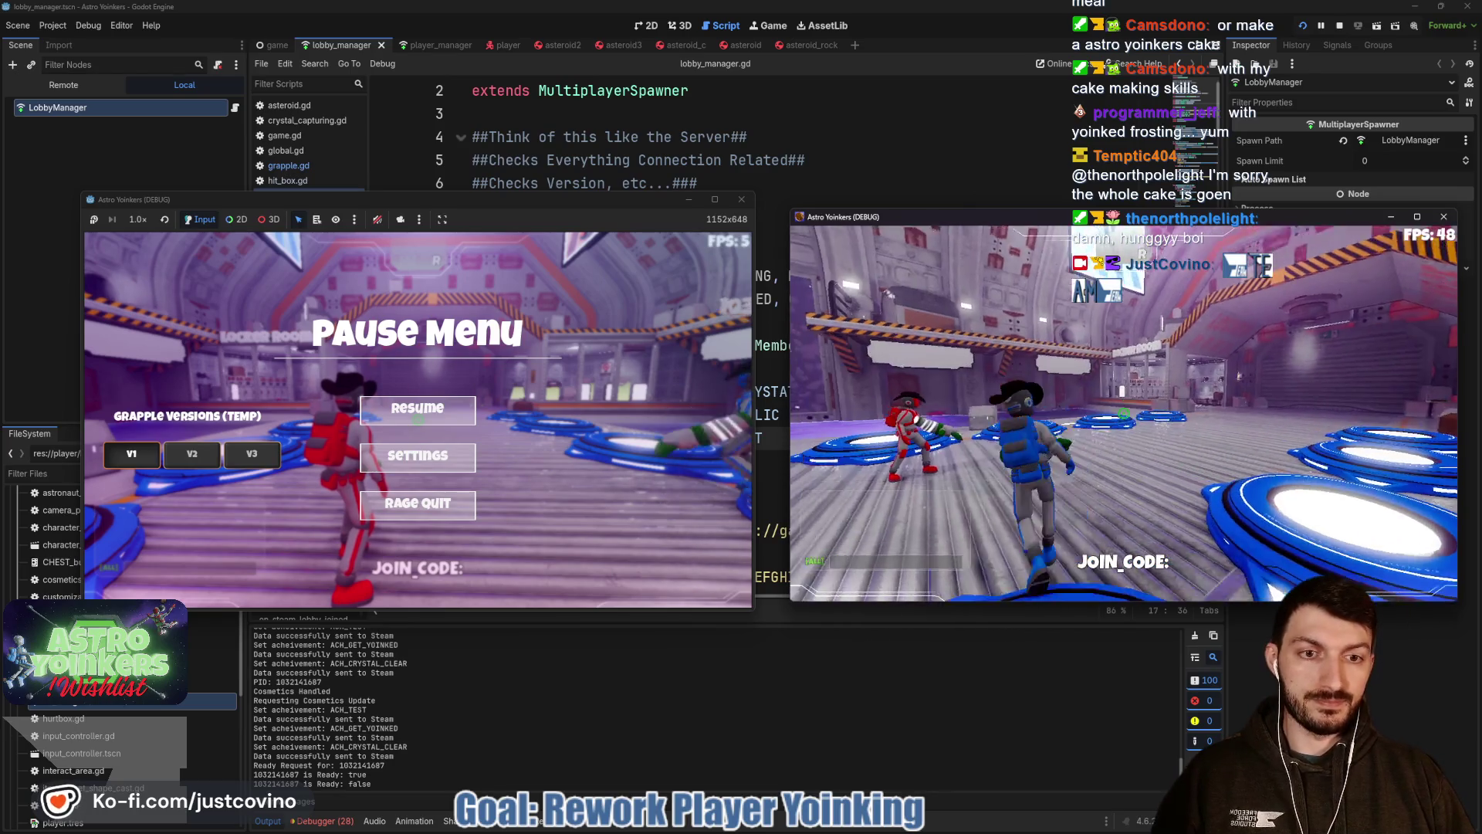
key(w)
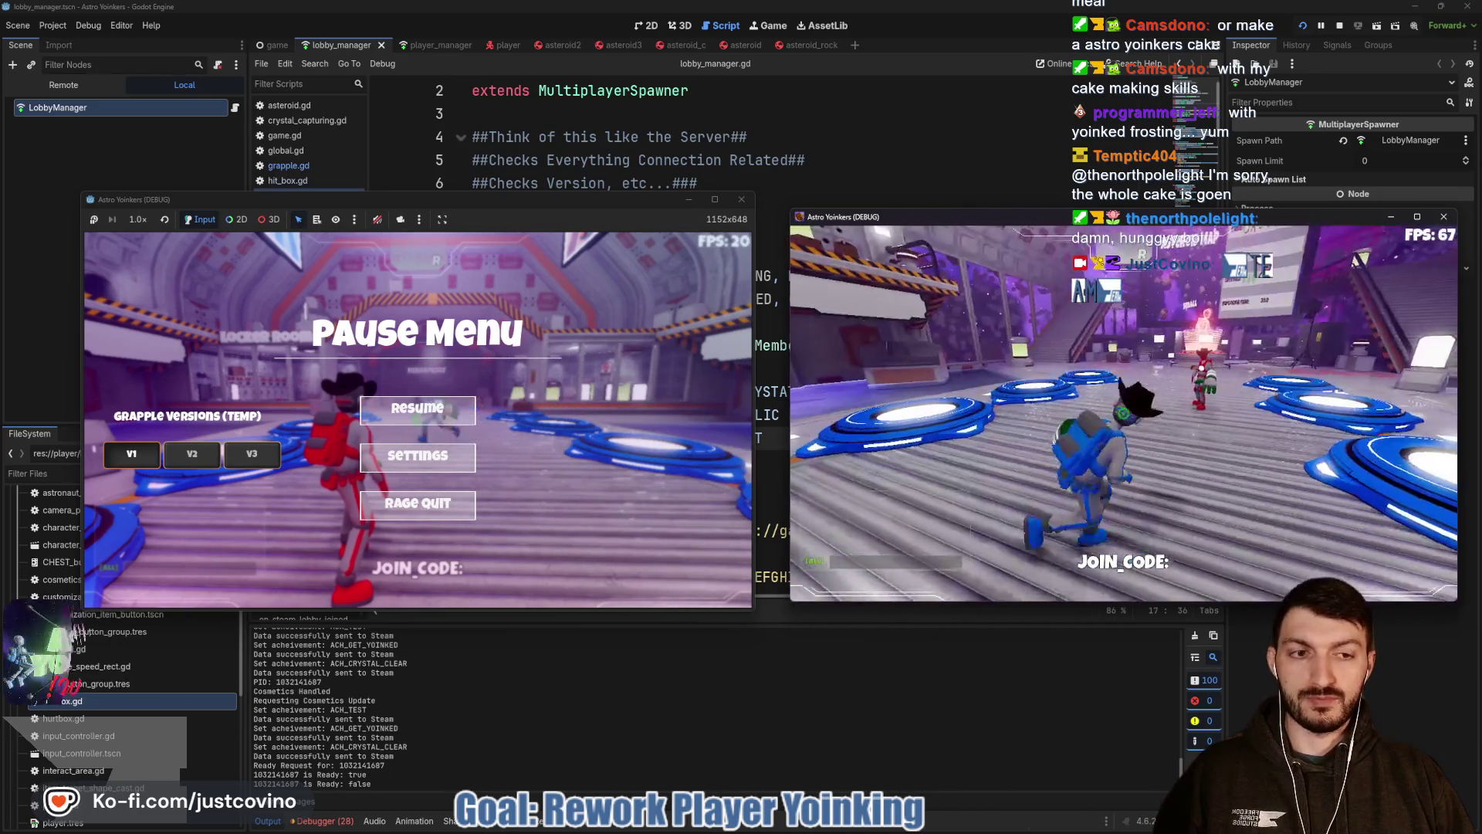
key(Escape)
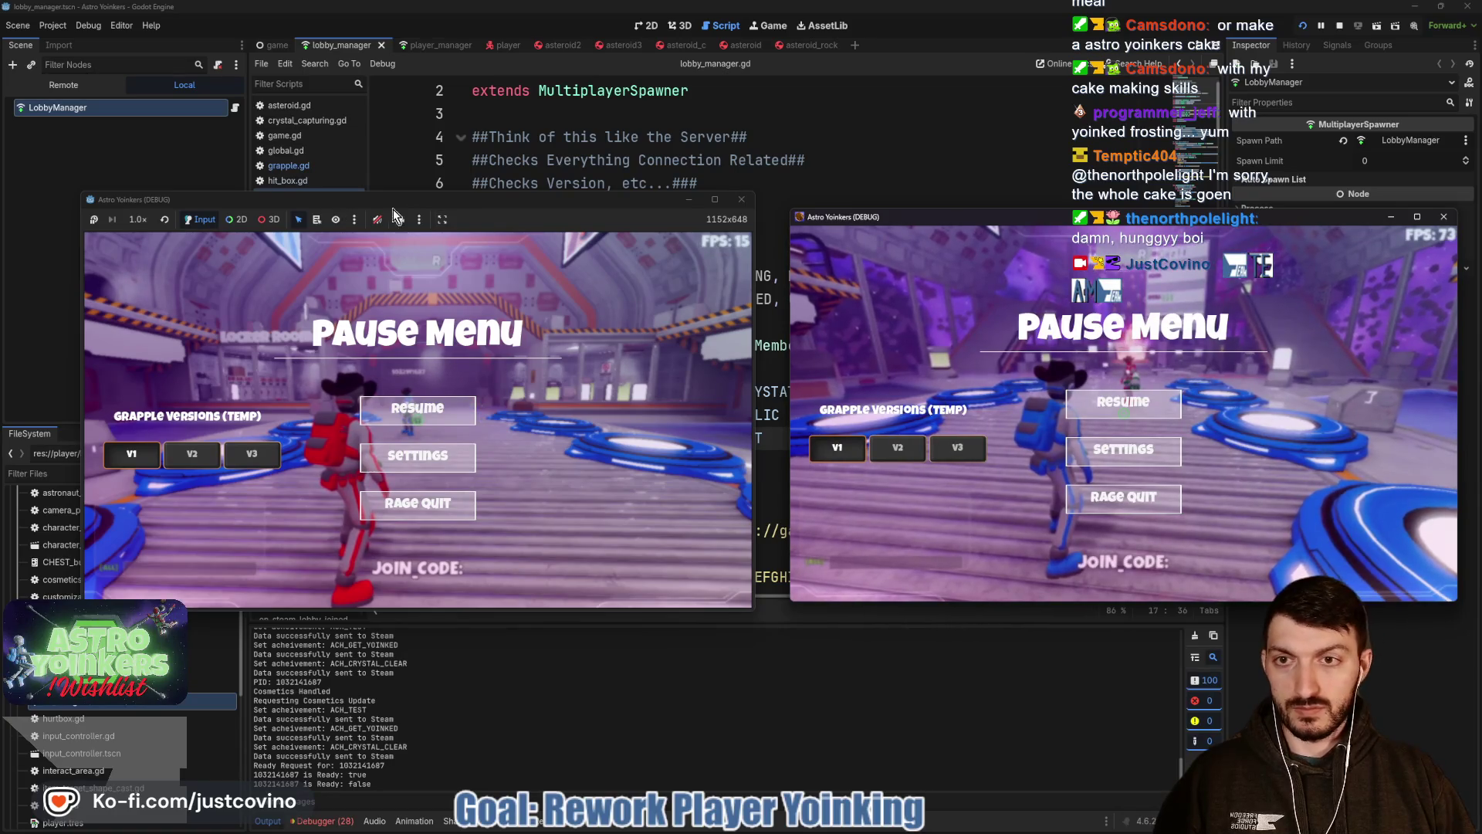
click(460, 414)
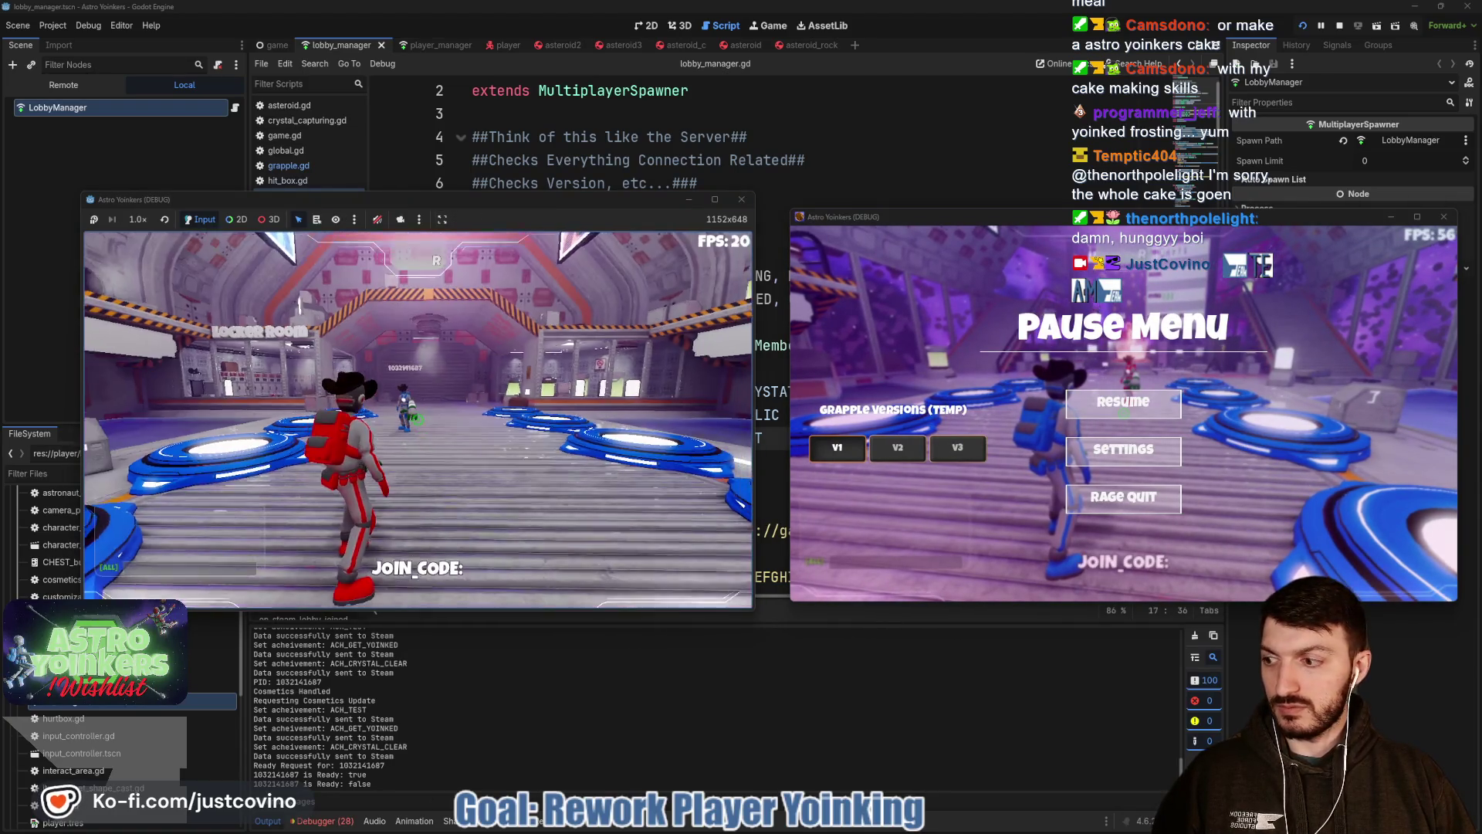
Walk the host into the hall, grapple the other player repeatedly, then pause and stop both instances.
key(w)
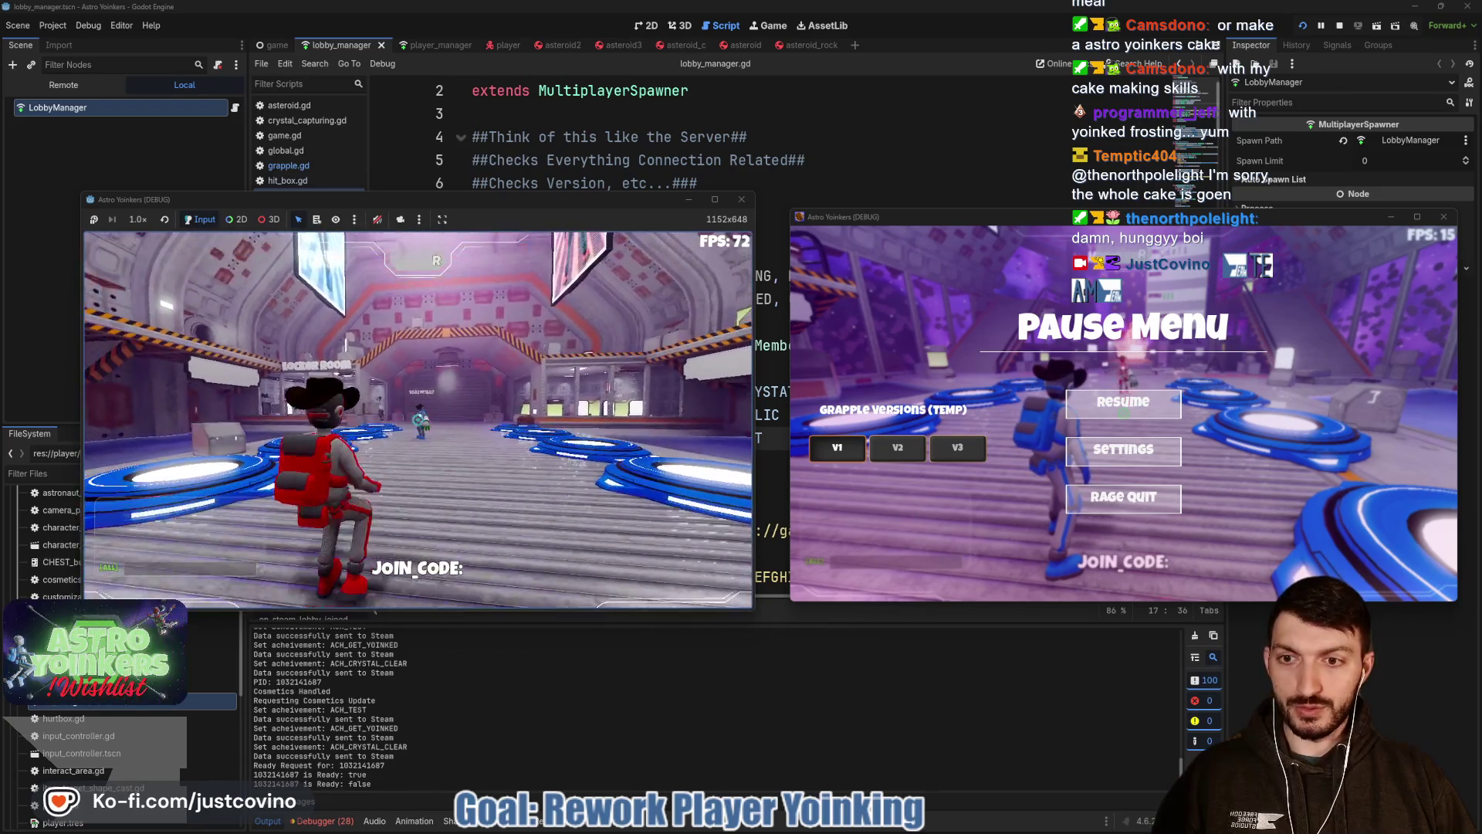
key(w)
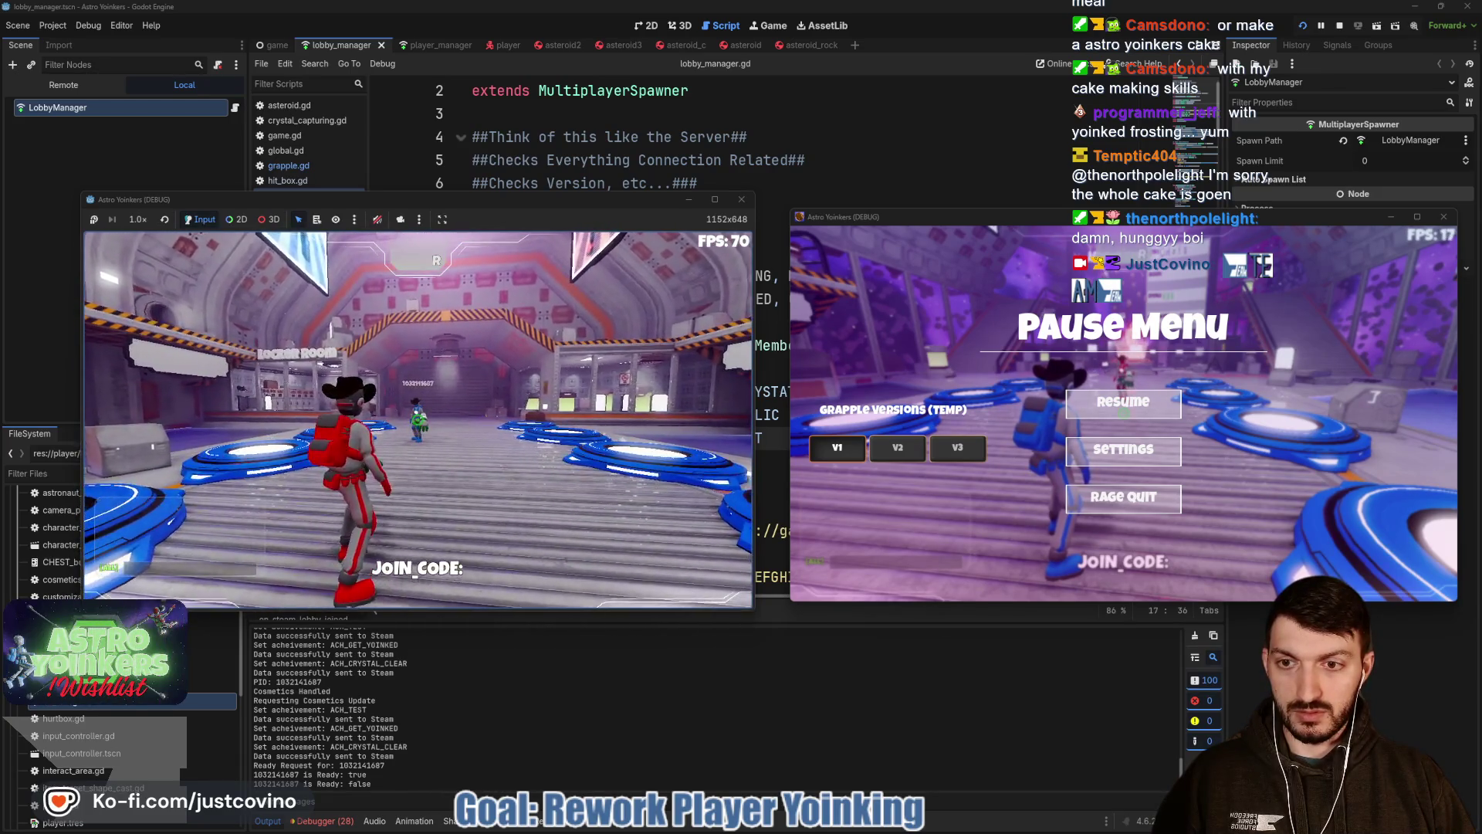
key(s)
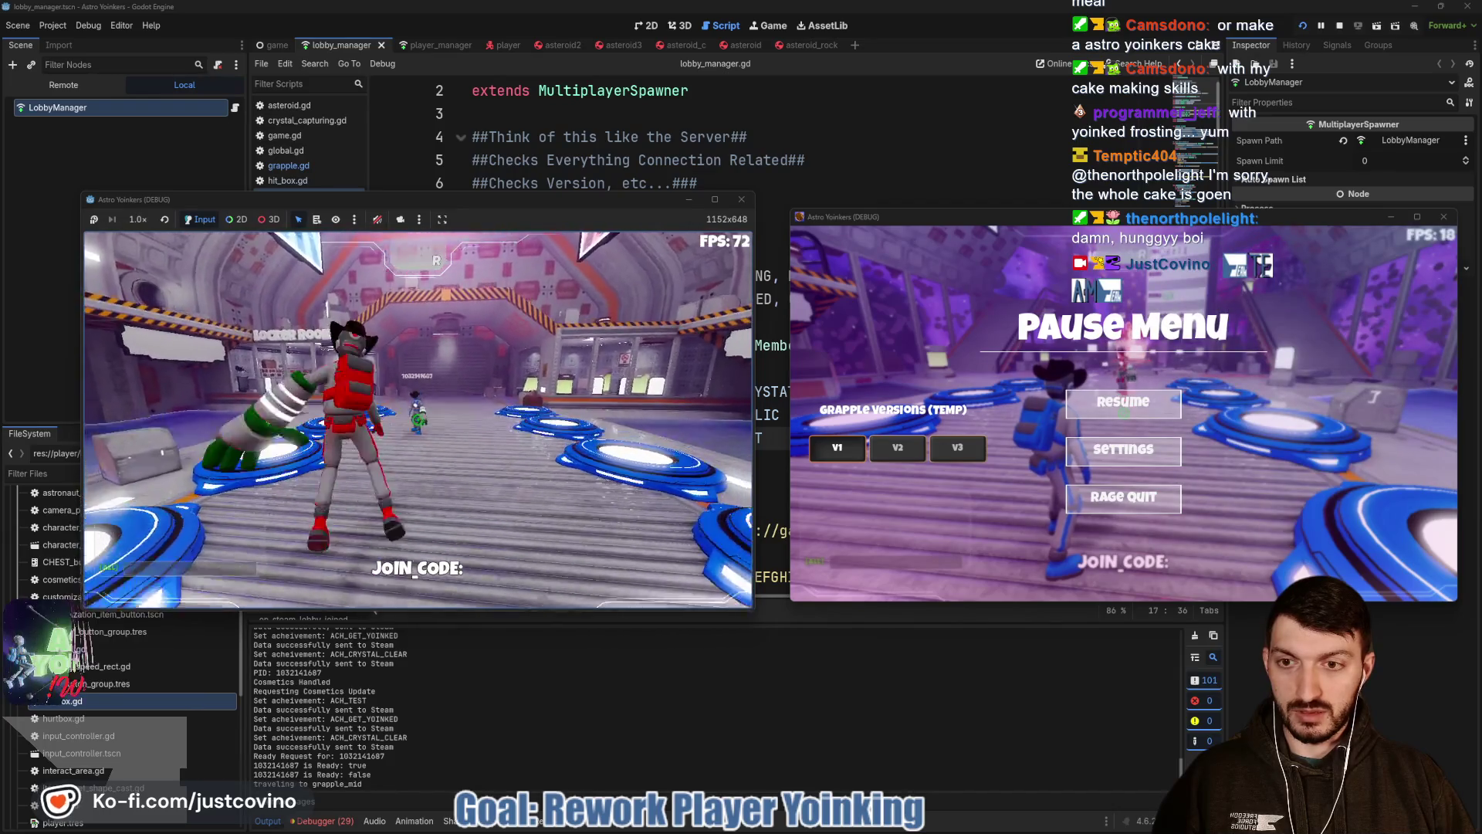
key(w)
key(space)
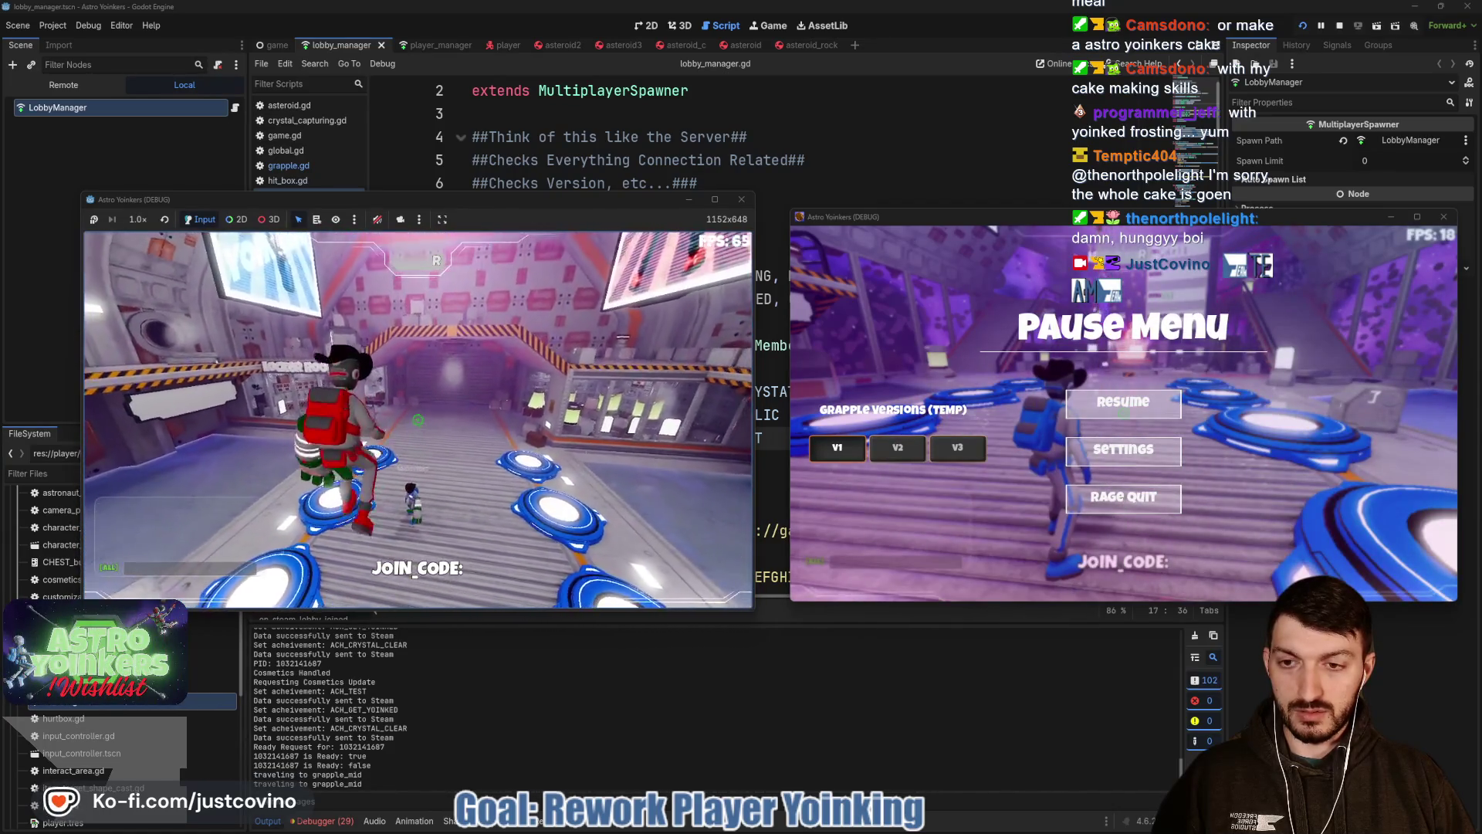
key(w)
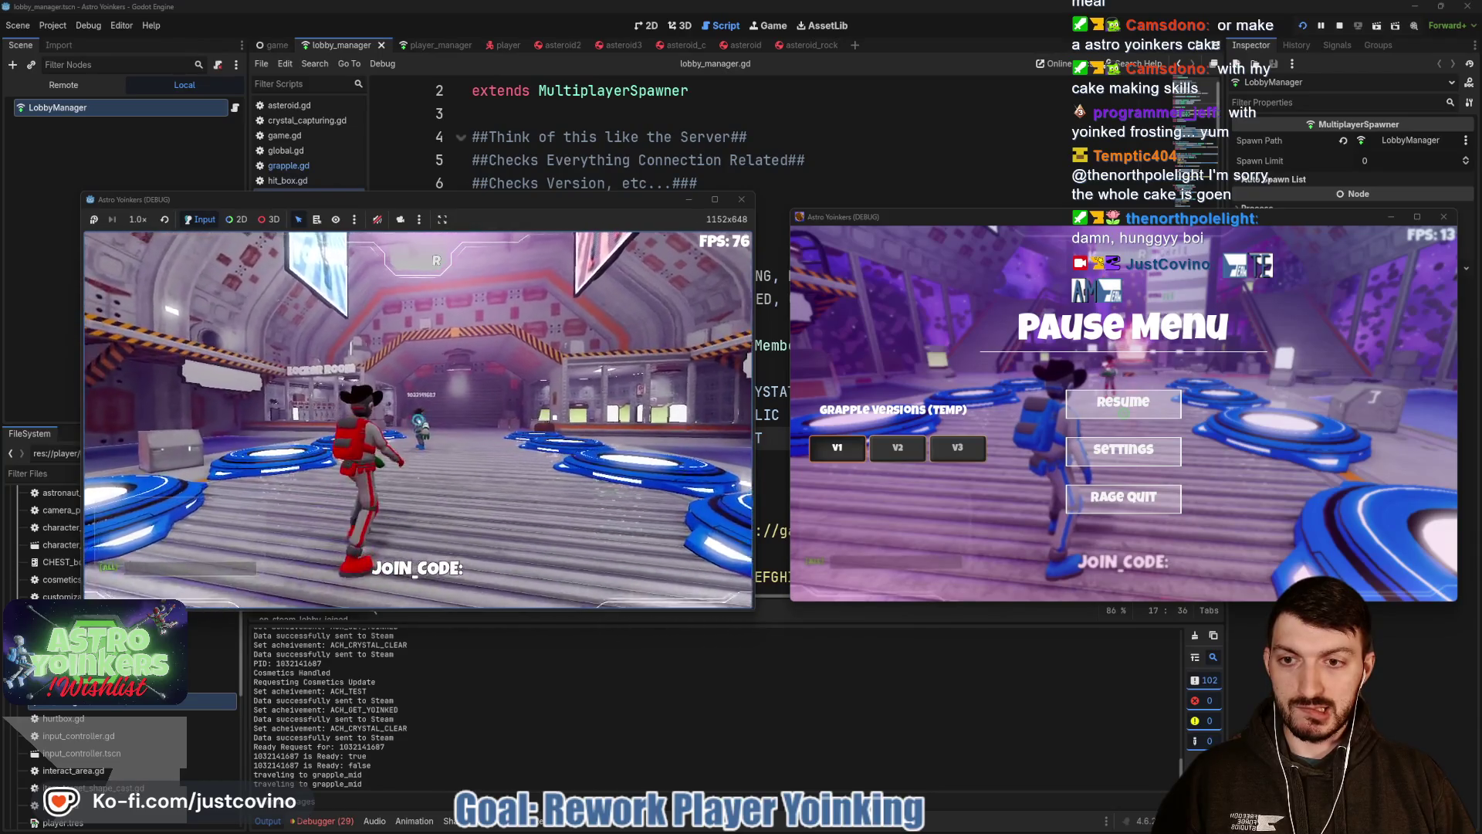
key(w)
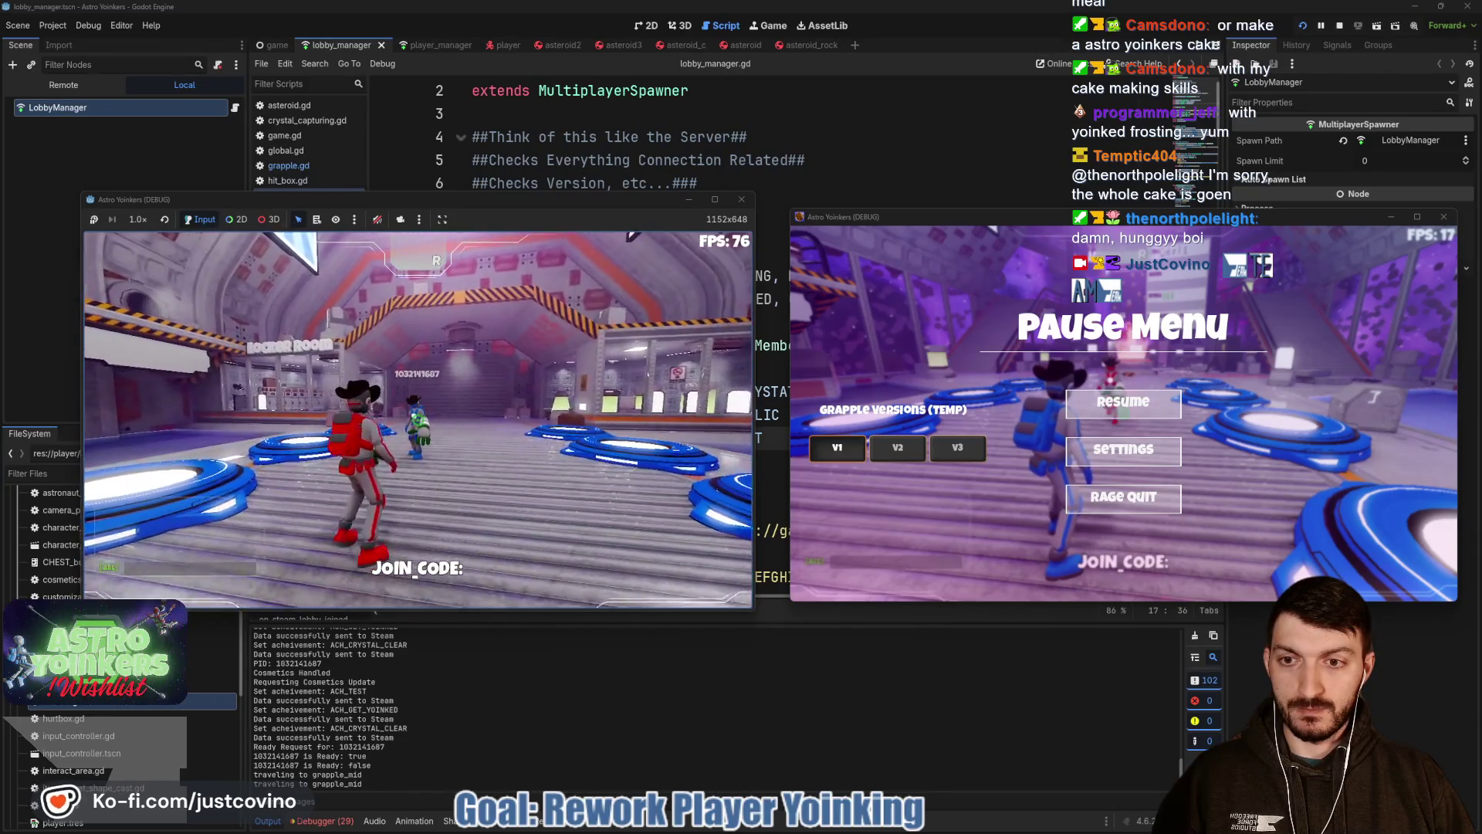
key(w)
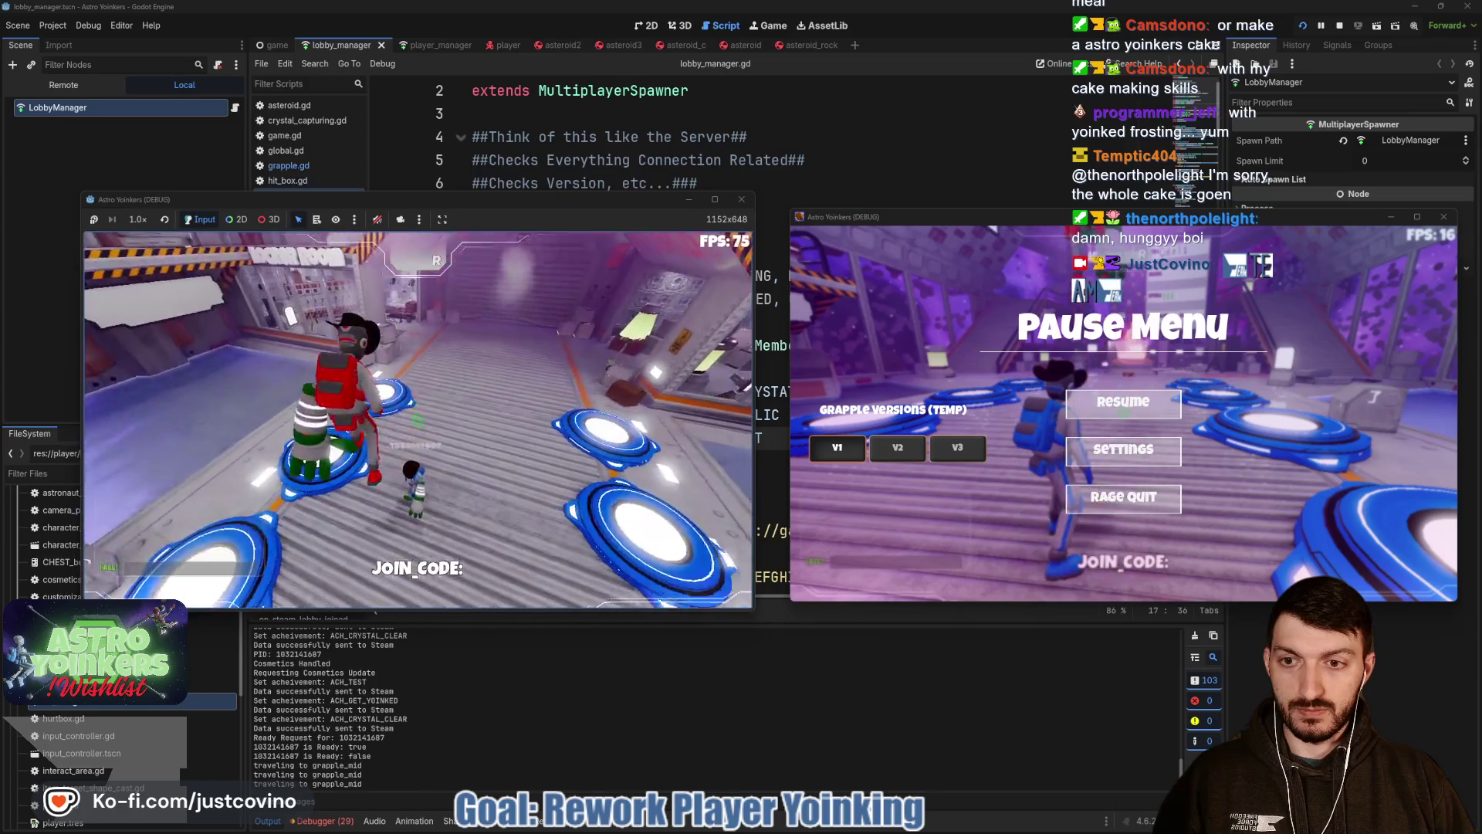
key(w)
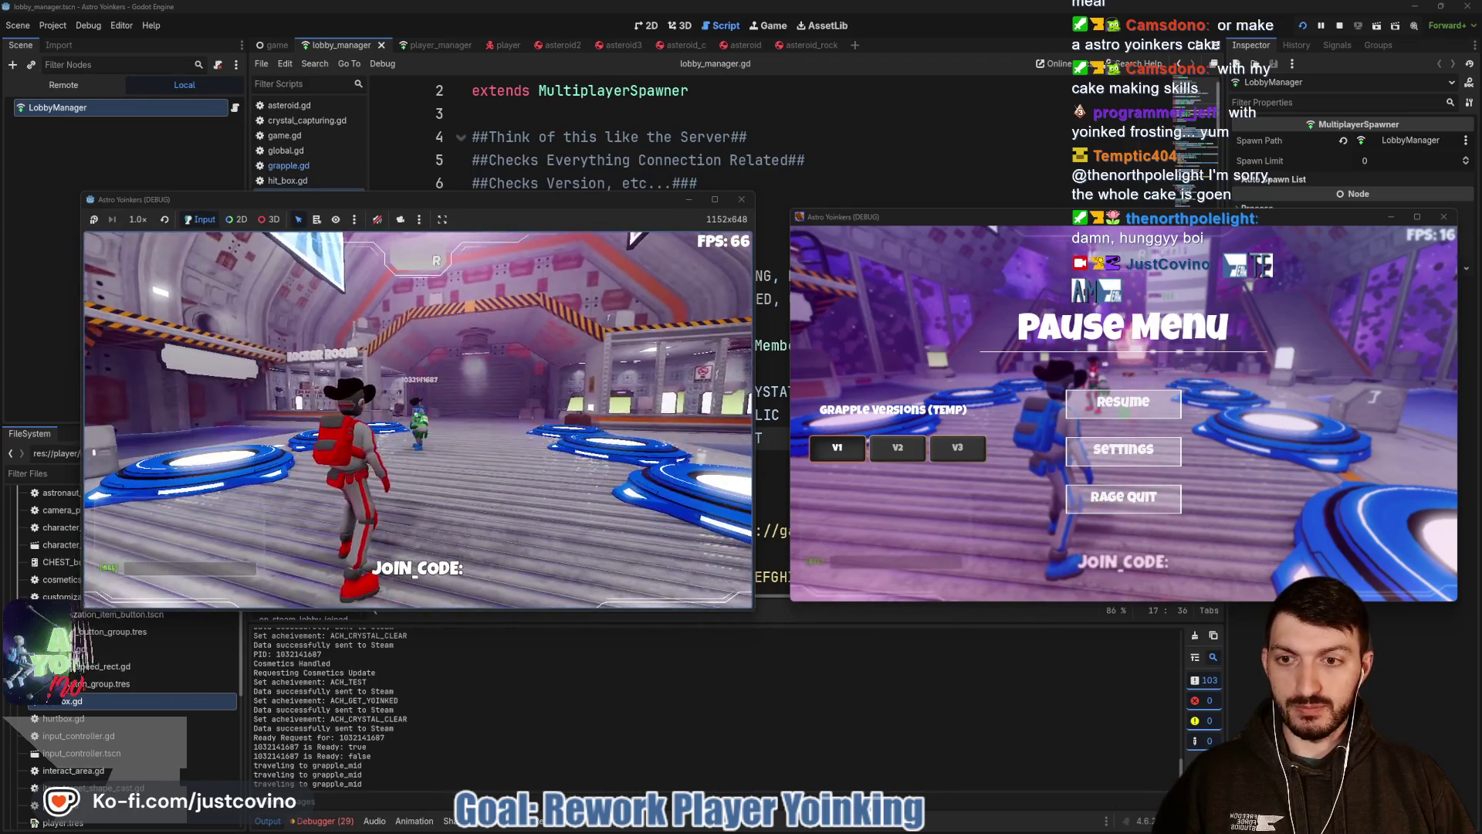
key(w)
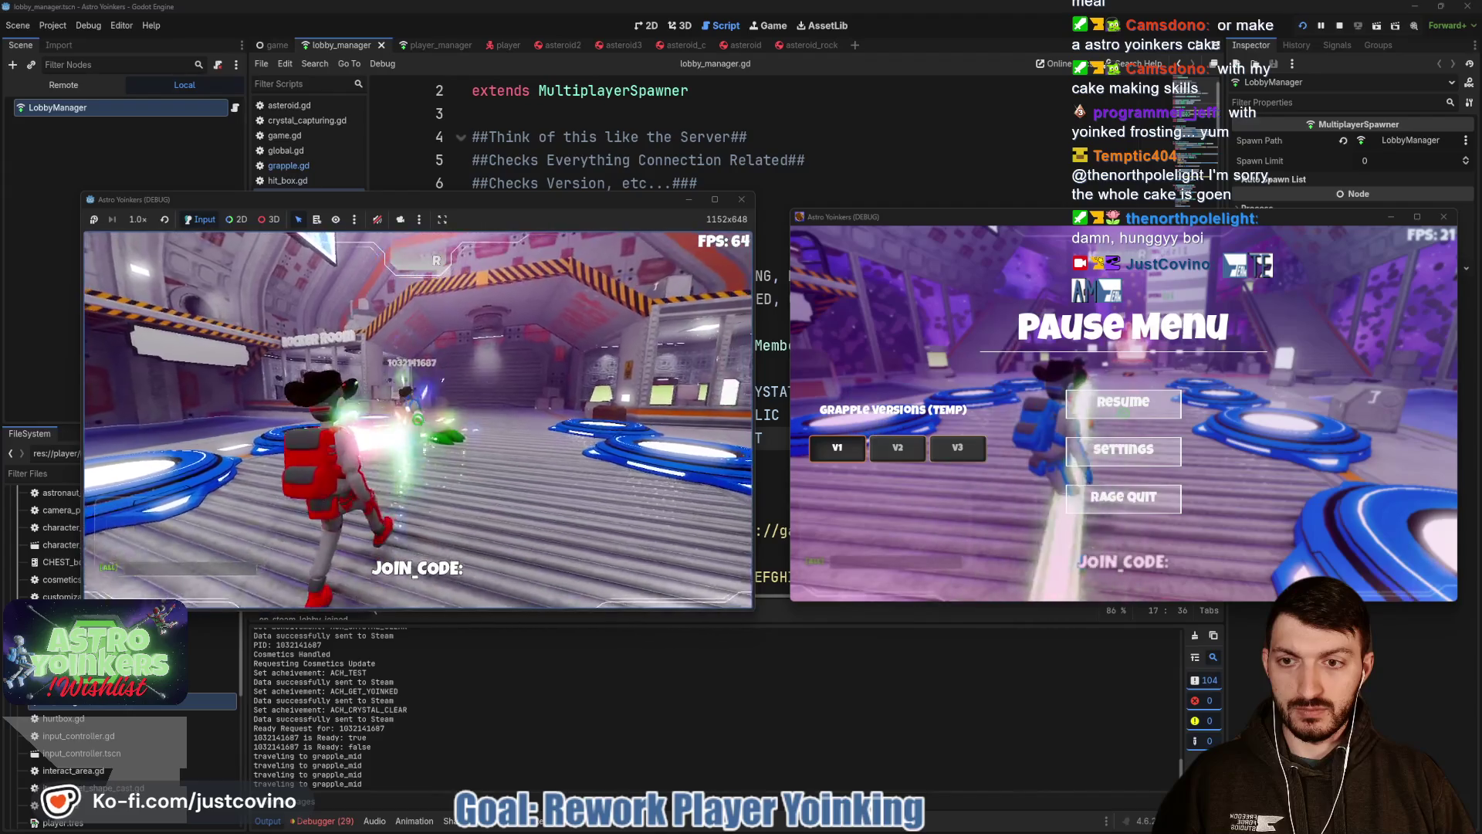
key(w)
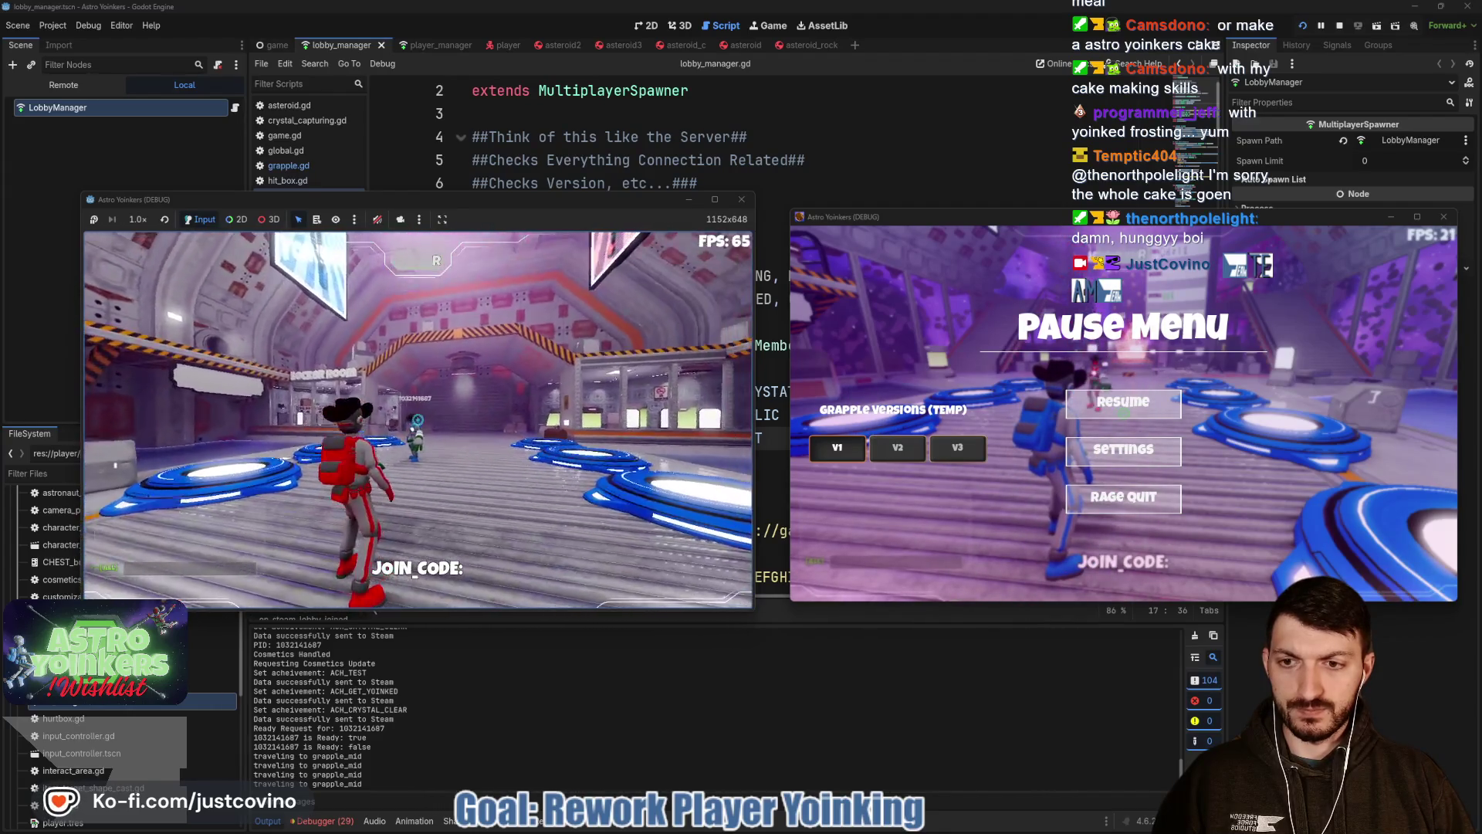
key(w)
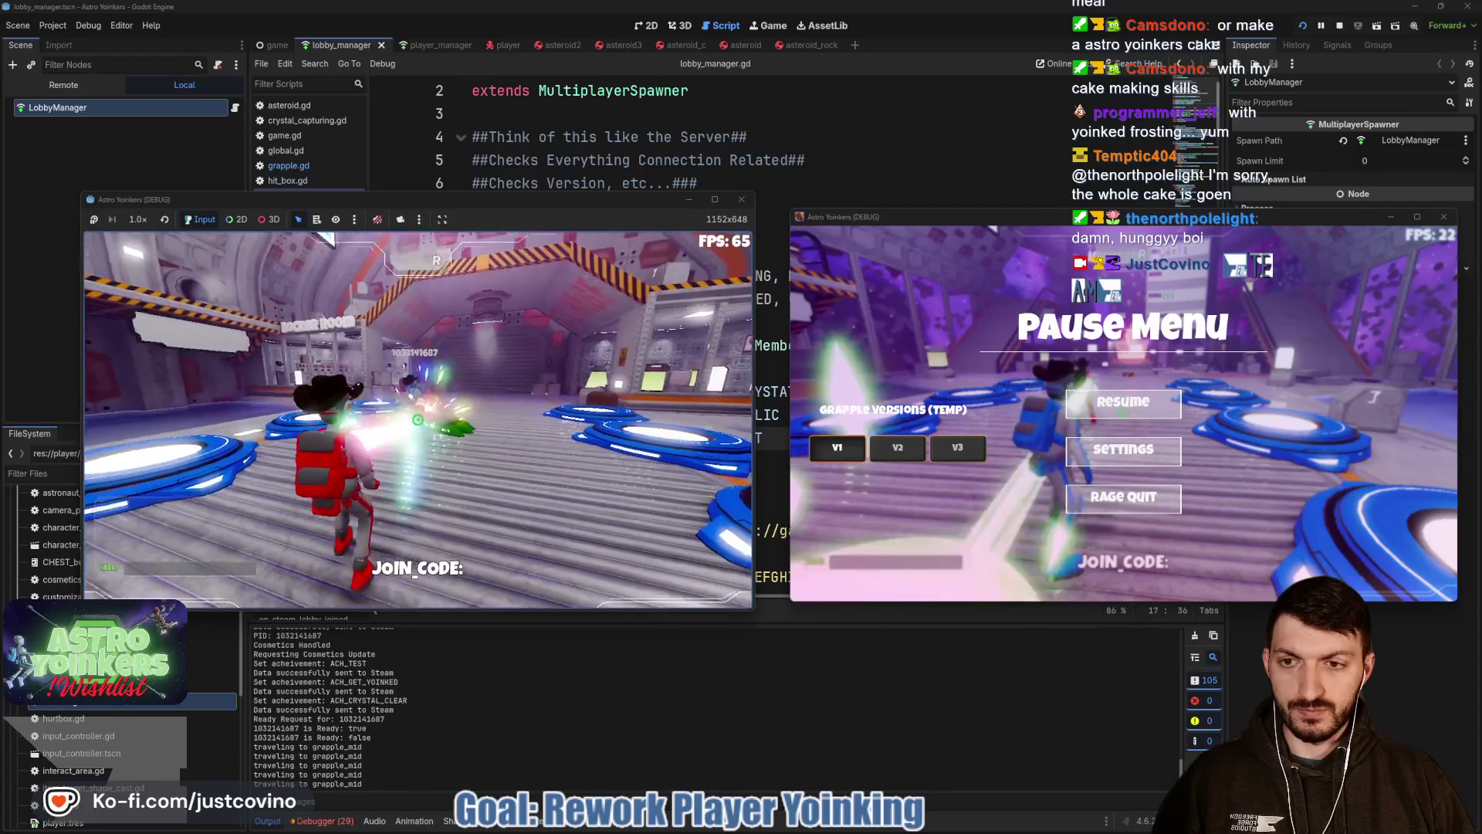
key(s)
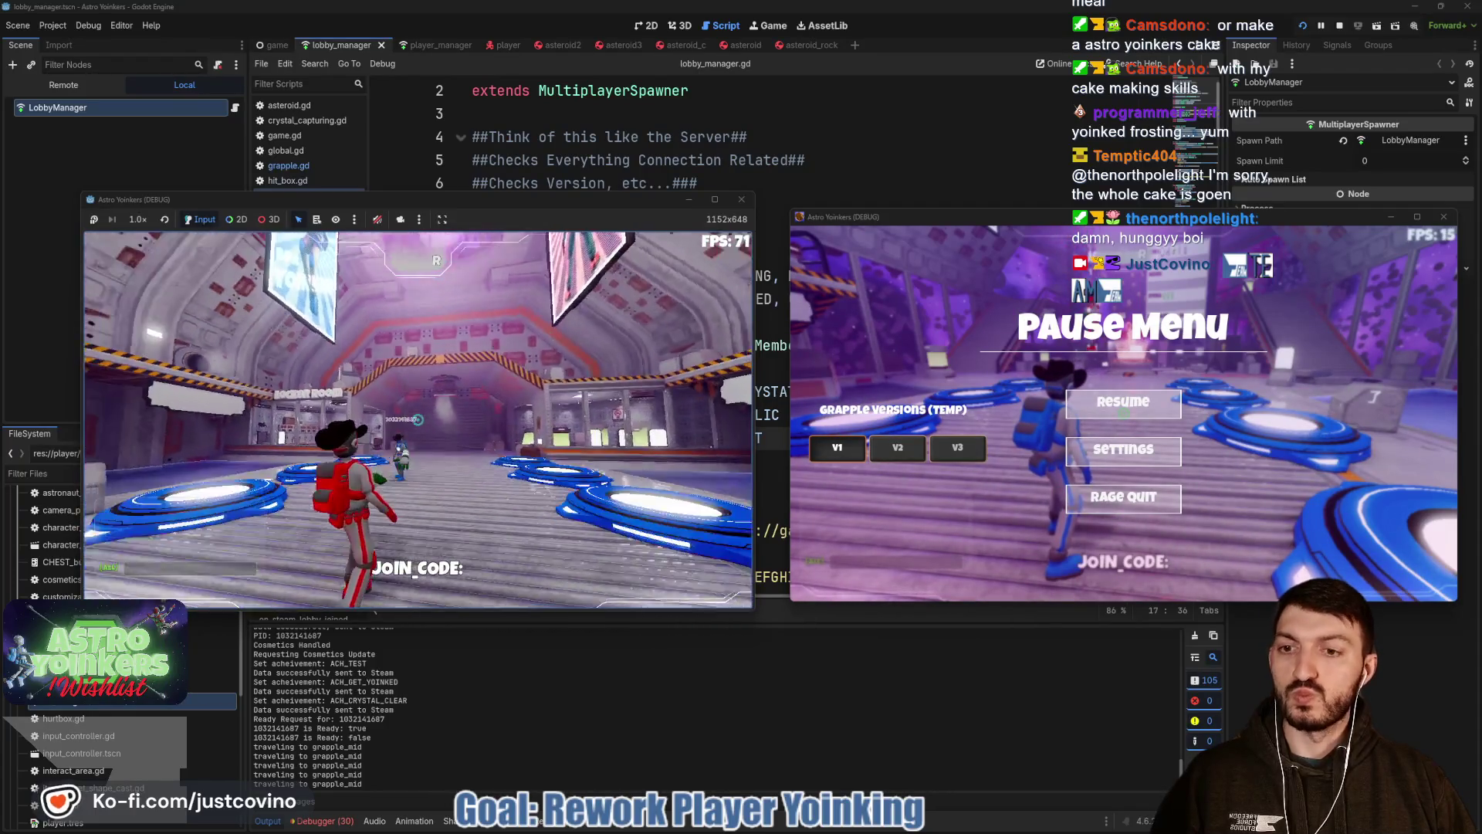
key(Escape)
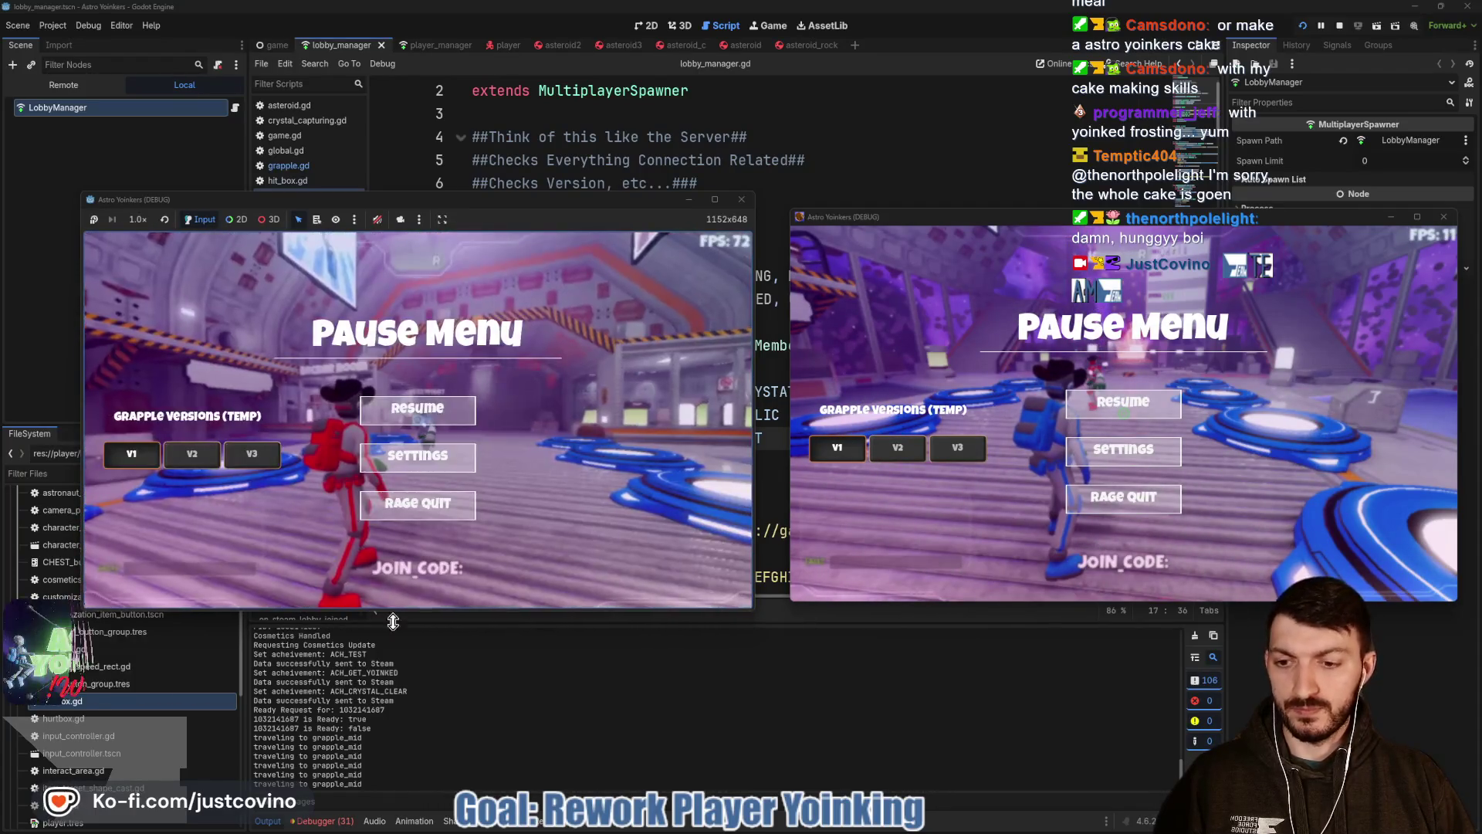
key(F8)
Enlarge the debugger panel, review Session 1's errors list, then restore the script editor's height.
click(342, 658)
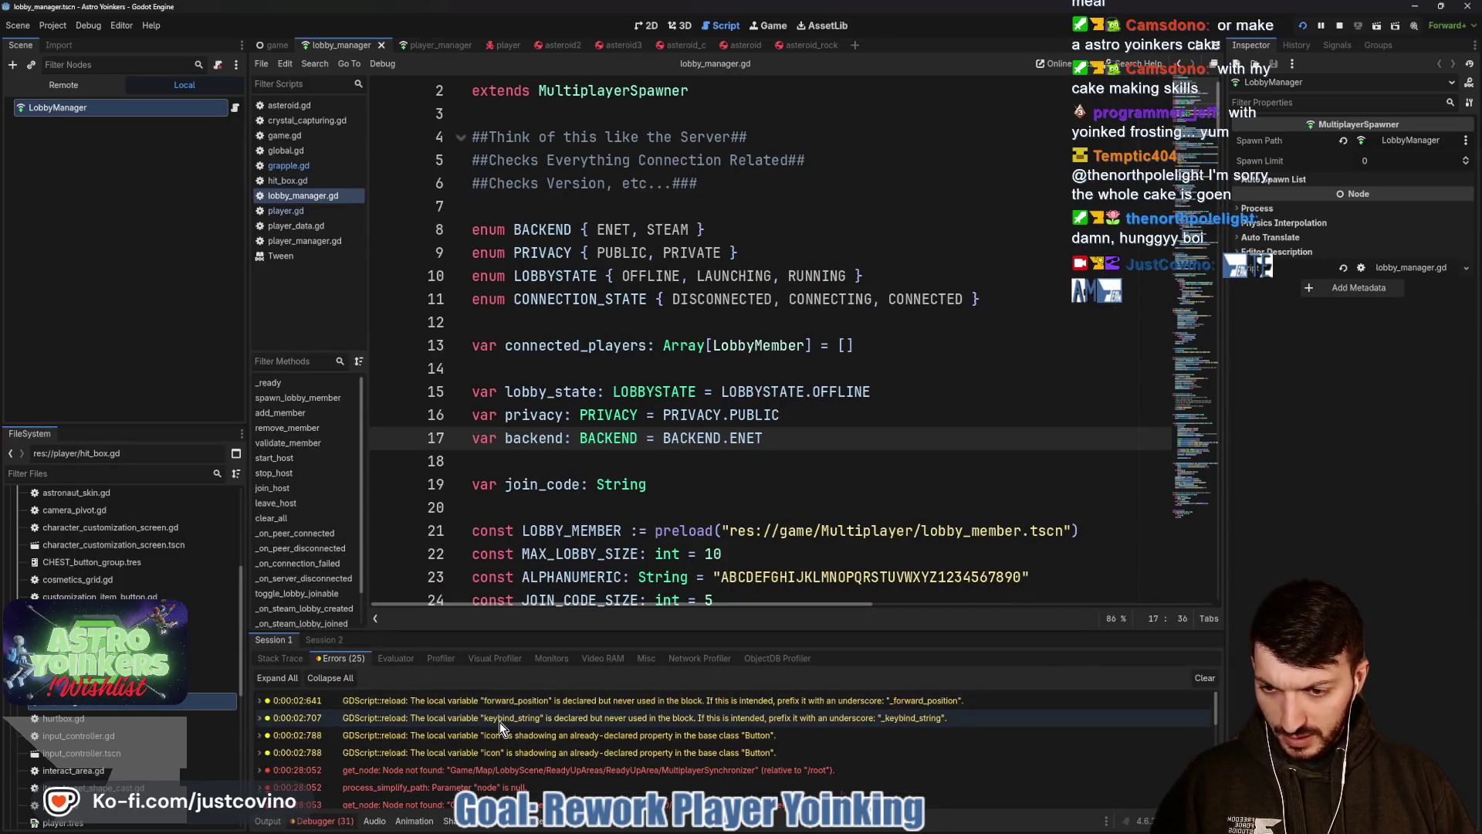
scroll(499, 722, down, 1)
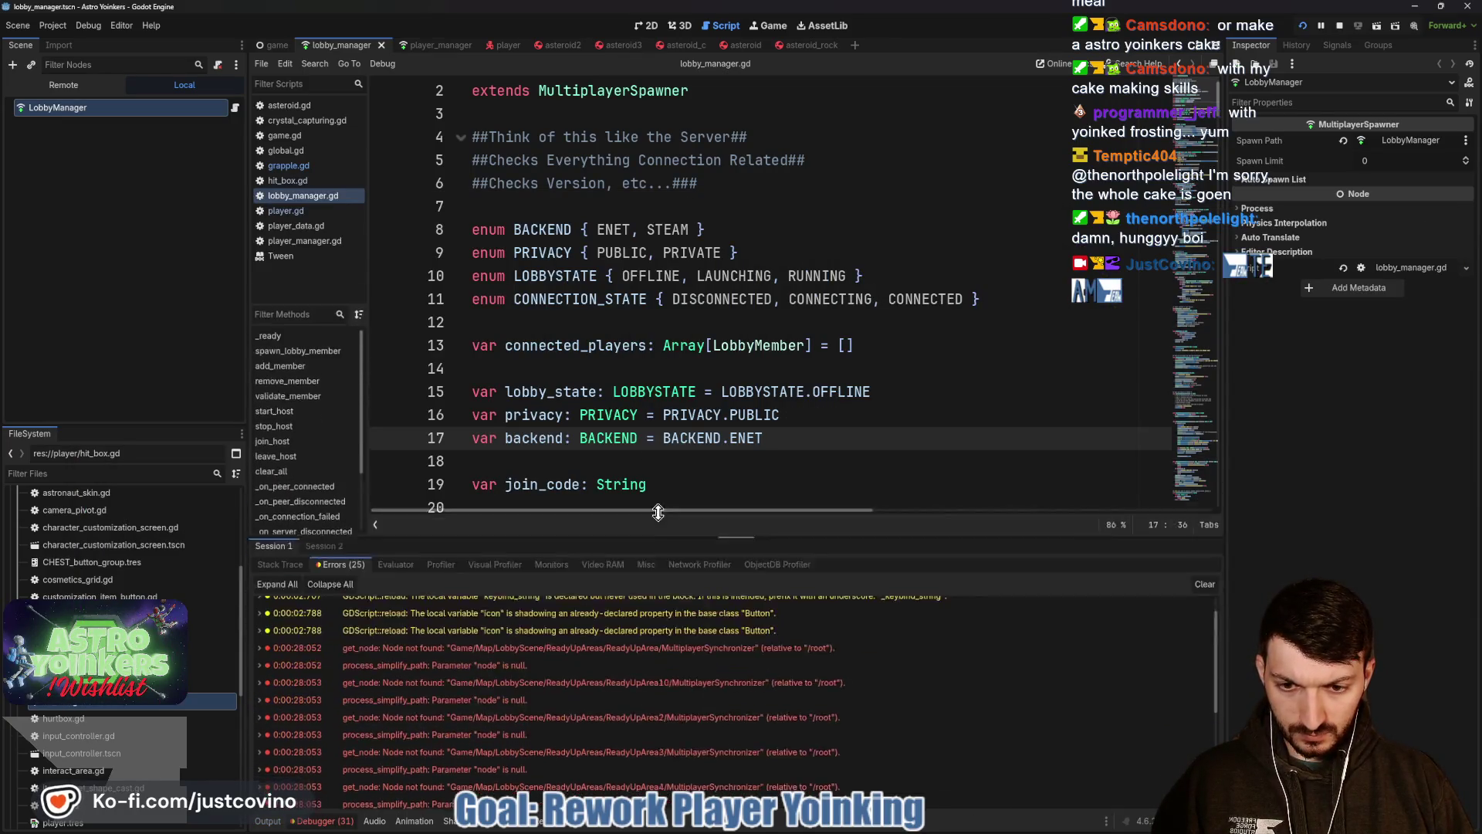
drag(663, 631, 655, 299)
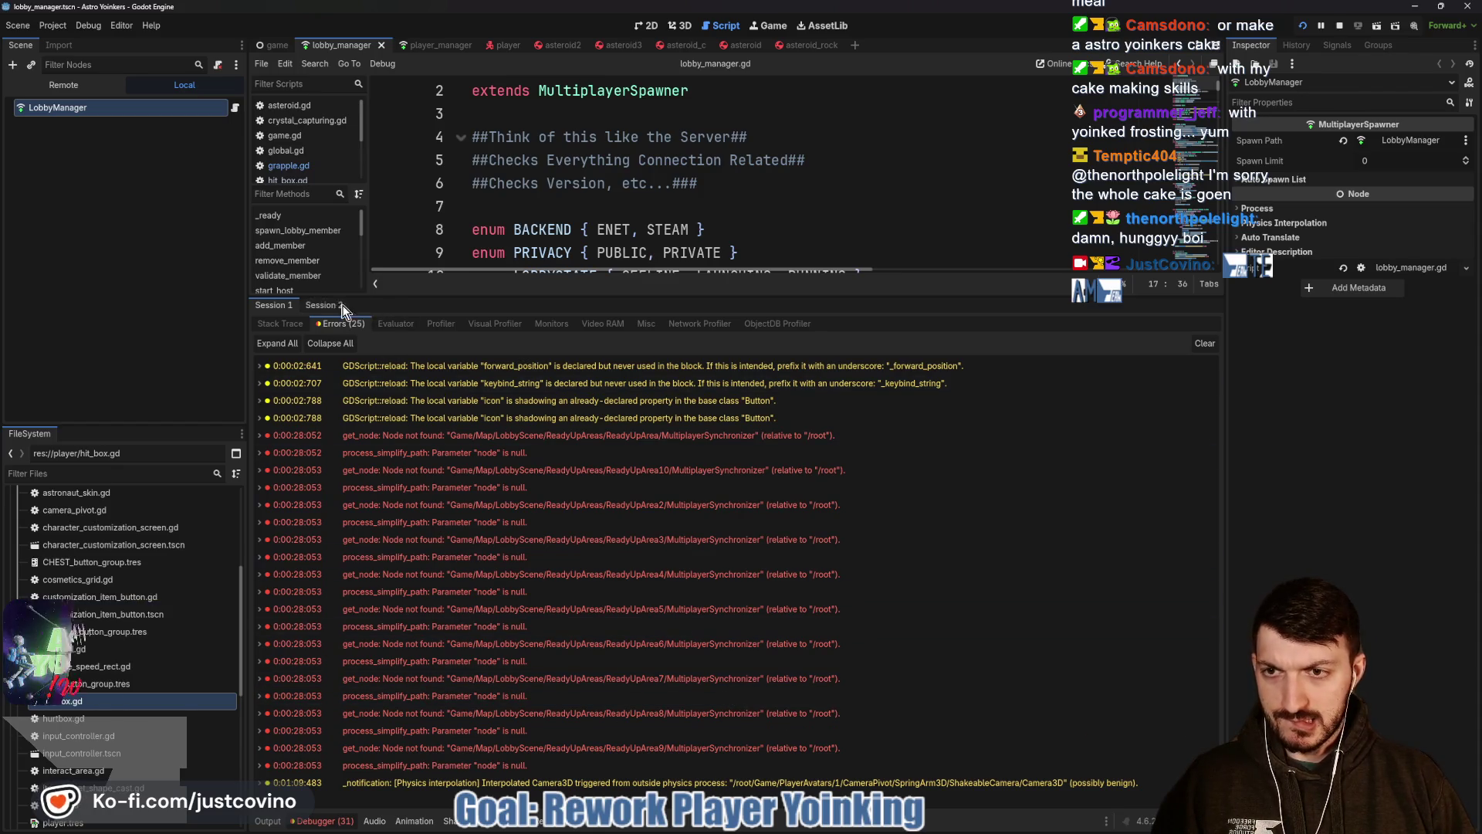
click(326, 322)
click(281, 306)
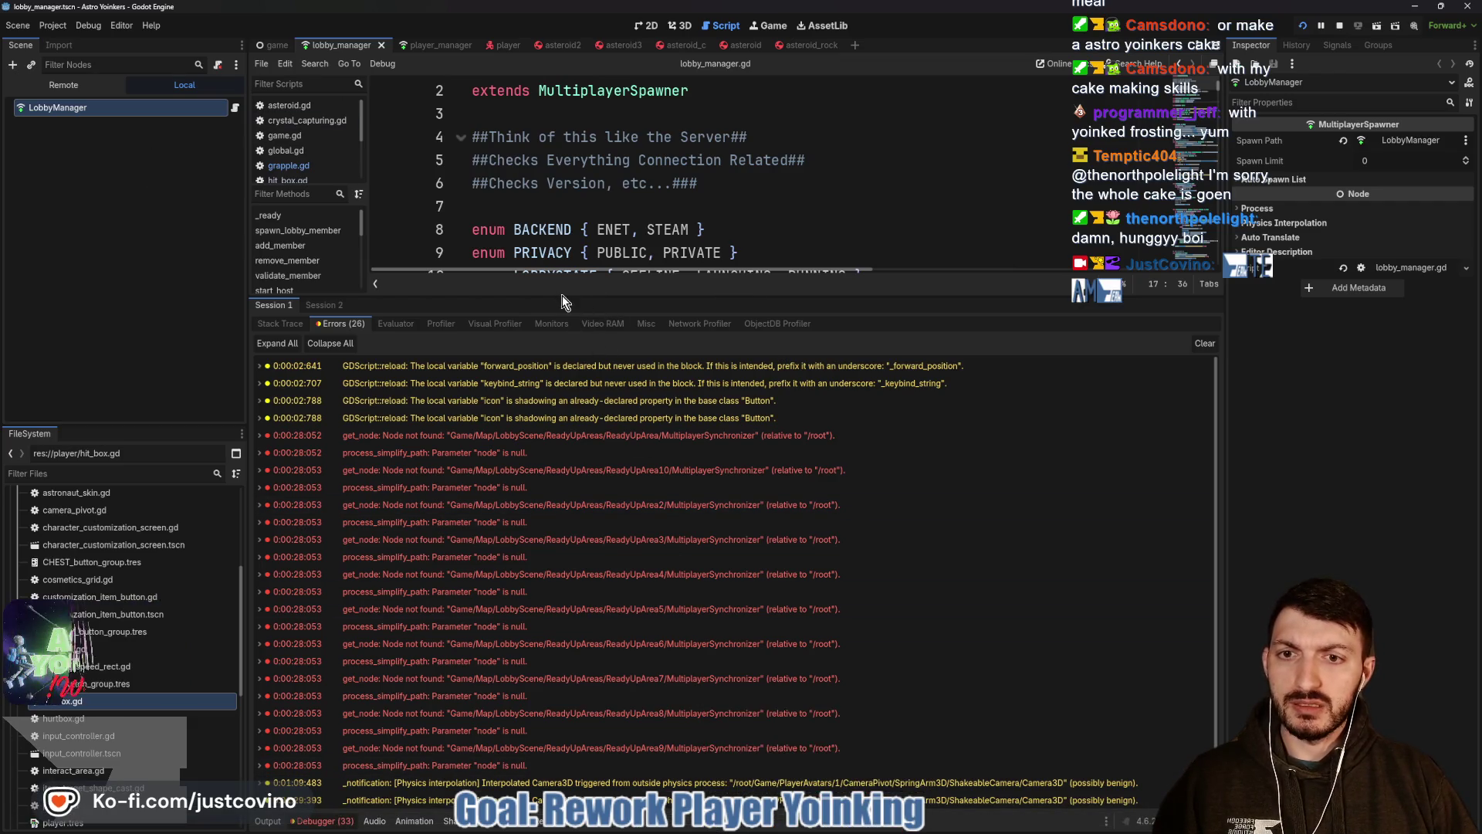
drag(562, 297, 584, 583)
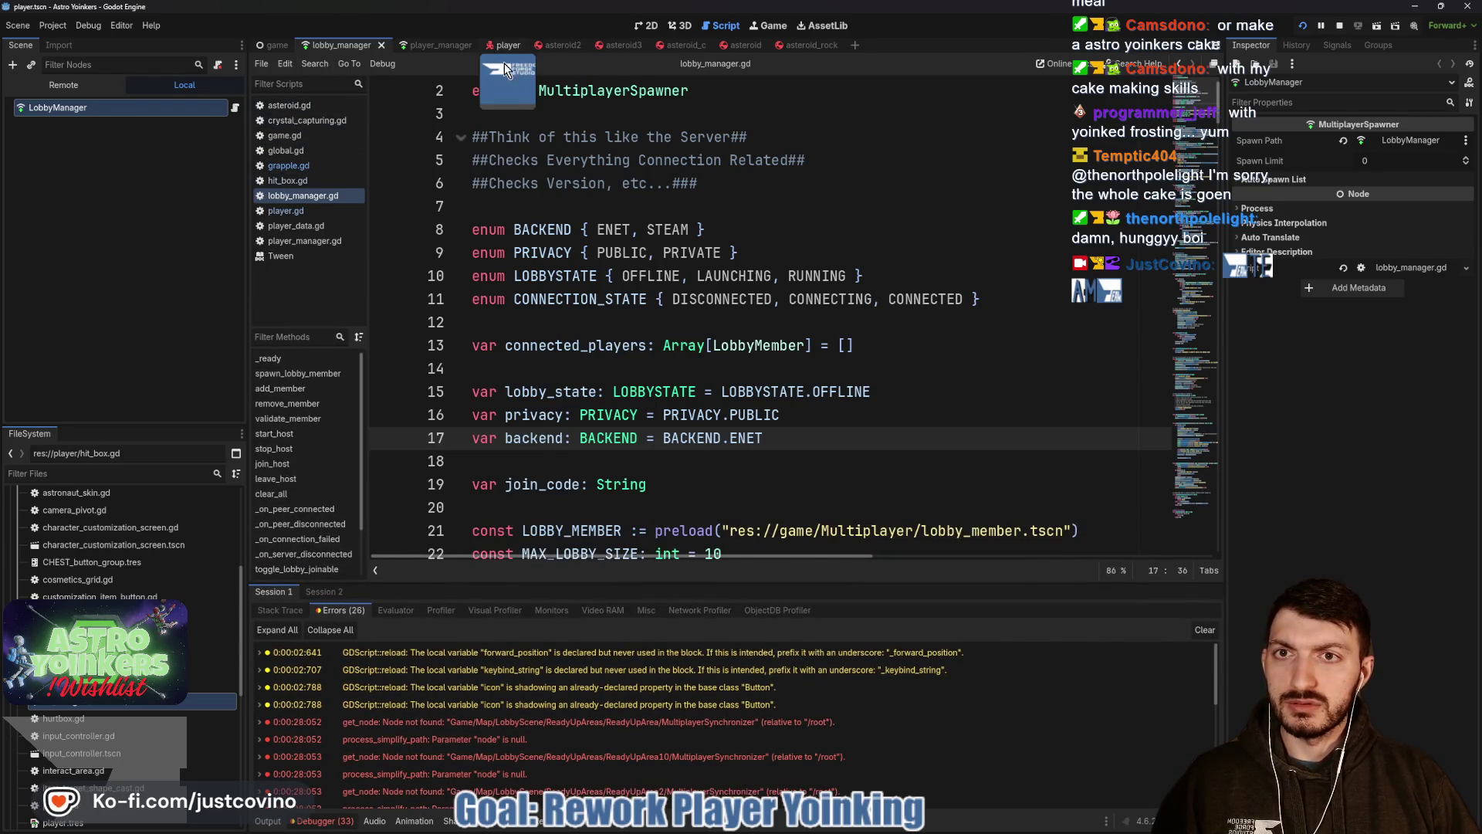
Enable Collide With Areas on TargetRay and save the player scene.
click(501, 45)
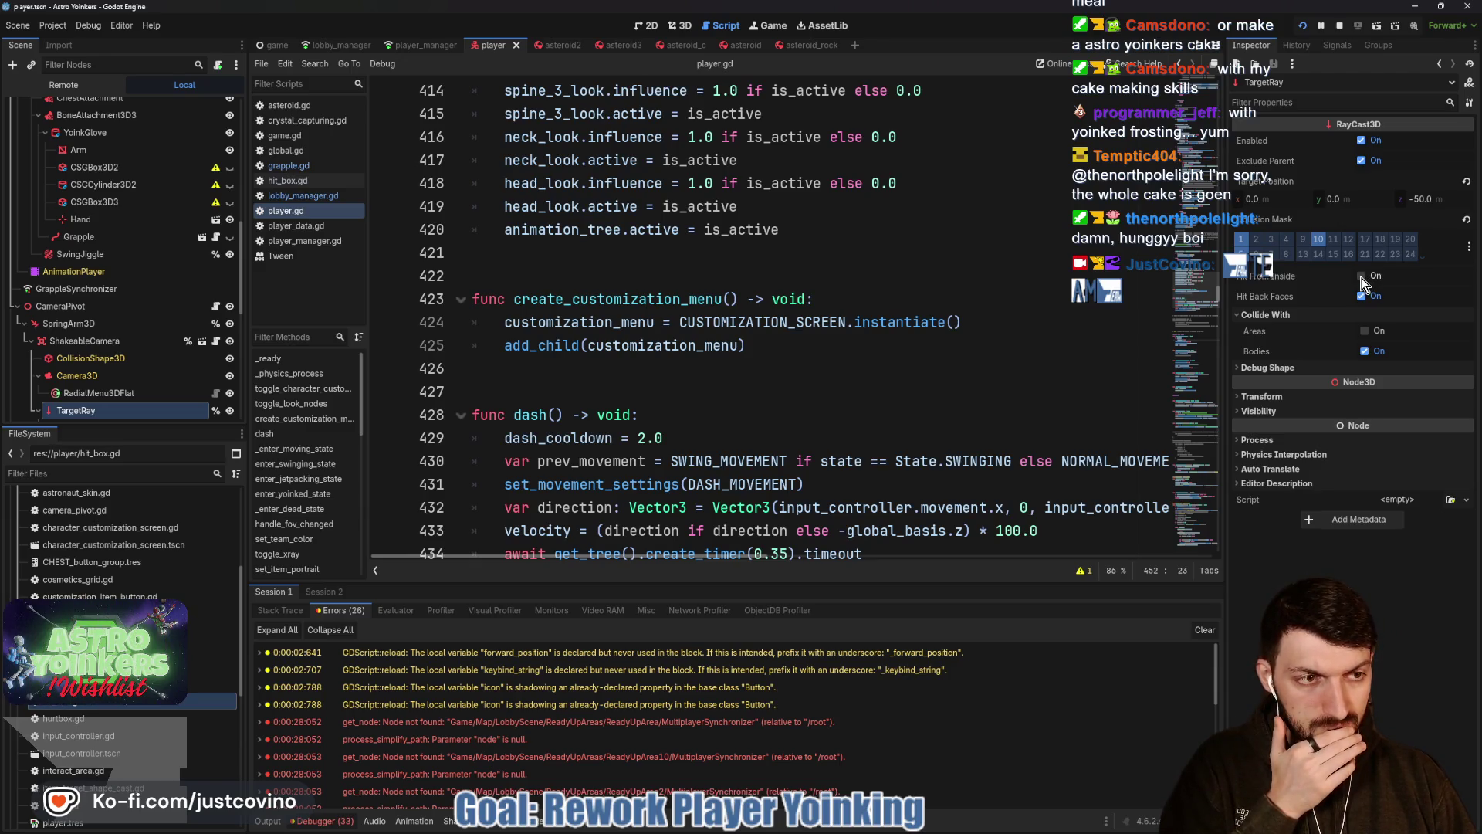
click(1362, 333)
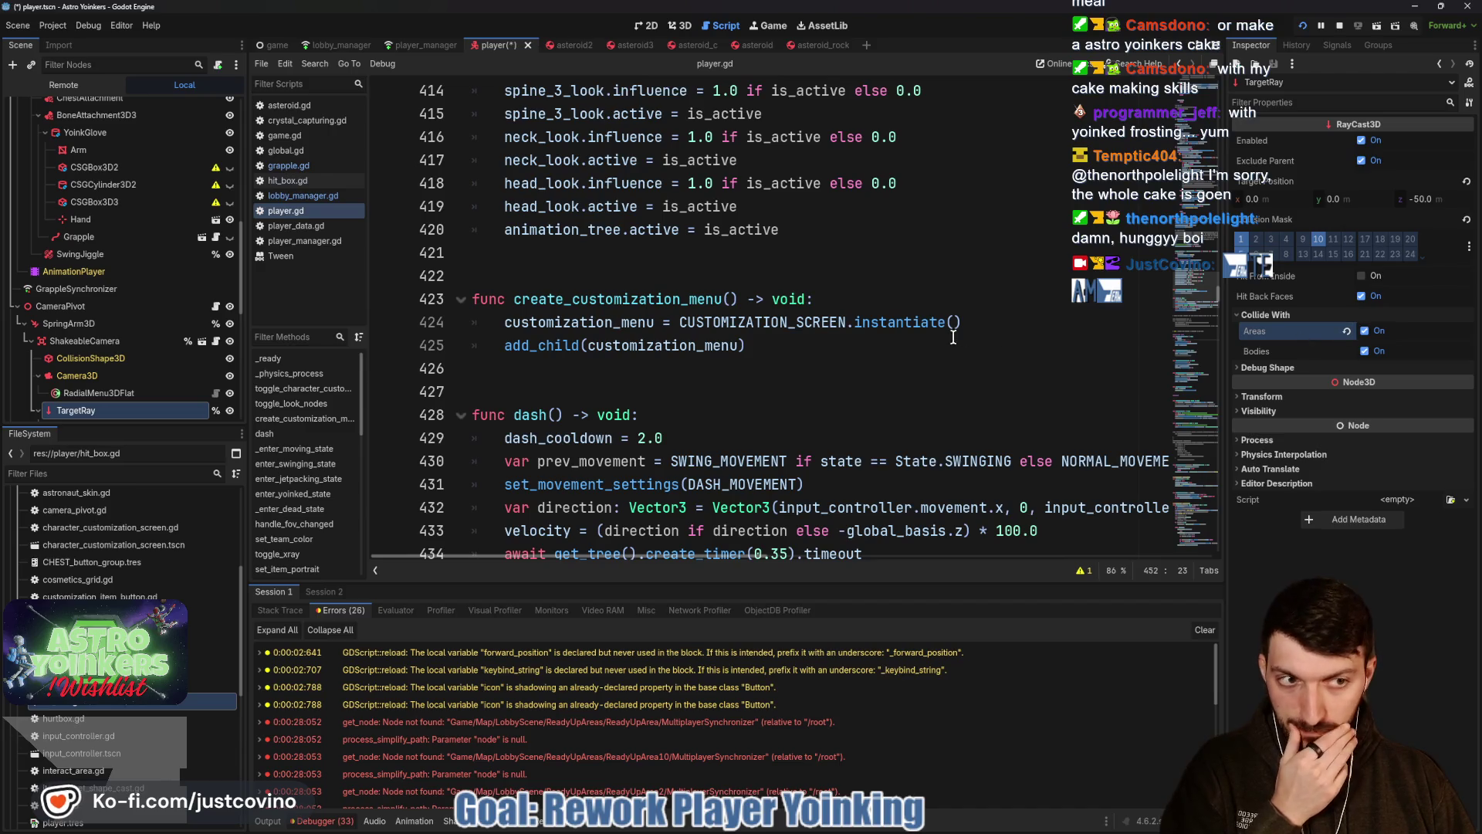
click(949, 391)
key(ctrl+s)
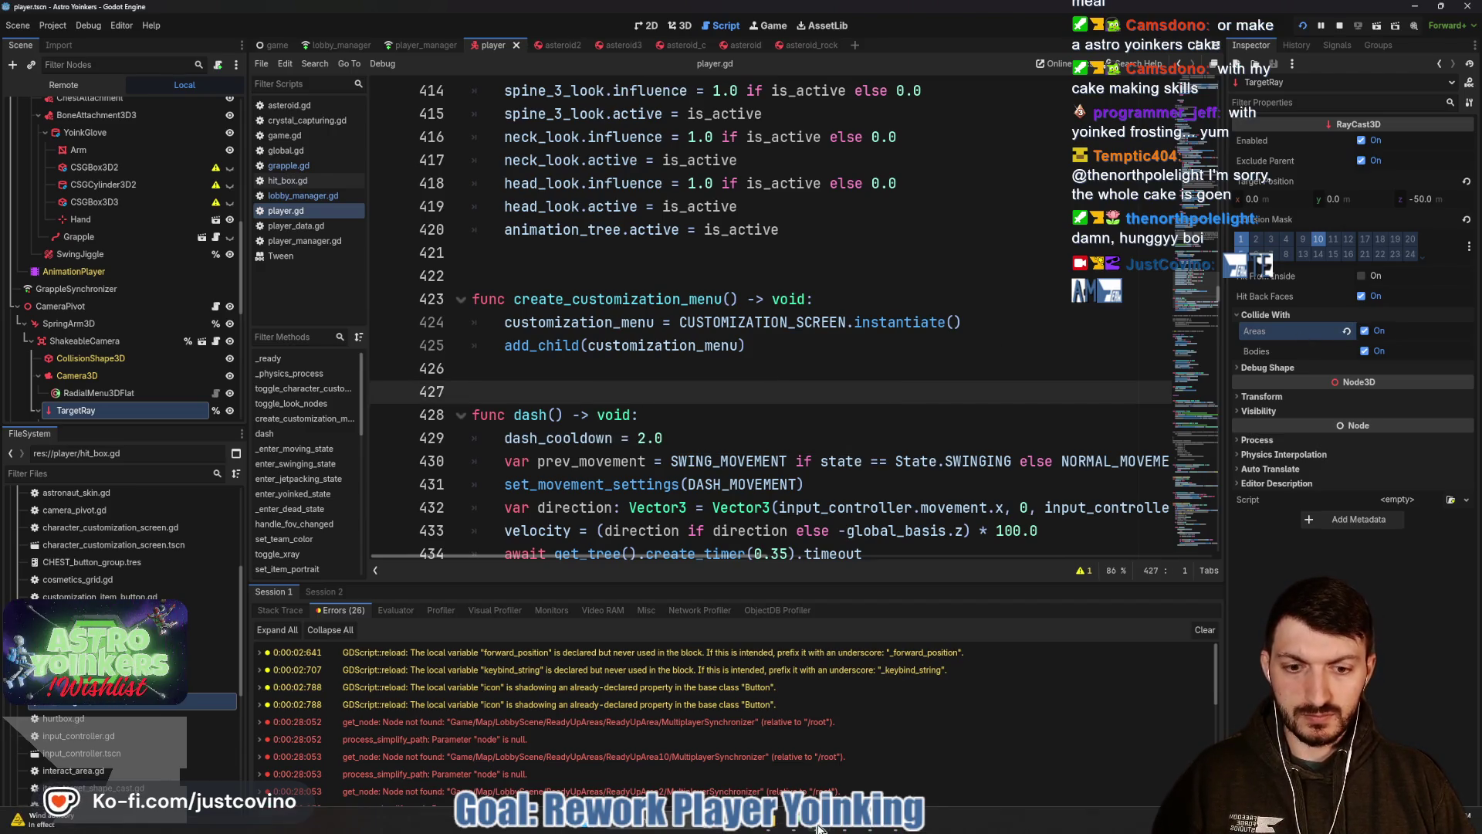
mouse_move(822, 825)
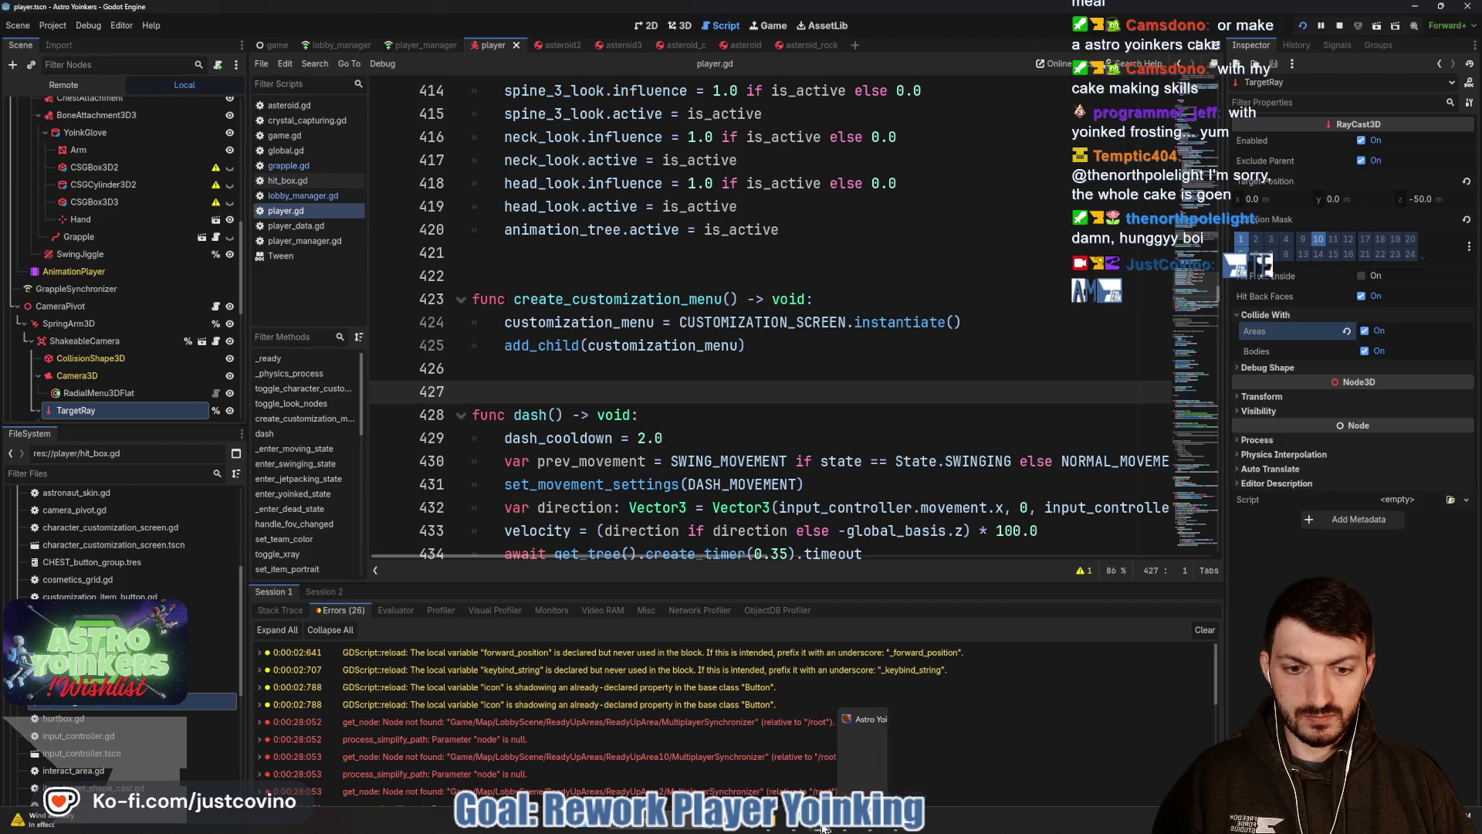
Bring the running game forward and close its pause menu to resume play.
click(858, 754)
key(Escape)
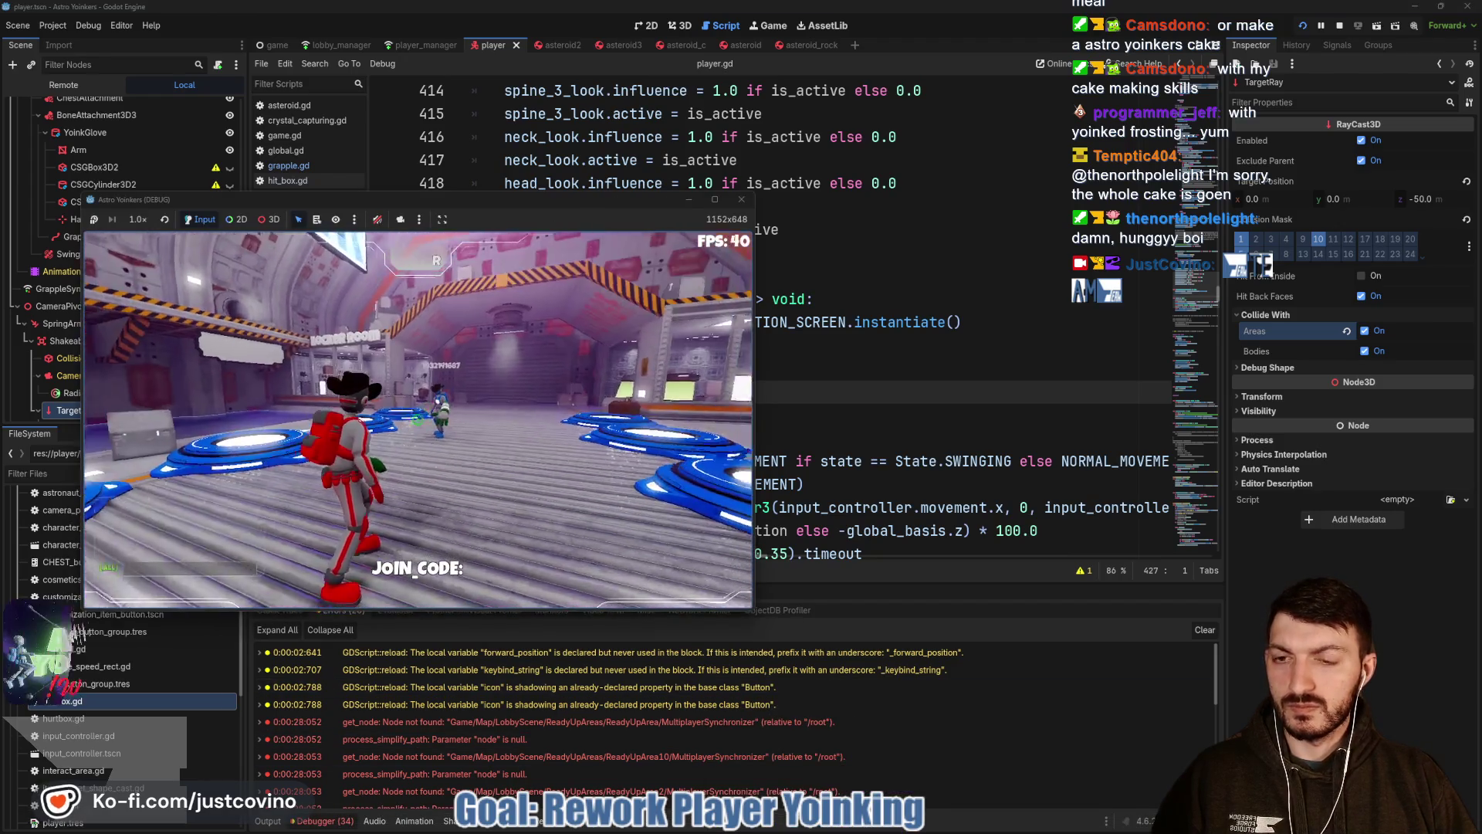
After the grapple test breaks, wrap yoinked_id in str() on line 370, save grapple.gd and relaunch the game.
click(419, 420)
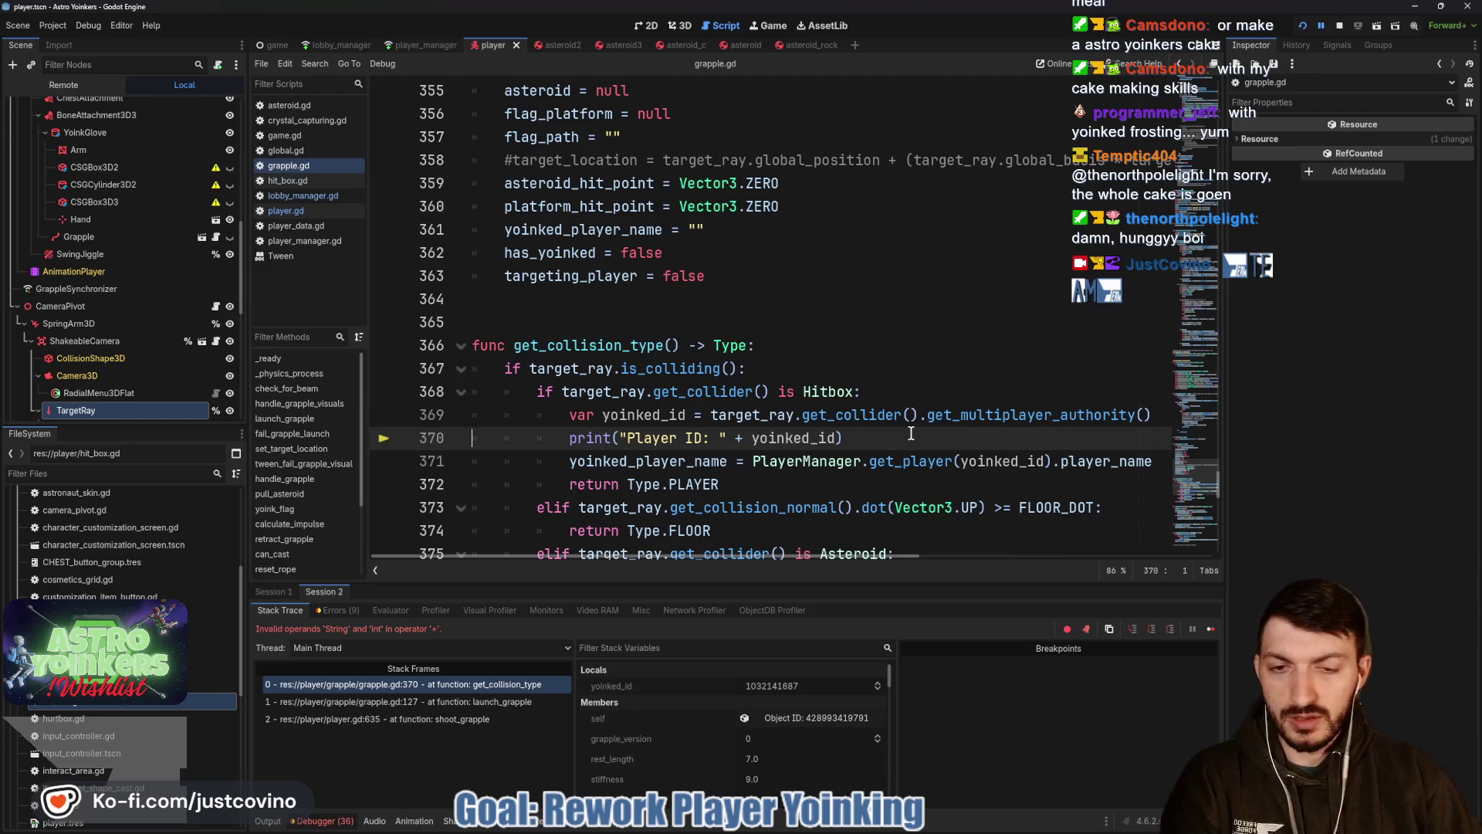
double_click(778, 438)
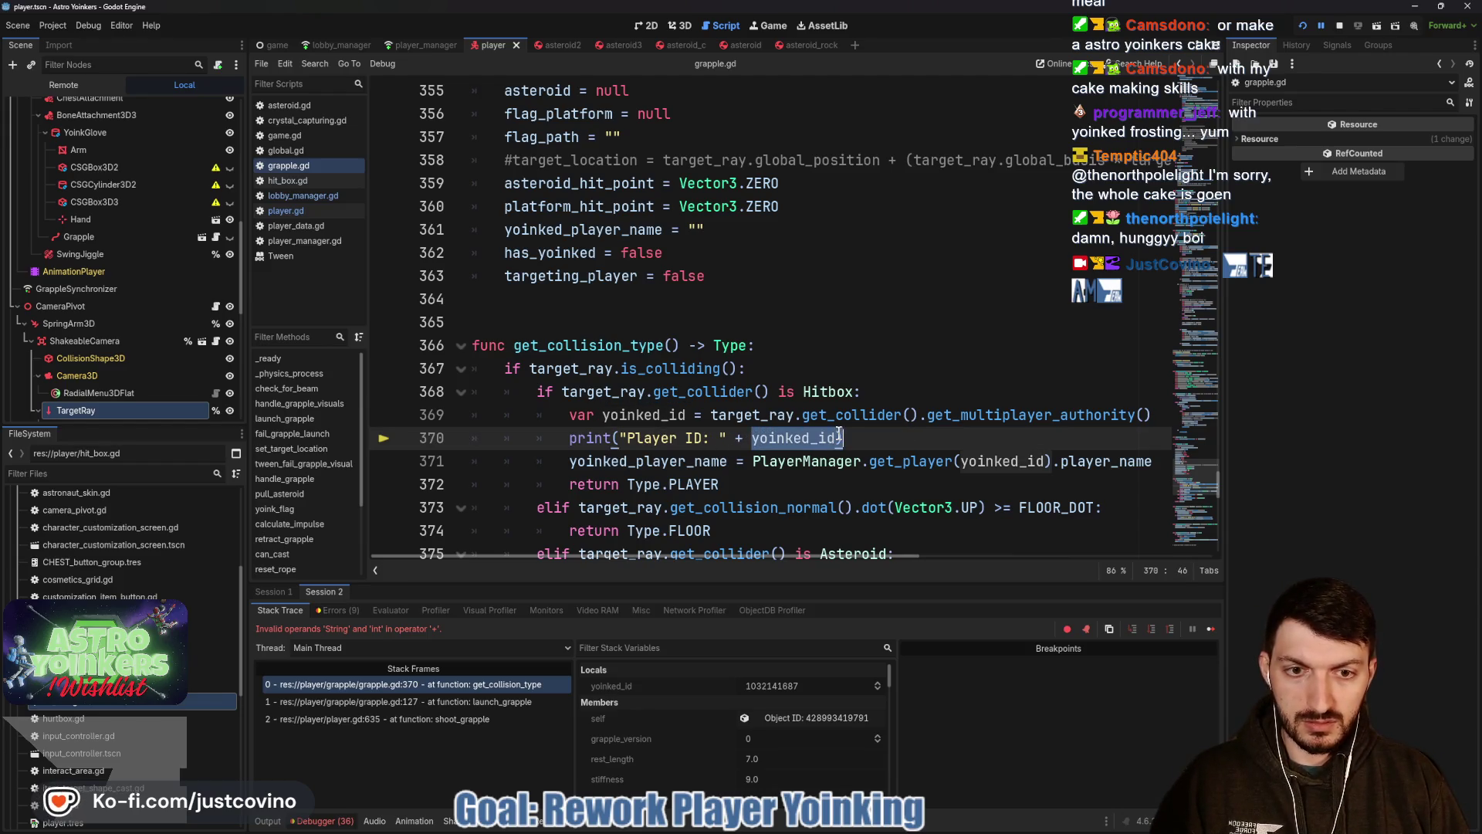
text(()
key(Left)
key(Left)
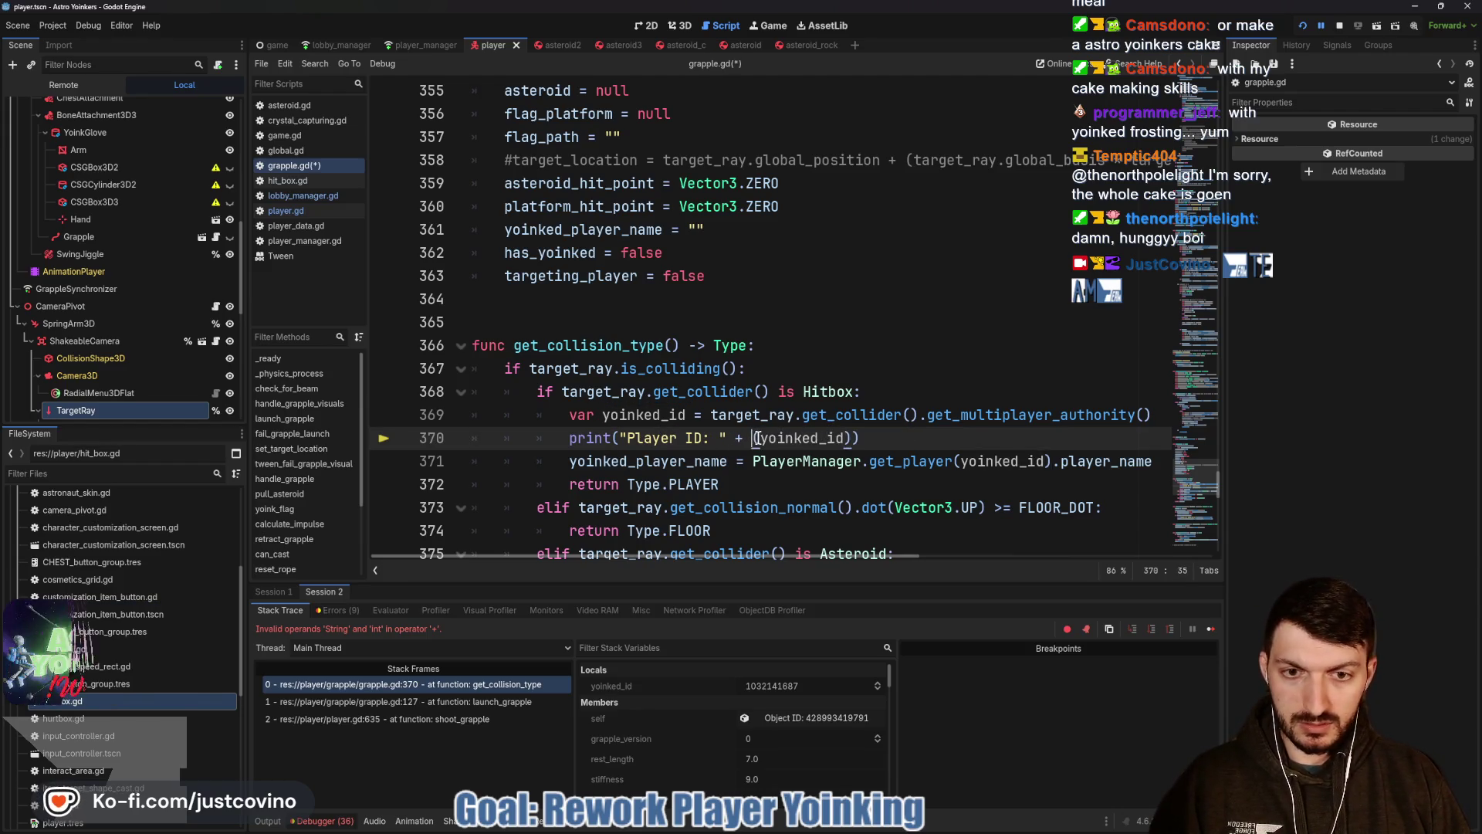
text(str)
click(932, 440)
key(ctrl+s)
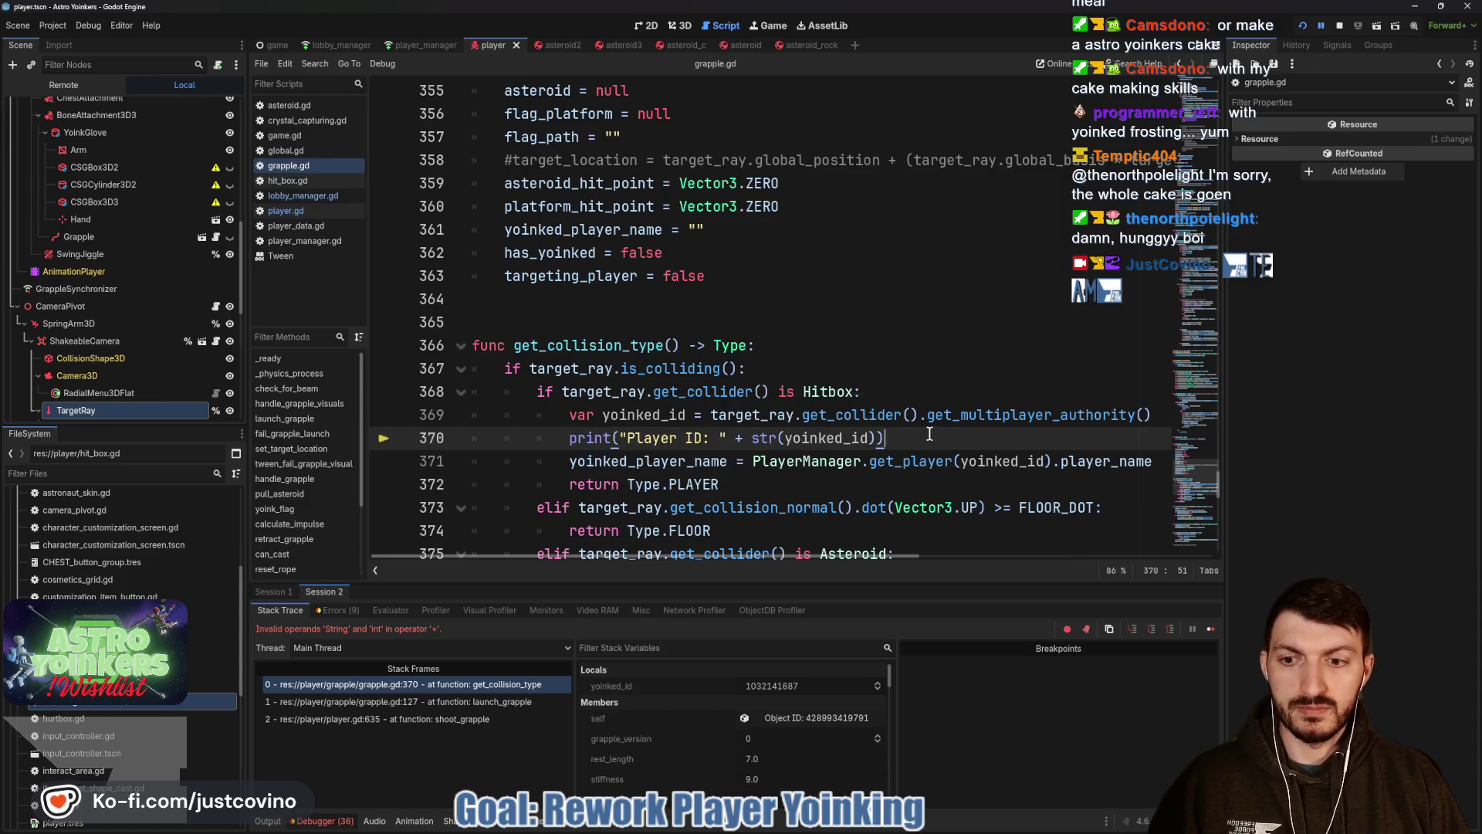
click(1303, 29)
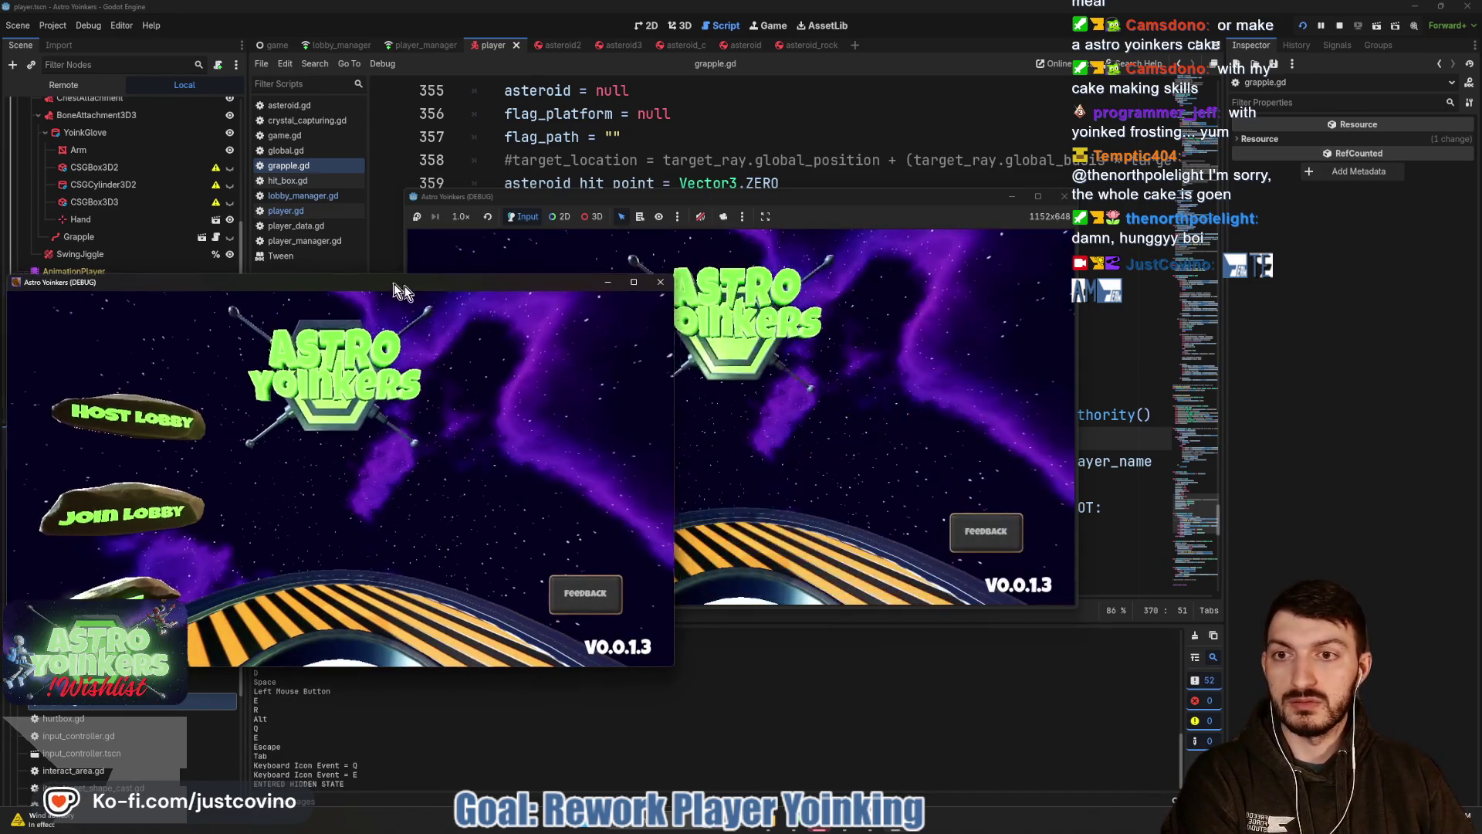
Arrange the two game windows side by side.
drag(394, 284, 1132, 235)
mouse_move(700, 196)
mouse_down()
mouse_move(422, 203)
mouse_move(457, 185)
mouse_up()
drag(919, 237, 928, 174)
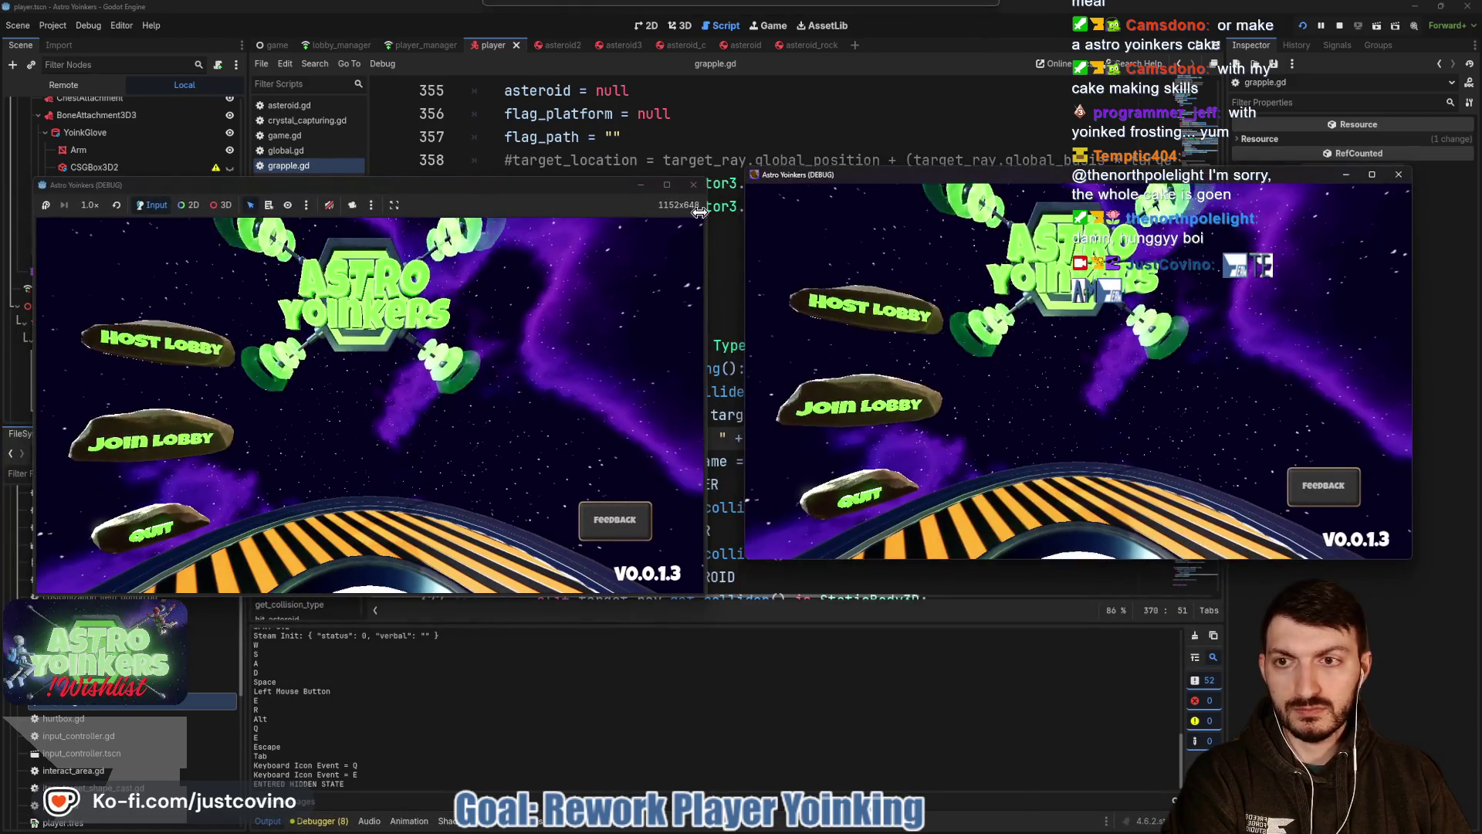
drag(430, 184, 440, 175)
Host a public lobby in the left game, pause it, and join that lobby from the right game.
click(182, 337)
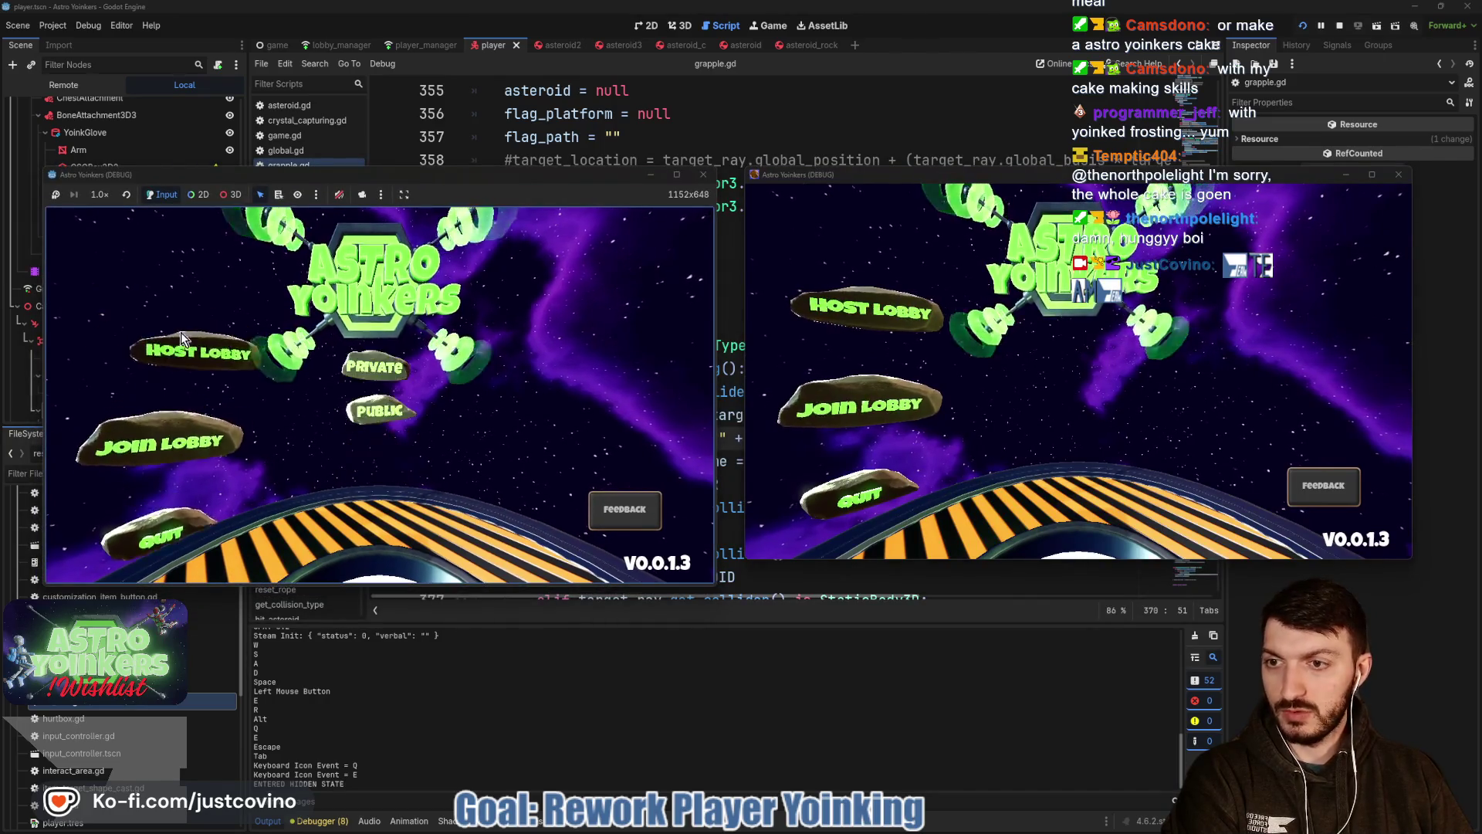
click(380, 363)
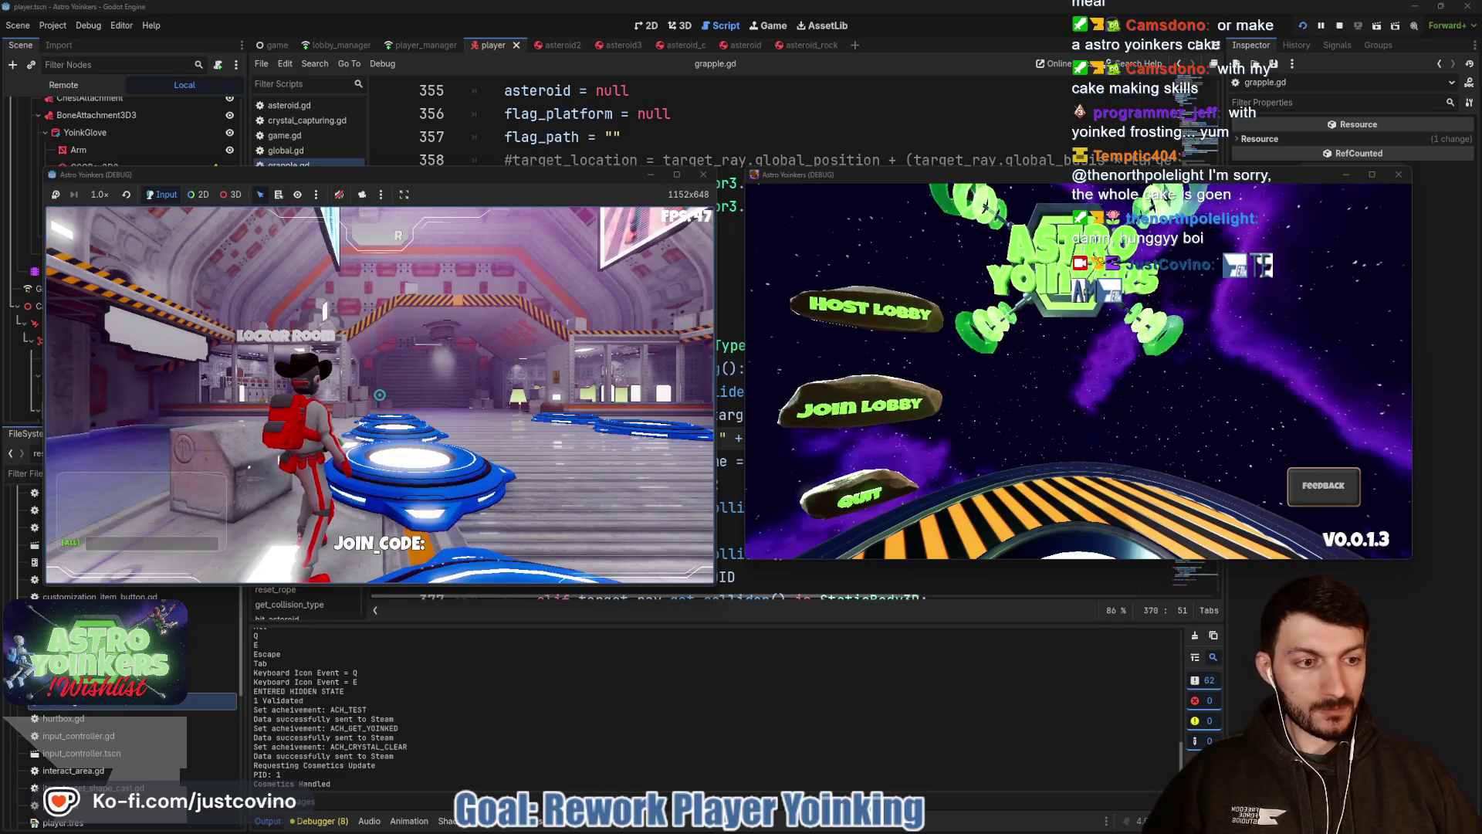
key(Escape)
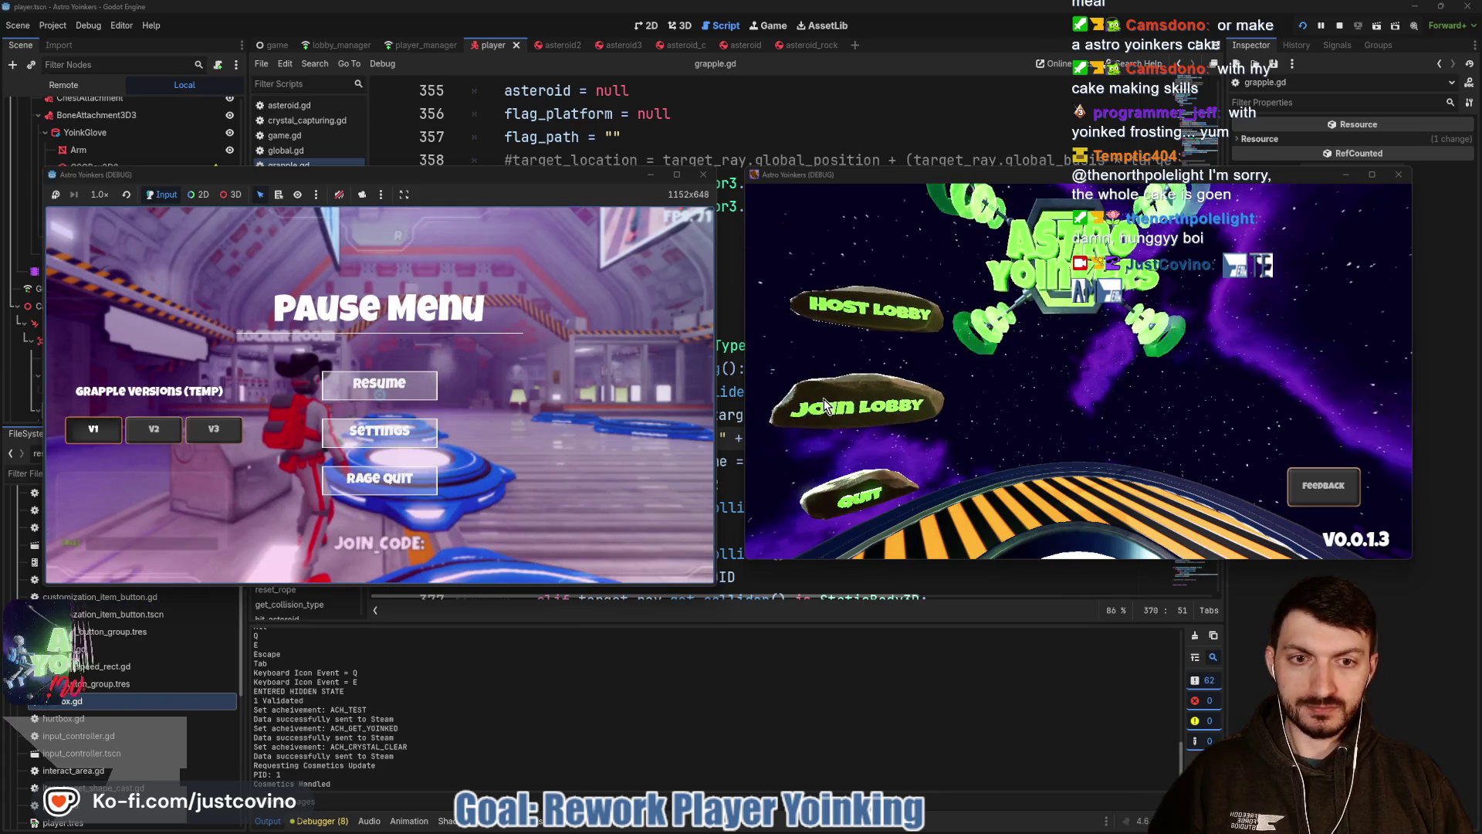
click(827, 406)
click(1169, 239)
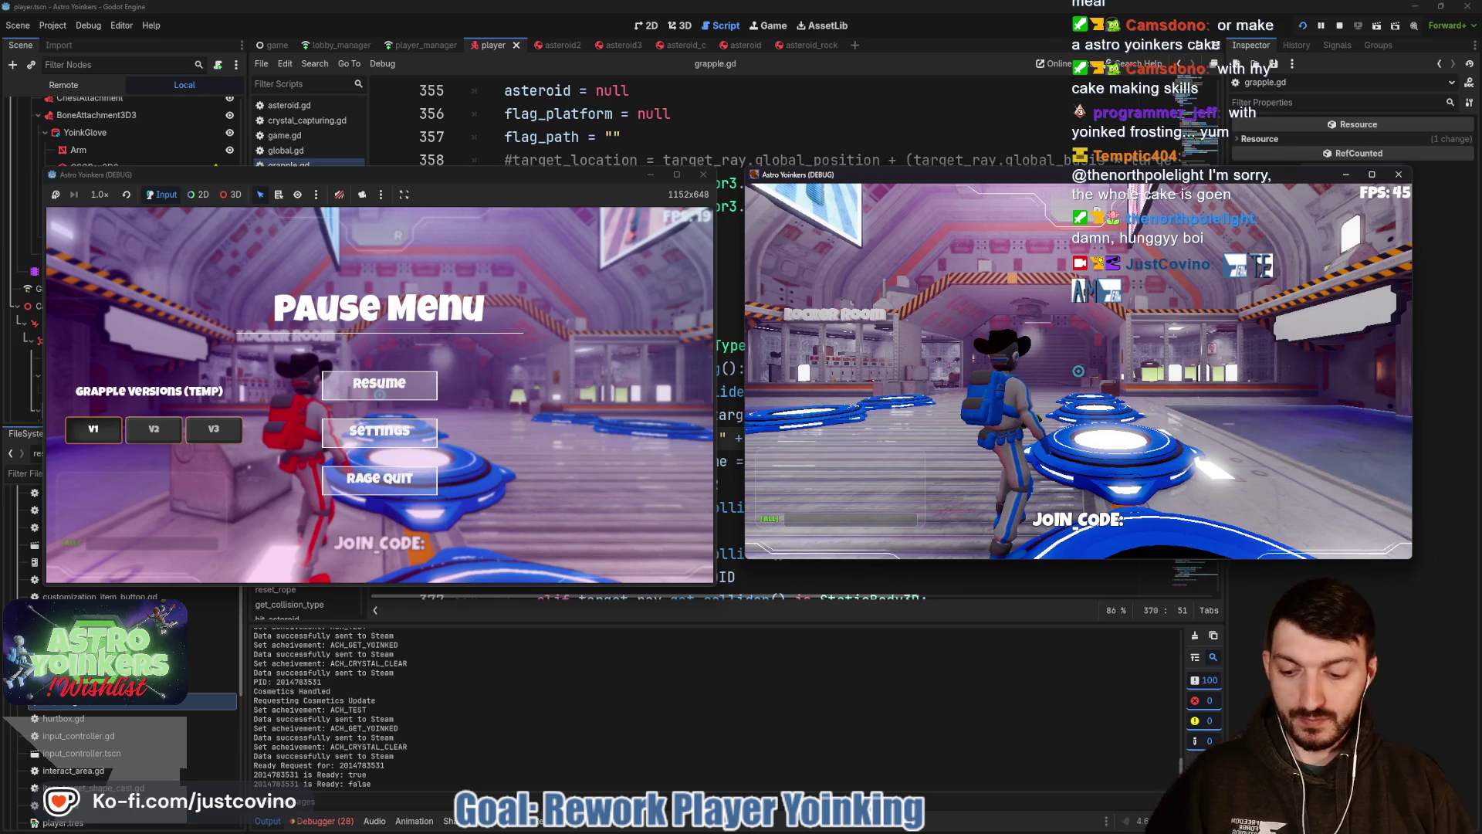
Move the joined player, pause that game, then resume the host and walk toward the locker room.
key(w)
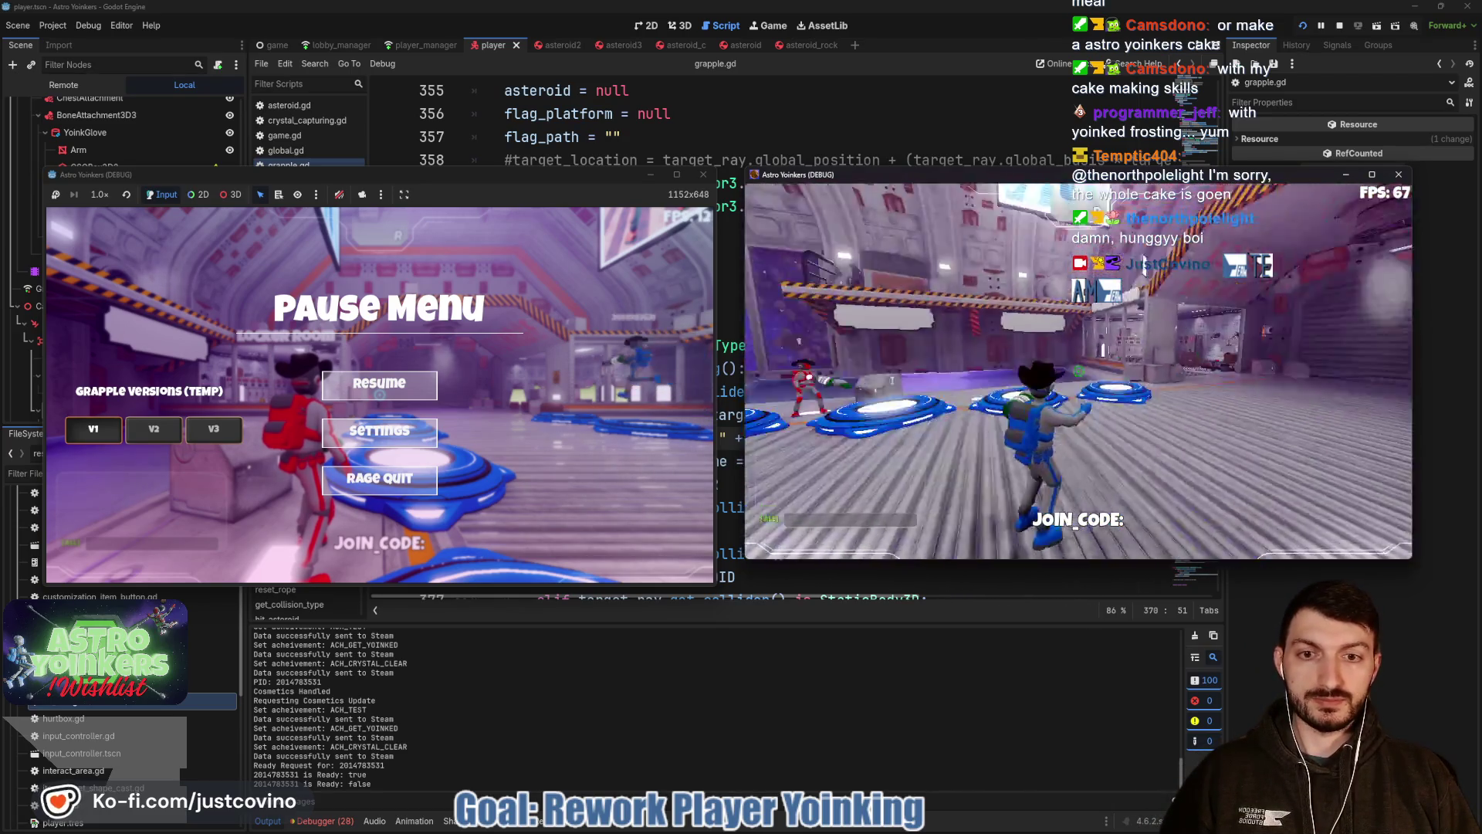
key(Escape)
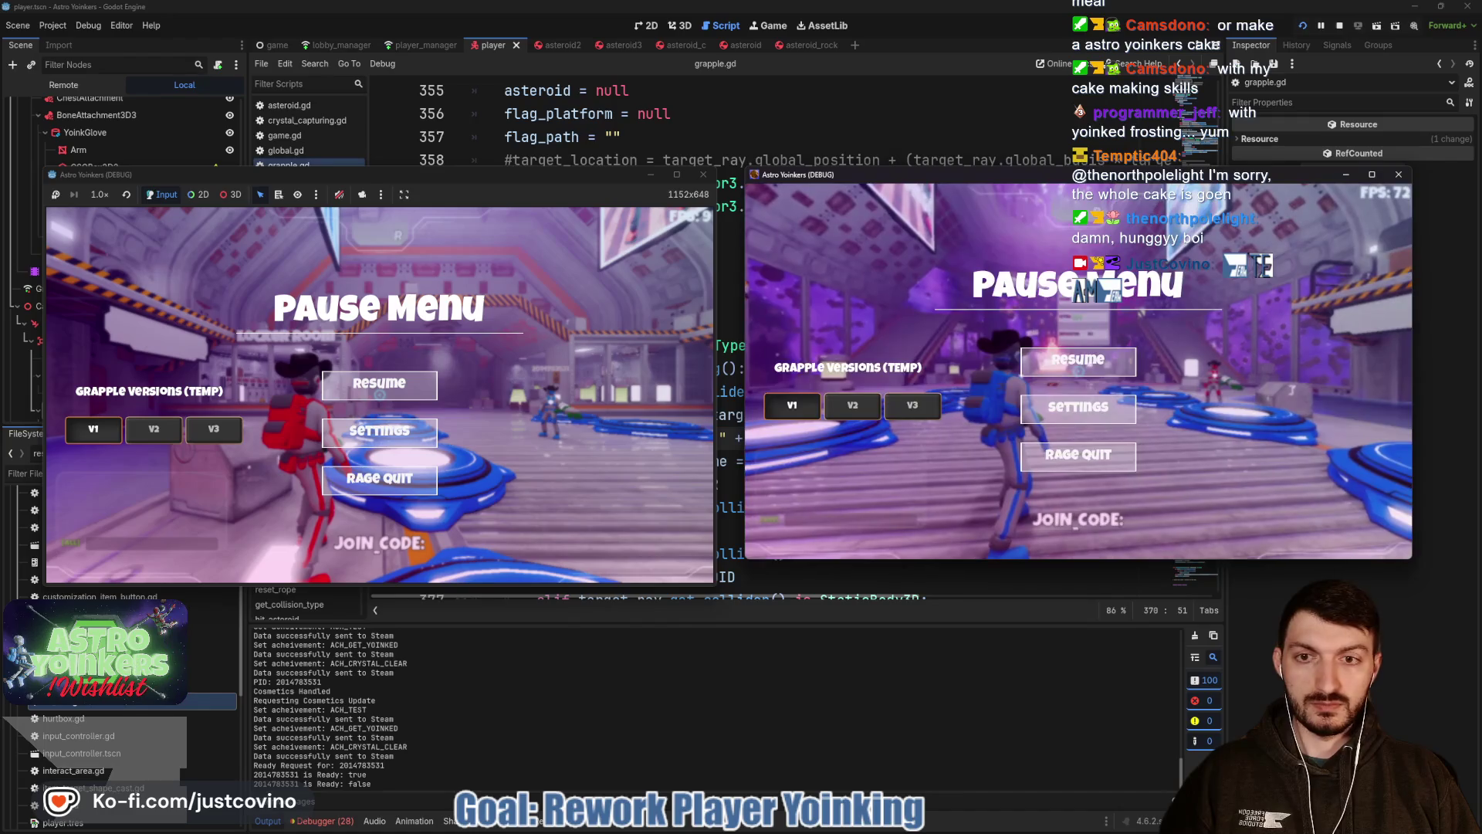
click(379, 388)
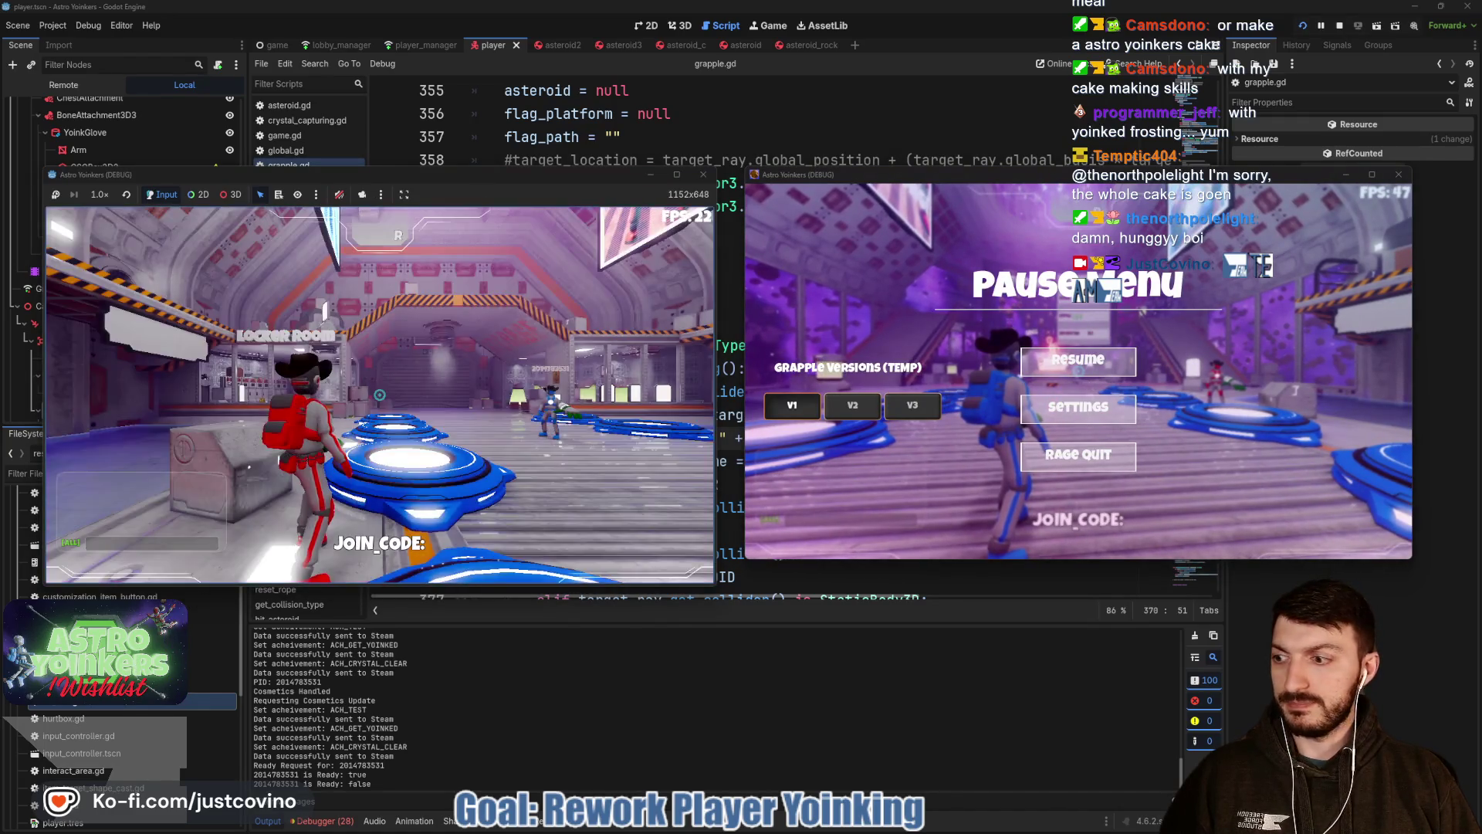
key(w)
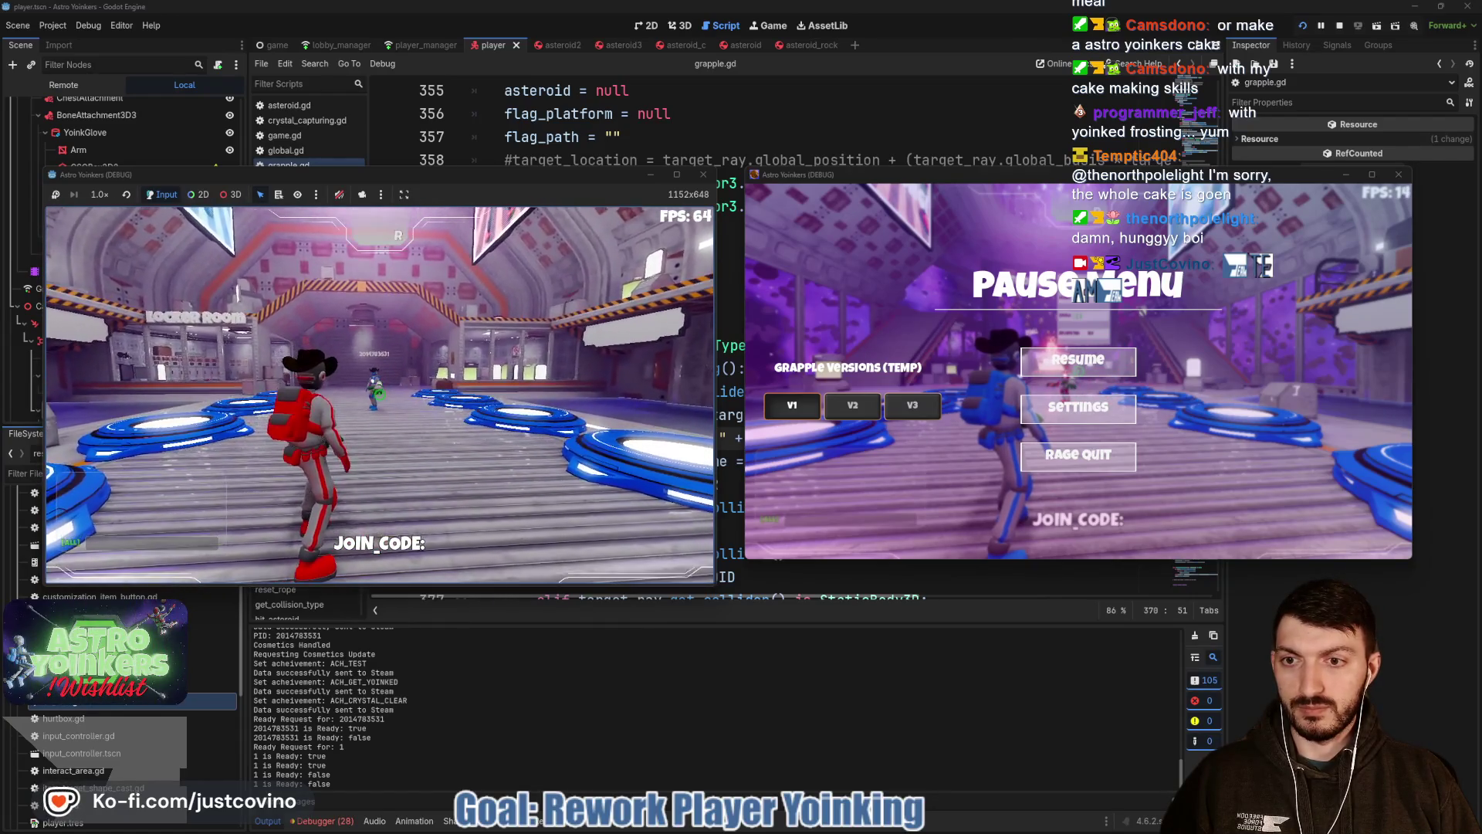
Fire the host's grapple at the other player three times and run toward them.
click(379, 394)
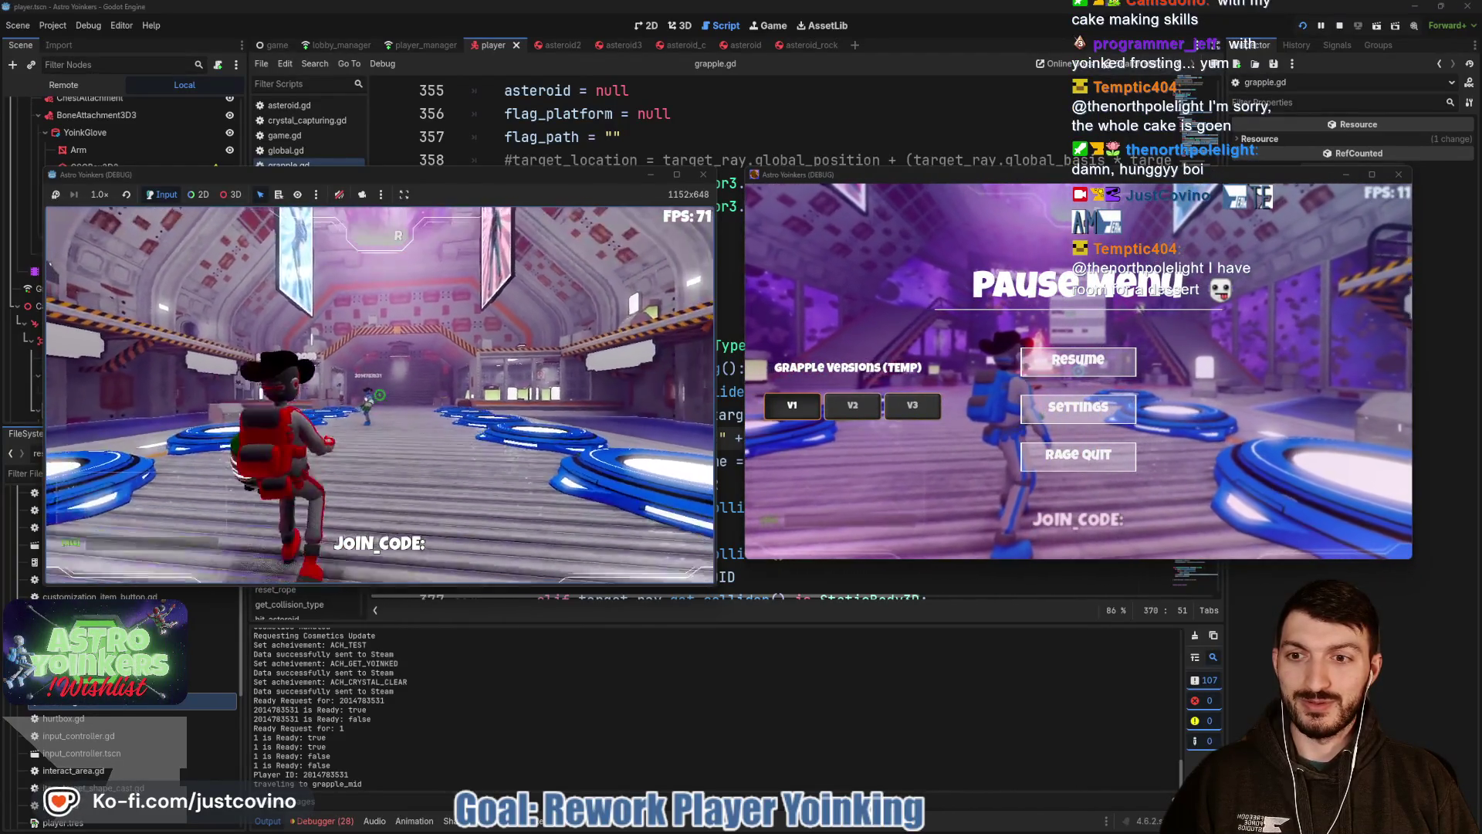
click(378, 394)
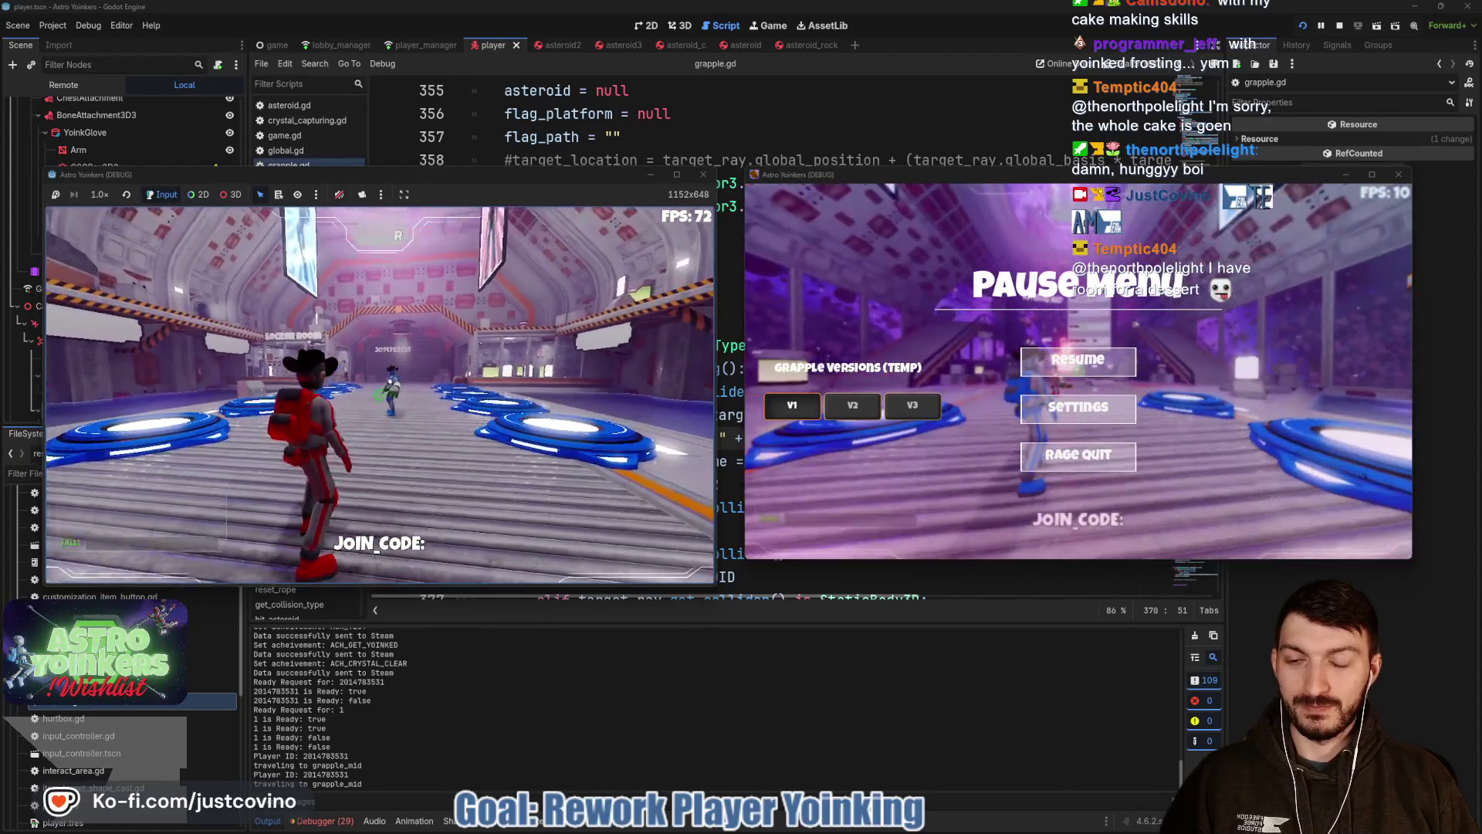
click(379, 394)
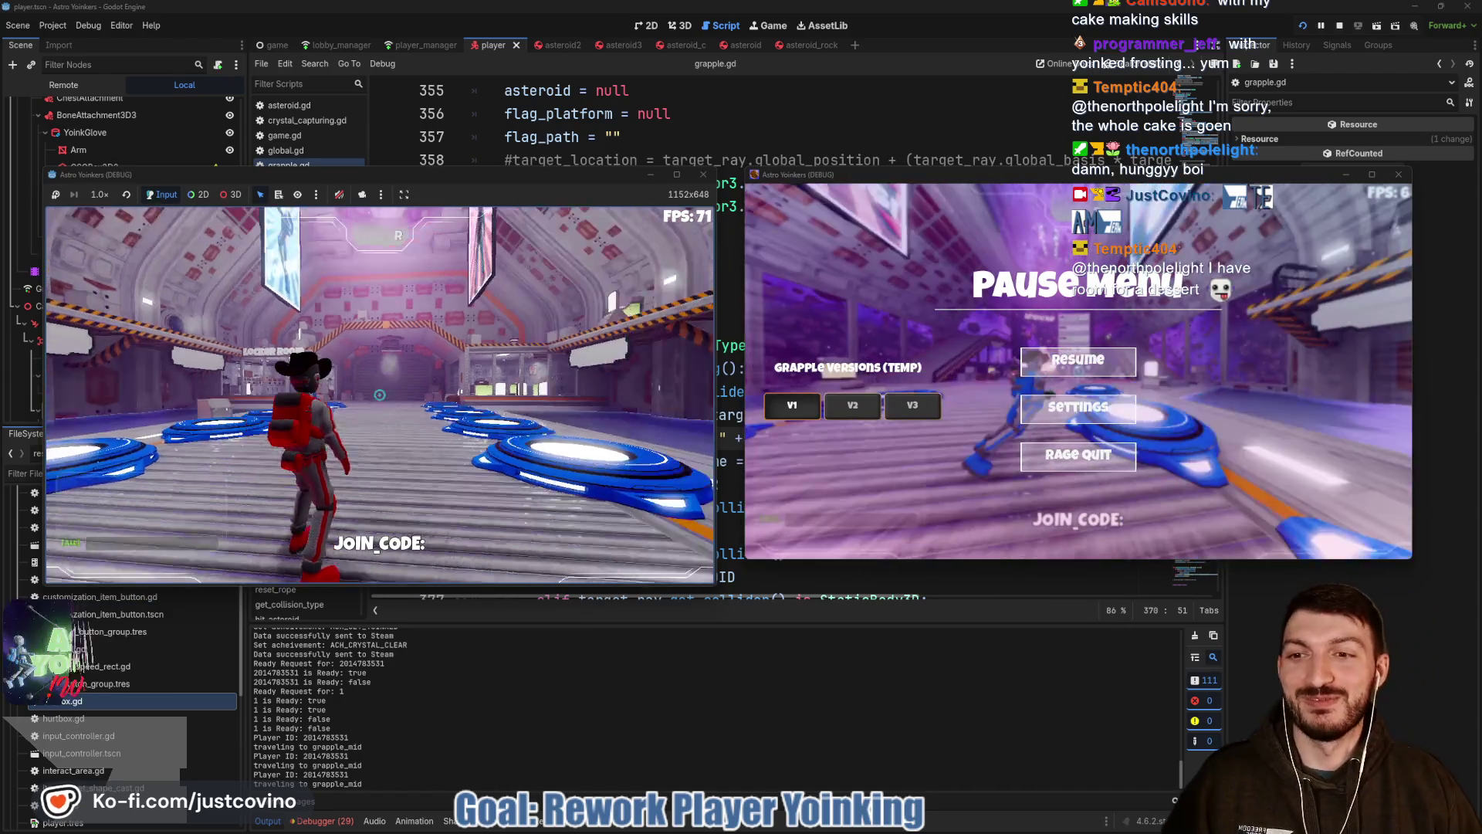
key(w)
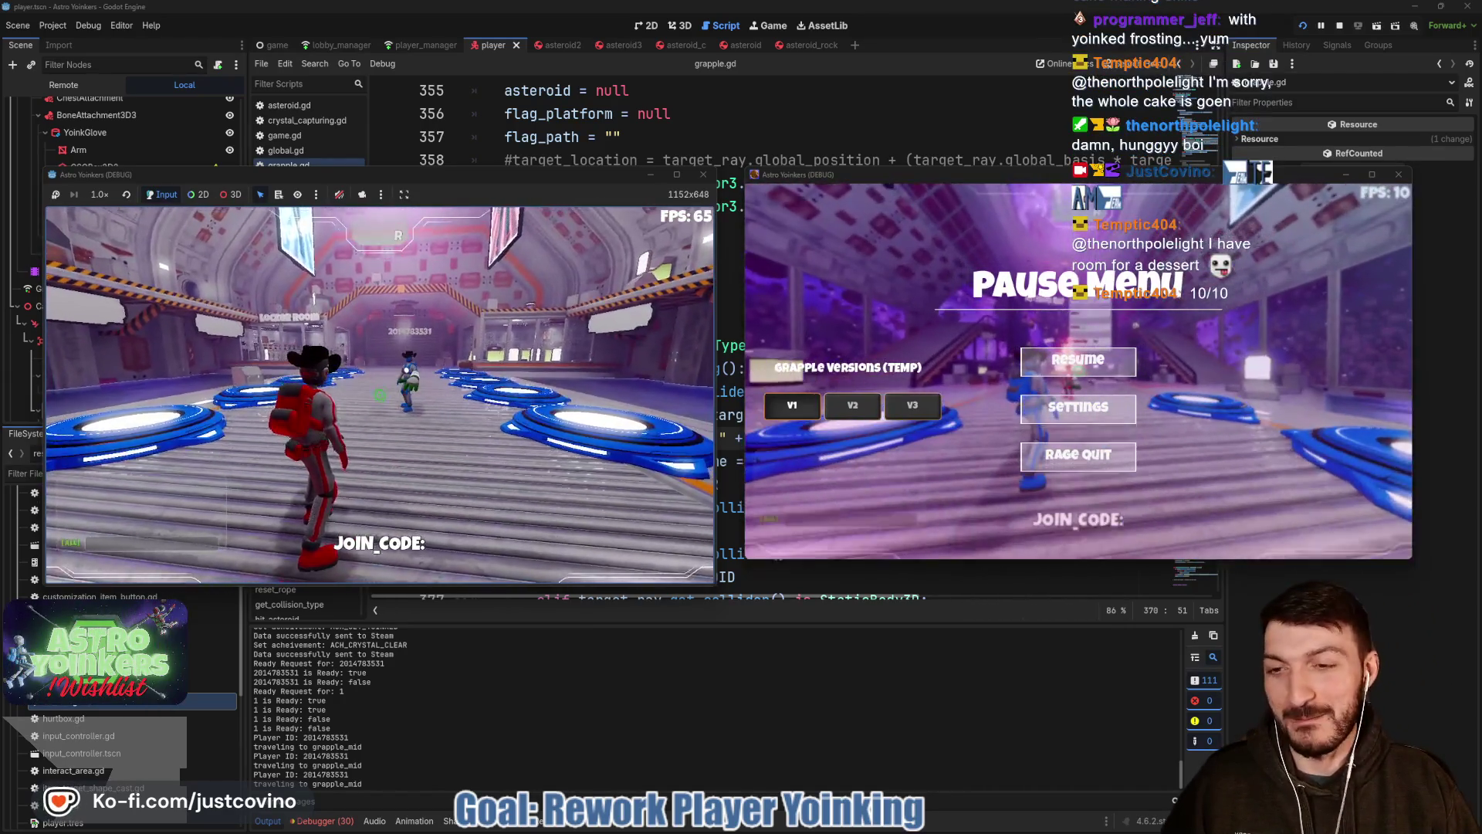
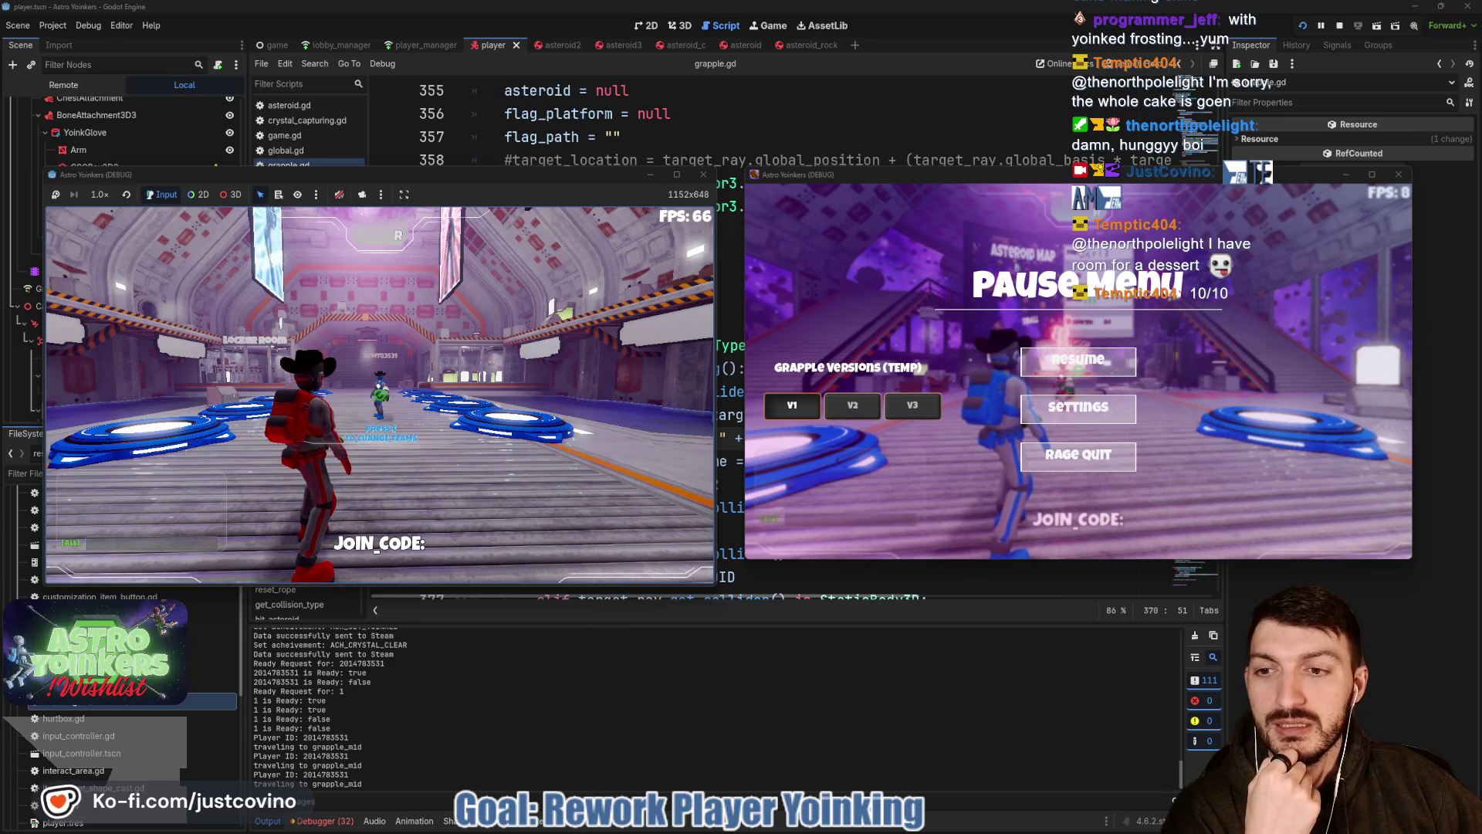
Play-test the grapple by walking and firing the beam, then stop the running game with F8.
key(w)
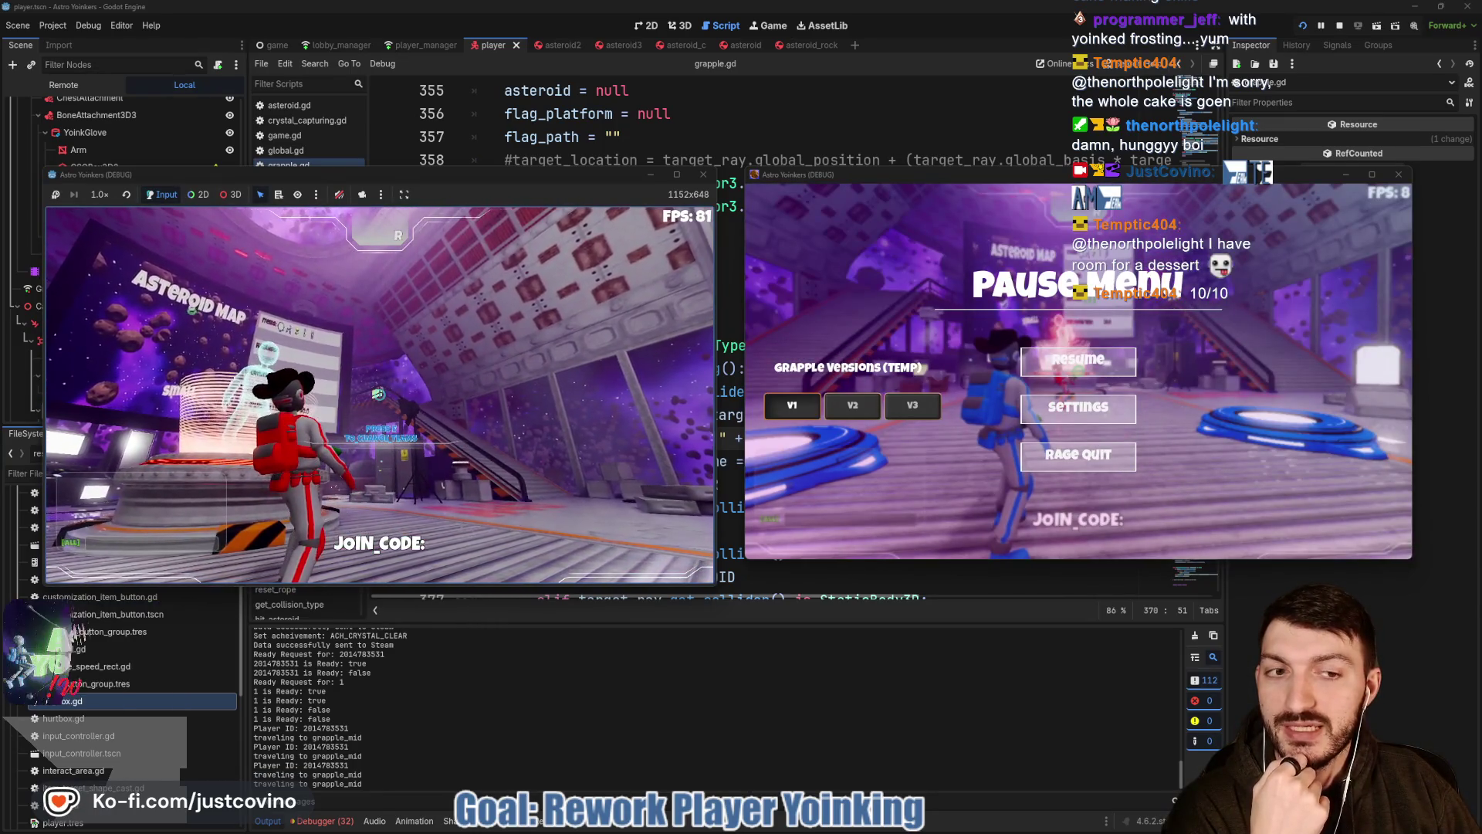
key(w)
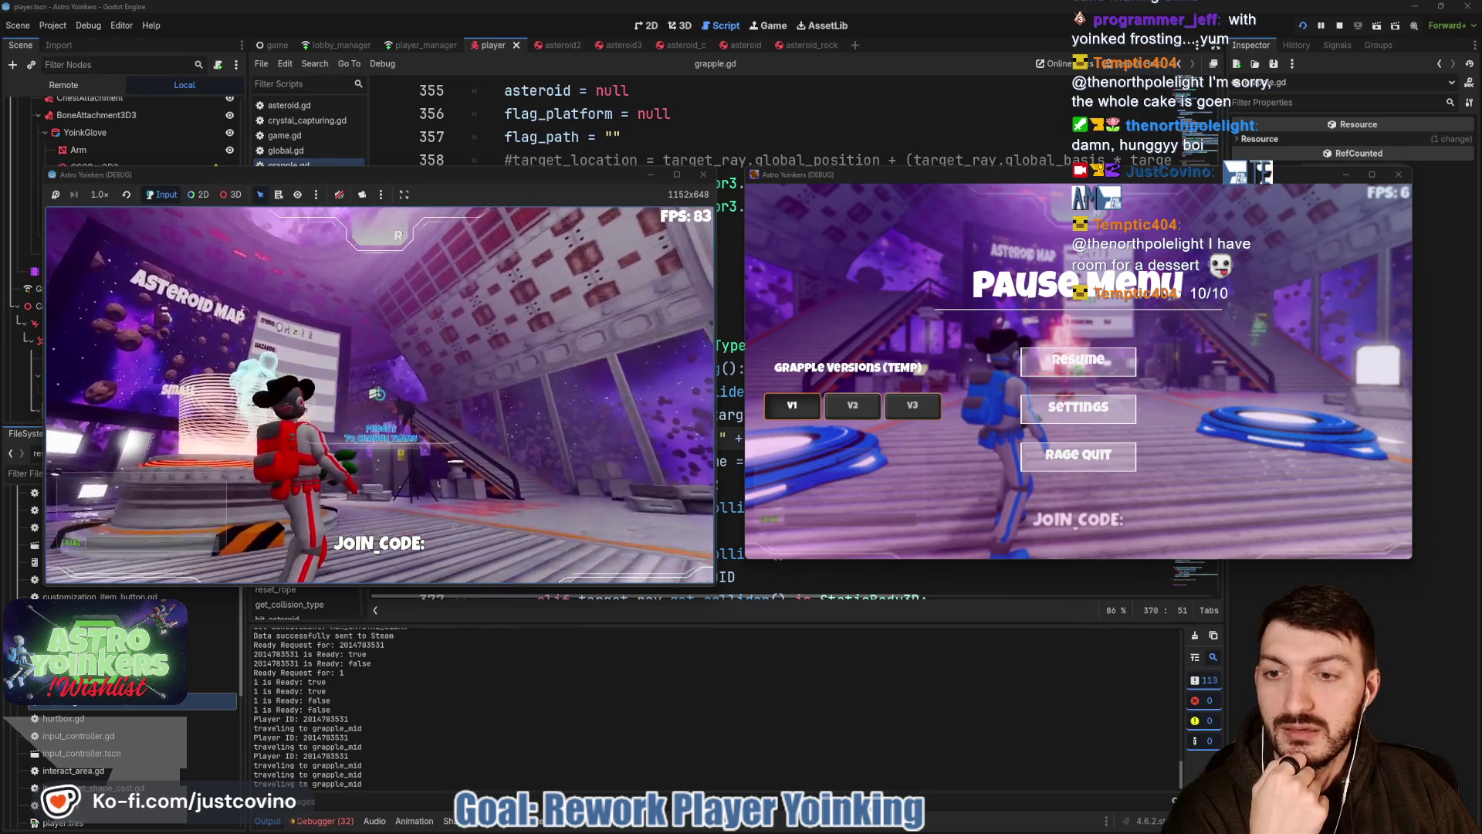
key(w)
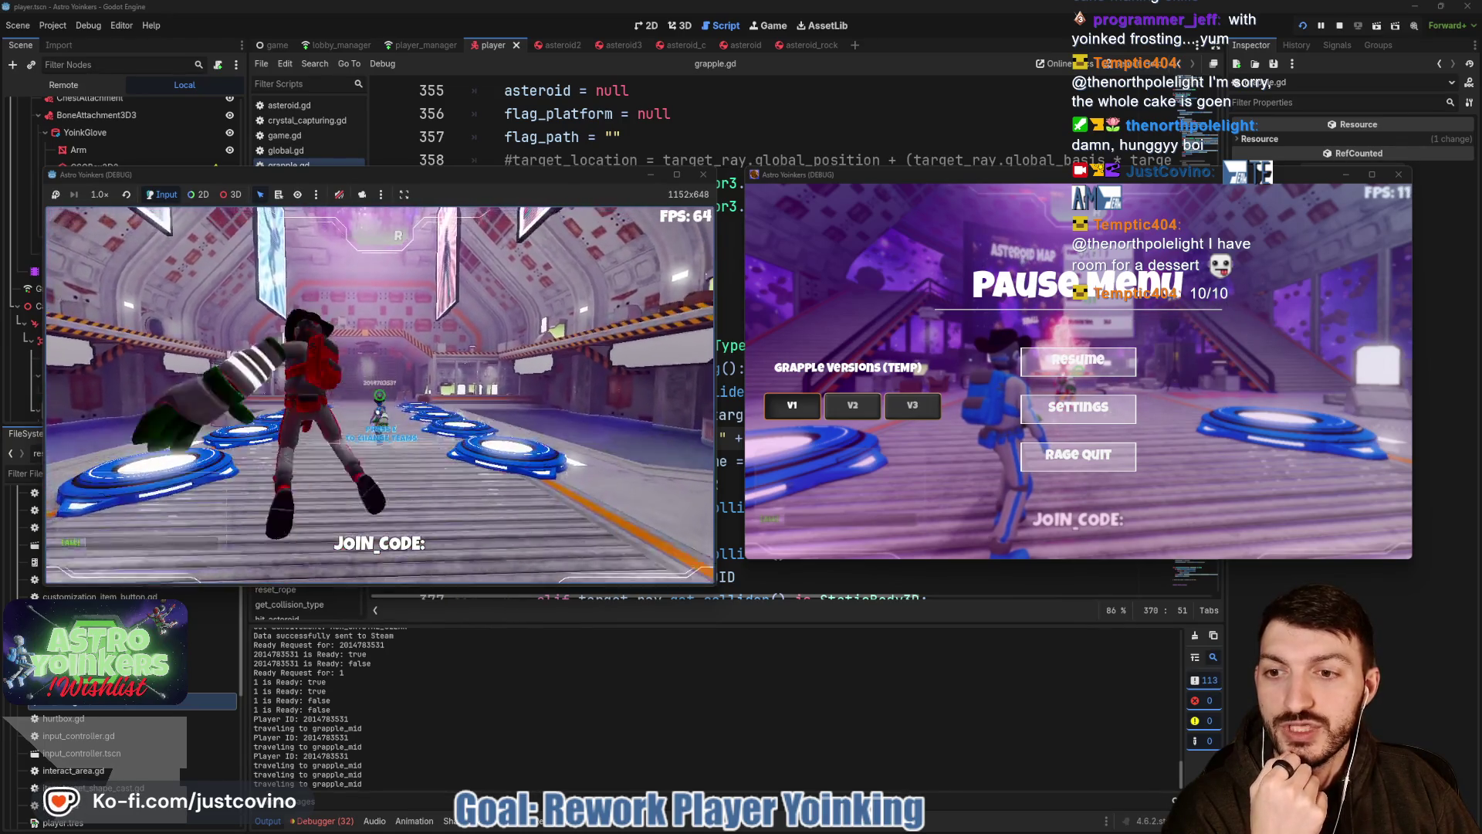
key(w)
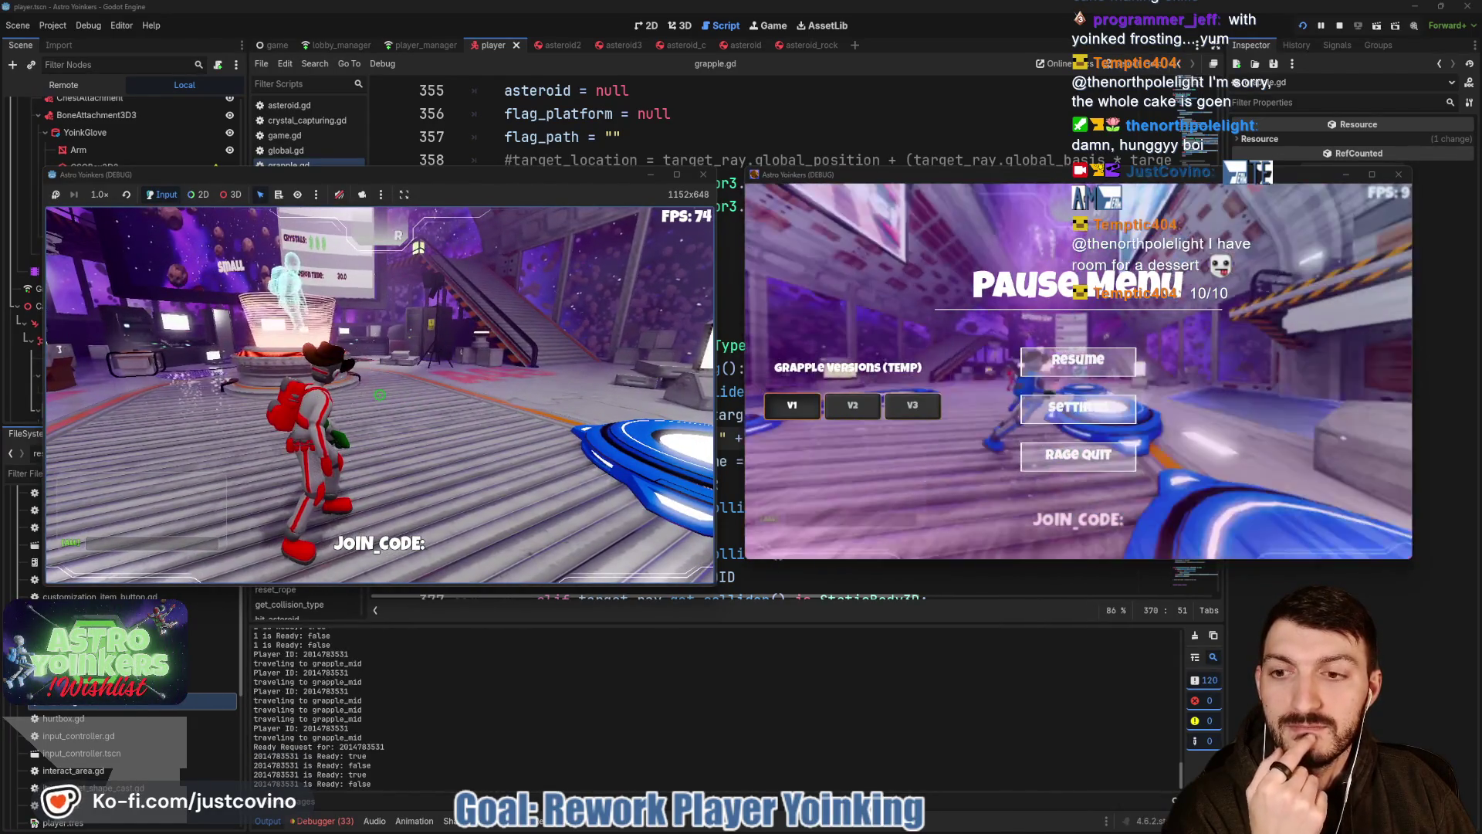
key(w)
key(w)
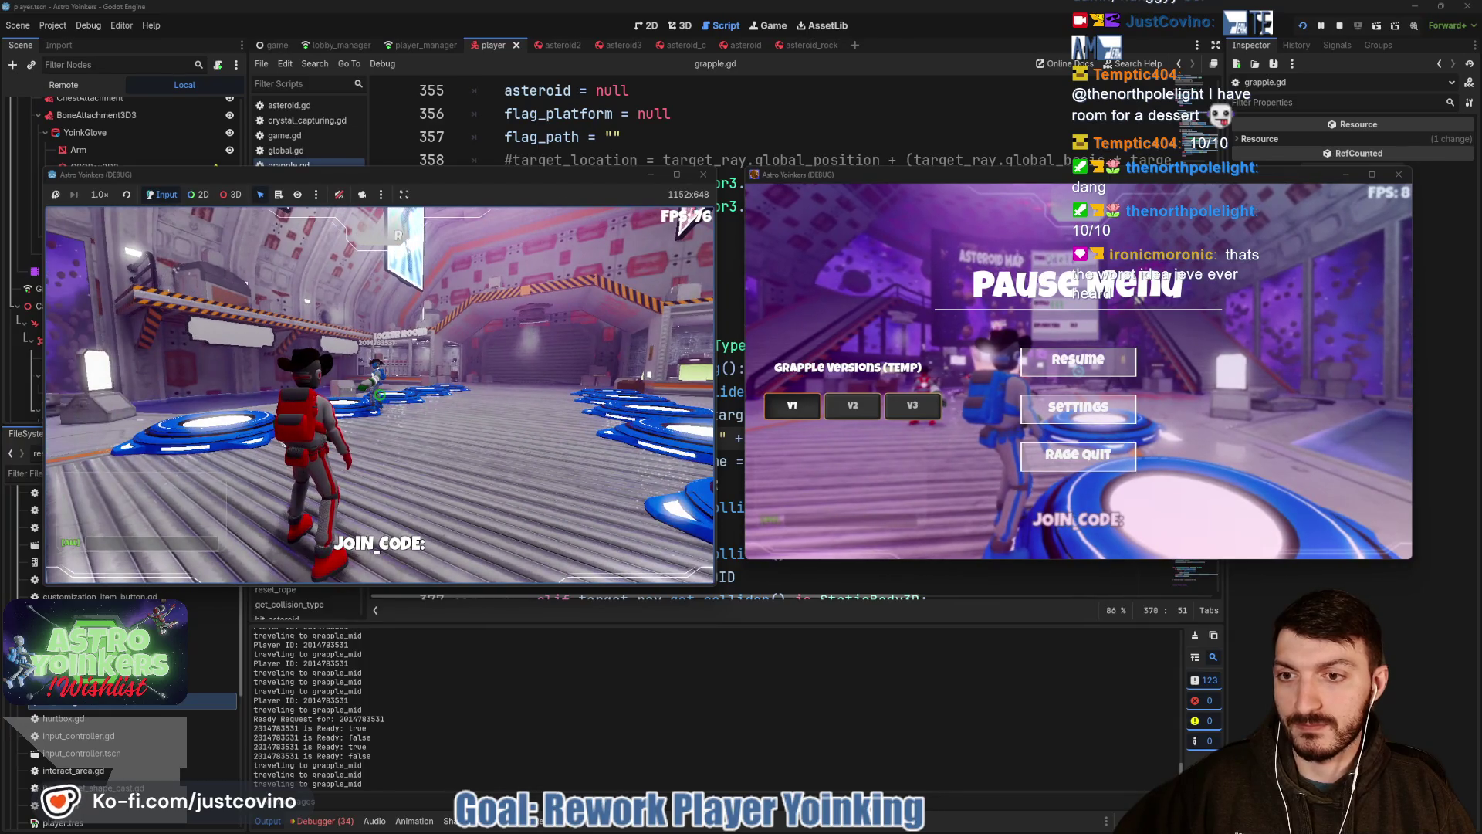
key(F8)
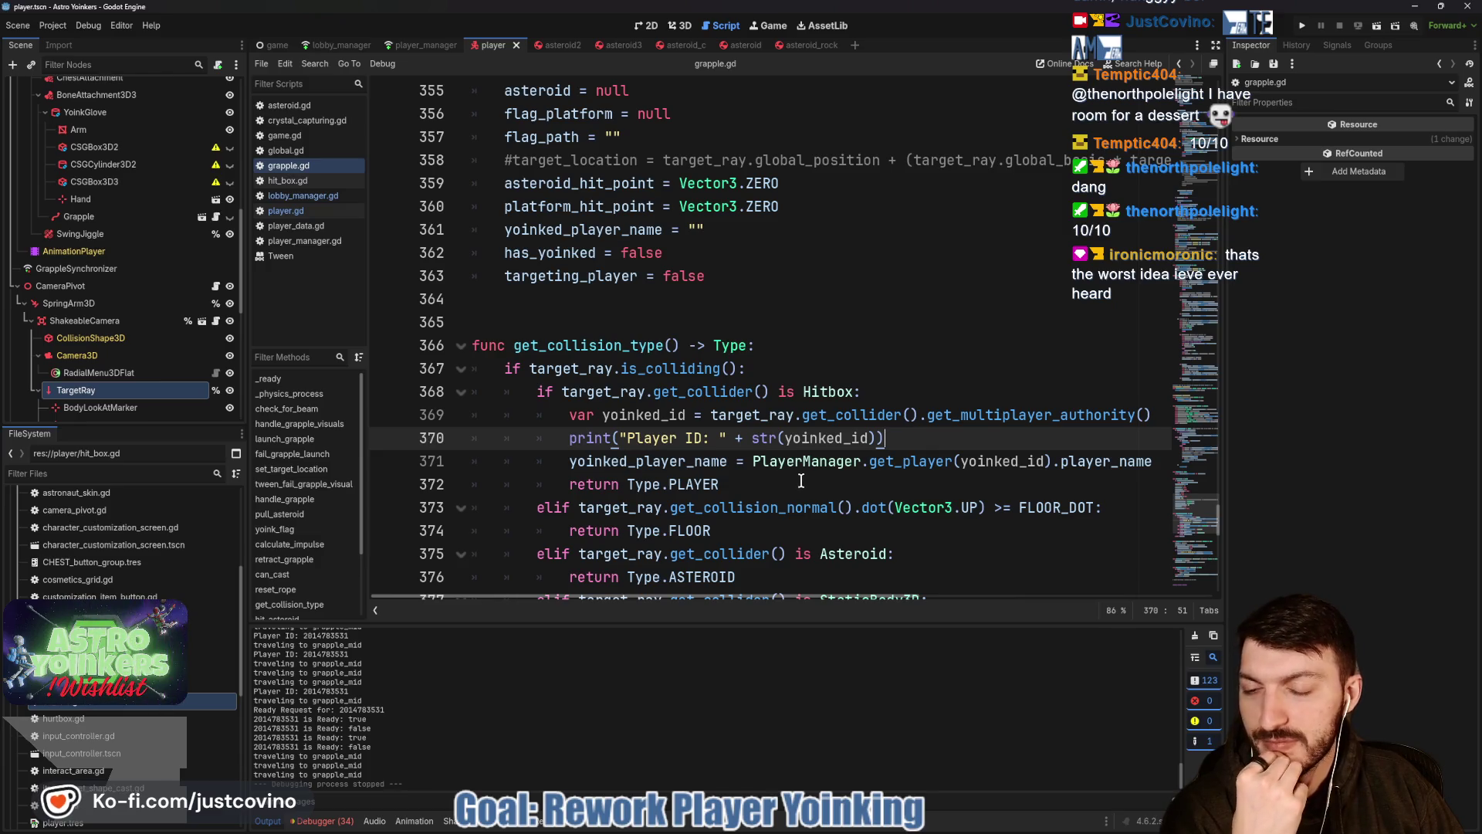
scroll(765, 466, down, 4)
scroll(748, 467, down, 5)
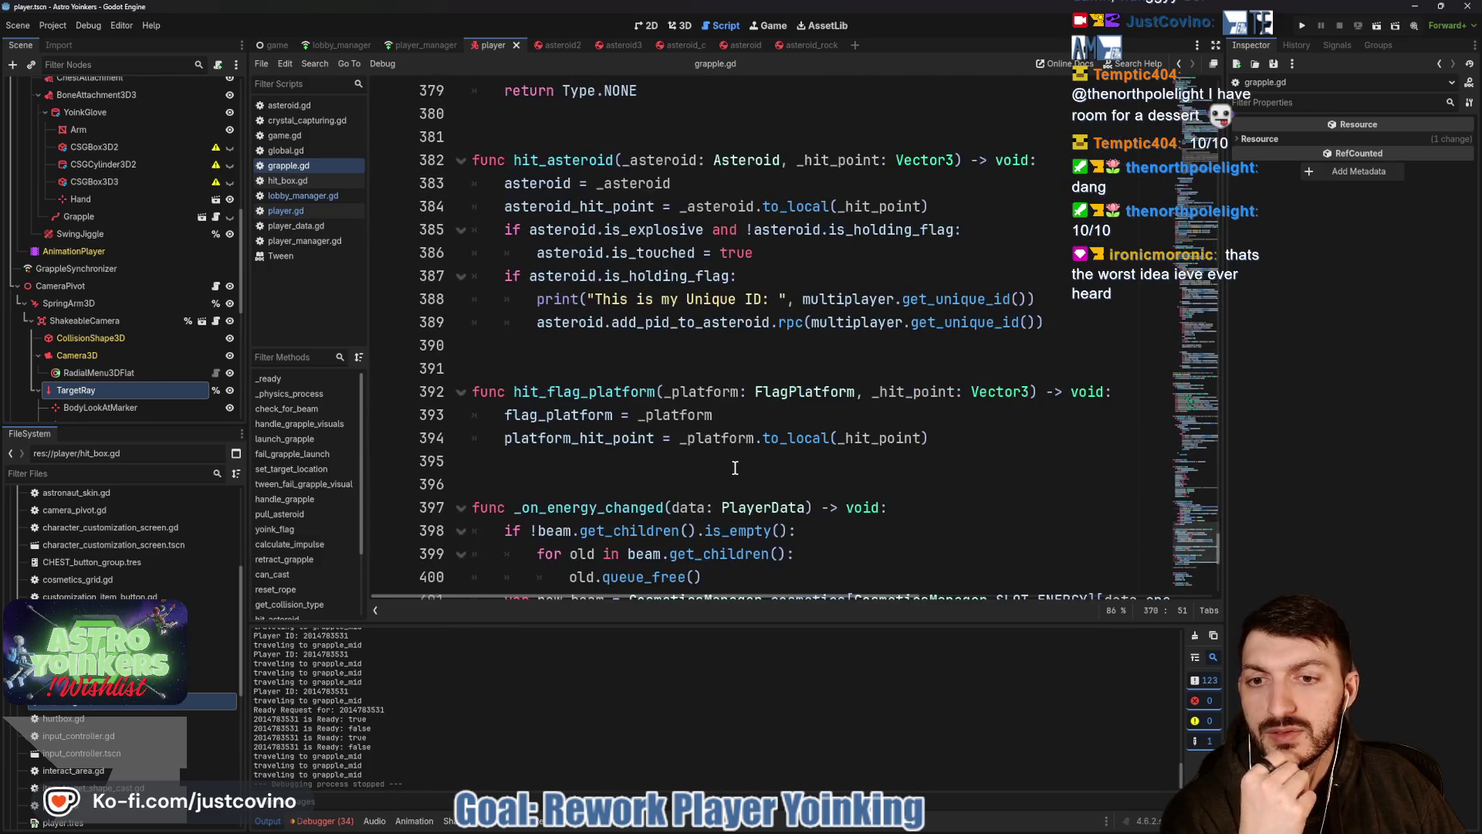
scroll(729, 467, down, 4)
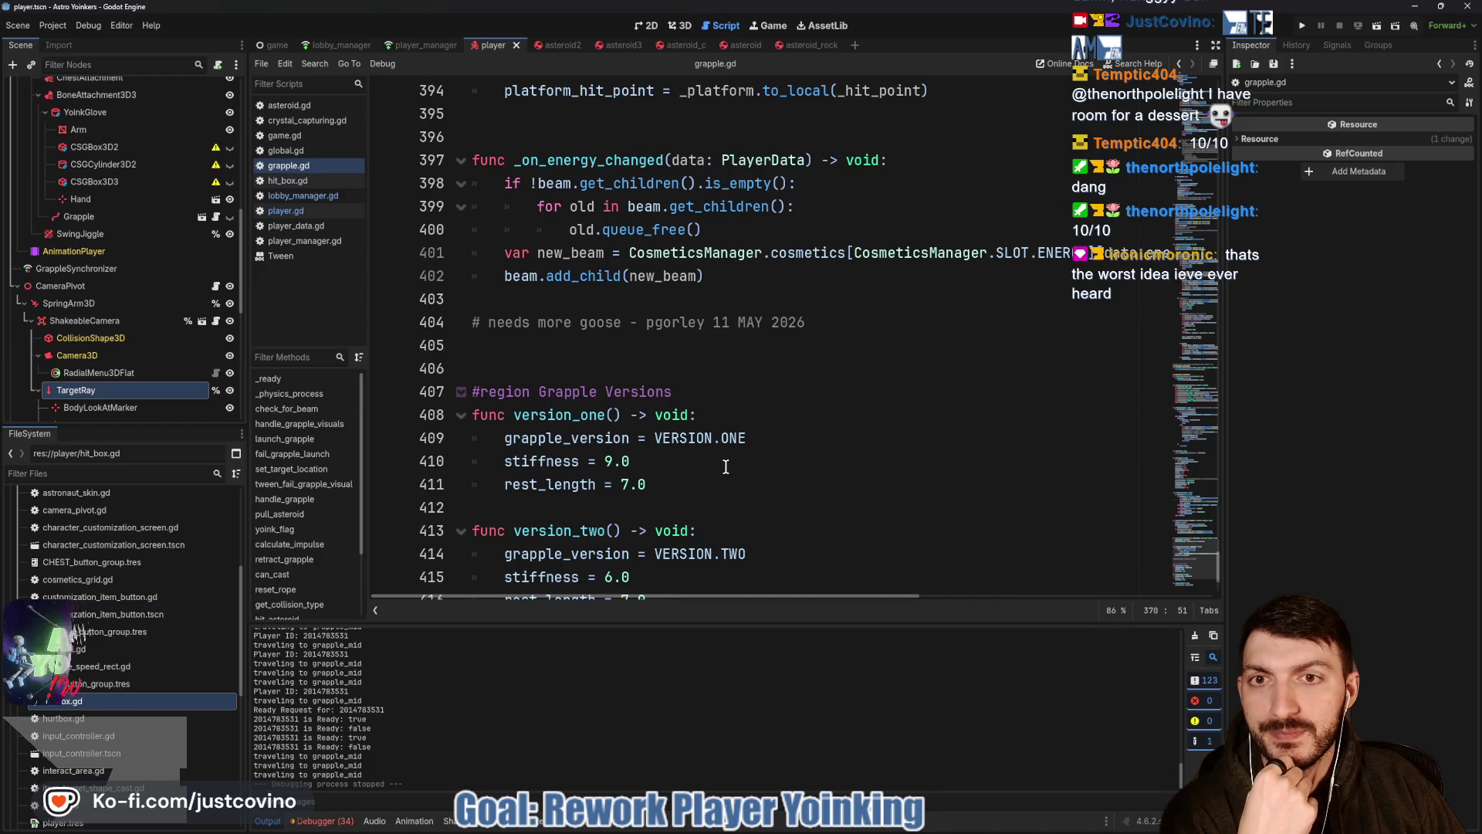
scroll(723, 467, up, 5)
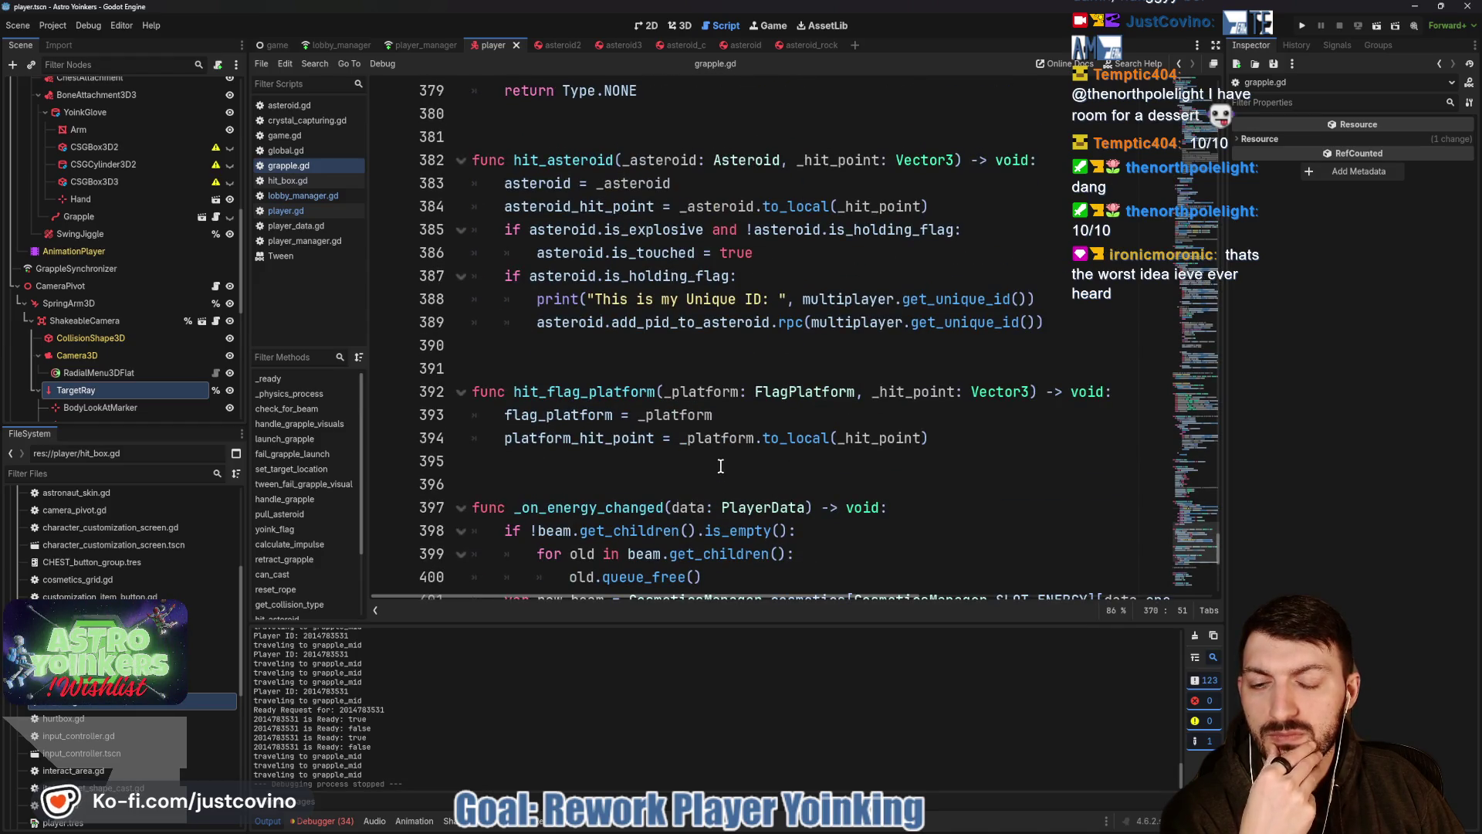
scroll(719, 466, up, 3)
scroll(719, 465, up, 3)
scroll(719, 466, up, 2)
scroll(719, 465, up, 4)
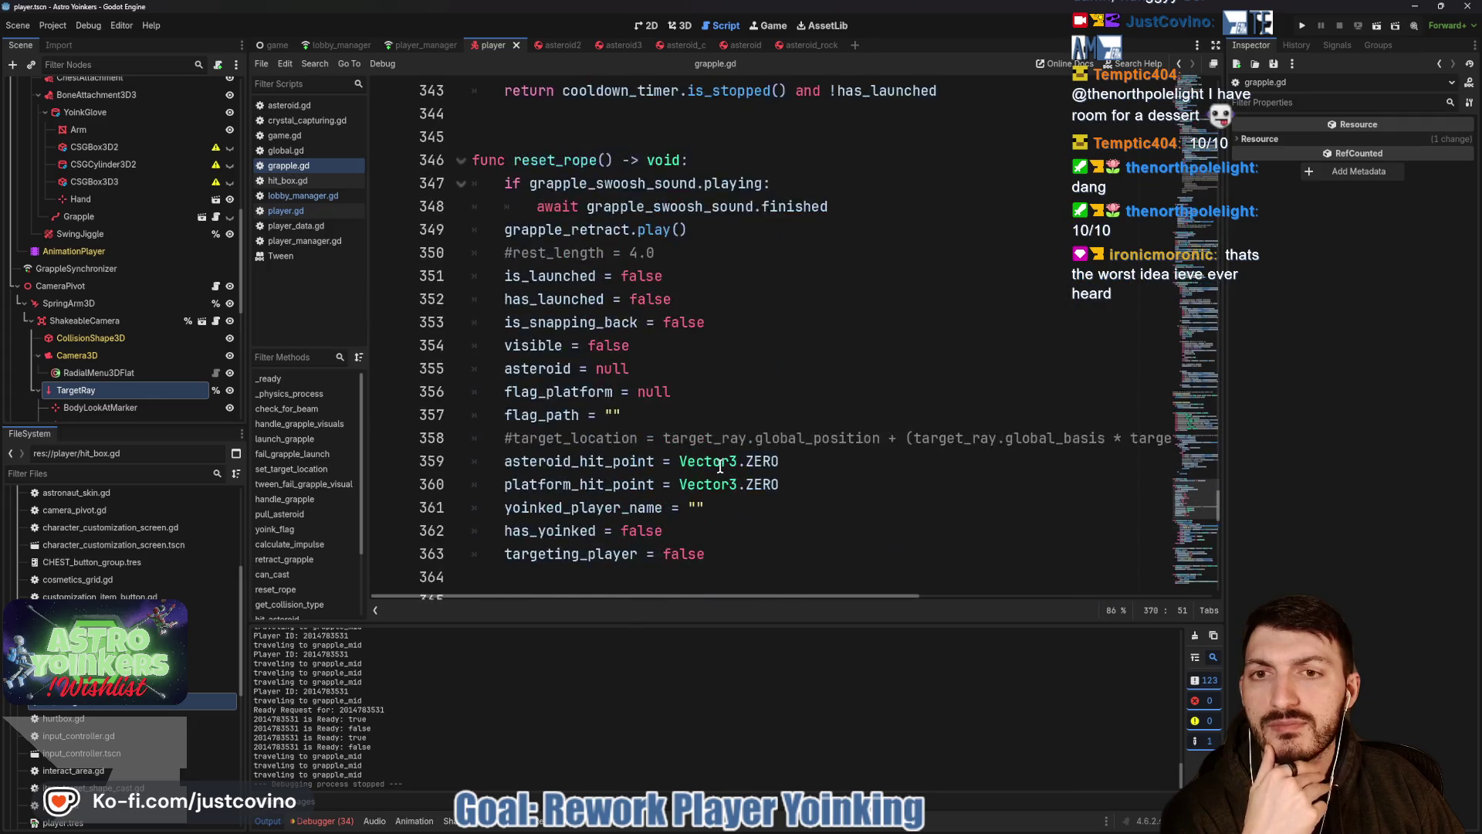
scroll(718, 467, up, 7)
scroll(724, 472, down, 5)
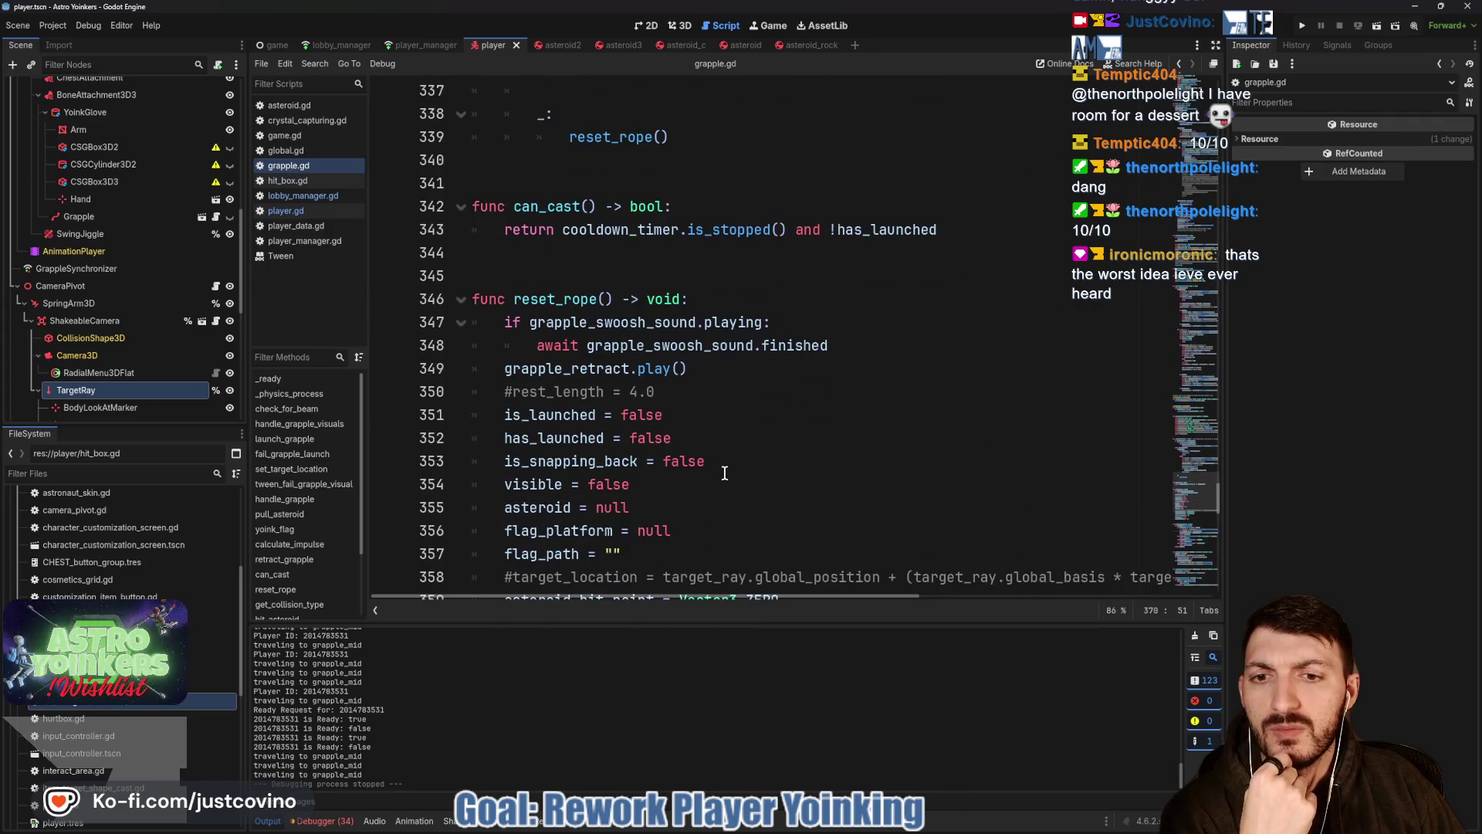
scroll(724, 472, up, 1)
scroll(724, 473, up, 2)
scroll(724, 472, up, 2)
scroll(724, 473, up, 5)
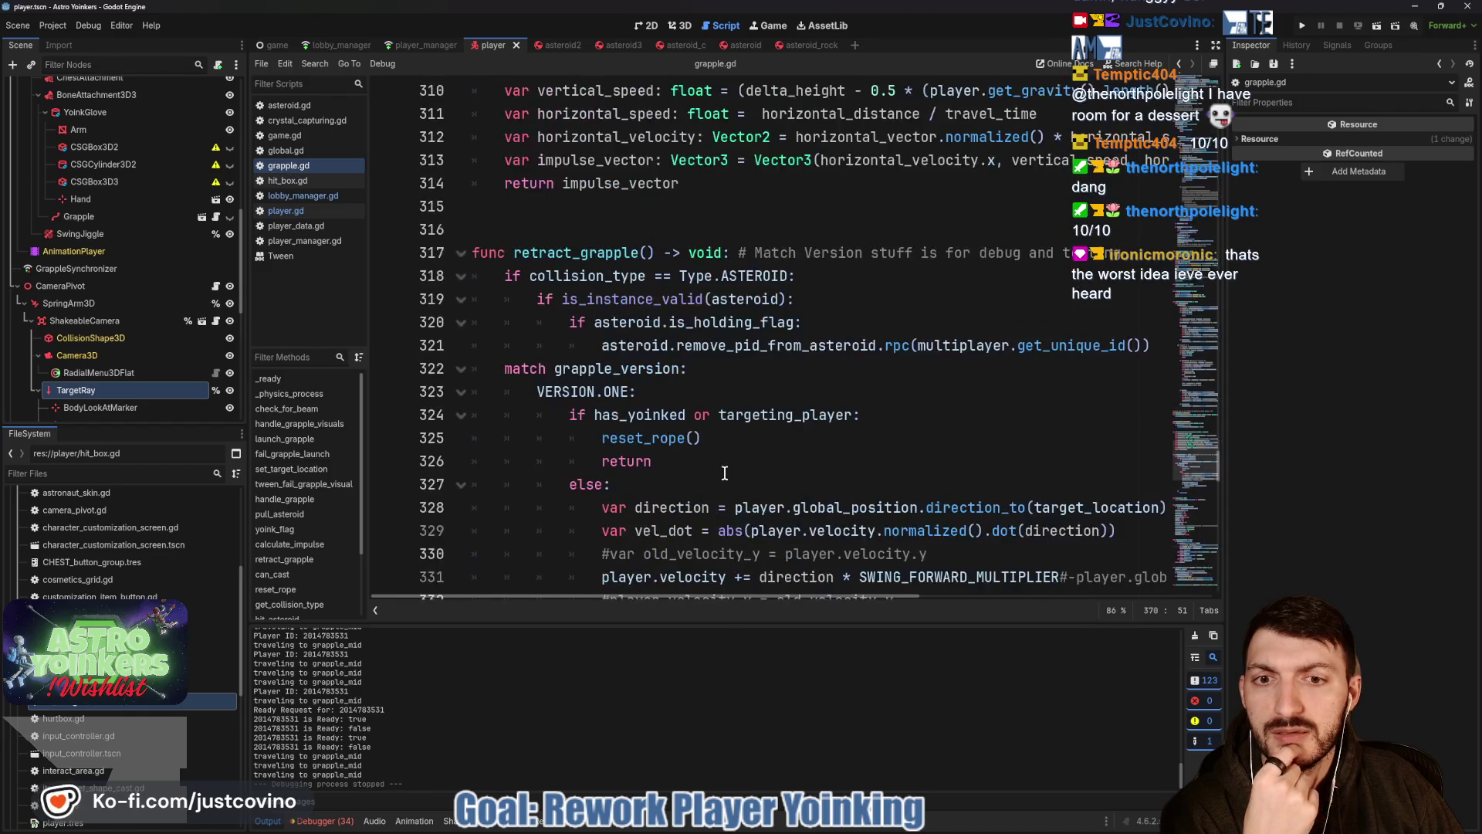
scroll(723, 473, up, 4)
scroll(724, 472, down, 2)
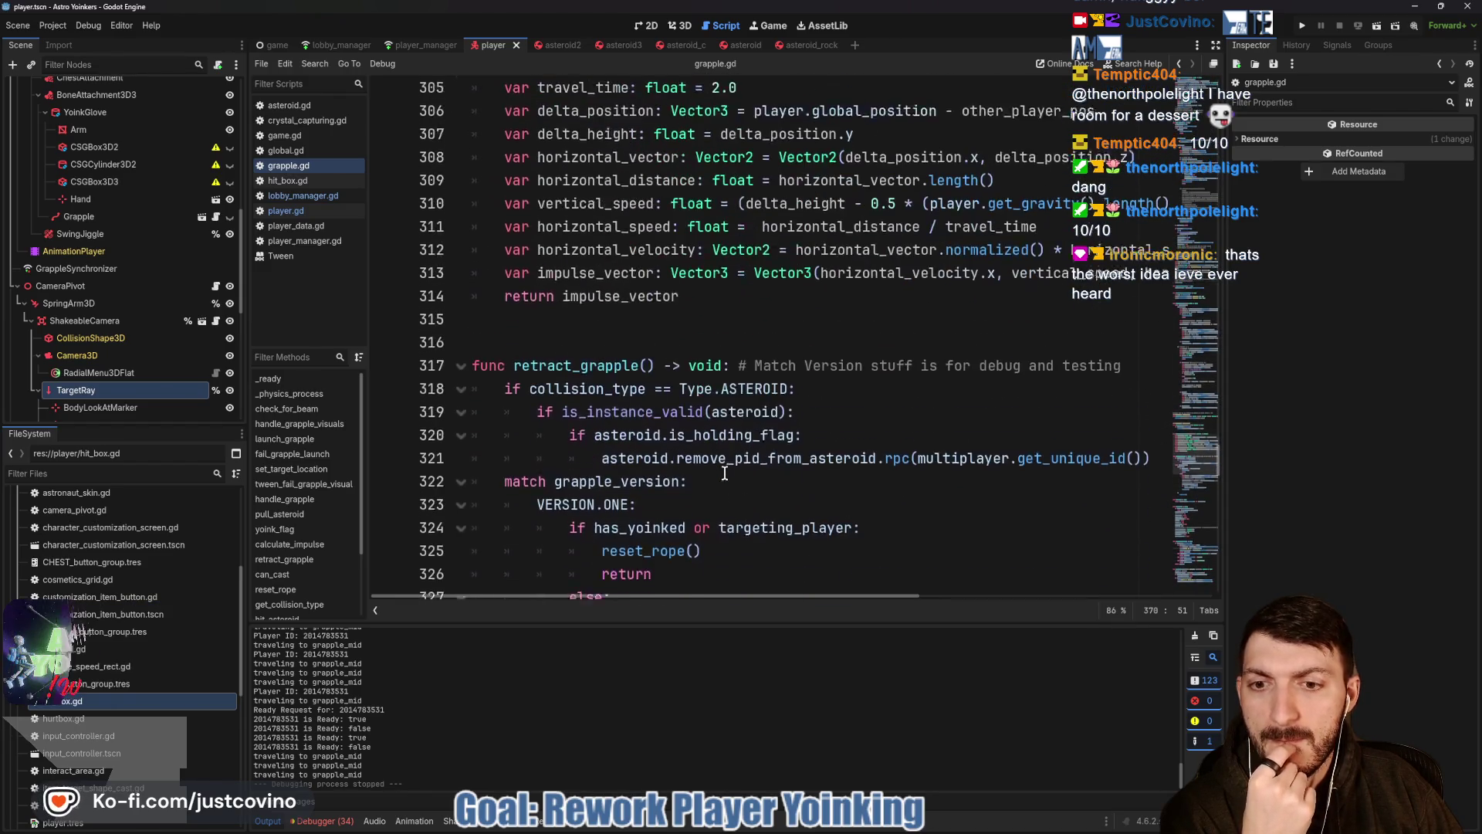
scroll(723, 473, down, 1)
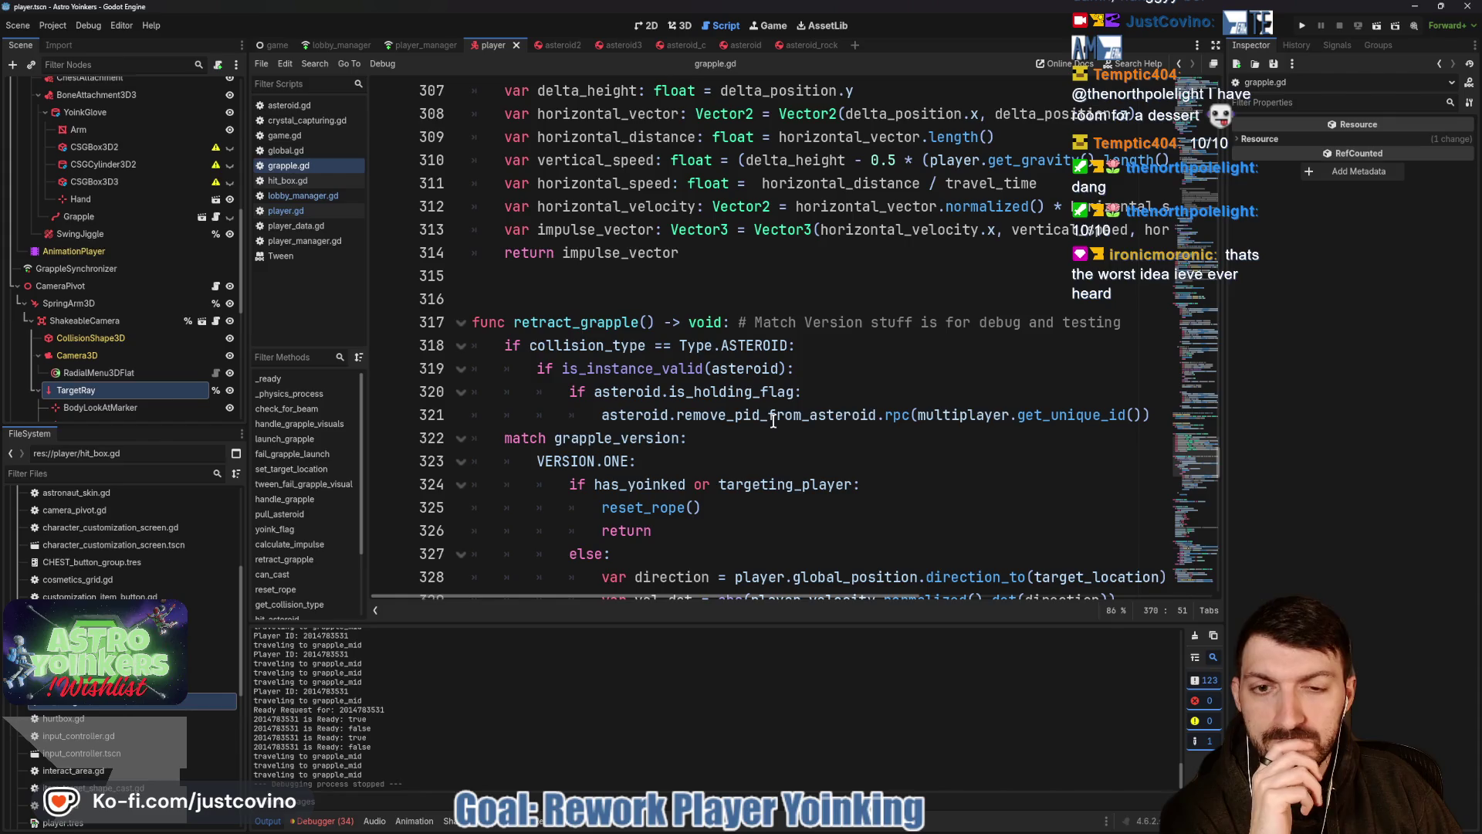
scroll(725, 409, down, 3)
scroll(700, 402, down, 1)
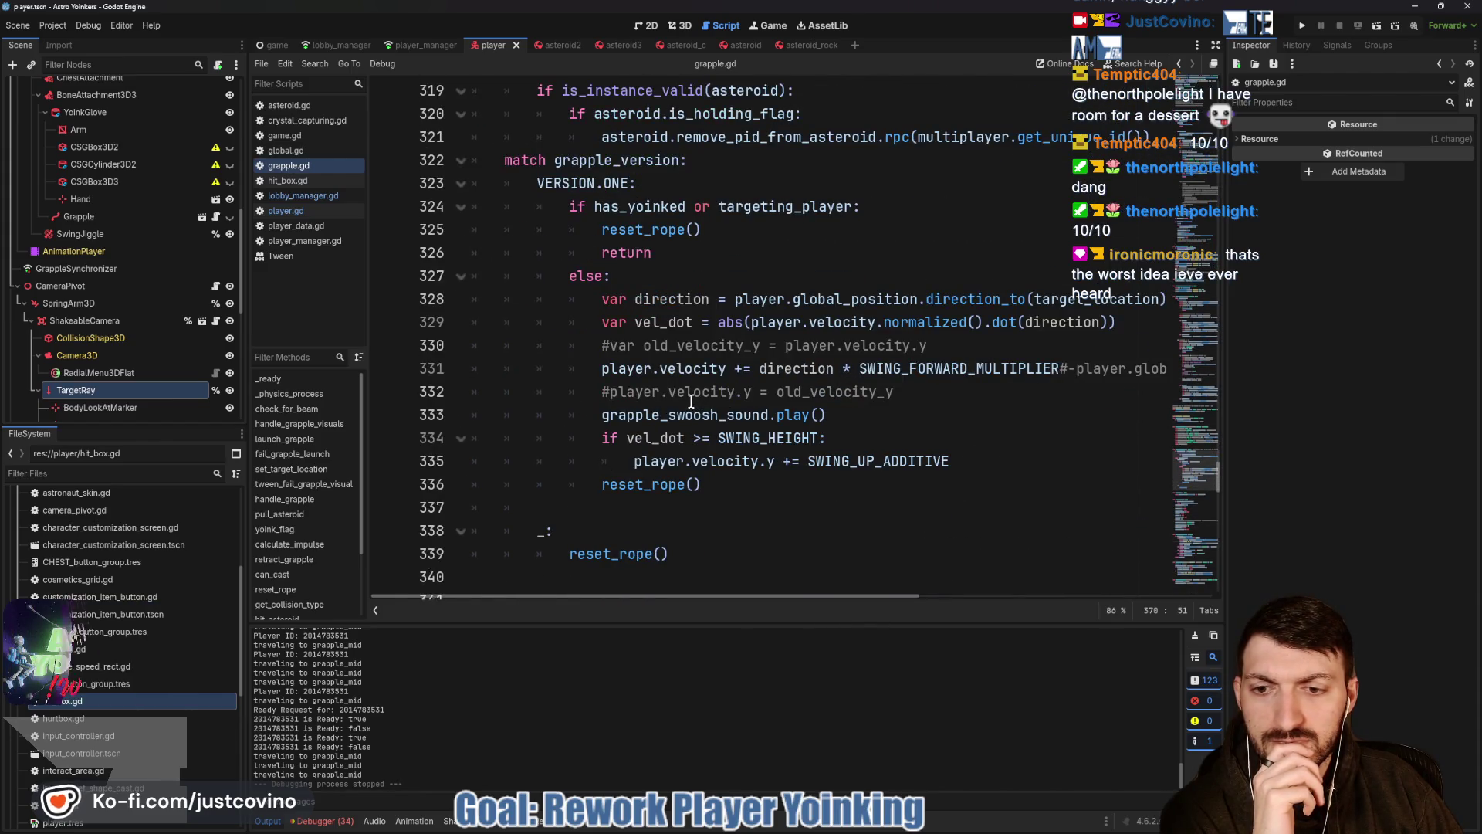
scroll(691, 399, up, 3)
scroll(687, 400, up, 4)
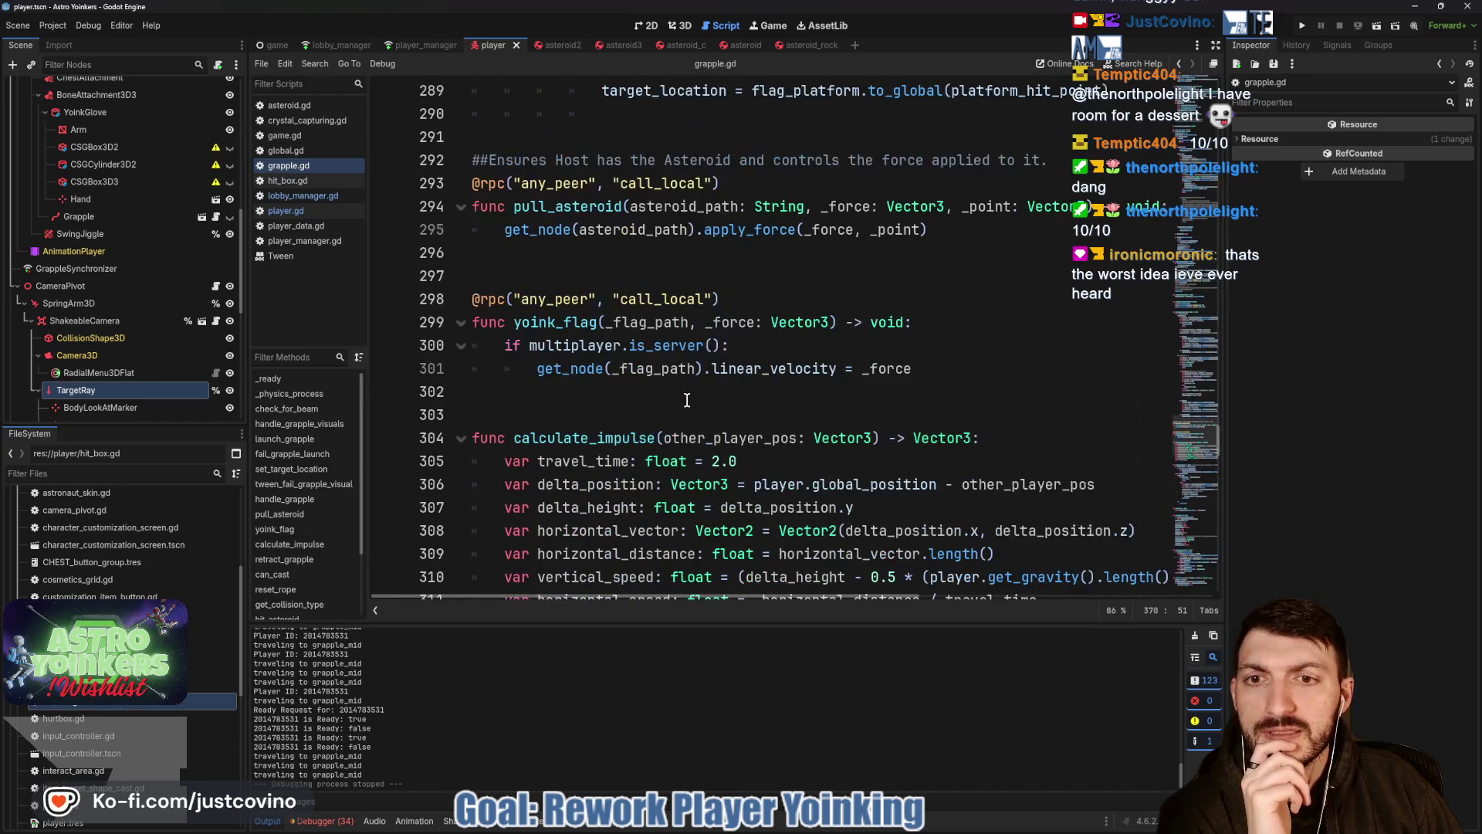
scroll(686, 400, up, 2)
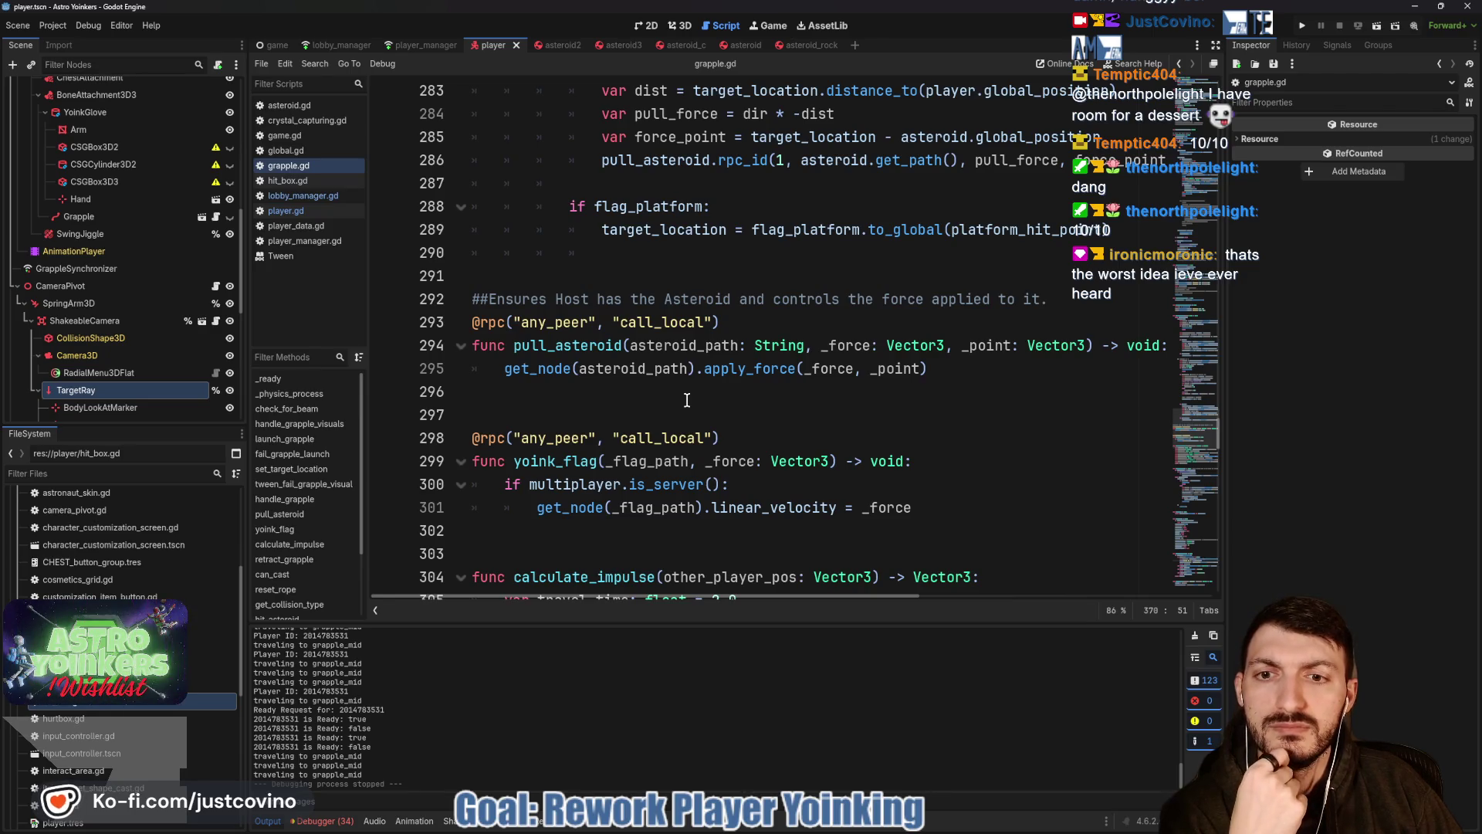
scroll(687, 400, up, 3)
scroll(687, 400, up, 4)
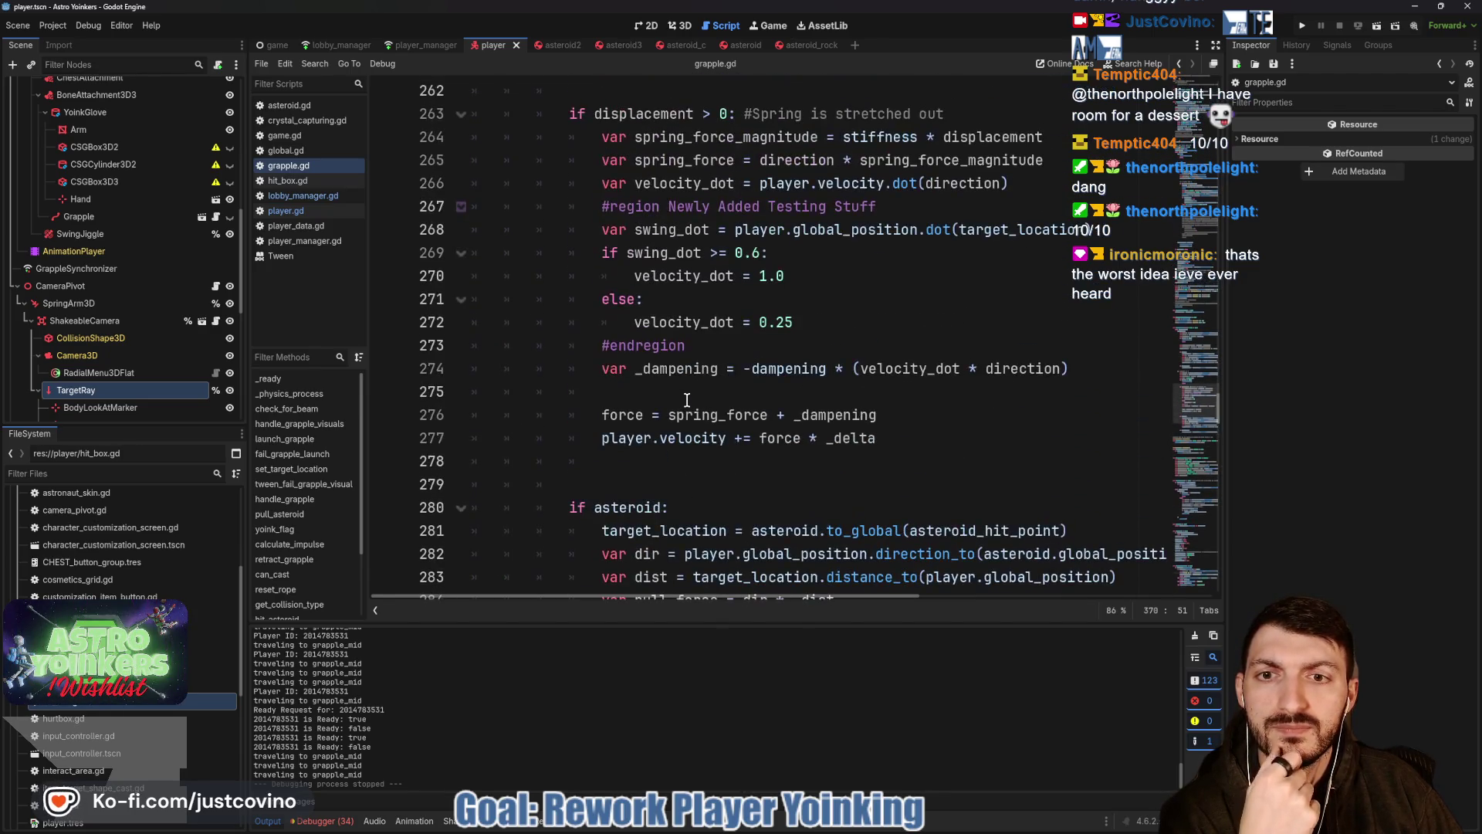
scroll(687, 399, up, 1)
scroll(686, 400, up, 1)
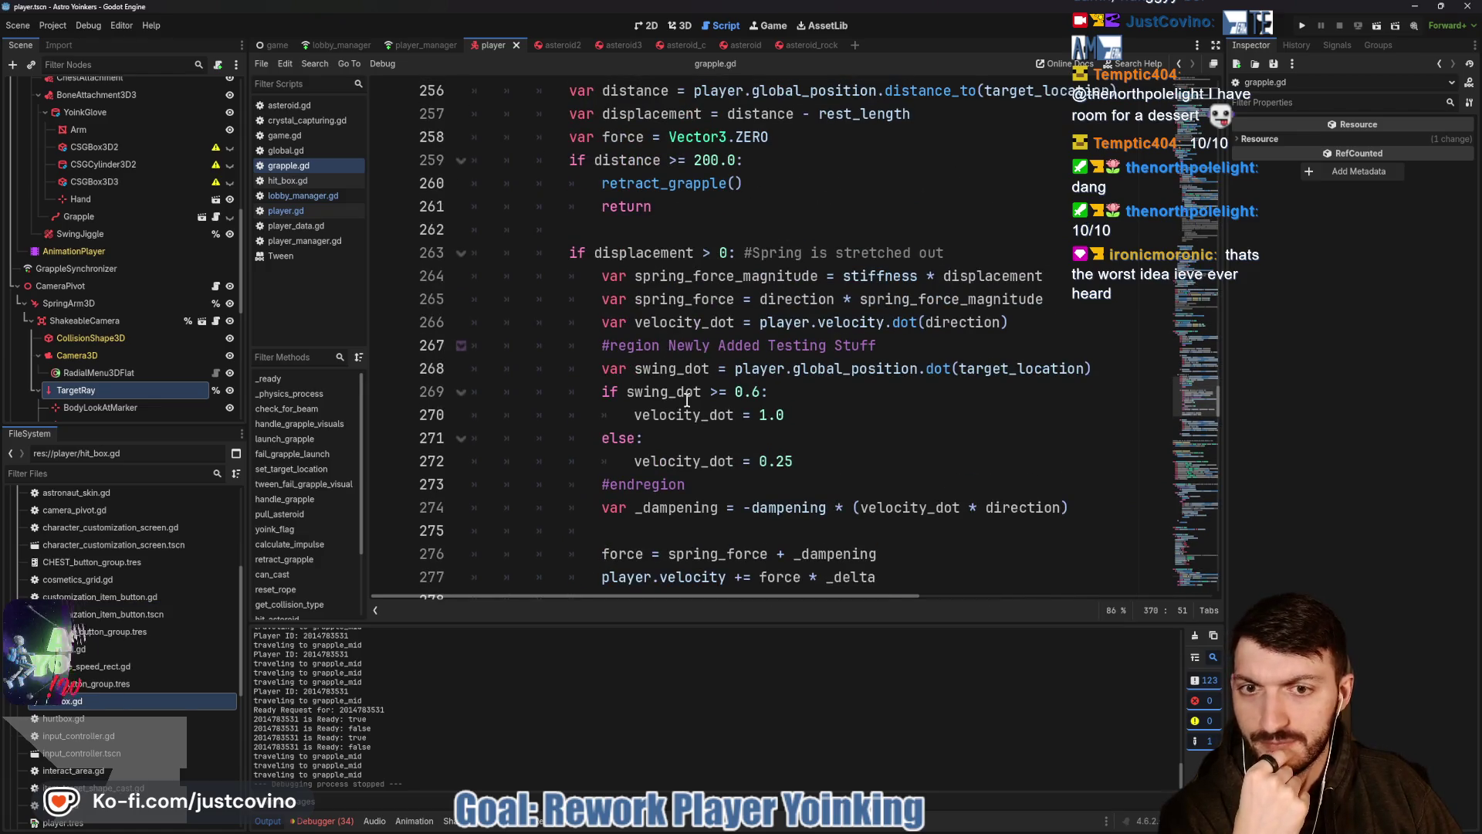
scroll(686, 400, up, 4)
scroll(686, 400, up, 4)
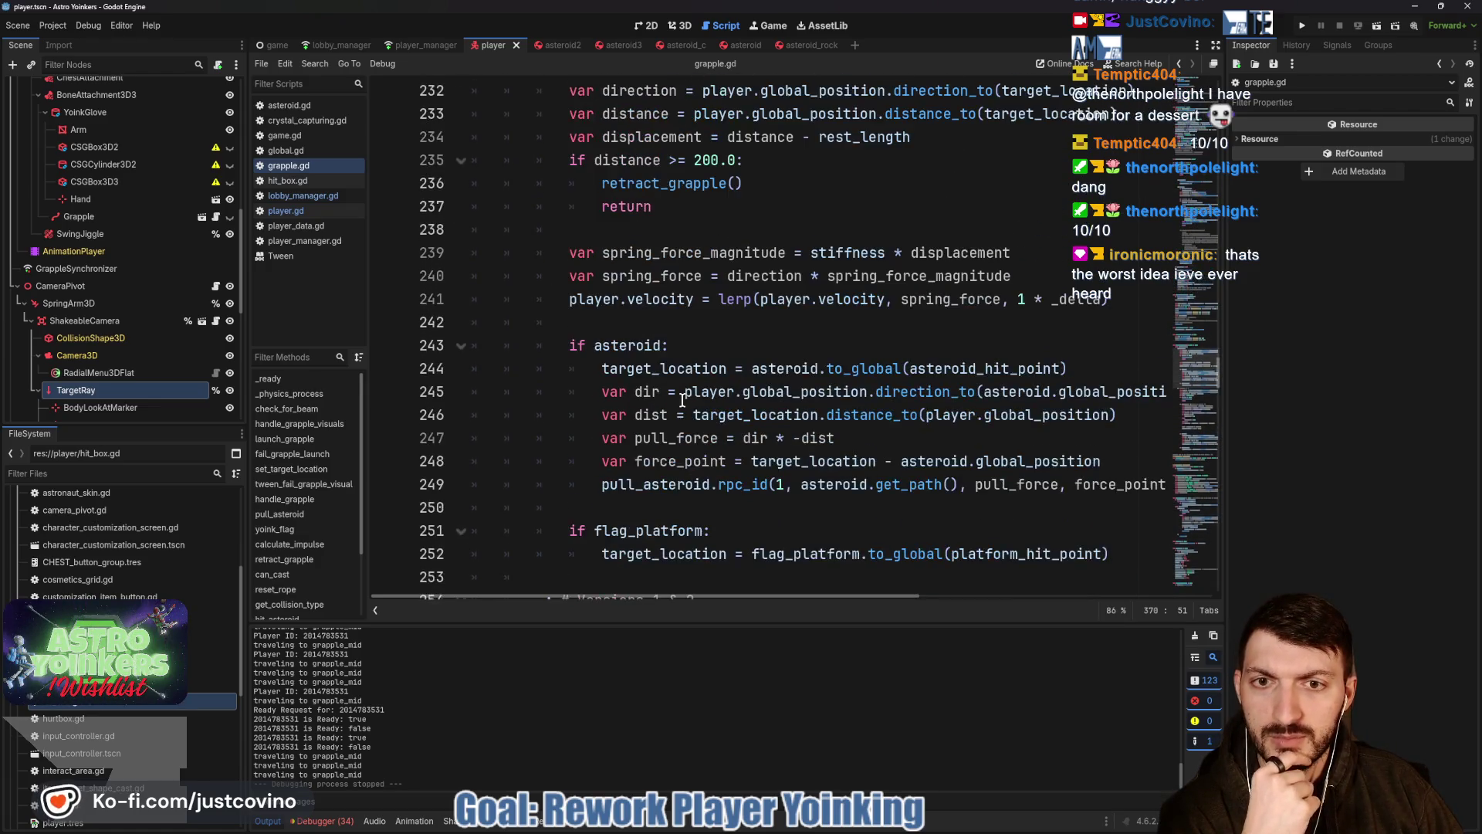
scroll(683, 405, up, 3)
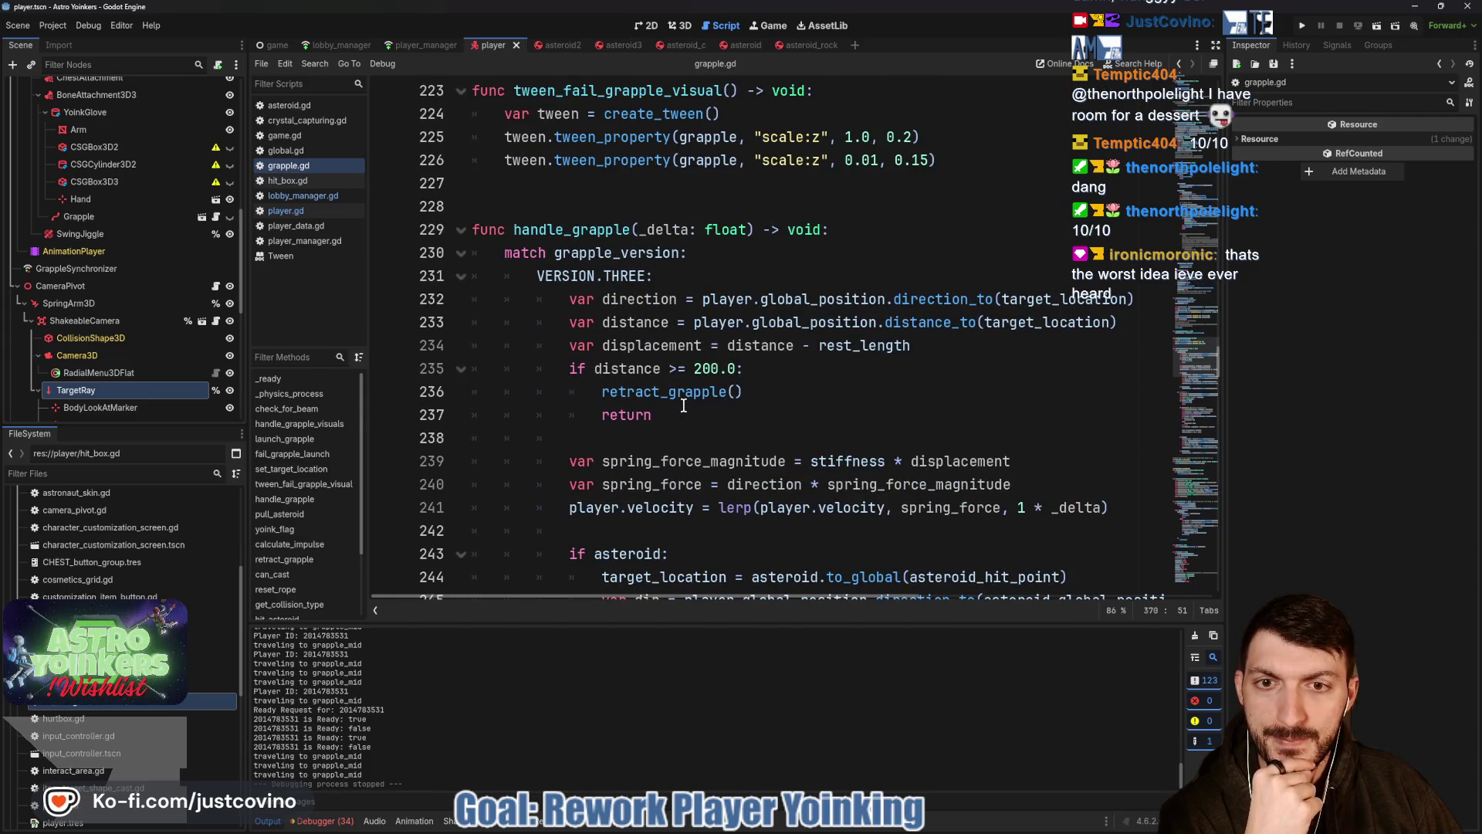
scroll(684, 406, down, 1)
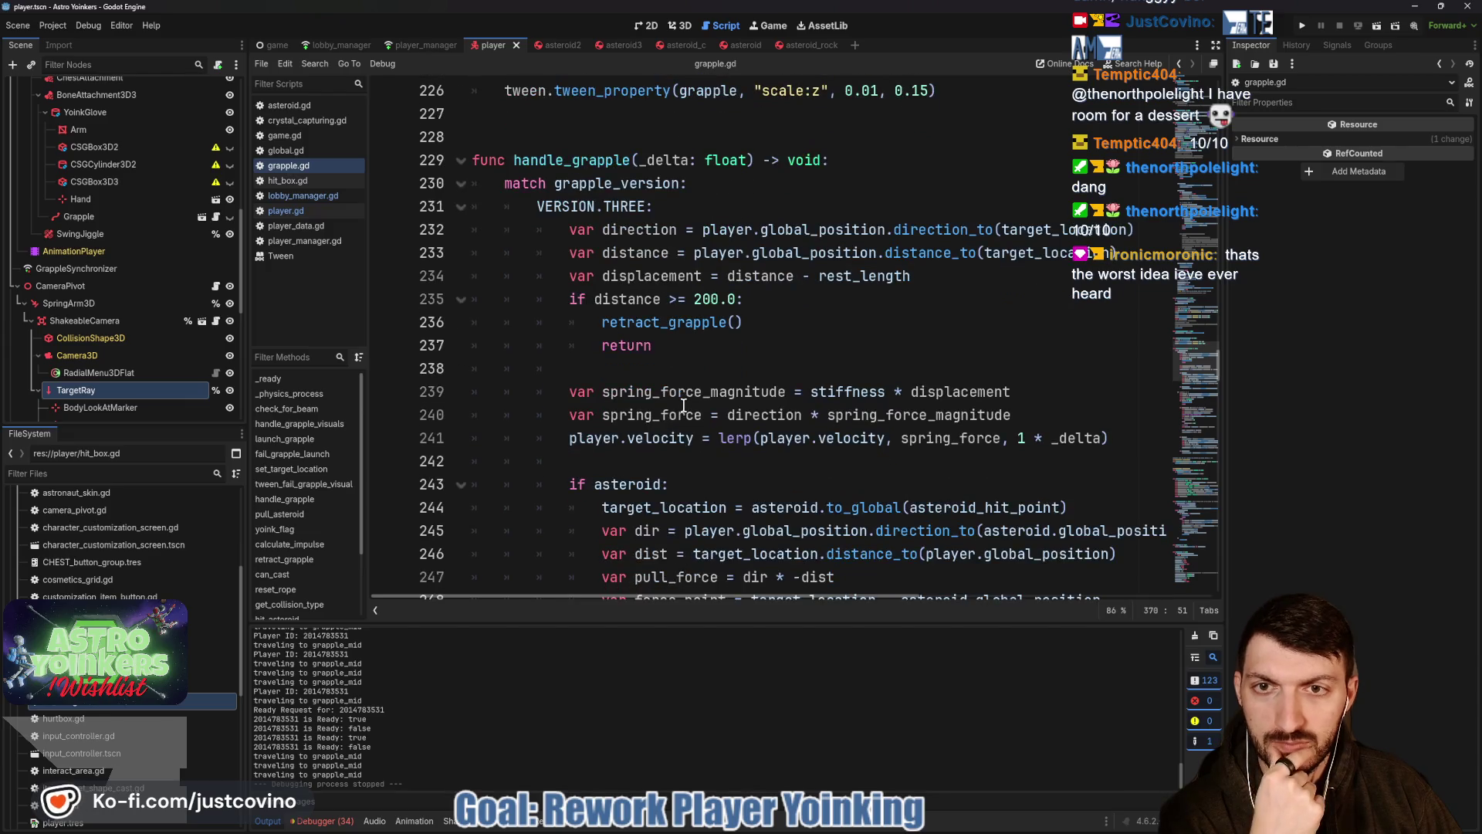
scroll(683, 405, down, 3)
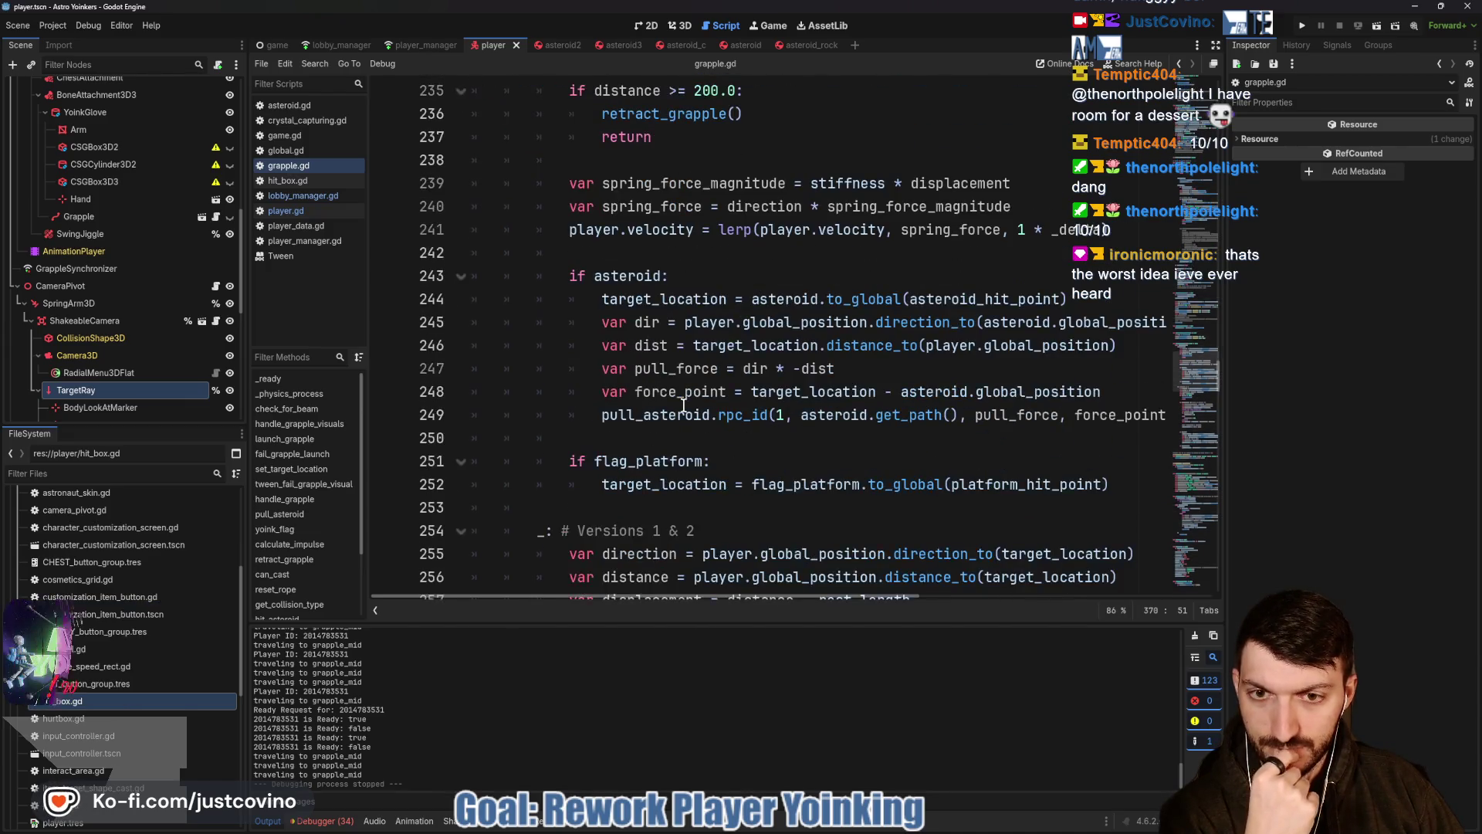
scroll(683, 405, down, 2)
scroll(683, 405, up, 6)
scroll(684, 406, up, 6)
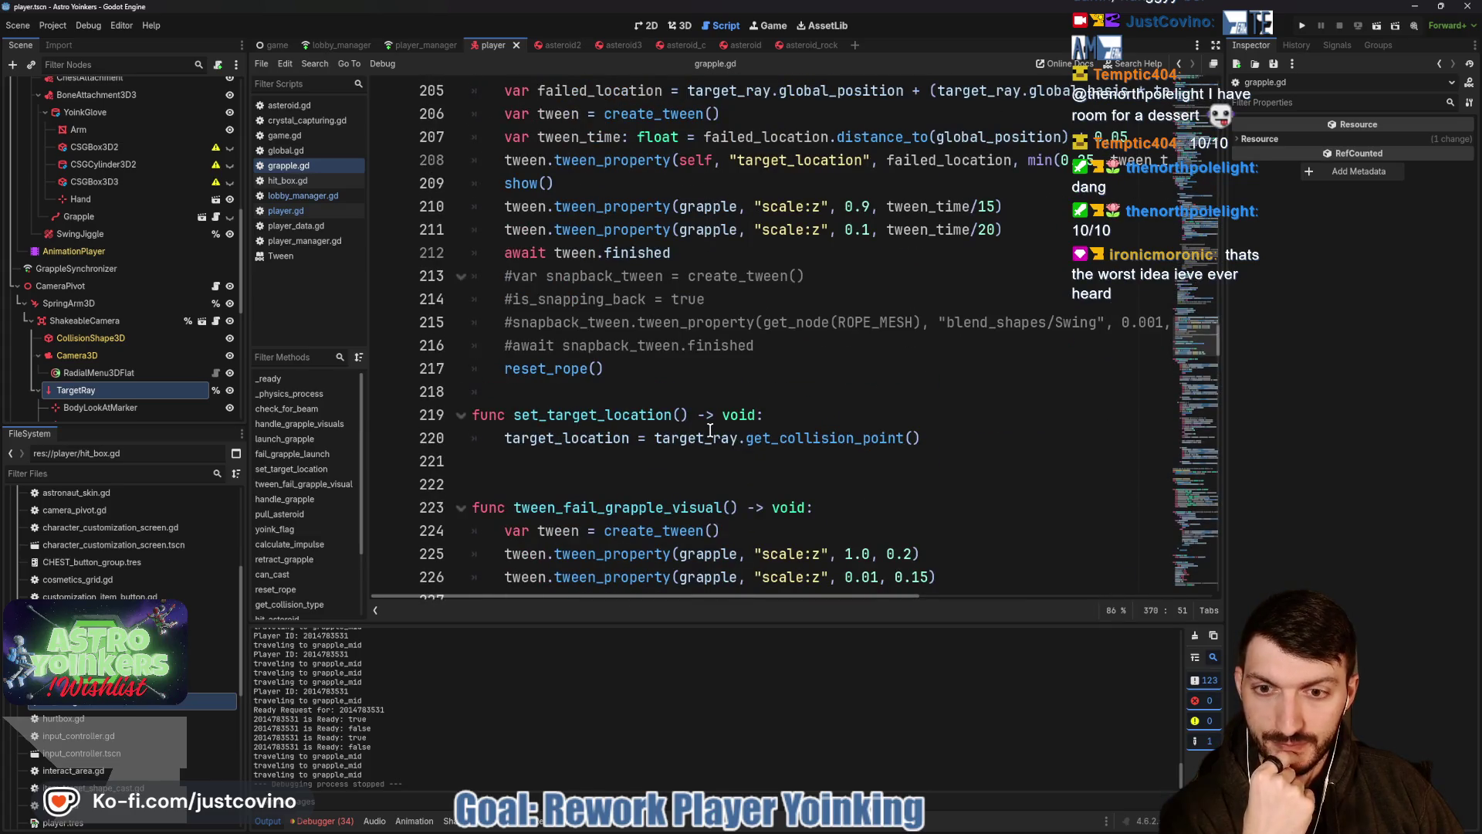
scroll(710, 431, up, 1)
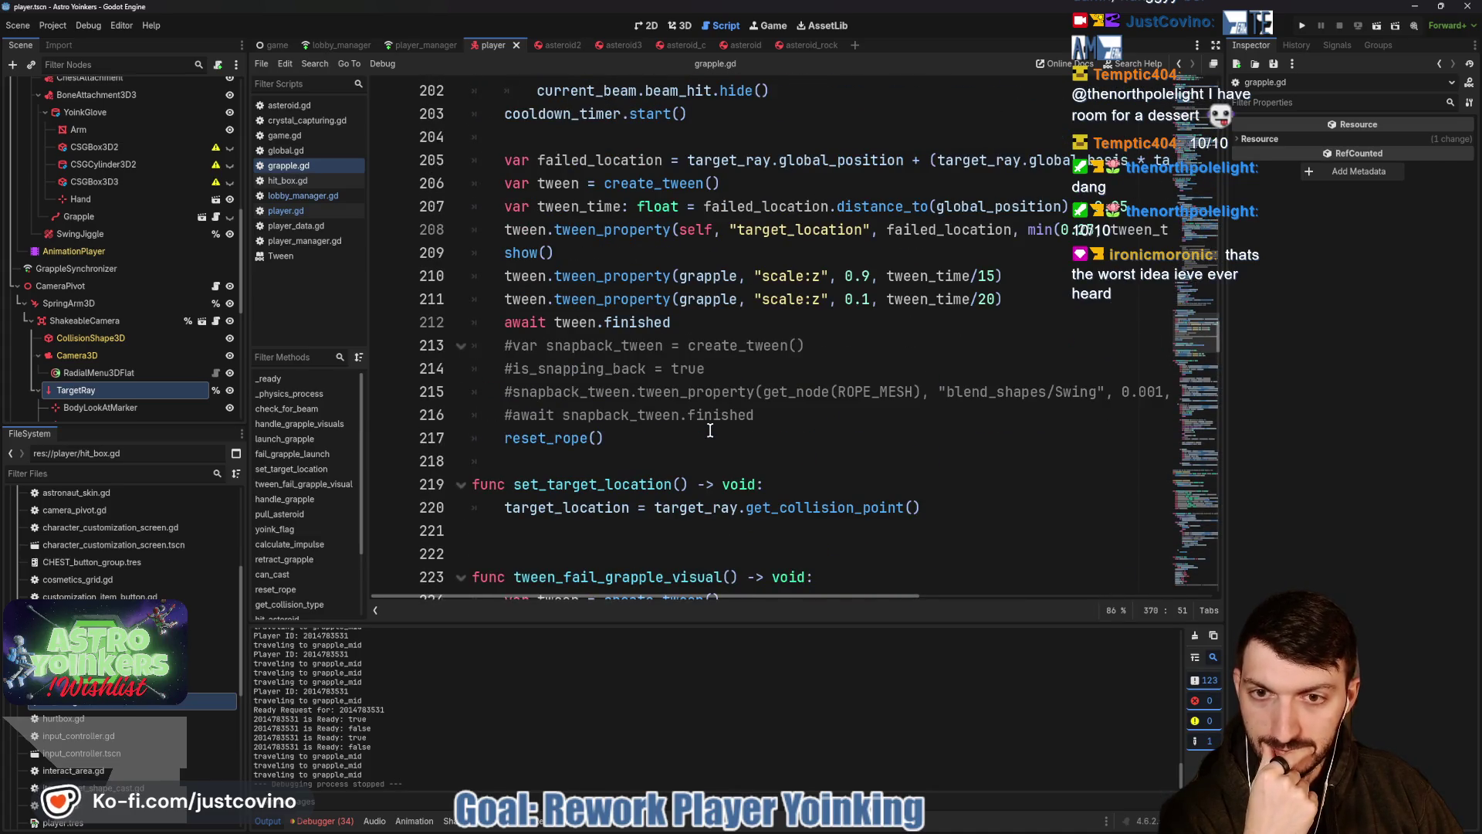
scroll(711, 431, up, 2)
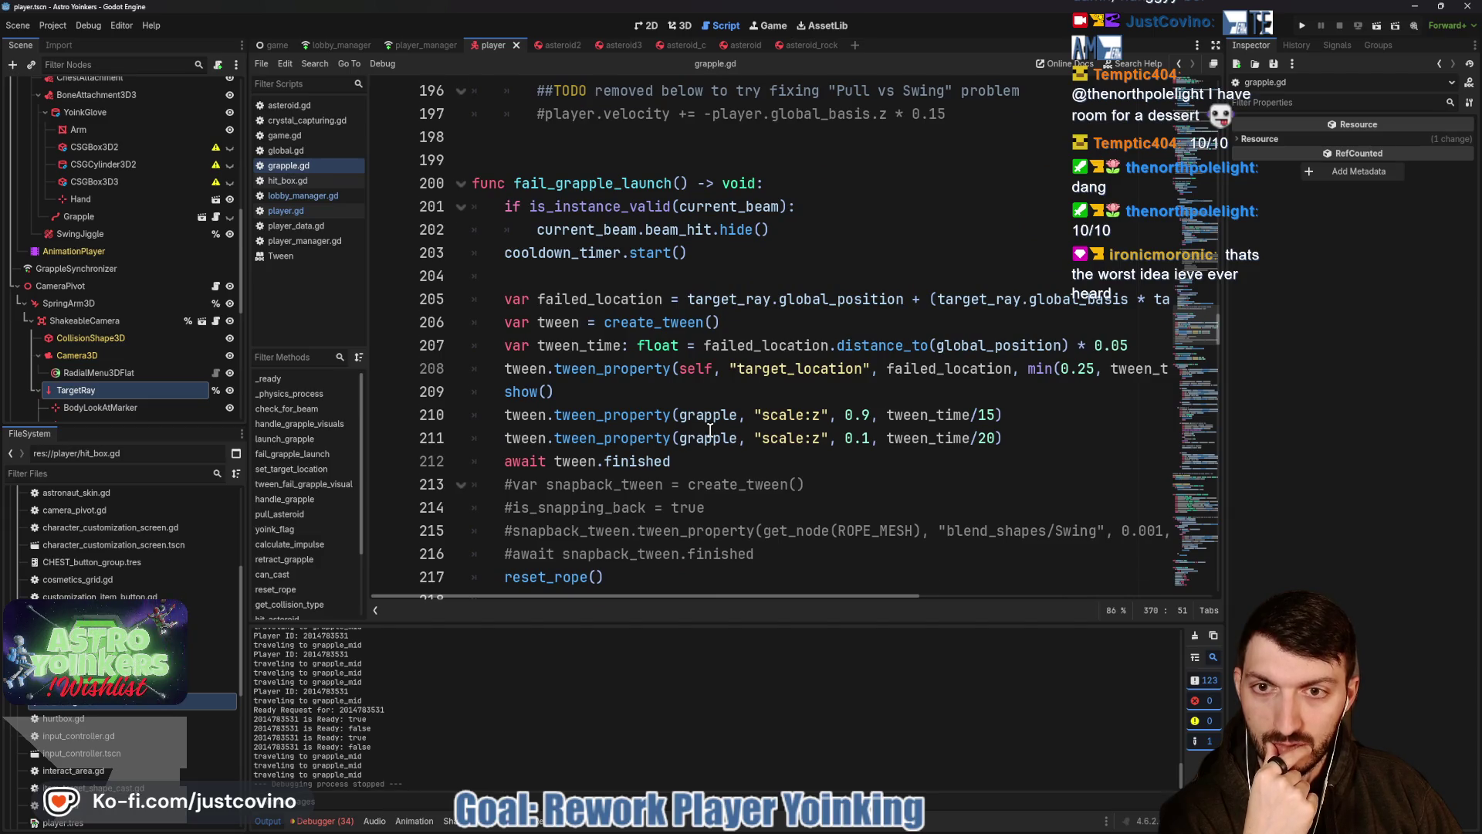
scroll(711, 431, up, 1)
scroll(707, 430, down, 1)
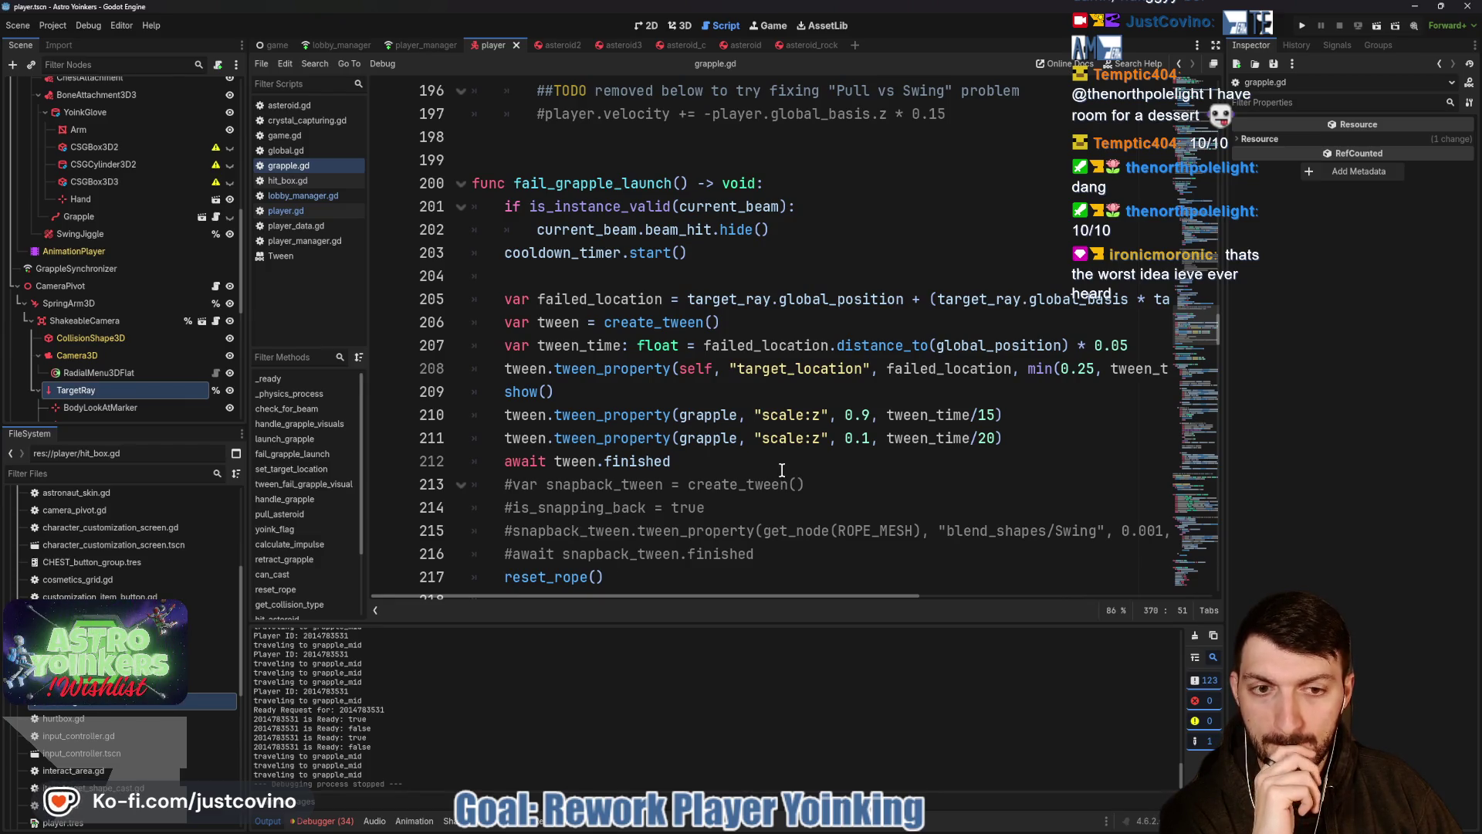
scroll(782, 468, up, 1)
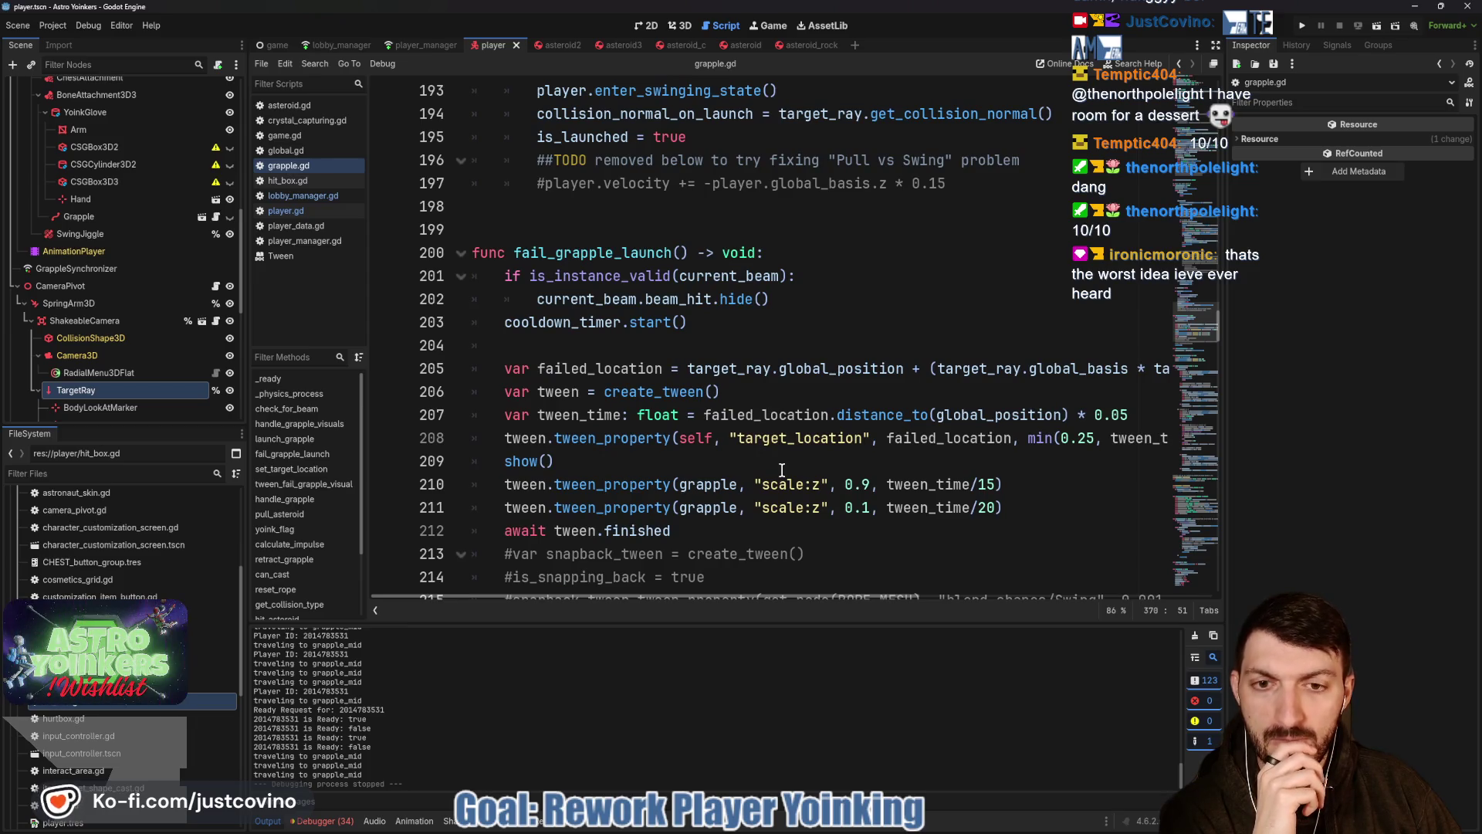
scroll(782, 470, up, 3)
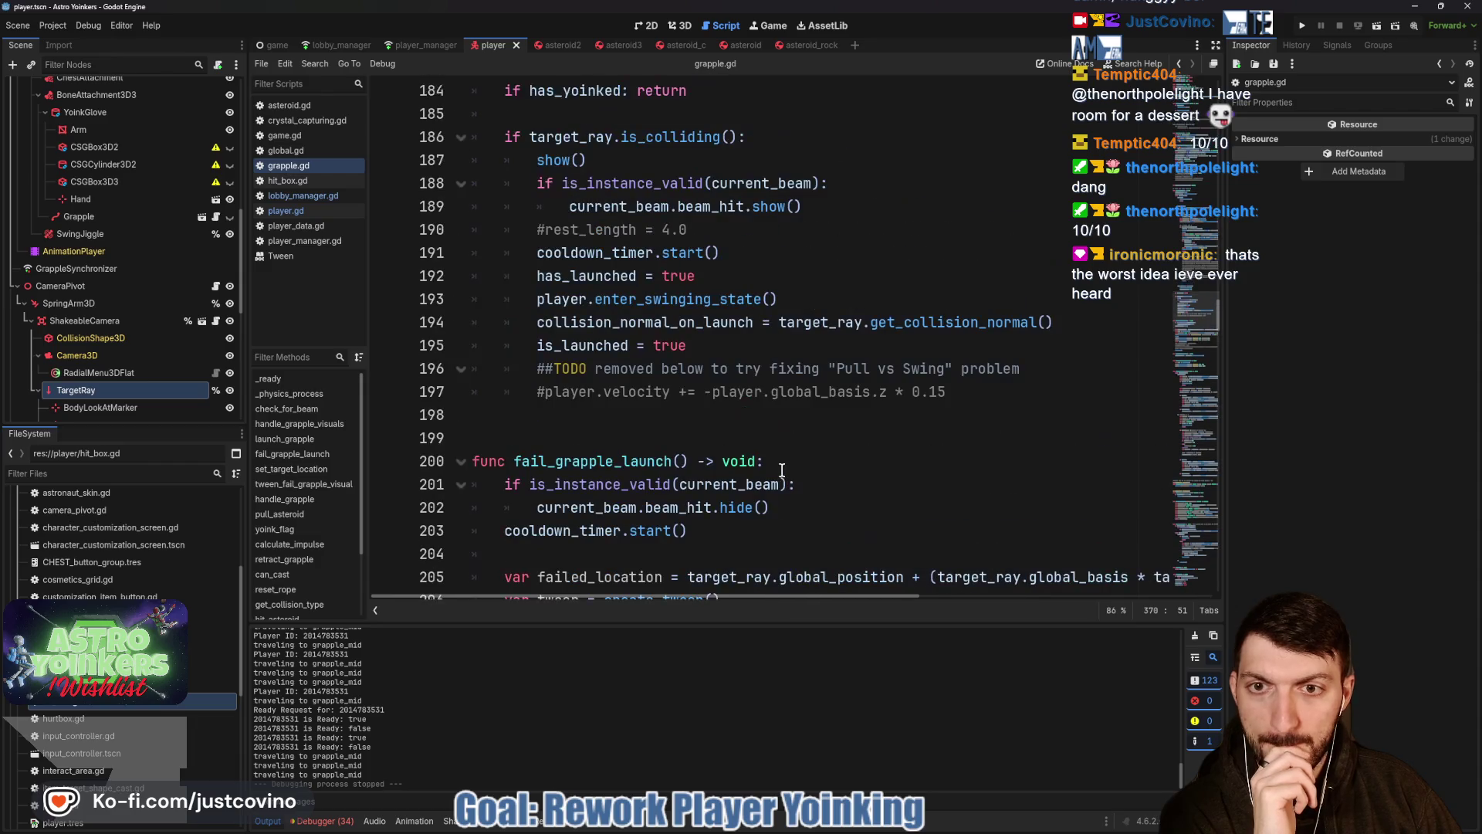
scroll(782, 470, up, 2)
scroll(782, 469, up, 1)
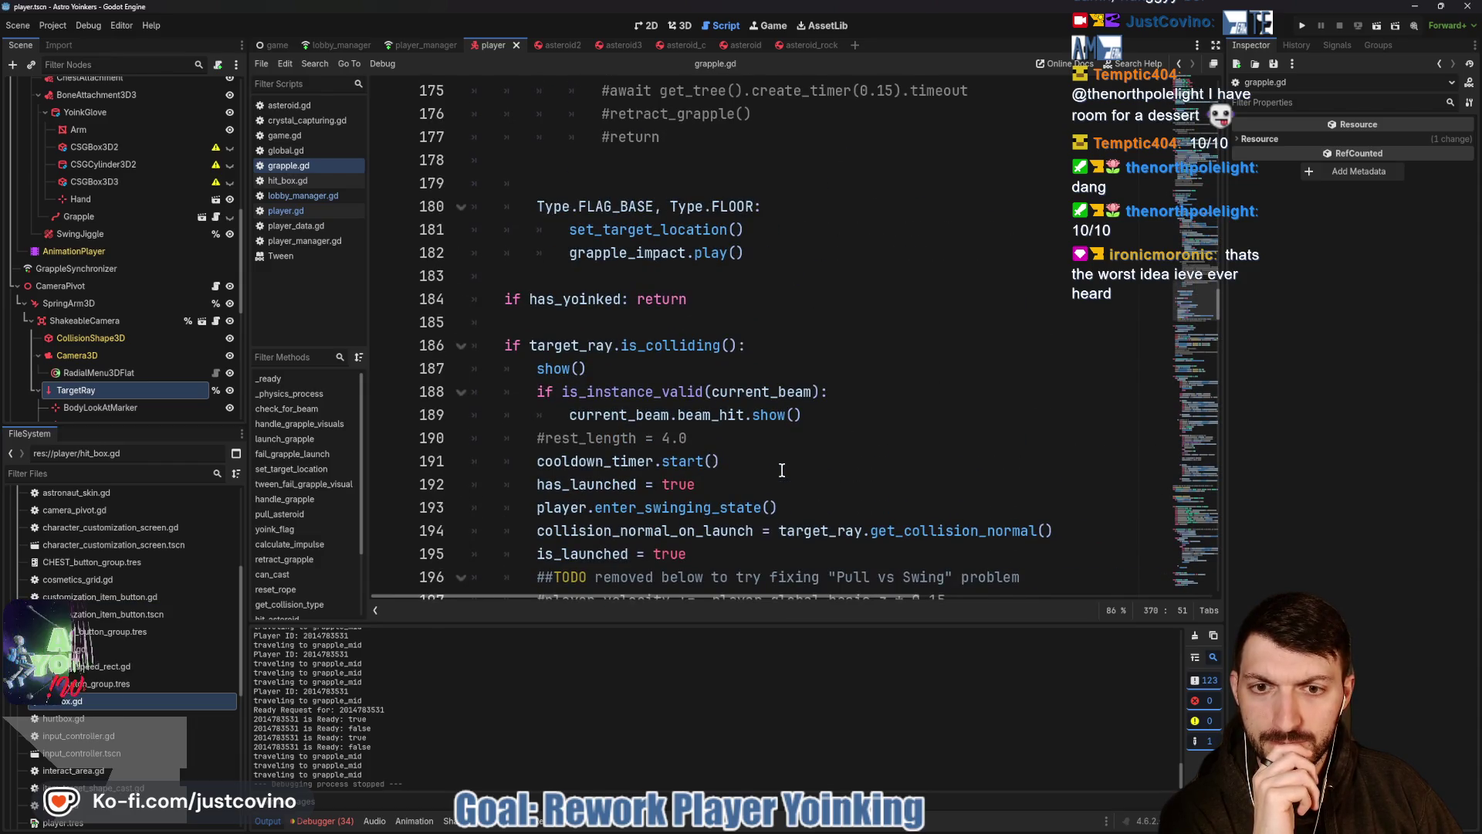
scroll(782, 469, up, 3)
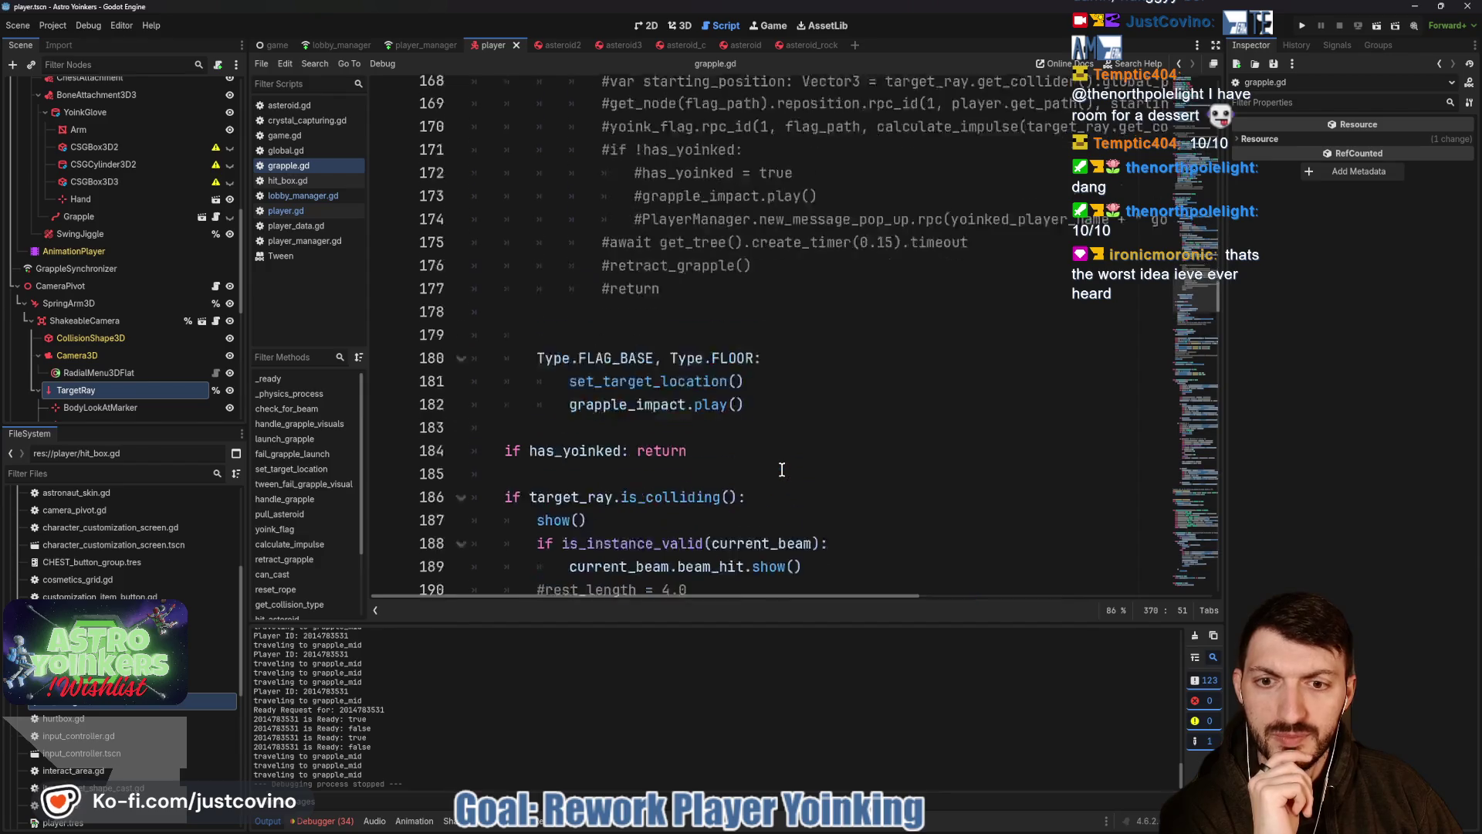
scroll(782, 468, up, 2)
scroll(782, 470, up, 4)
scroll(782, 469, up, 1)
scroll(782, 469, up, 2)
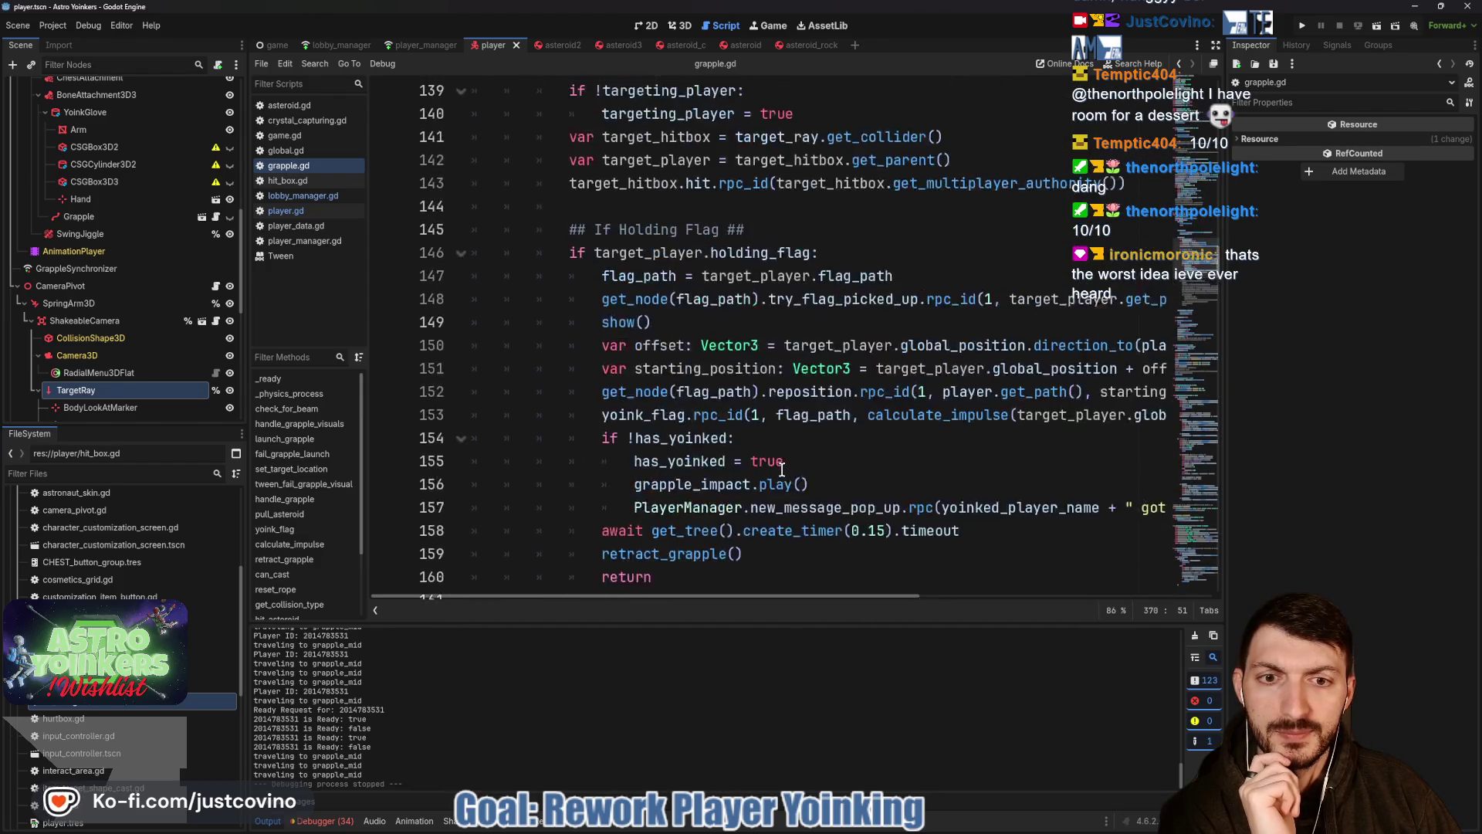
scroll(782, 469, up, 1)
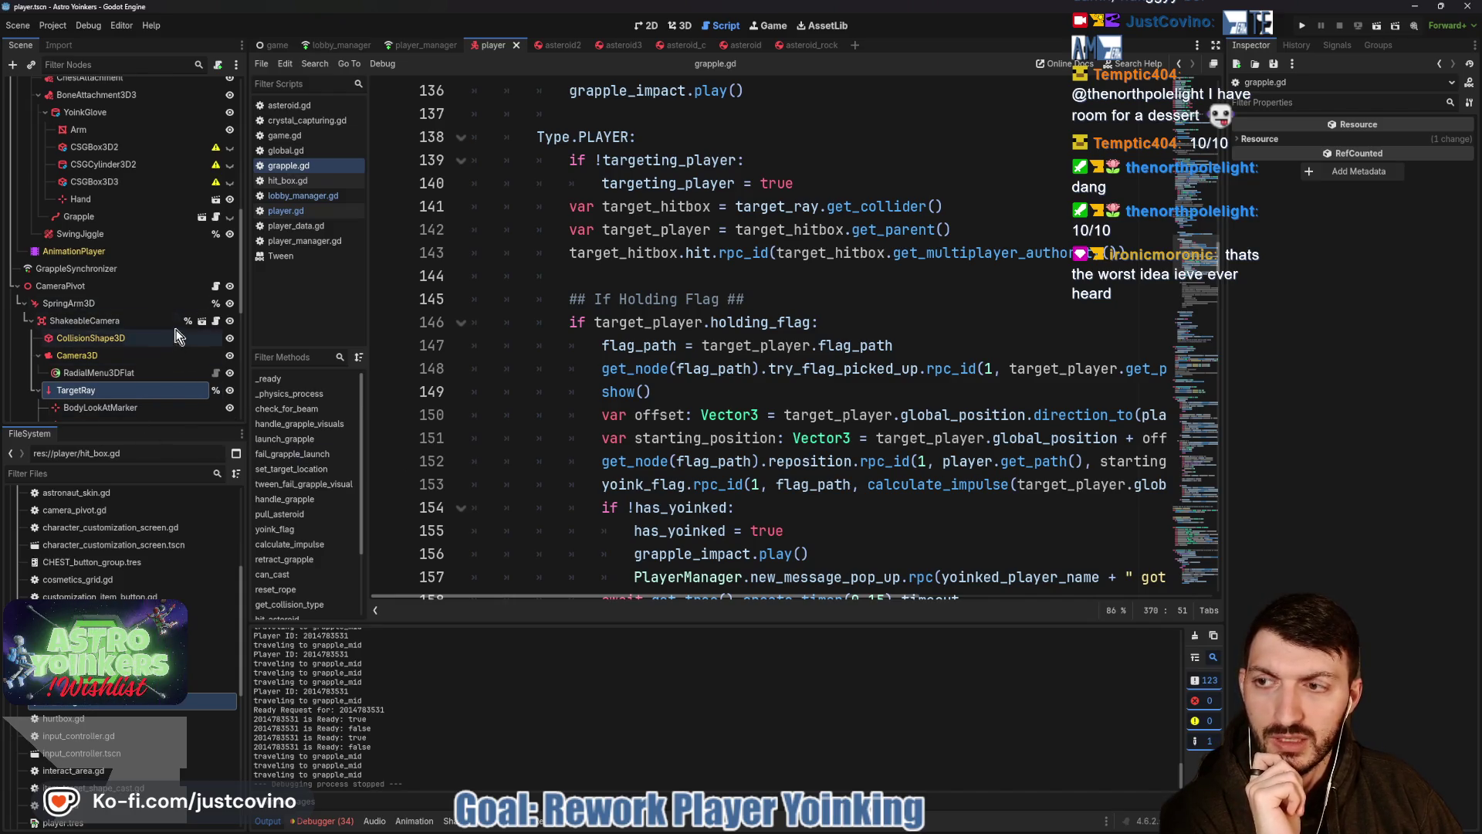
scroll(171, 313, up, 2)
scroll(167, 282, up, 3)
click(289, 210)
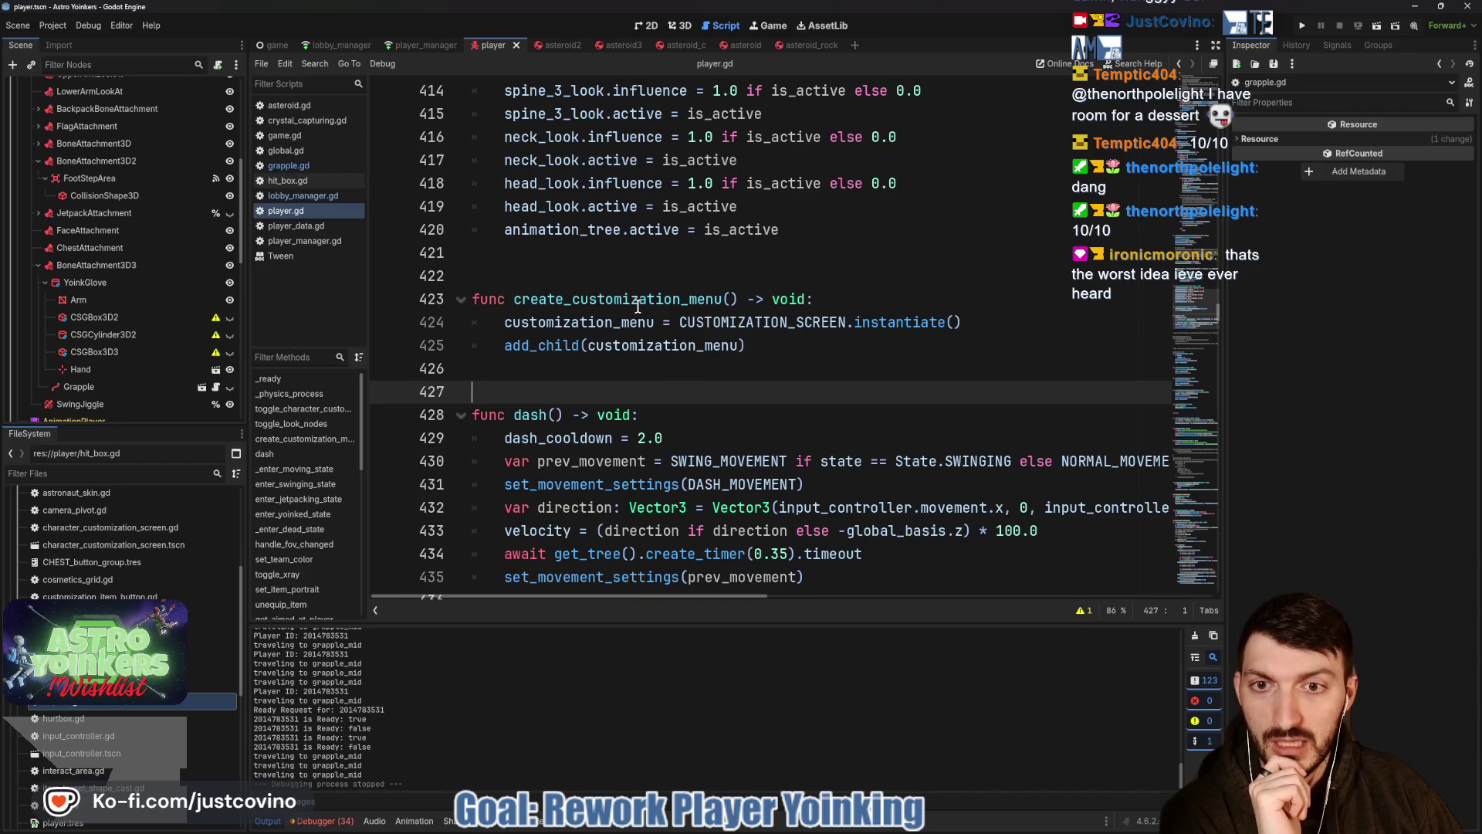
scroll(594, 324, up, 1)
scroll(655, 310, down, 6)
scroll(655, 310, down, 4)
scroll(651, 309, down, 3)
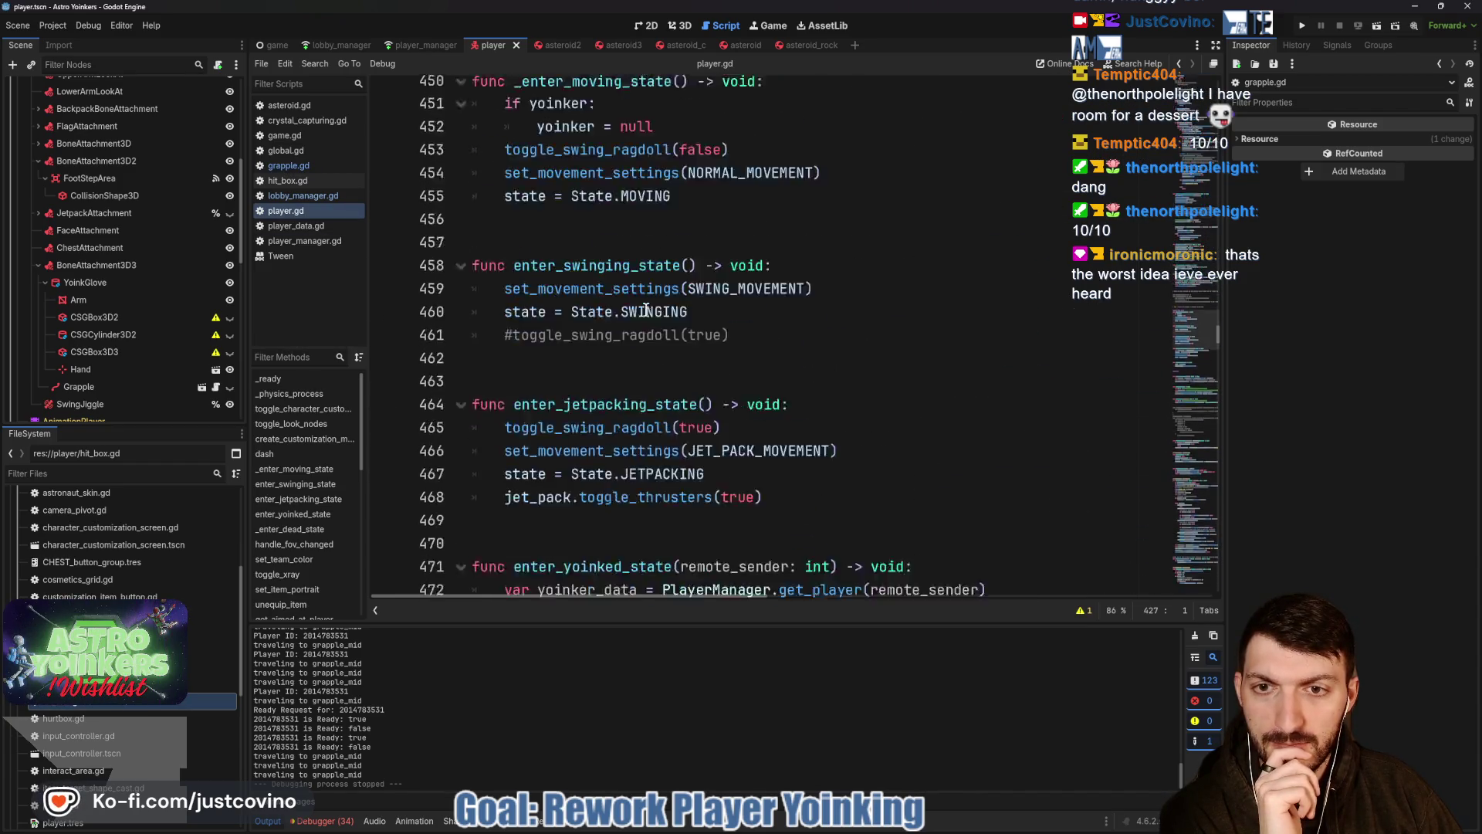
scroll(648, 310, down, 2)
scroll(644, 308, down, 5)
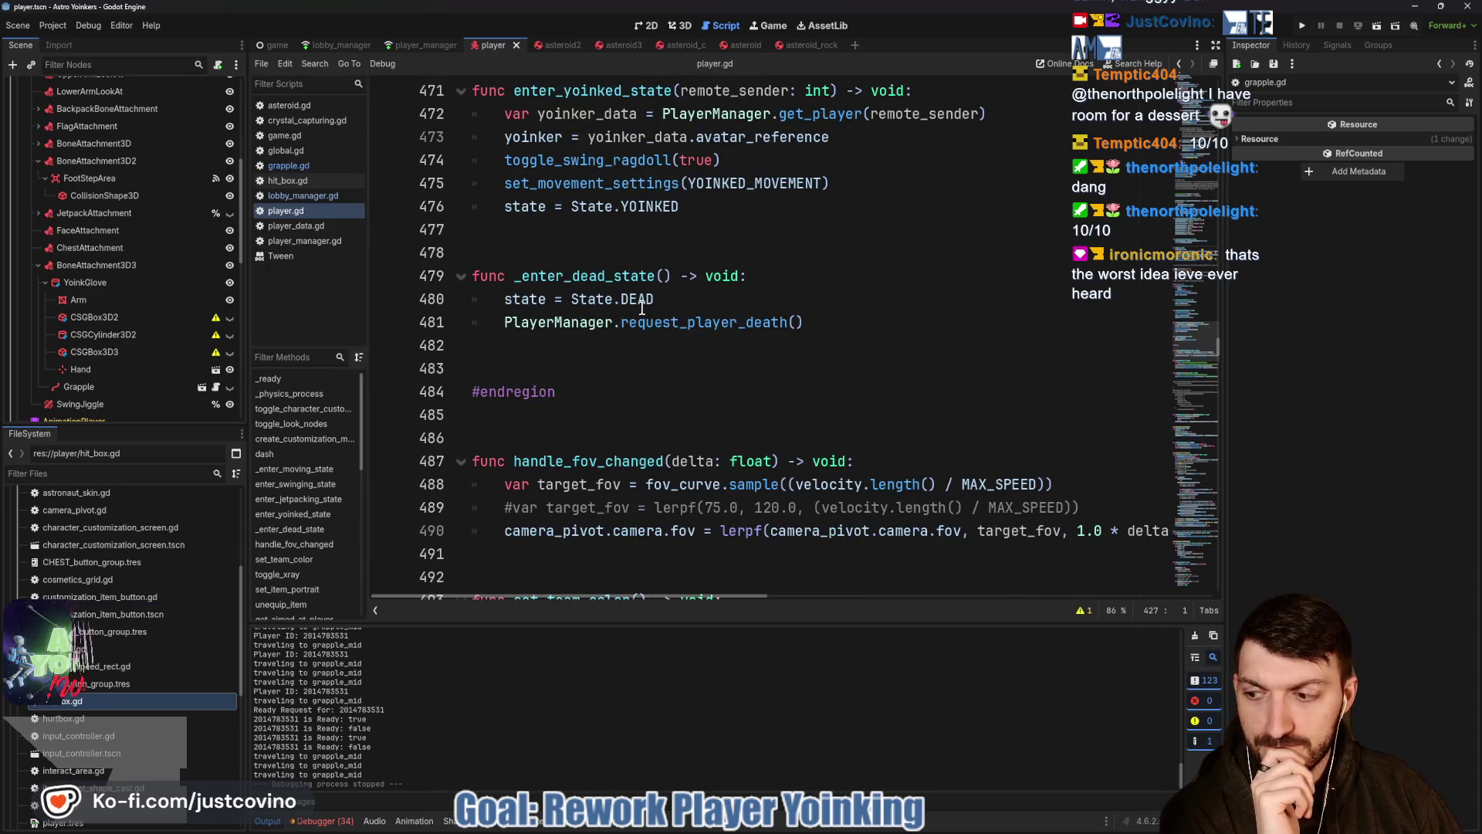
scroll(643, 309, down, 3)
scroll(639, 308, down, 2)
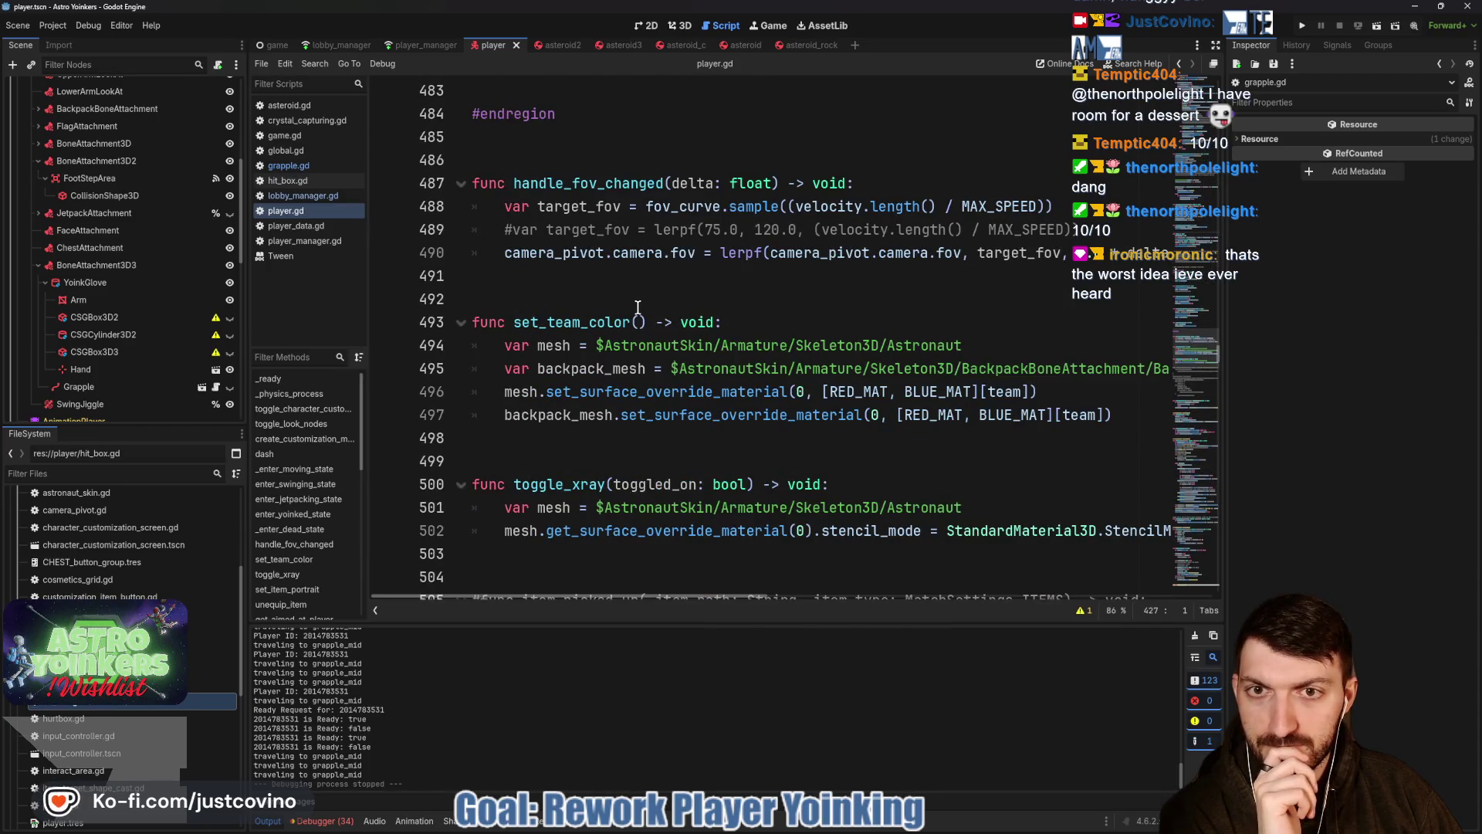
scroll(636, 307, down, 1)
scroll(635, 306, down, 3)
scroll(634, 307, down, 4)
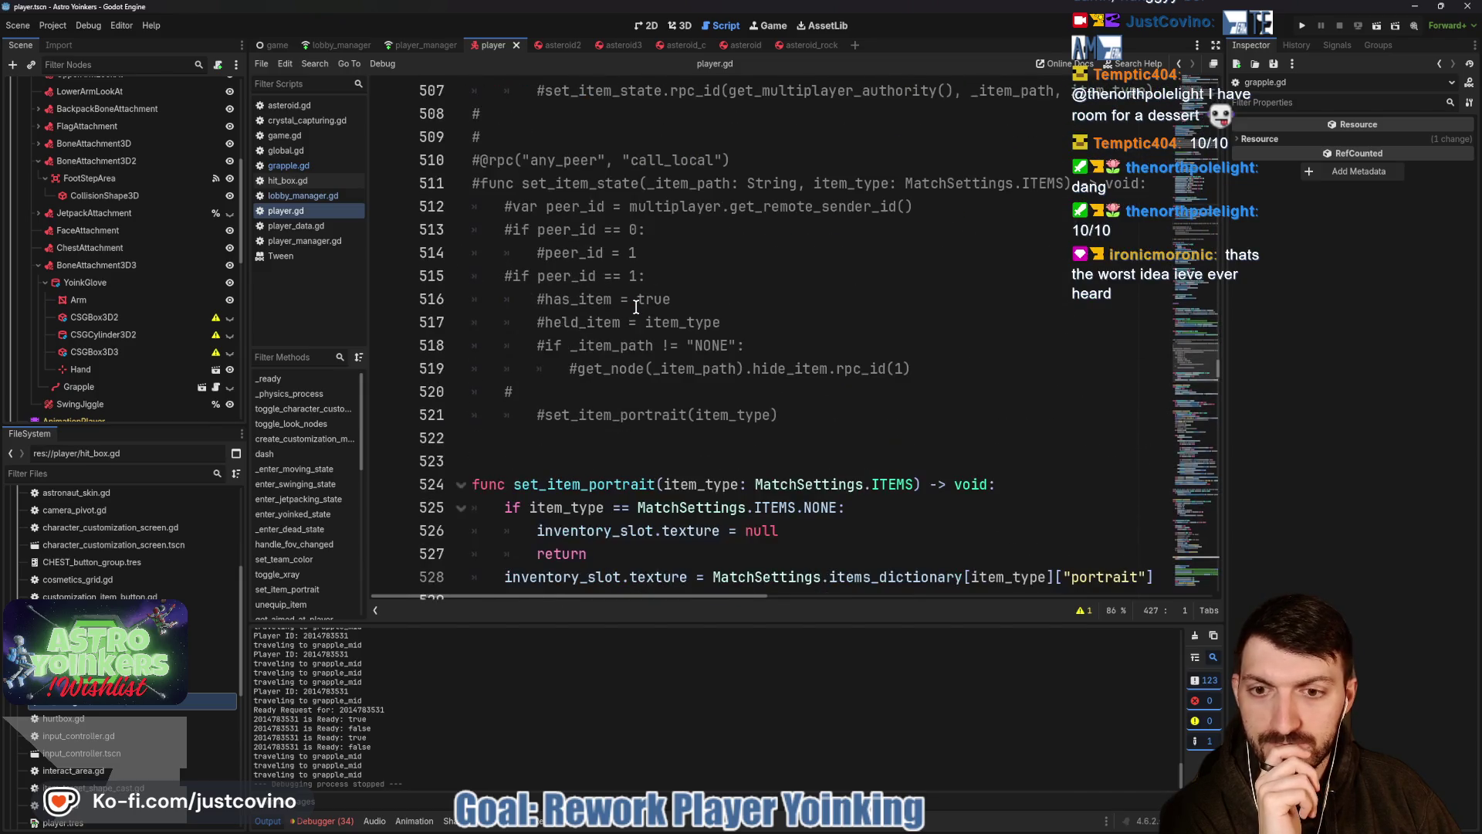
scroll(635, 307, down, 1)
scroll(635, 307, down, 4)
scroll(635, 307, down, 1)
scroll(634, 307, down, 3)
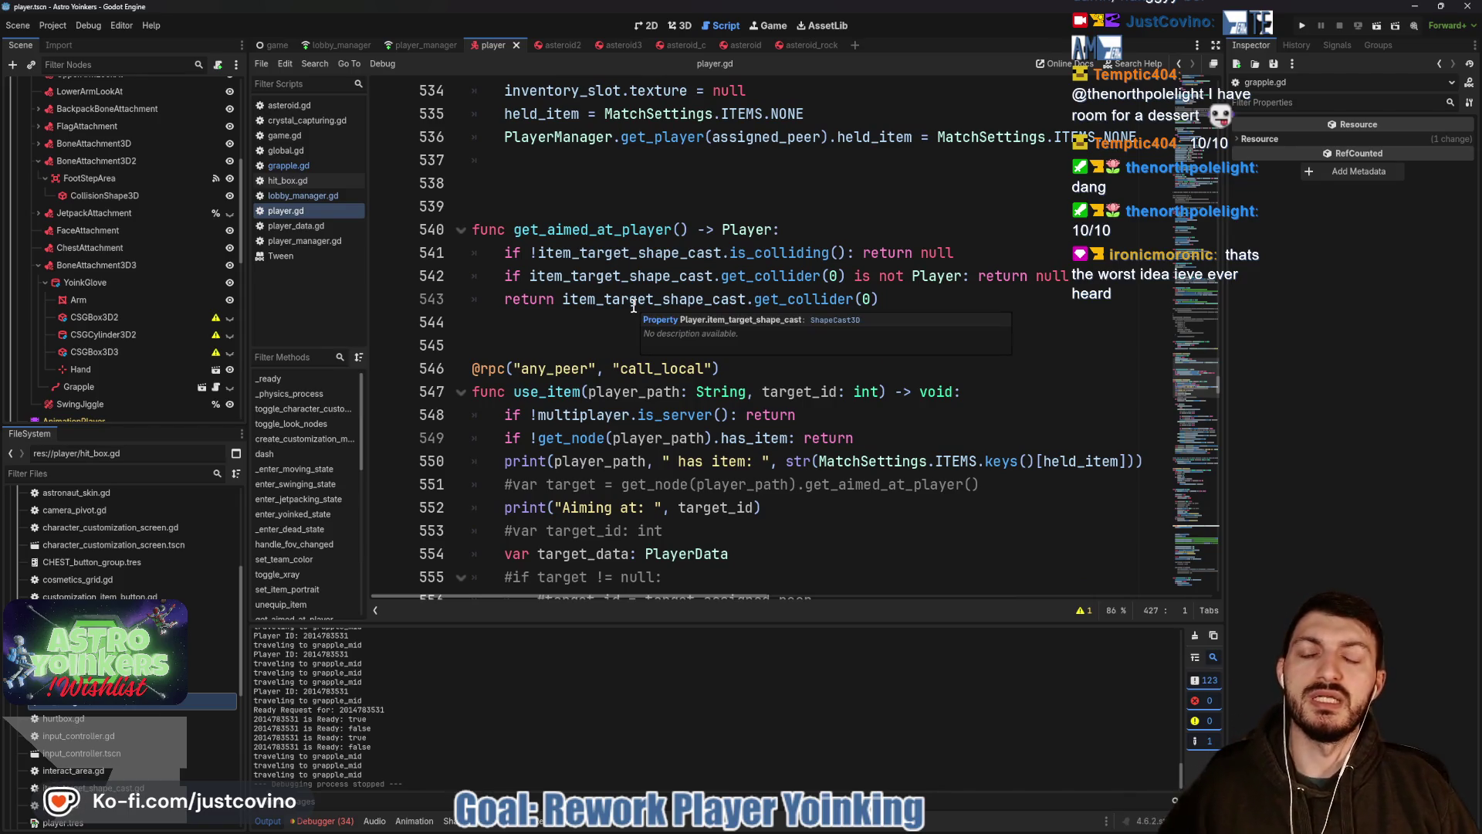
mouse_move(623, 298)
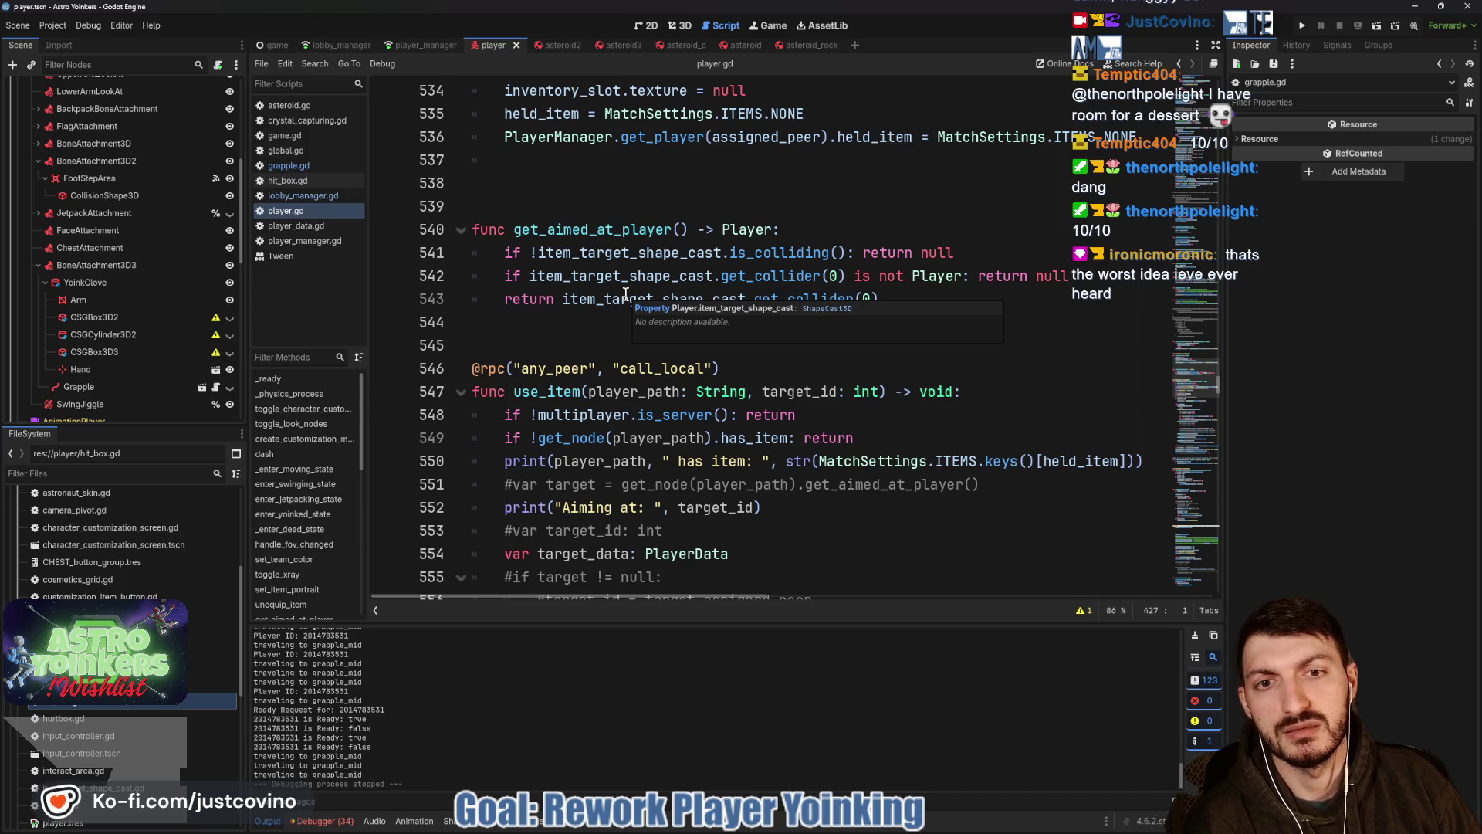
scroll(635, 298, up, 10)
scroll(636, 298, up, 15)
scroll(636, 297, up, 10)
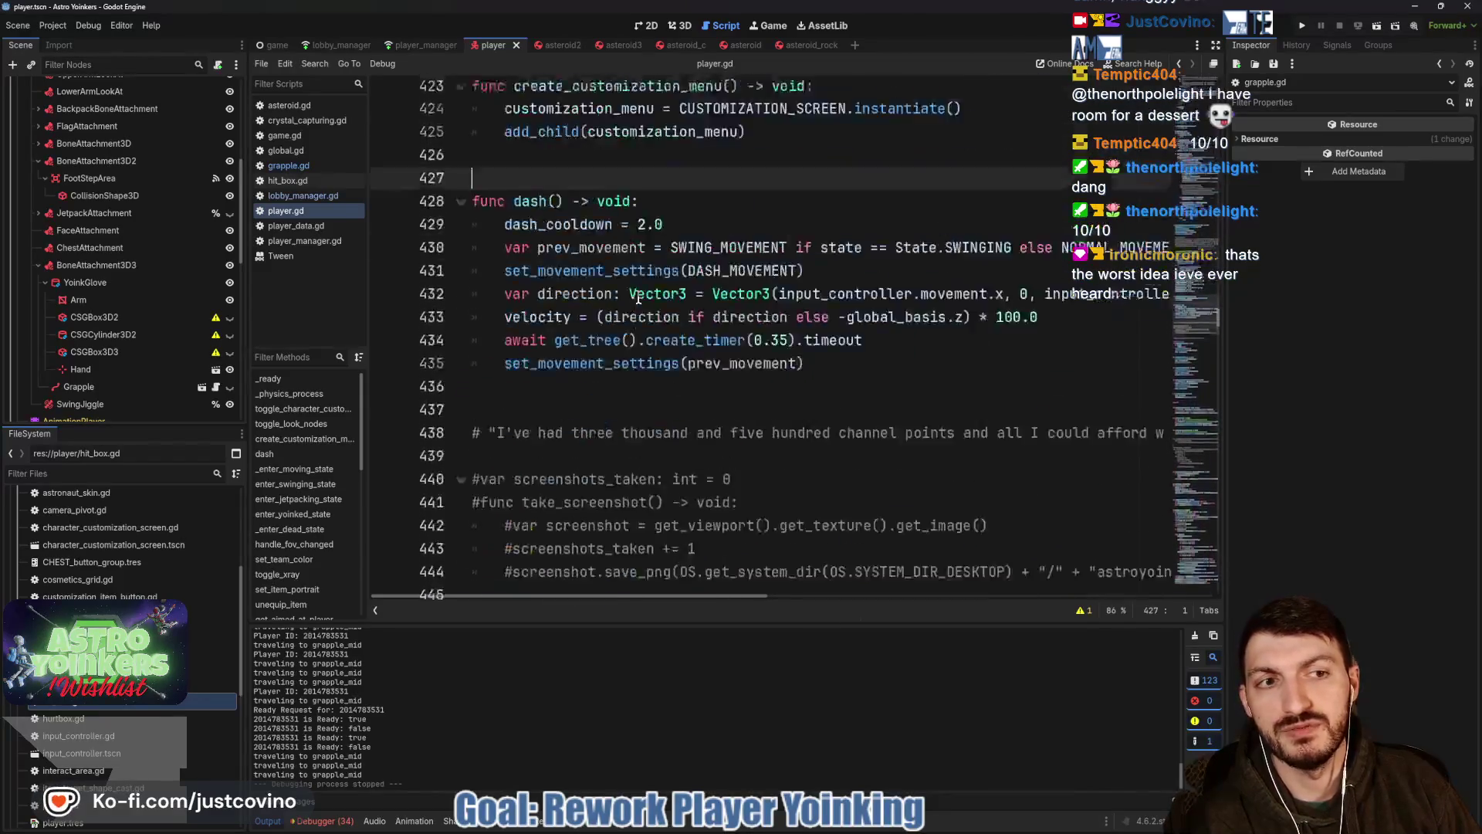
scroll(636, 298, up, 10)
scroll(636, 298, up, 13)
scroll(637, 298, up, 13)
scroll(637, 297, up, 13)
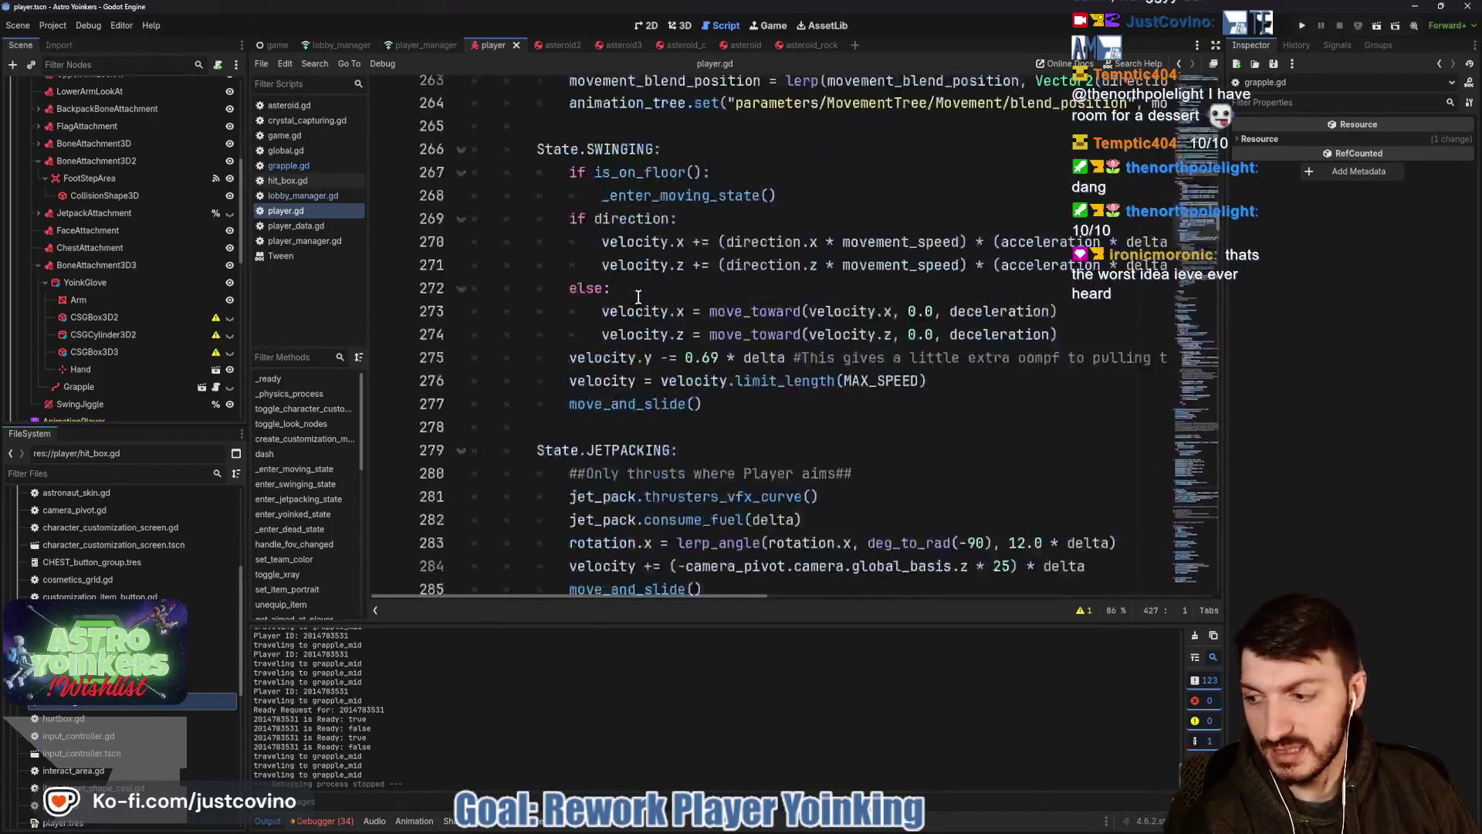
scroll(637, 298, up, 14)
scroll(637, 298, up, 12)
scroll(637, 297, up, 13)
scroll(638, 298, up, 13)
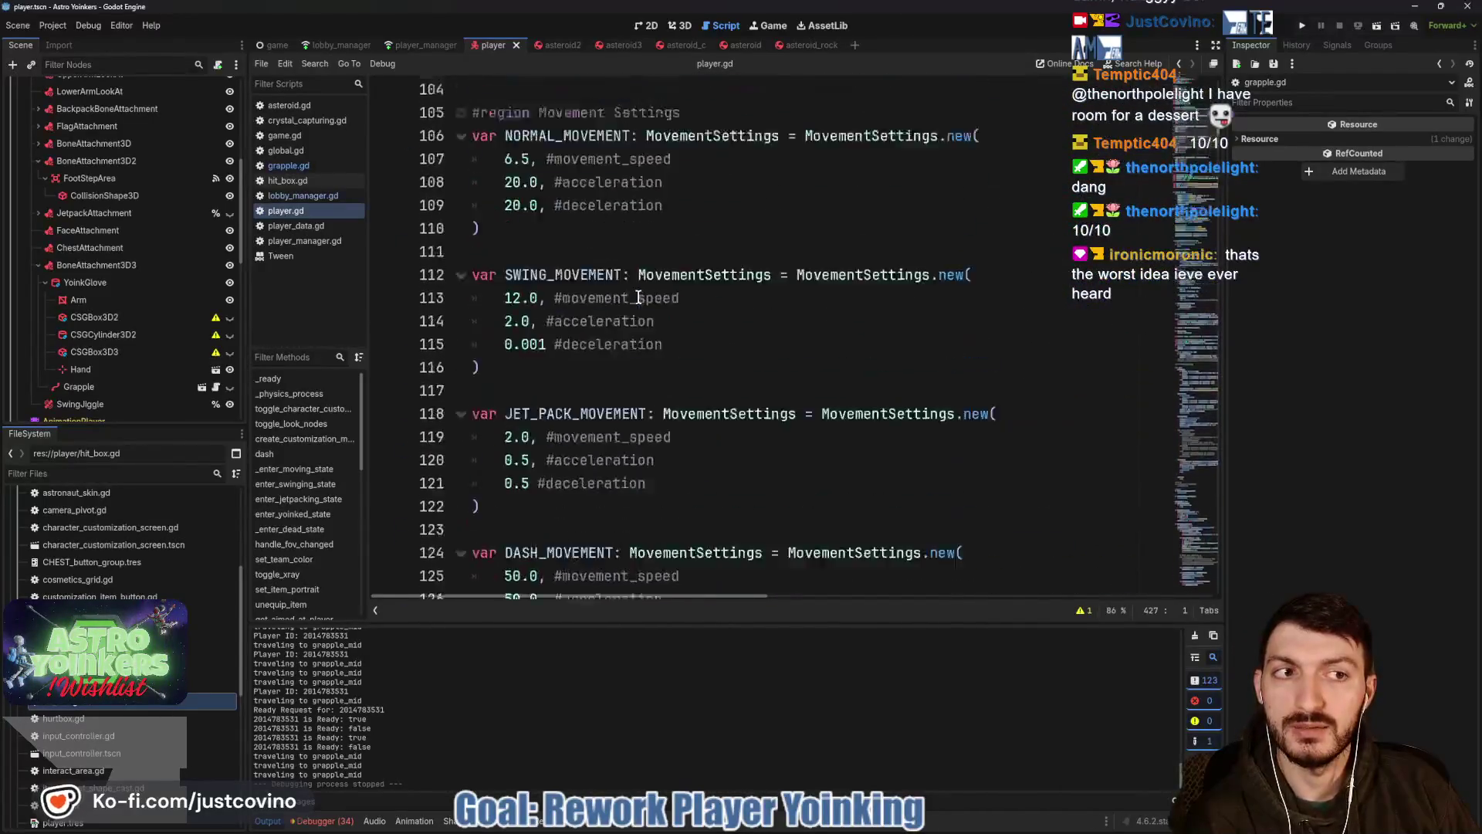
scroll(644, 298, down, 2)
scroll(644, 297, down, 5)
Place the caret on the YOINKED_MOVEMENT speed value in player.gd.
click(510, 249)
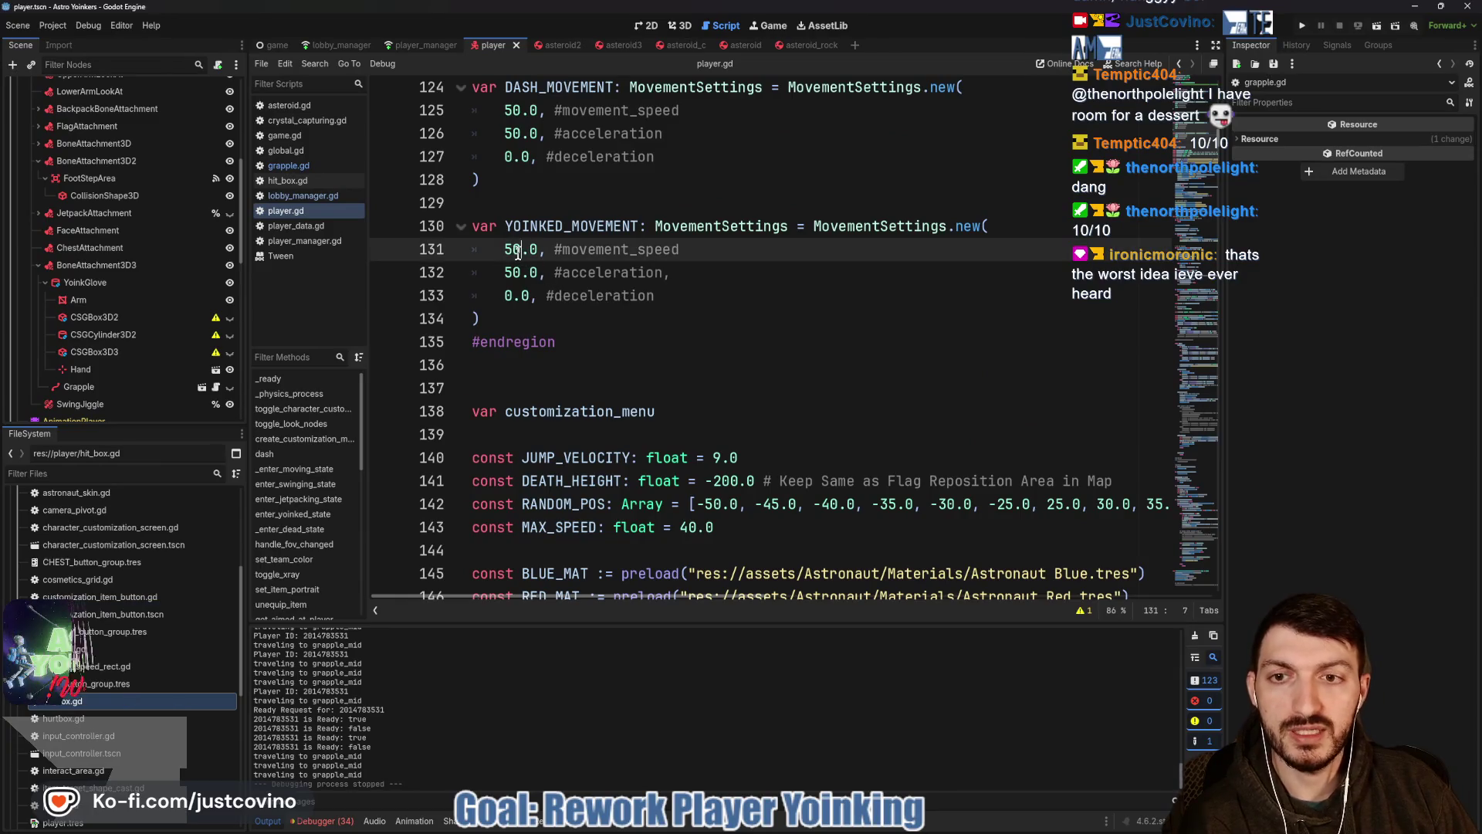
Replace 50 with 25 for YOINKED_MOVEMENT speed and acceleration on lines 131 and 132.
click(505, 250)
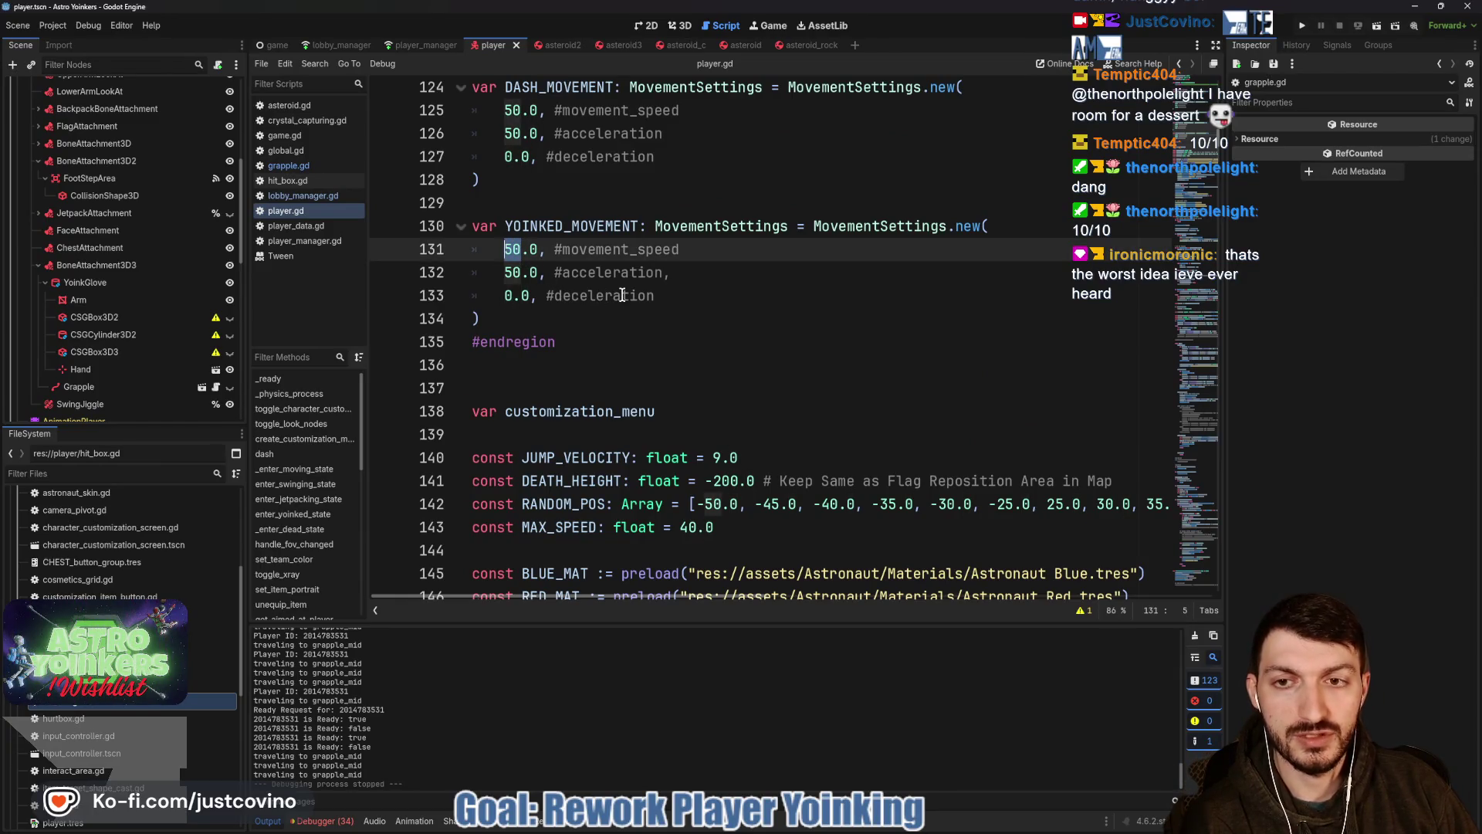
text(25)
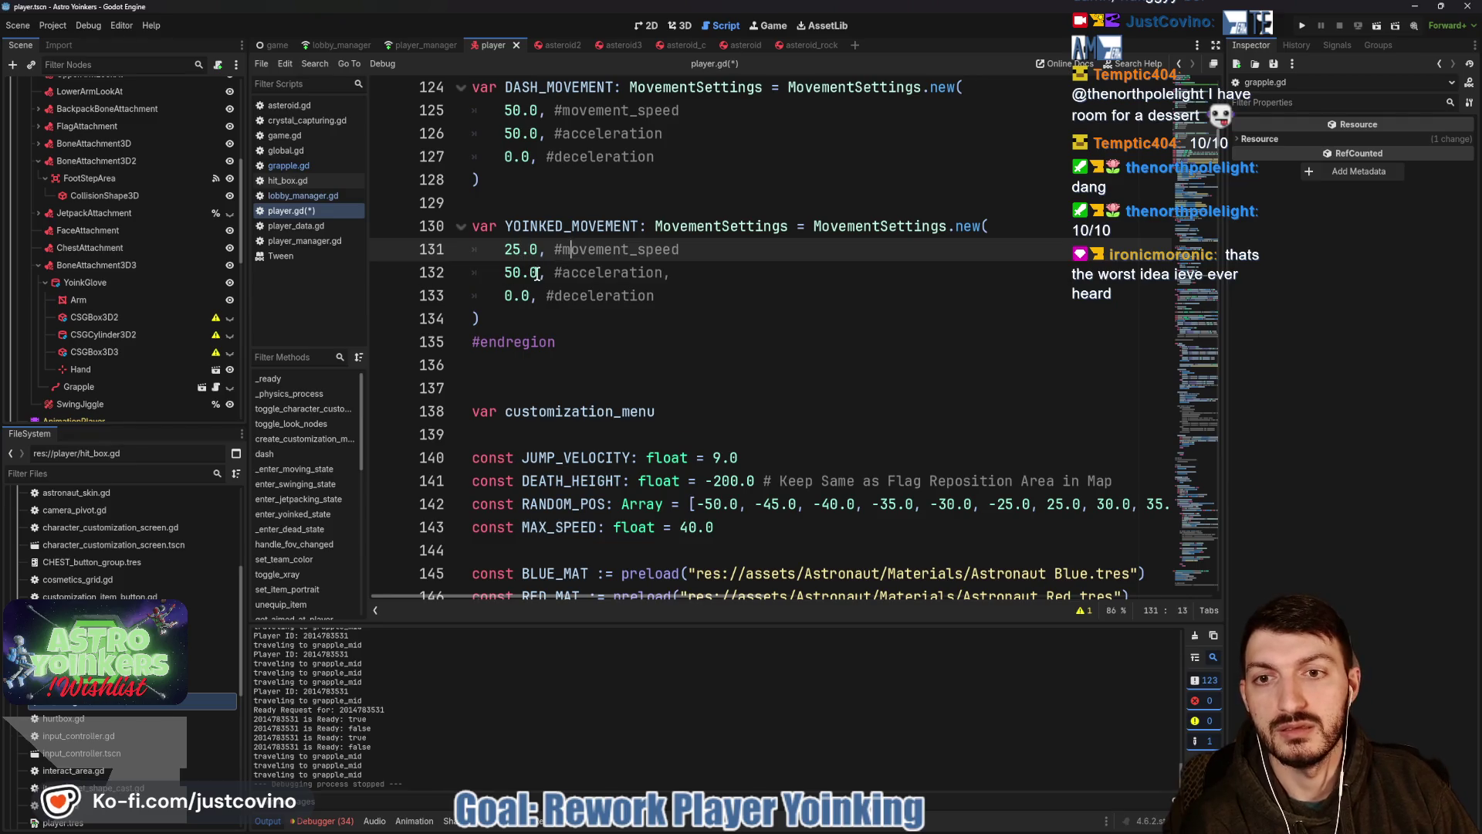
click(505, 273)
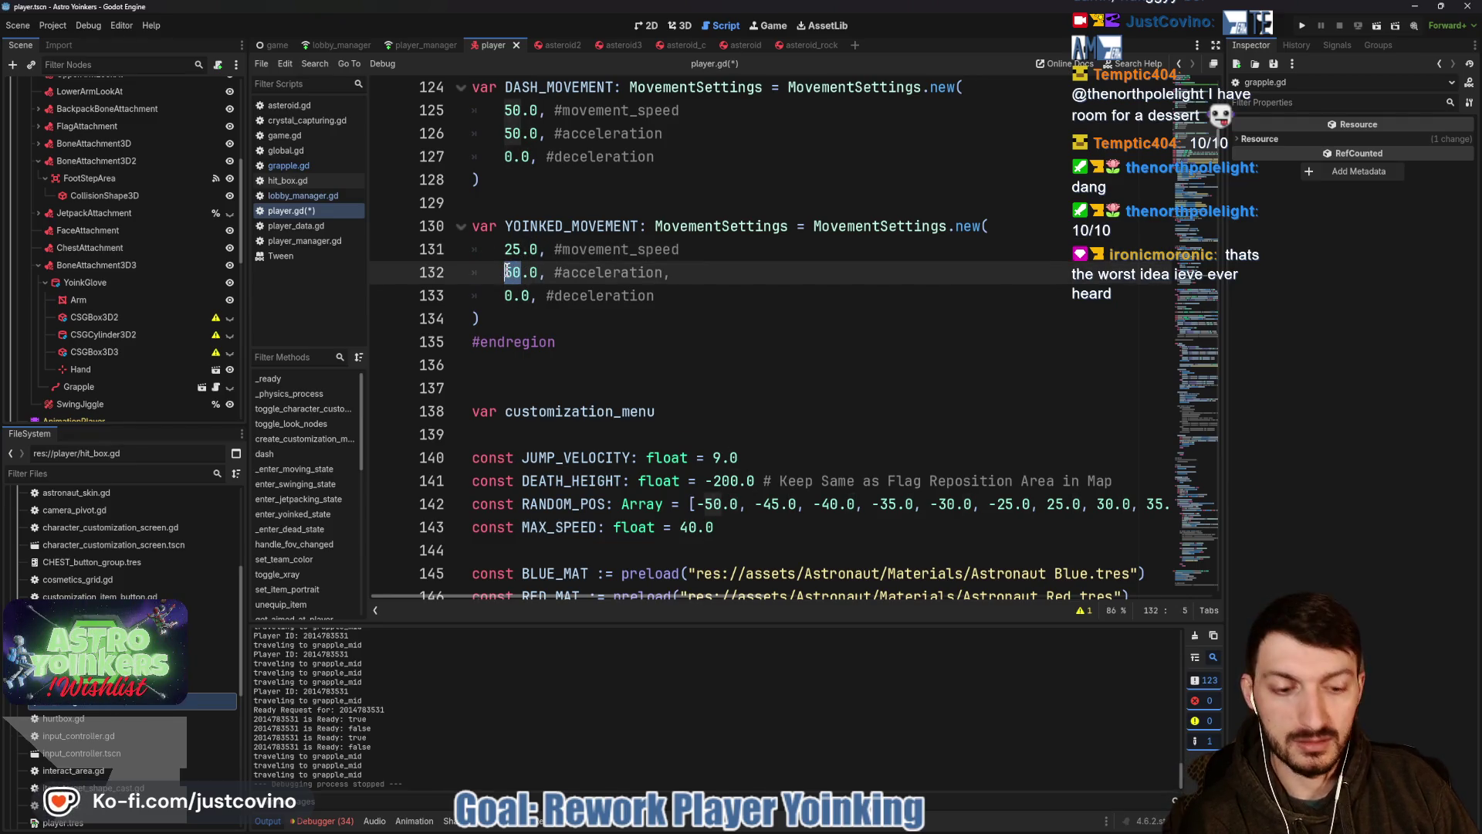
text(25)
click(749, 265)
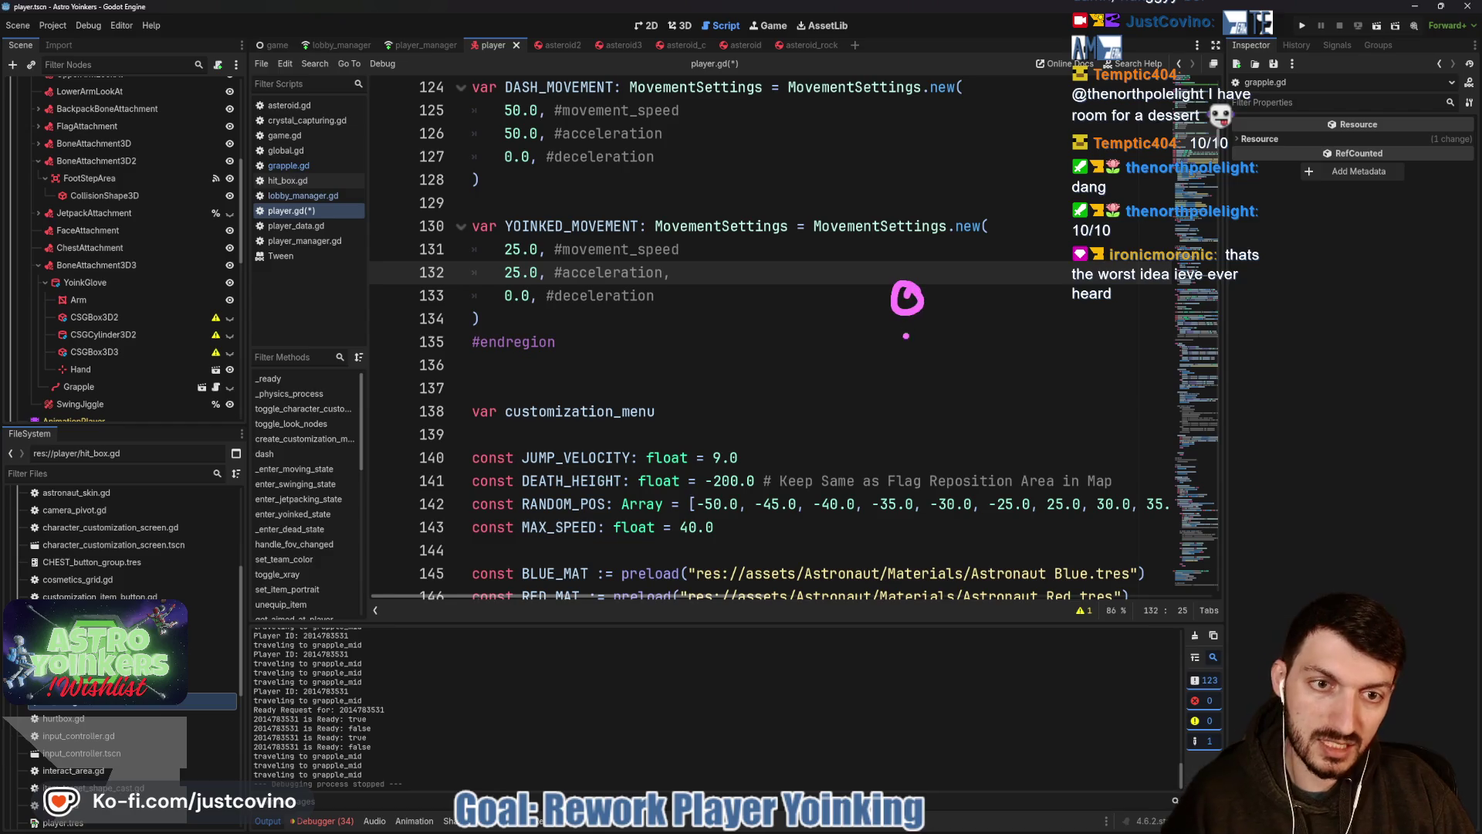
drag(907, 313, 910, 382)
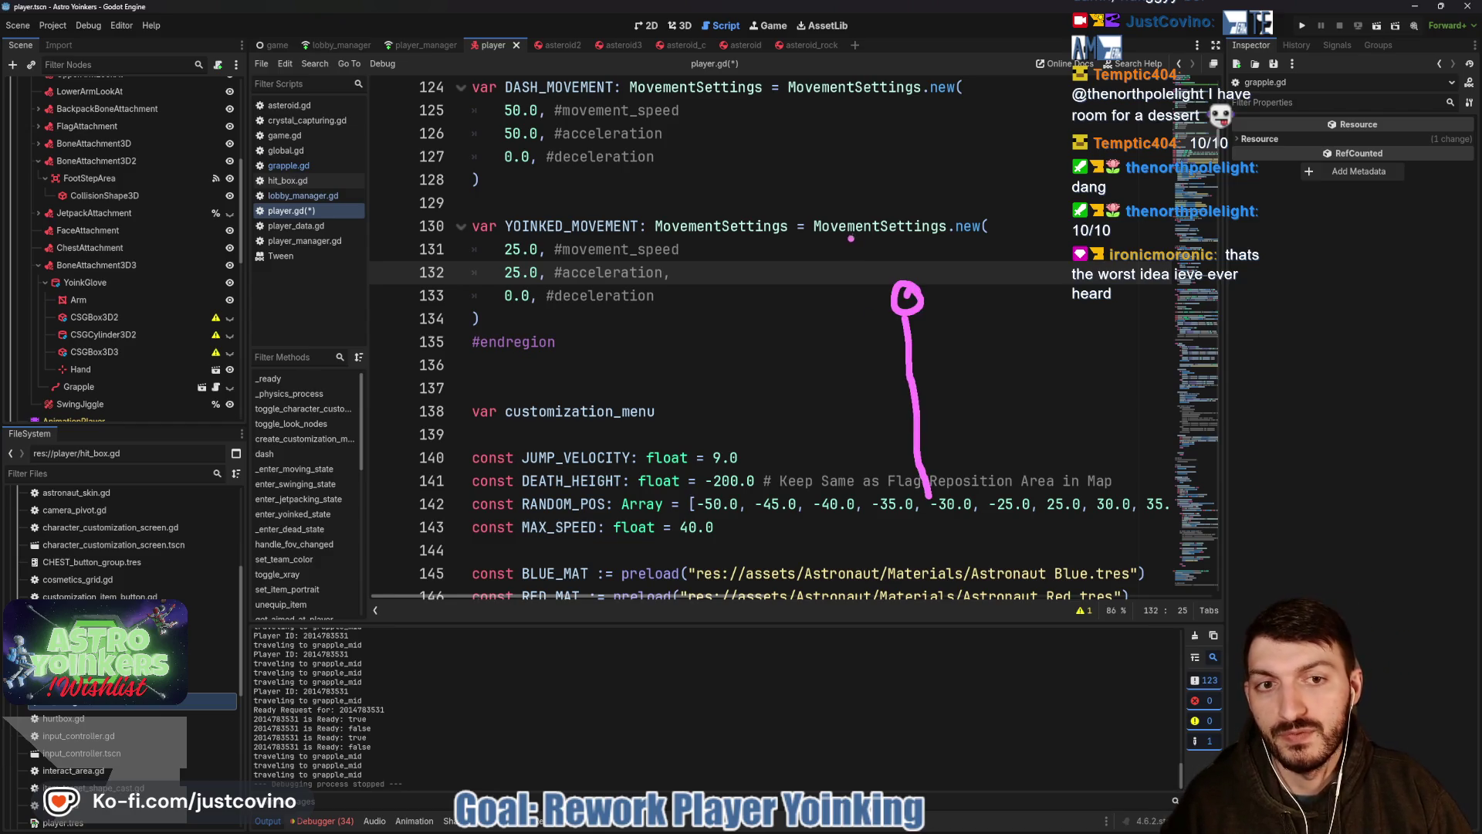
mouse_move(869, 269)
mouse_down()
mouse_move(866, 339)
mouse_move(849, 330)
mouse_up()
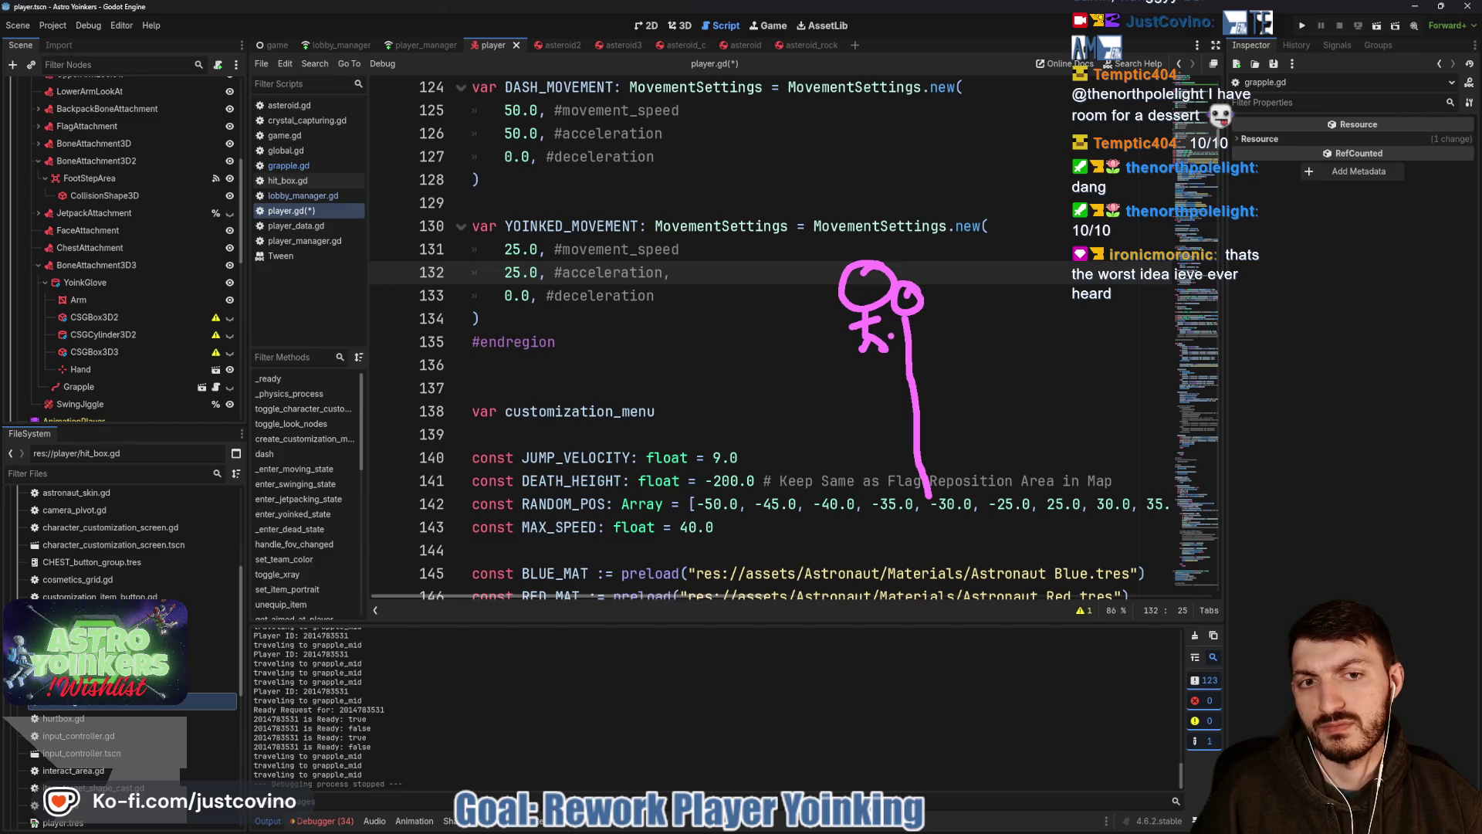
mouse_move(957, 326)
mouse_down()
mouse_move(968, 477)
mouse_move(983, 462)
mouse_up()
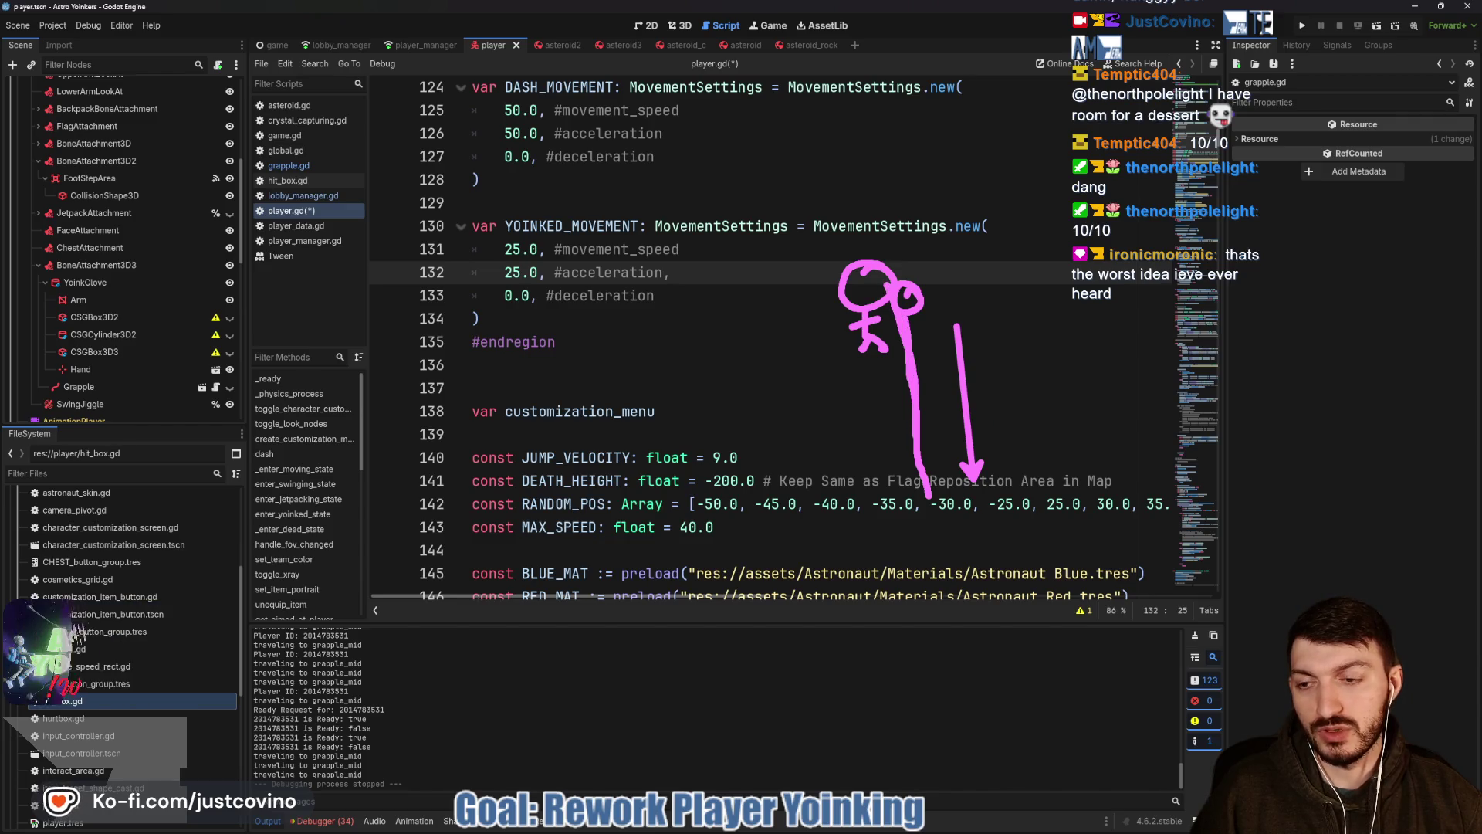
key(Escape)
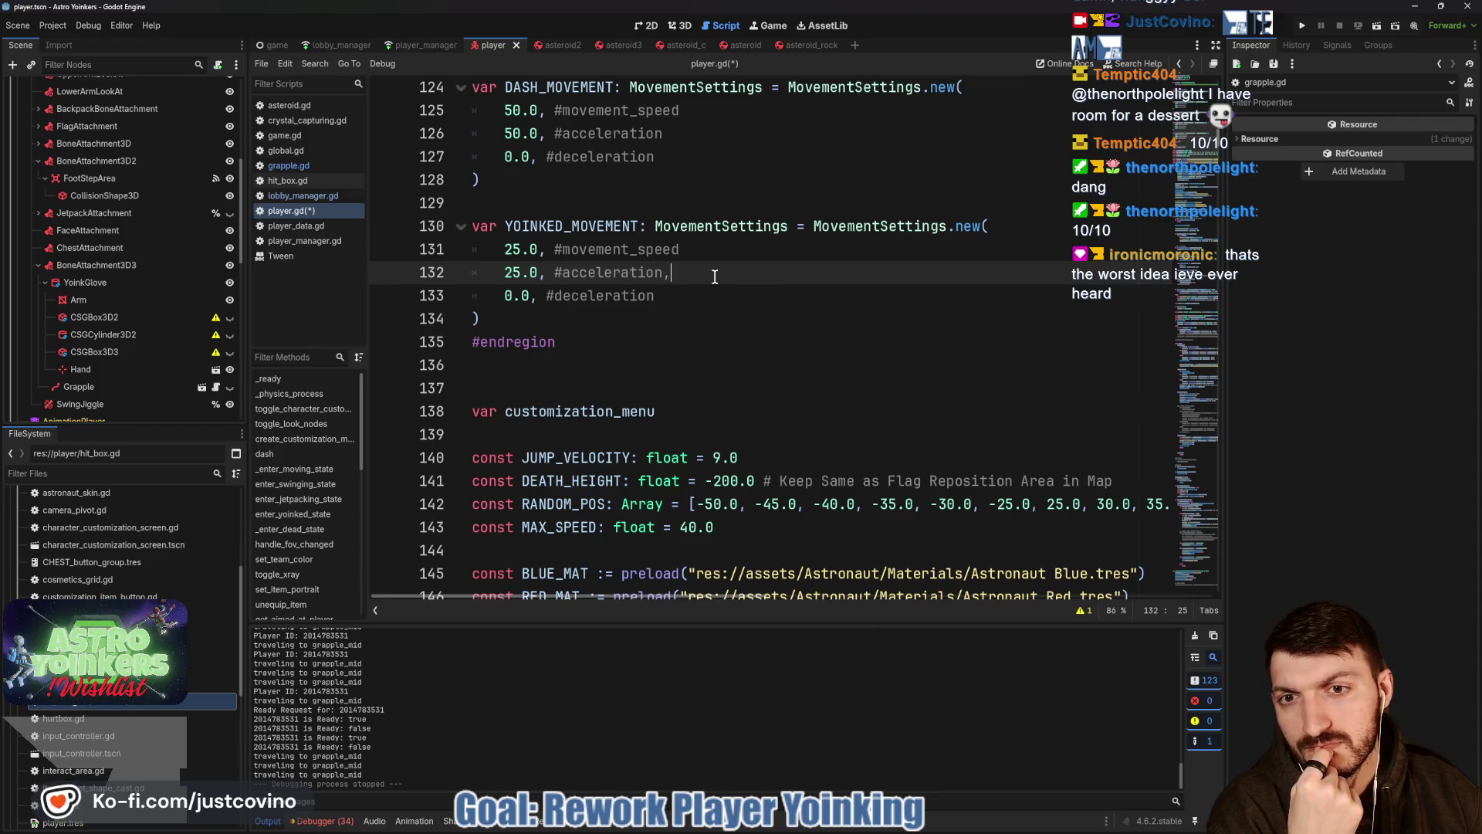
scroll(713, 275, down, 6)
scroll(714, 275, down, 5)
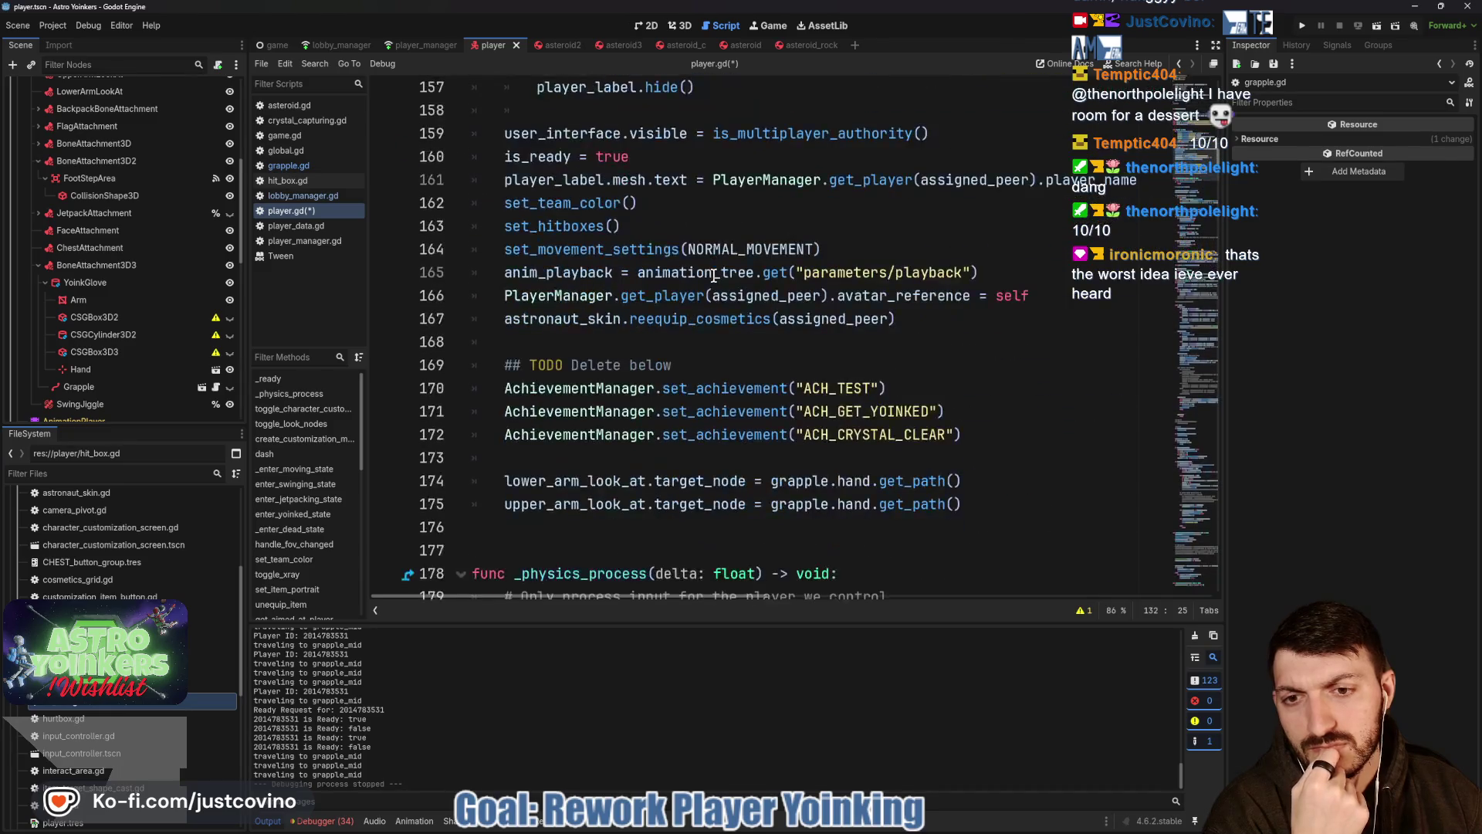
scroll(714, 275, down, 3)
scroll(711, 275, down, 2)
scroll(710, 274, down, 3)
scroll(711, 275, down, 5)
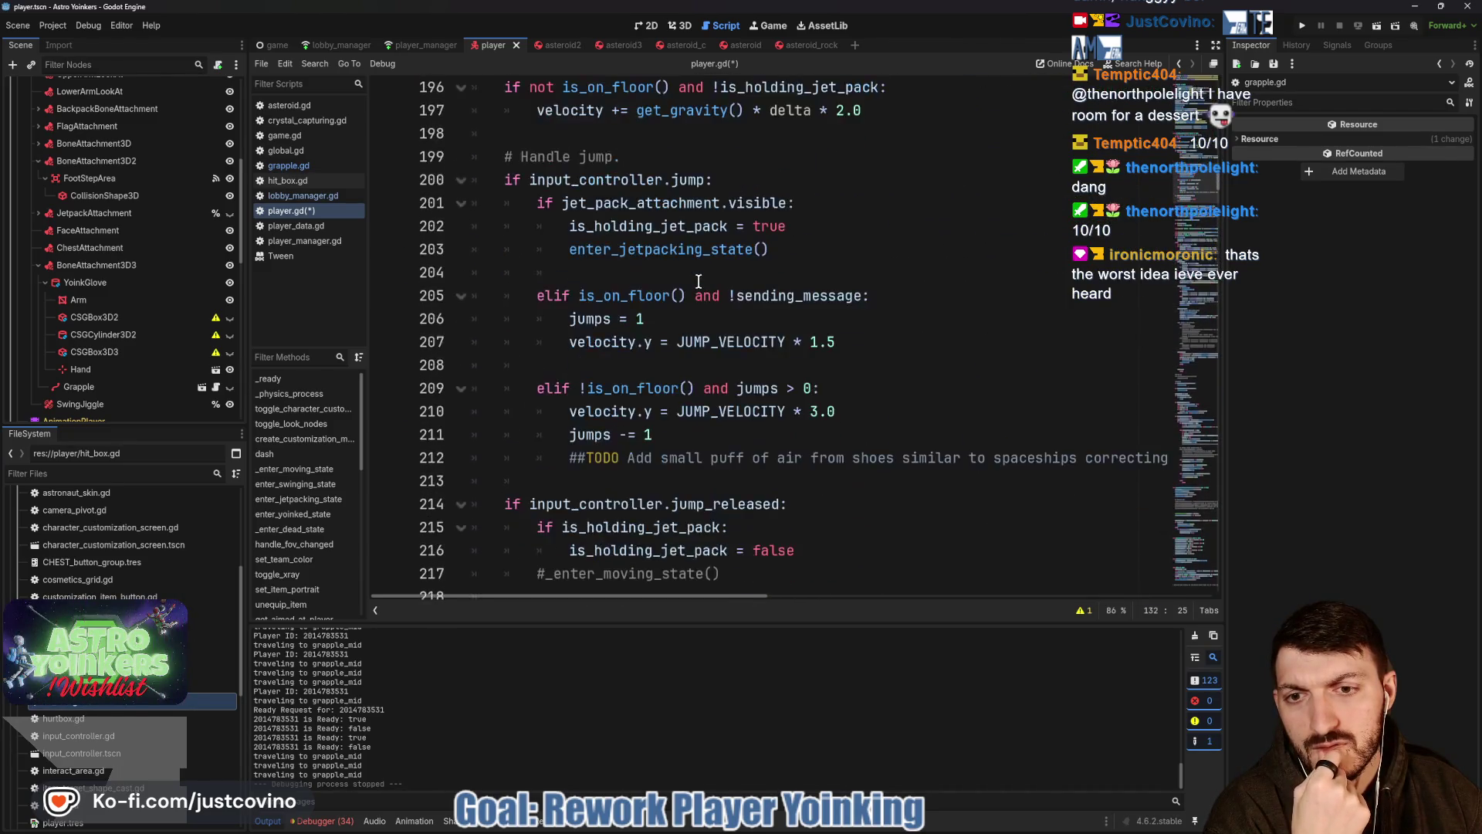
scroll(706, 277, down, 4)
scroll(698, 280, down, 2)
scroll(697, 280, down, 3)
scroll(698, 280, down, 4)
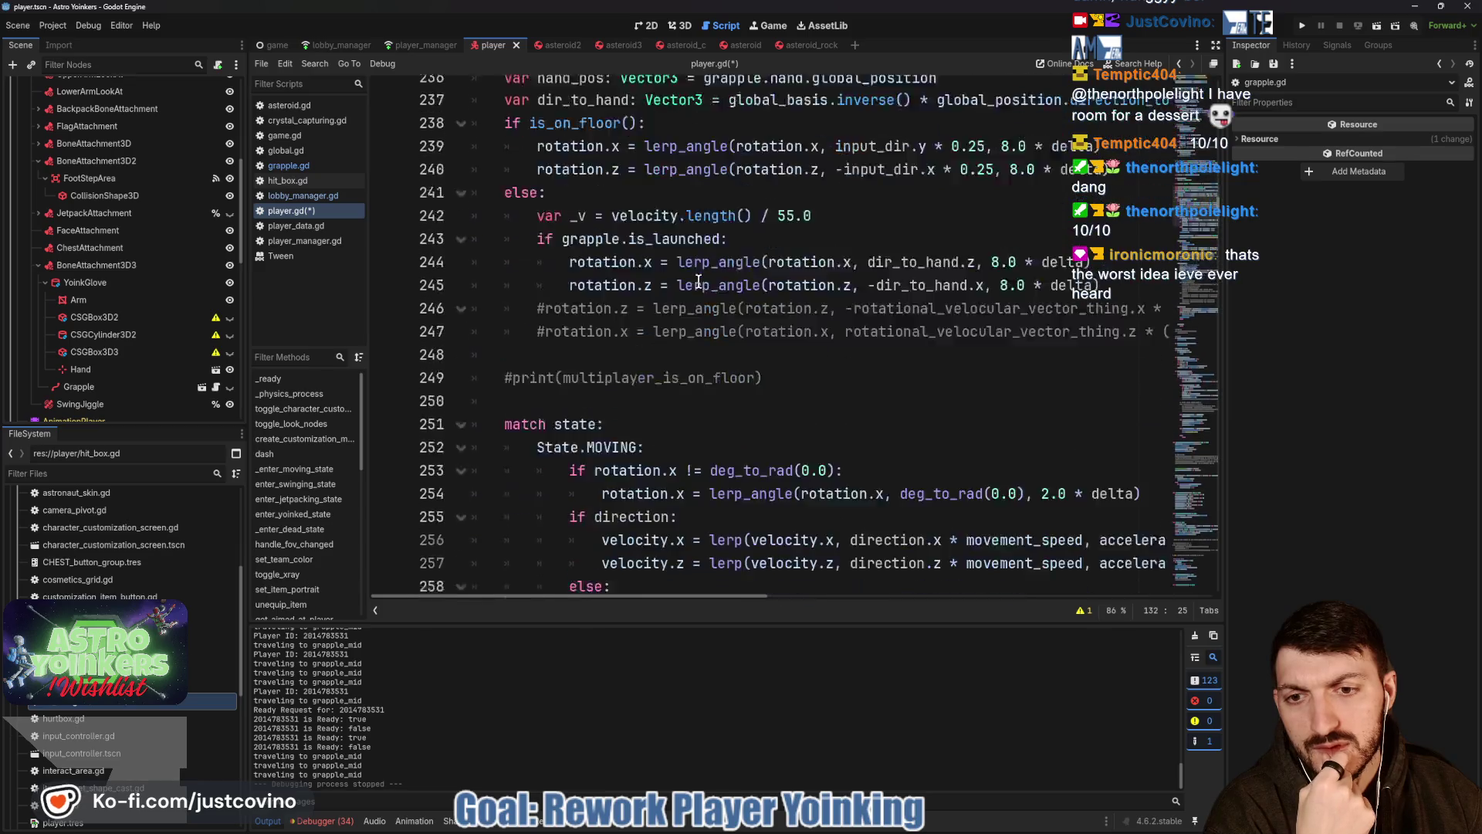
scroll(698, 281, down, 2)
scroll(699, 280, down, 3)
scroll(698, 280, down, 4)
scroll(698, 281, down, 5)
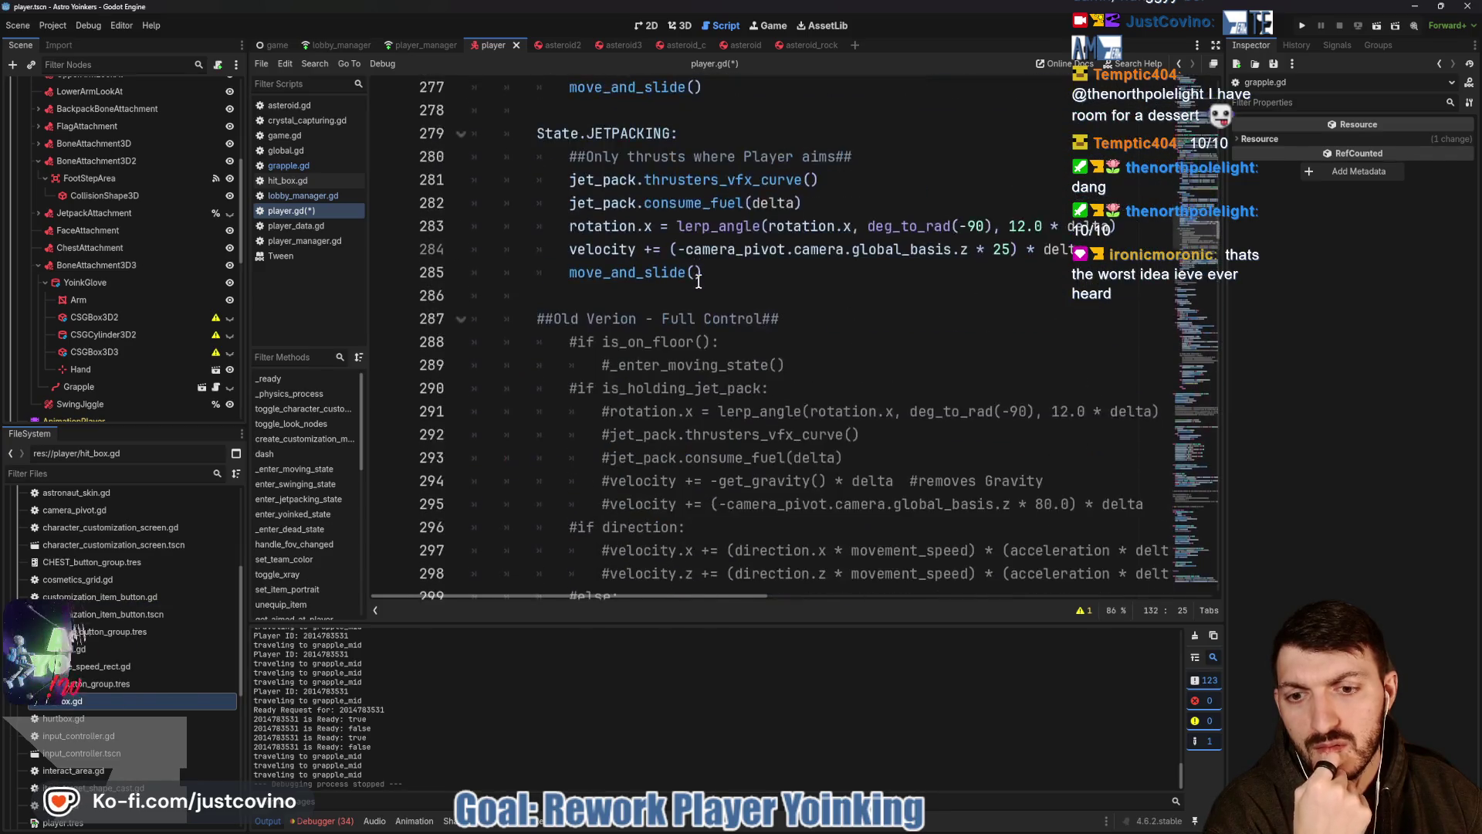
scroll(699, 281, down, 3)
scroll(699, 280, down, 5)
scroll(698, 280, up, 2)
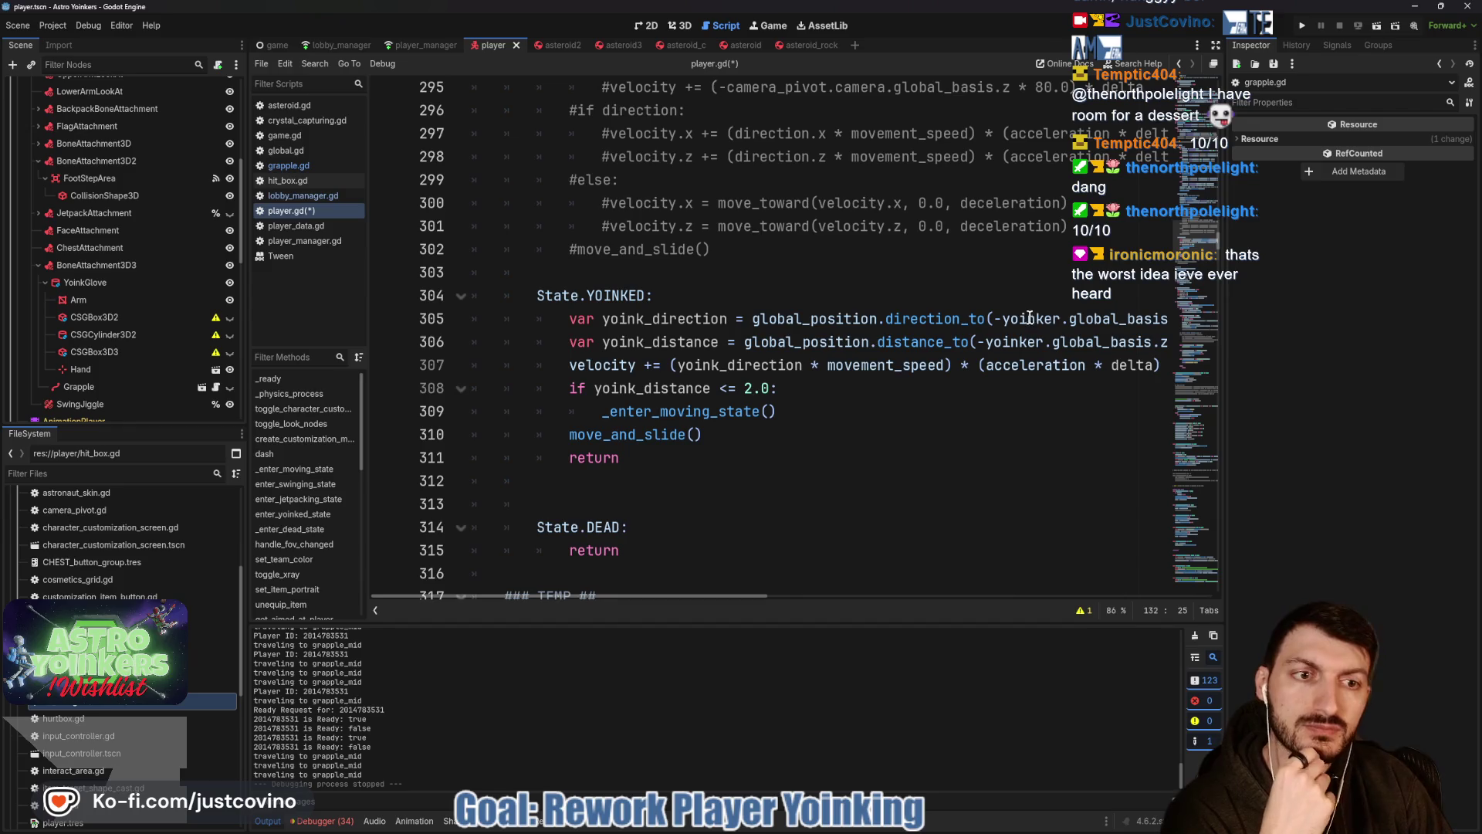
scroll(1015, 318, right, 3)
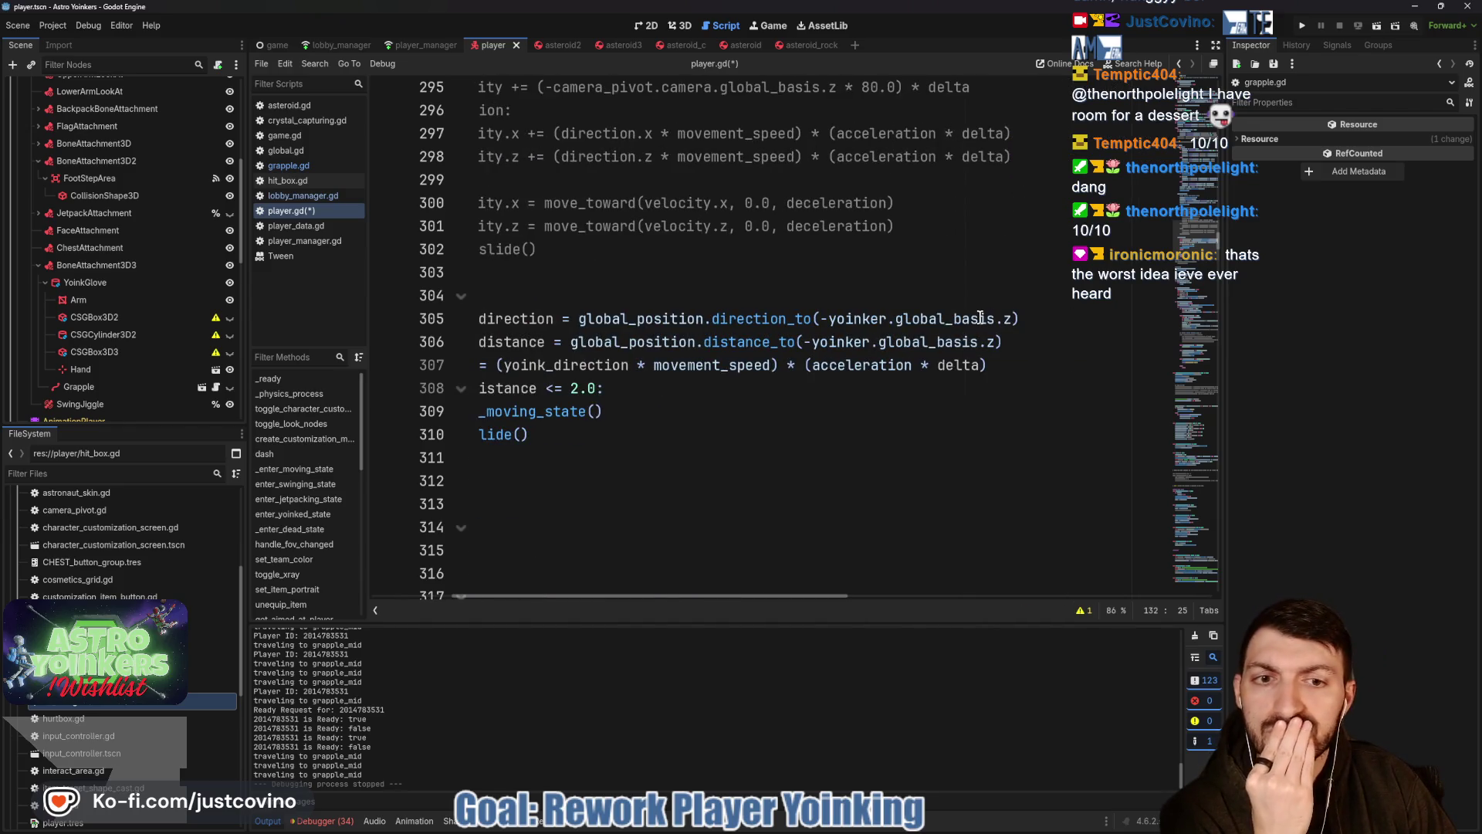
scroll(979, 314, left, 3)
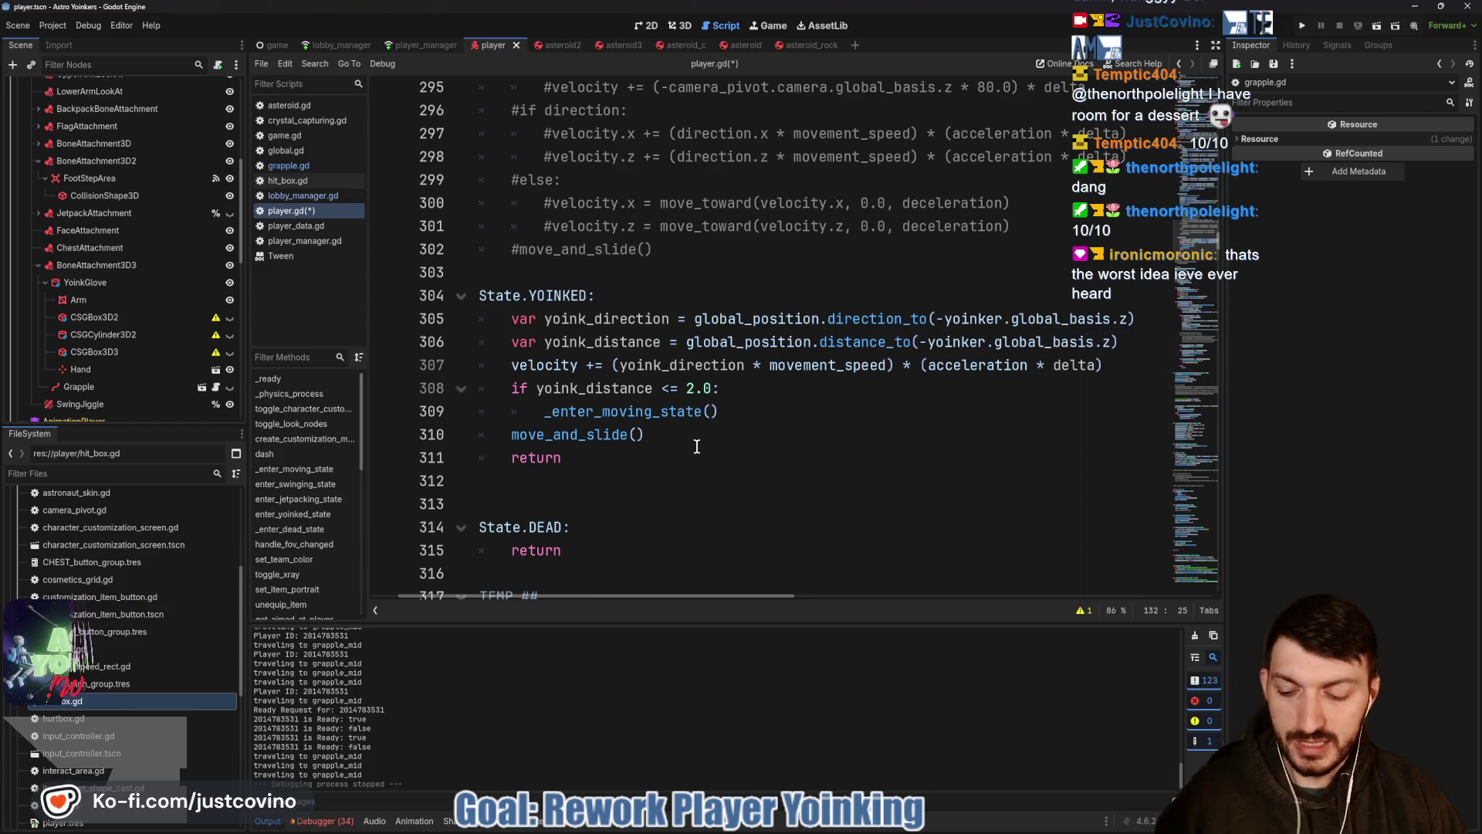
drag(639, 459, 627, 537)
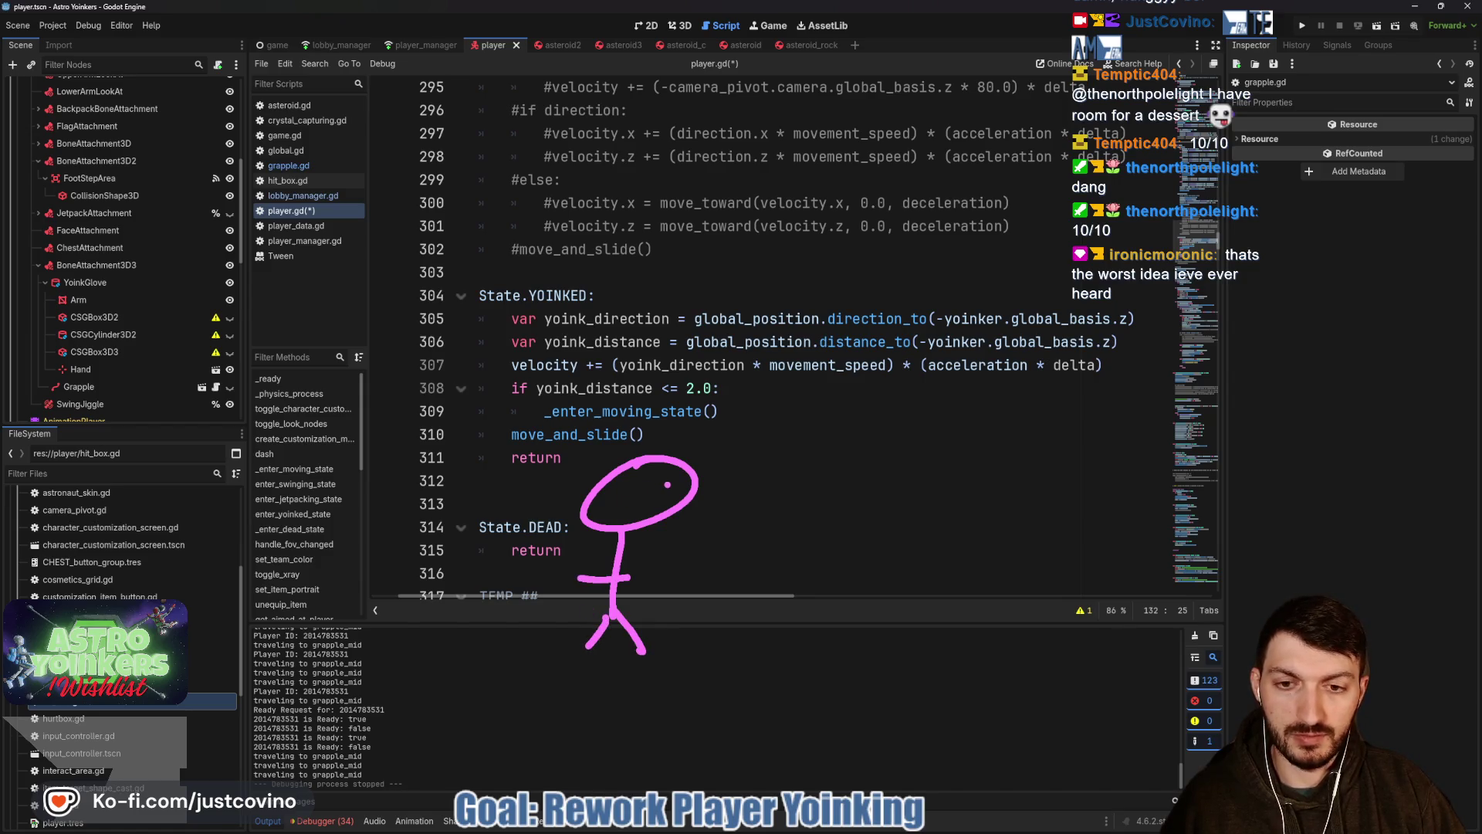
mouse_move(597, 488)
mouse_down()
mouse_move(692, 485)
mouse_move(795, 665)
mouse_up()
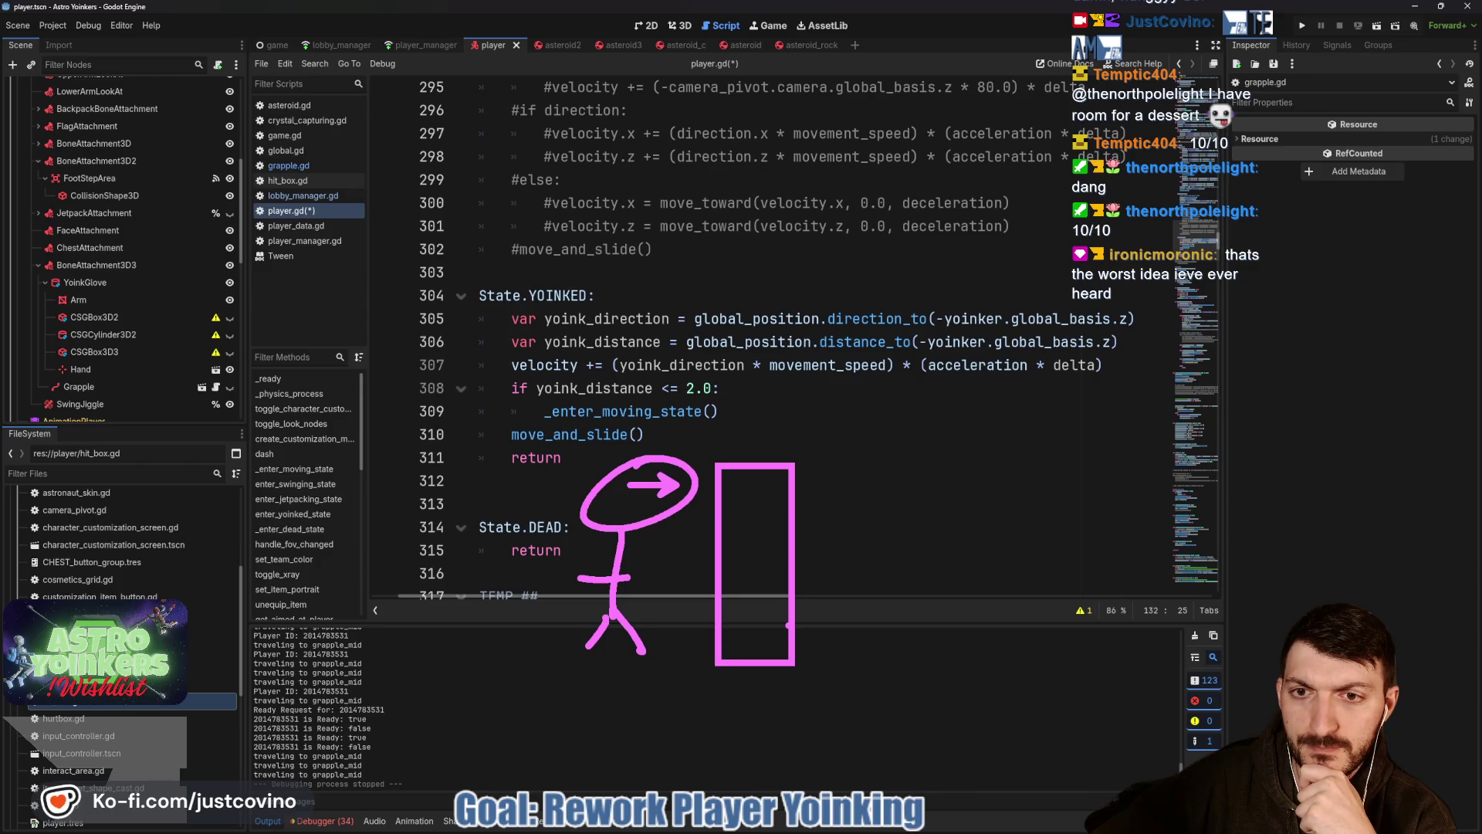
key(Escape)
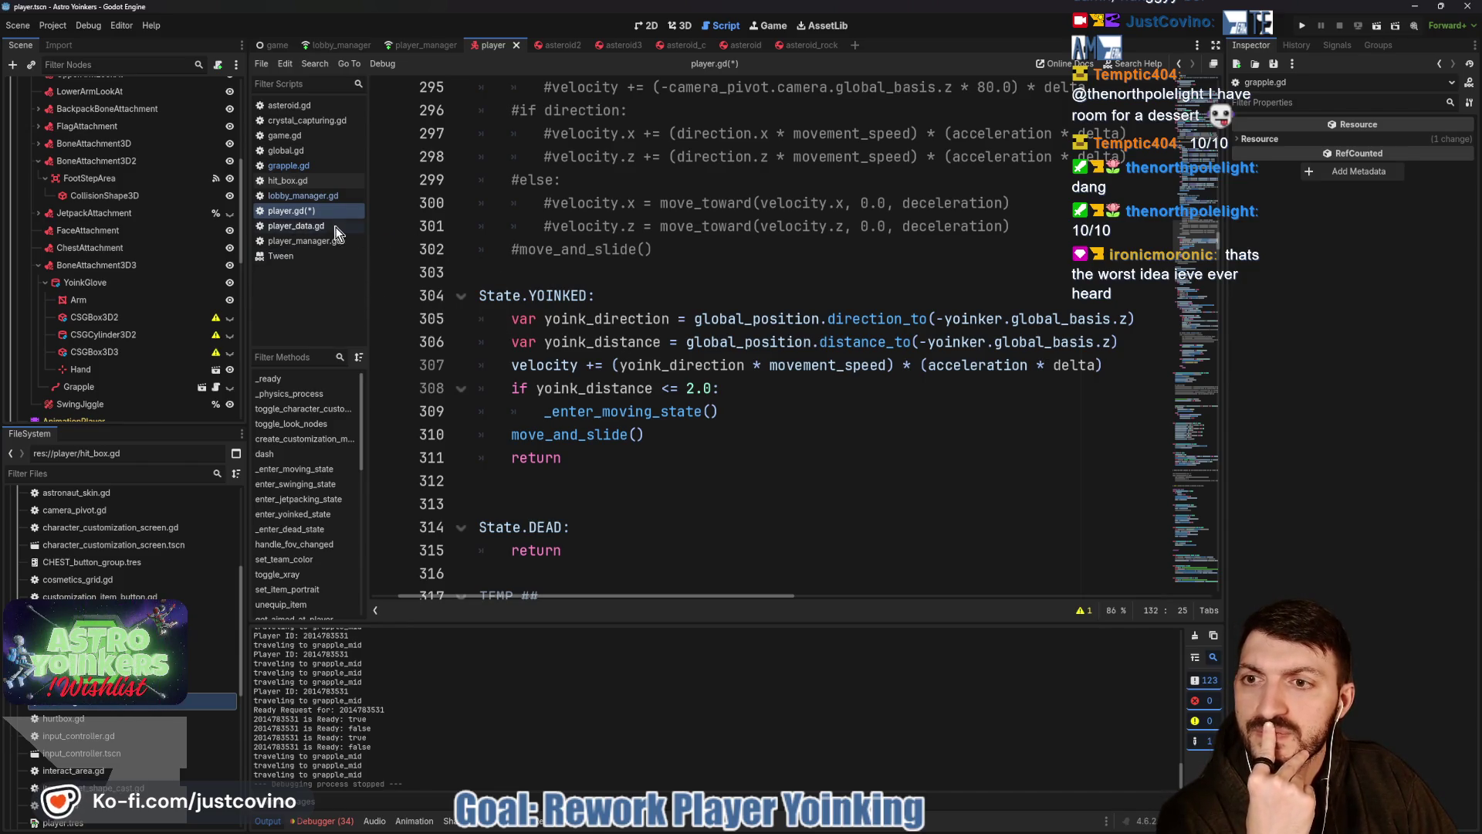
click(295, 165)
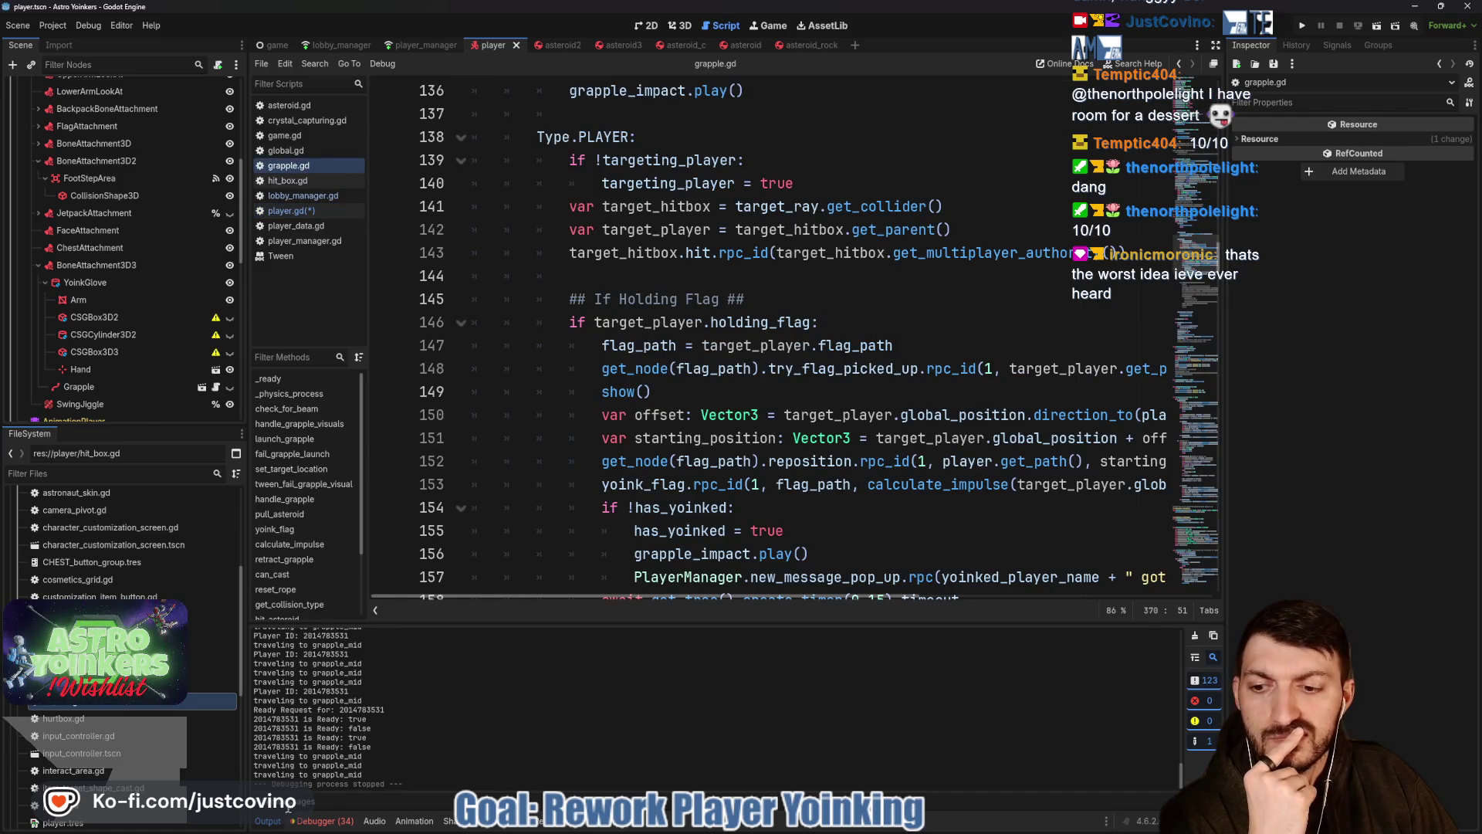
Collapse the Output panel, delete the extra blank line before Type.ASTEROID, and check the livestream page.
click(268, 822)
scroll(694, 347, up, 4)
scroll(734, 332, up, 1)
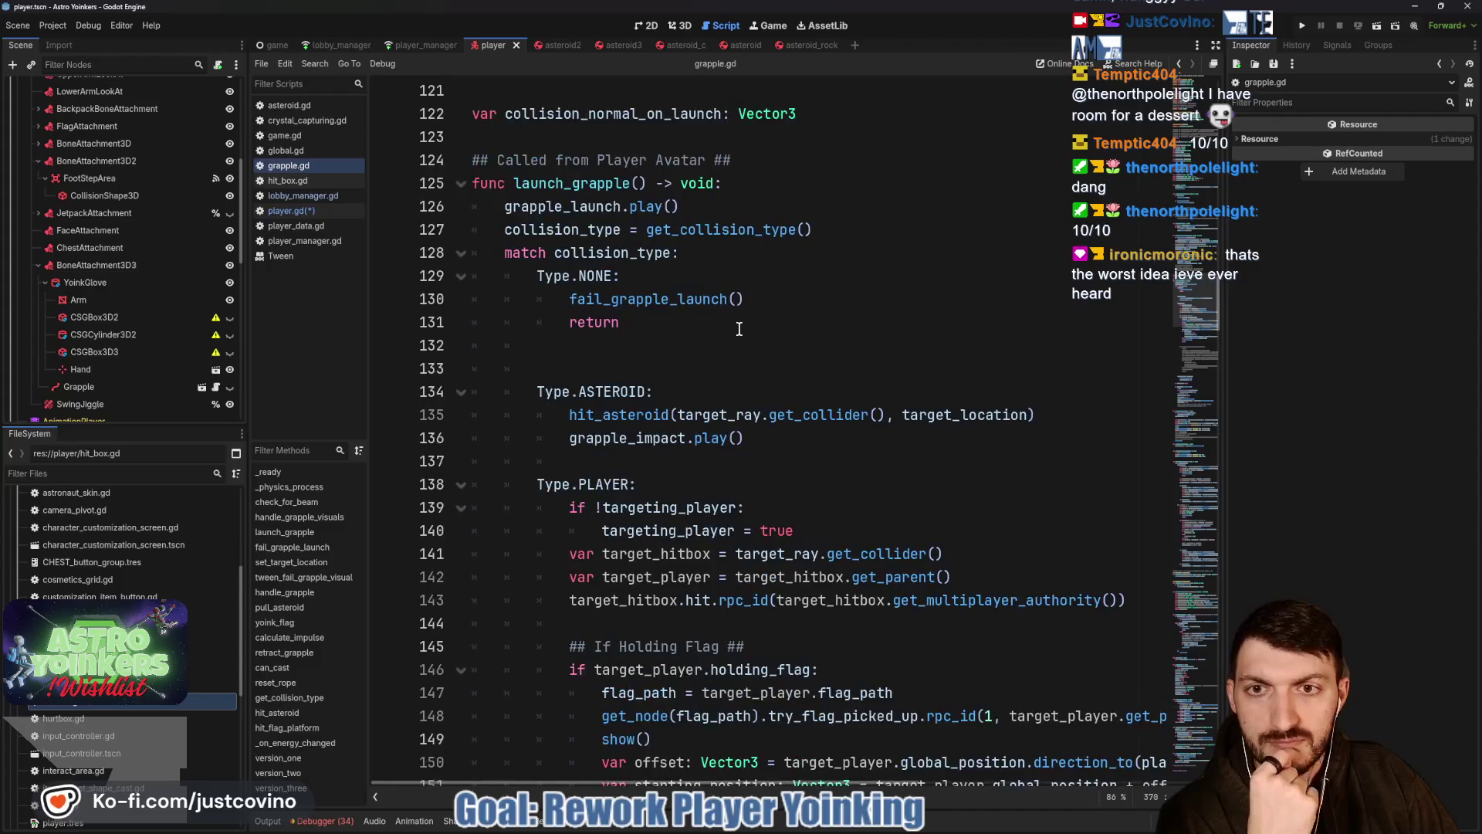
scroll(739, 328, up, 5)
scroll(739, 328, up, 5)
scroll(739, 328, up, 5)
scroll(740, 328, up, 5)
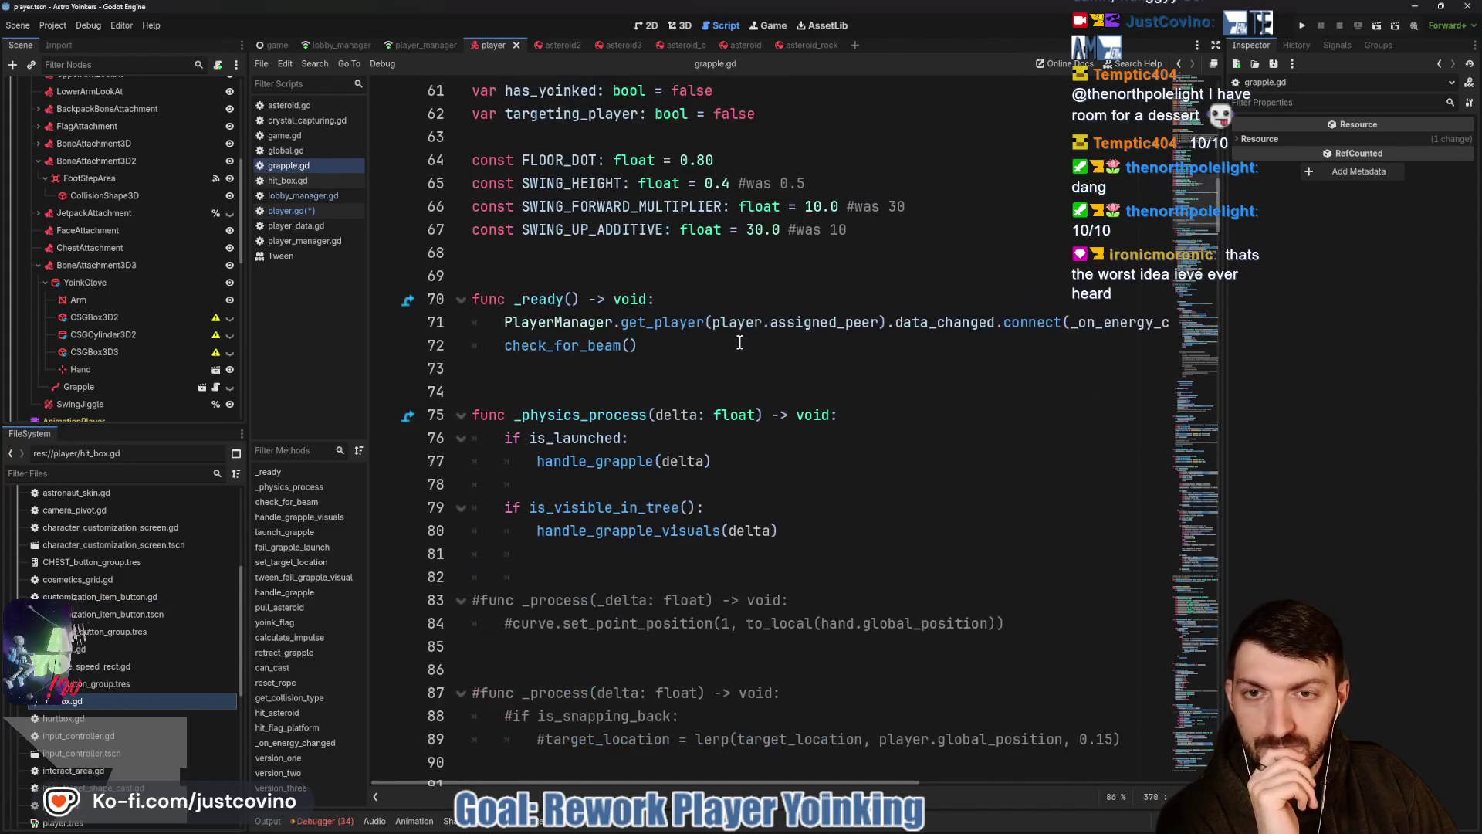
double_click(602, 460)
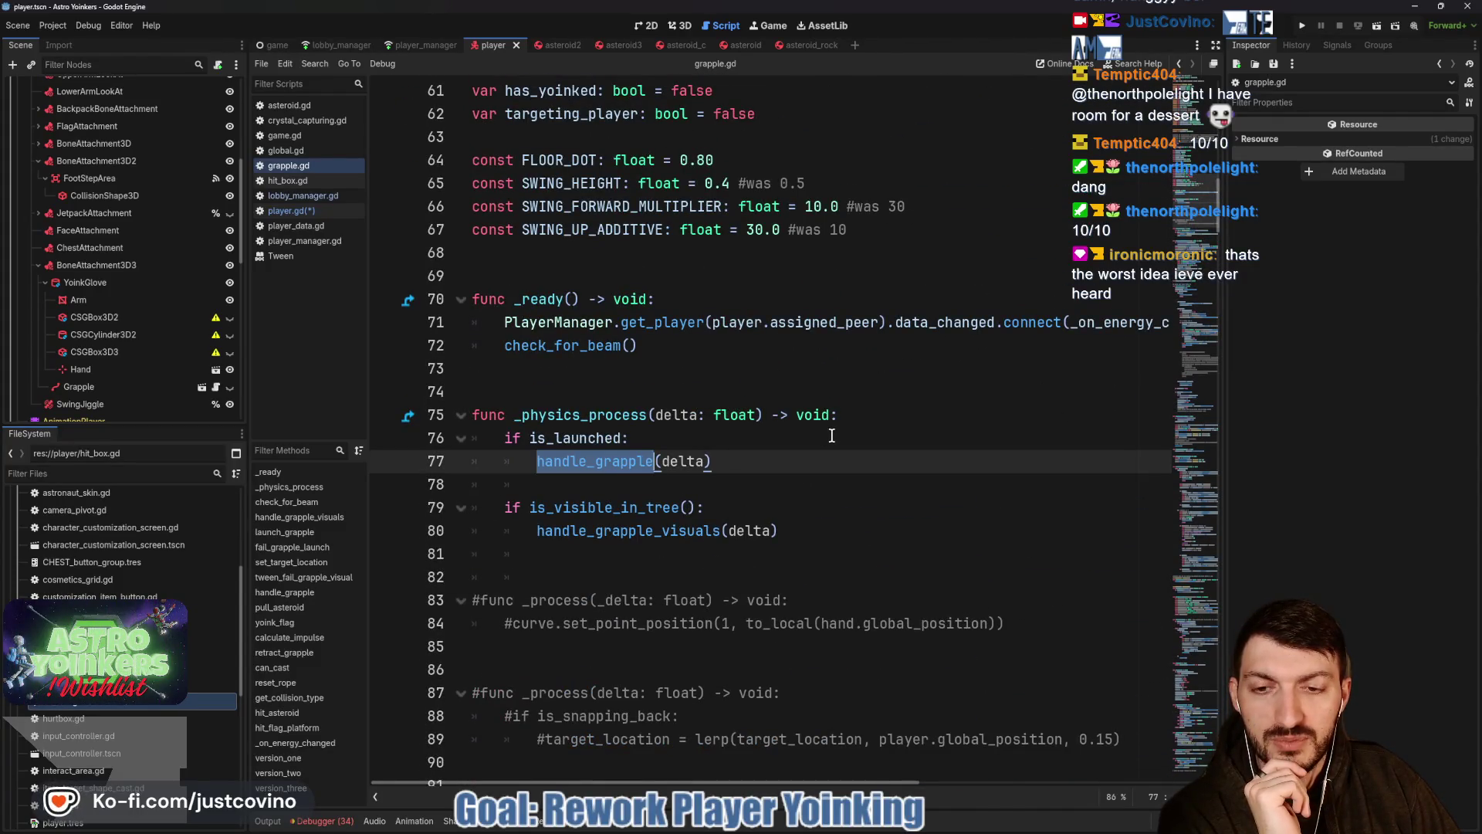
scroll(830, 436, down, 2)
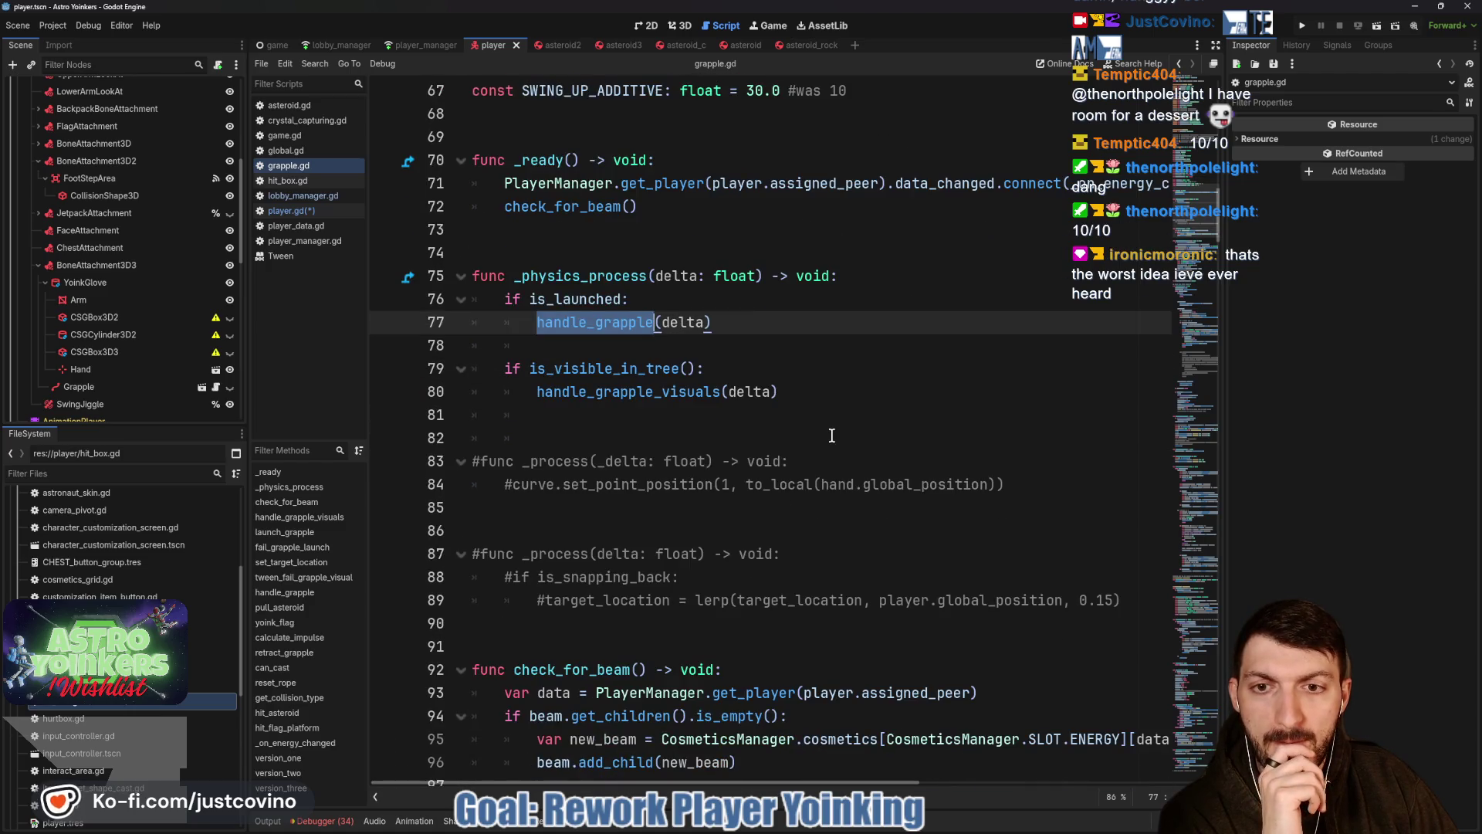
scroll(830, 436, down, 5)
scroll(831, 436, down, 1)
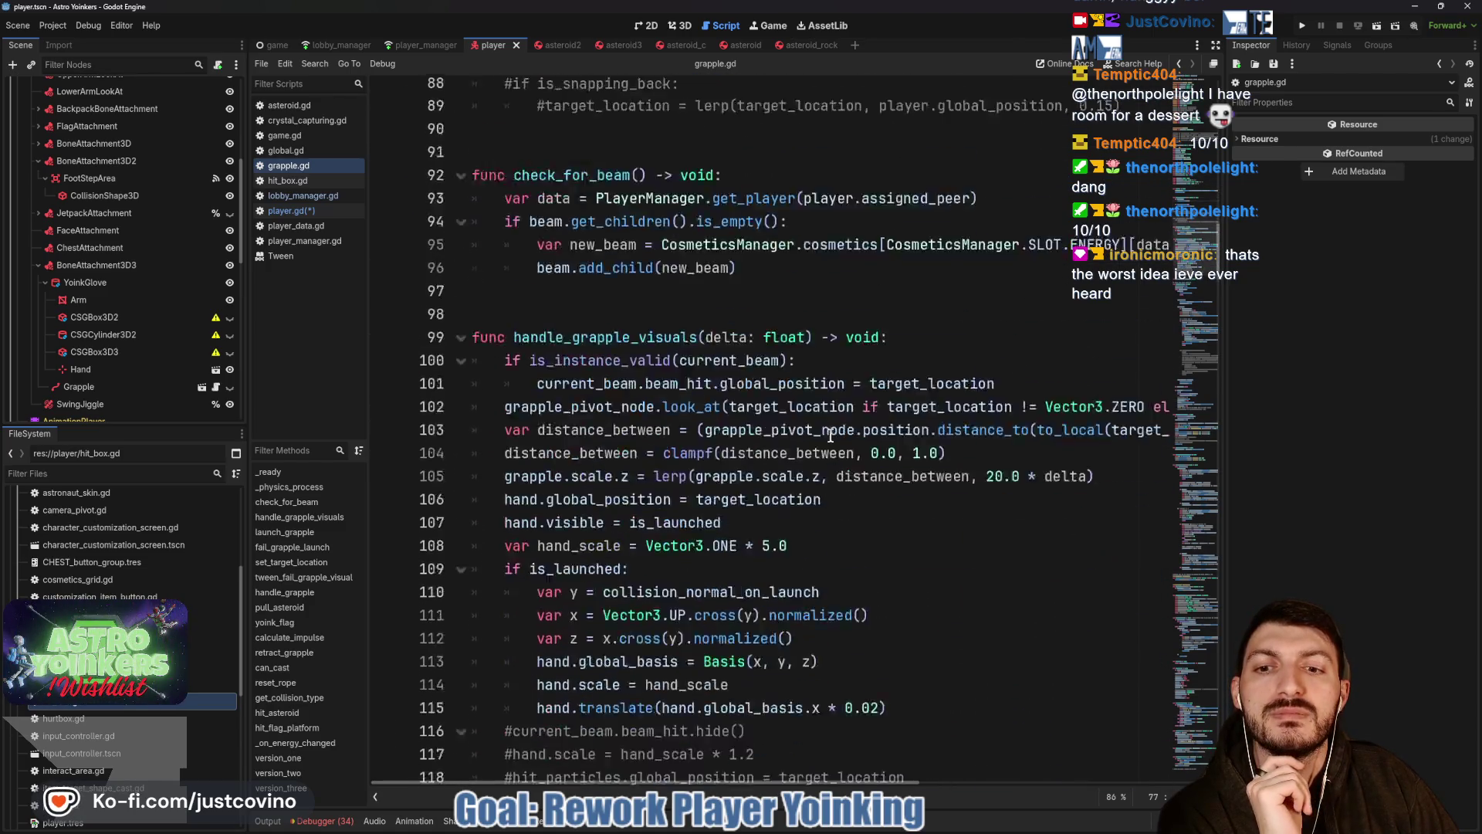
scroll(831, 435, down, 3)
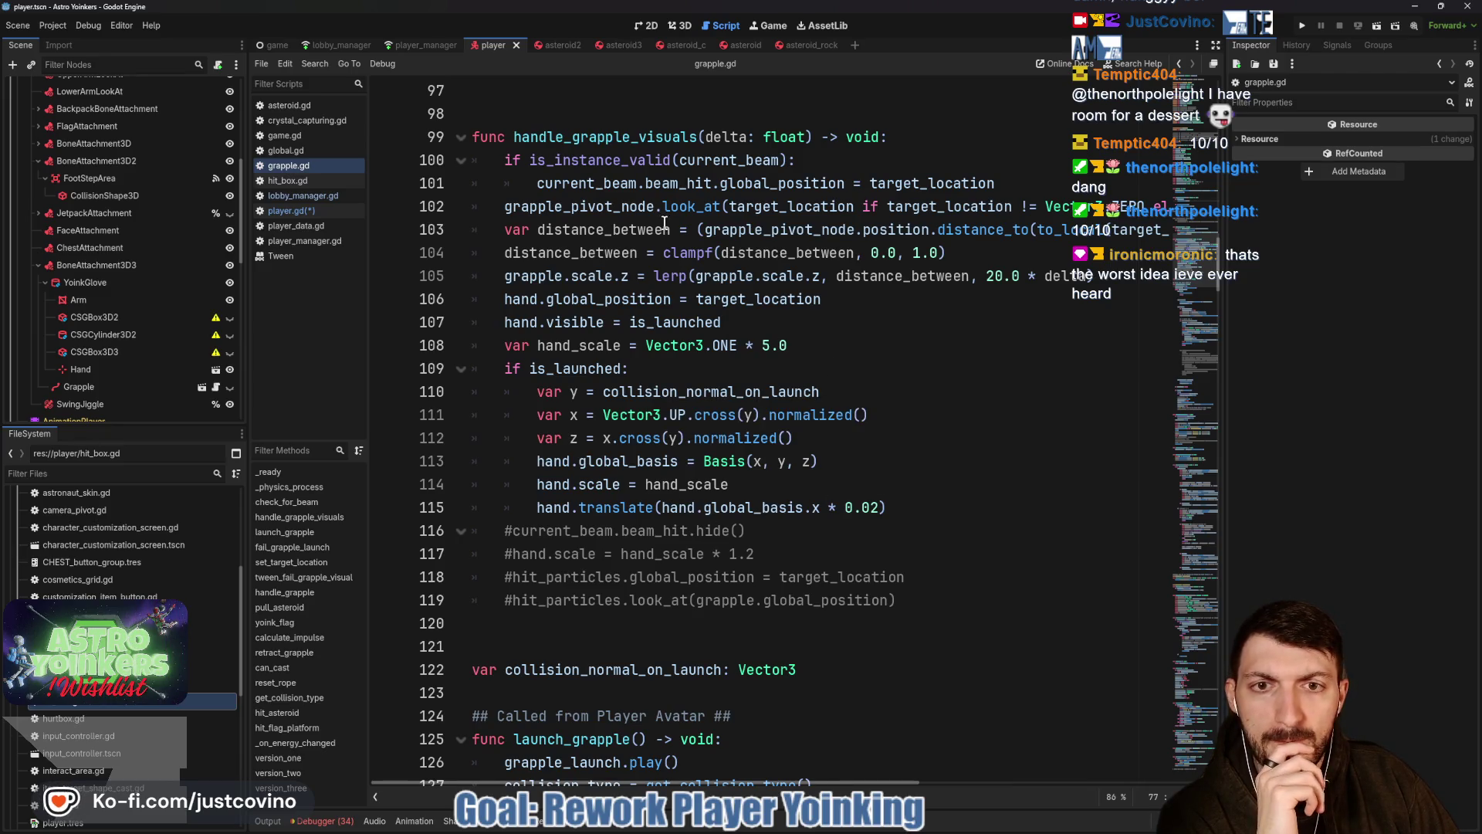
scroll(775, 238, up, 1)
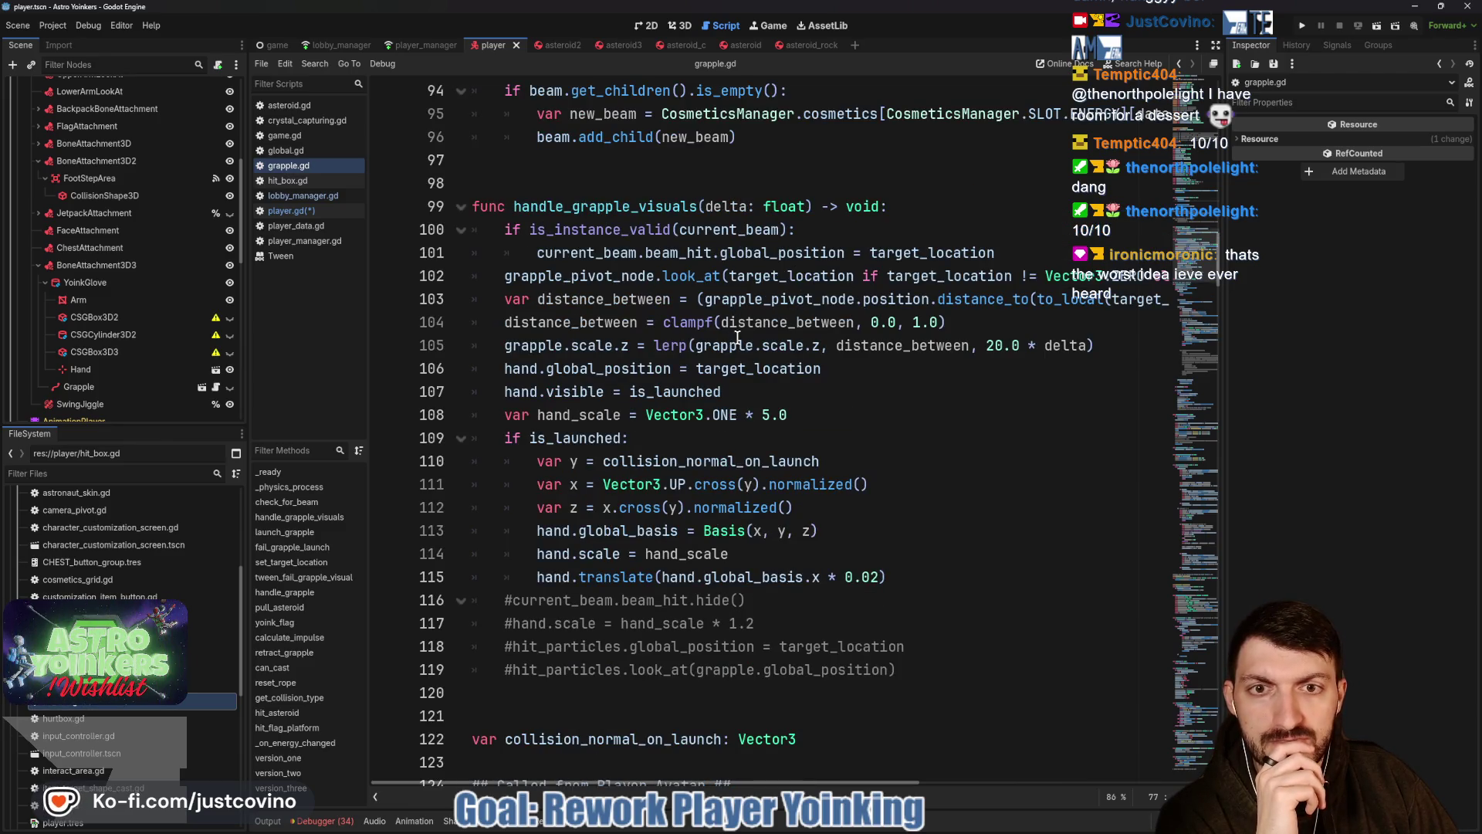
scroll(737, 337, down, 1)
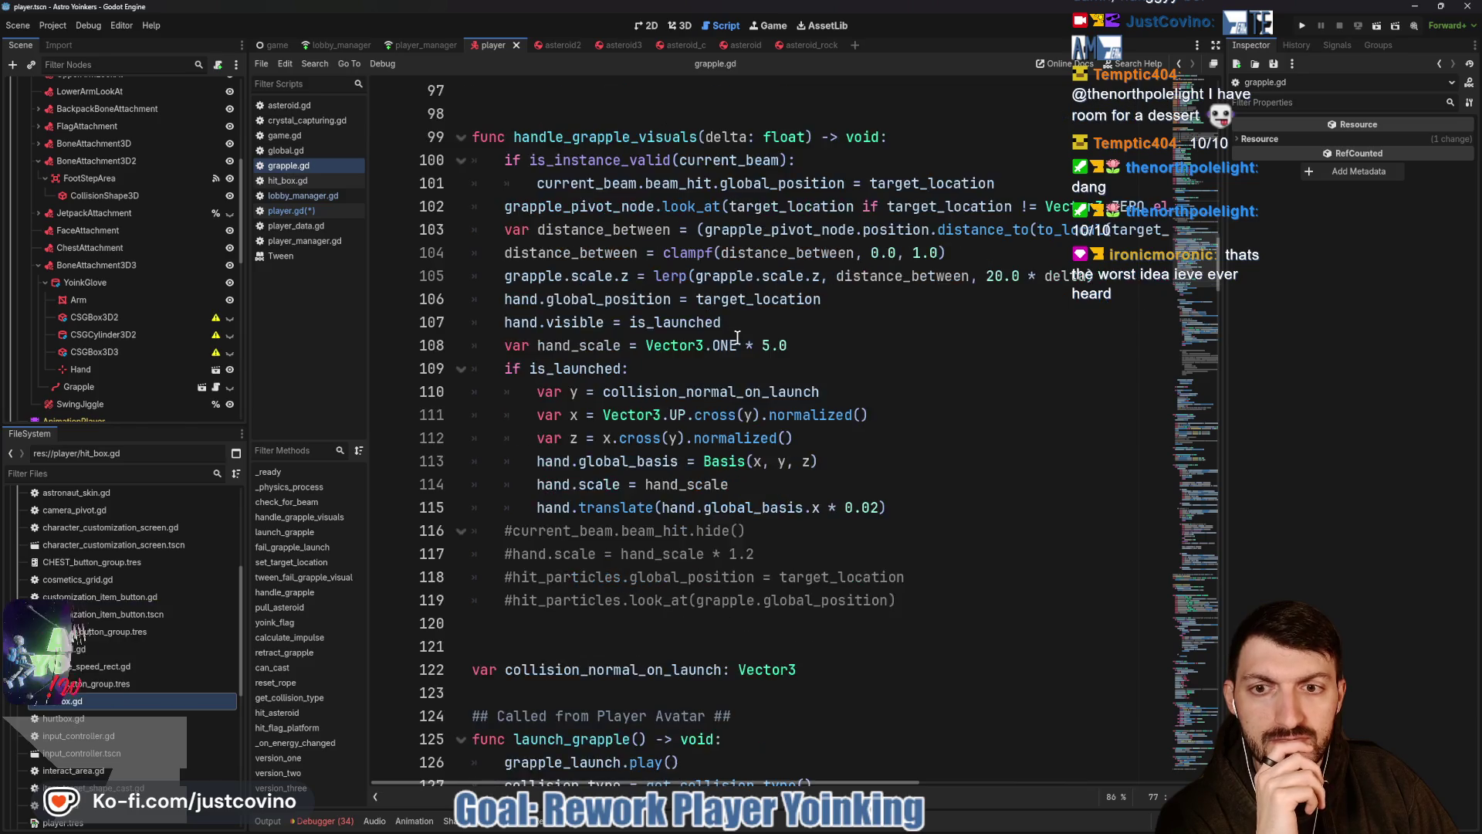
scroll(737, 337, down, 2)
scroll(736, 337, down, 1)
scroll(737, 337, down, 1)
scroll(737, 336, down, 1)
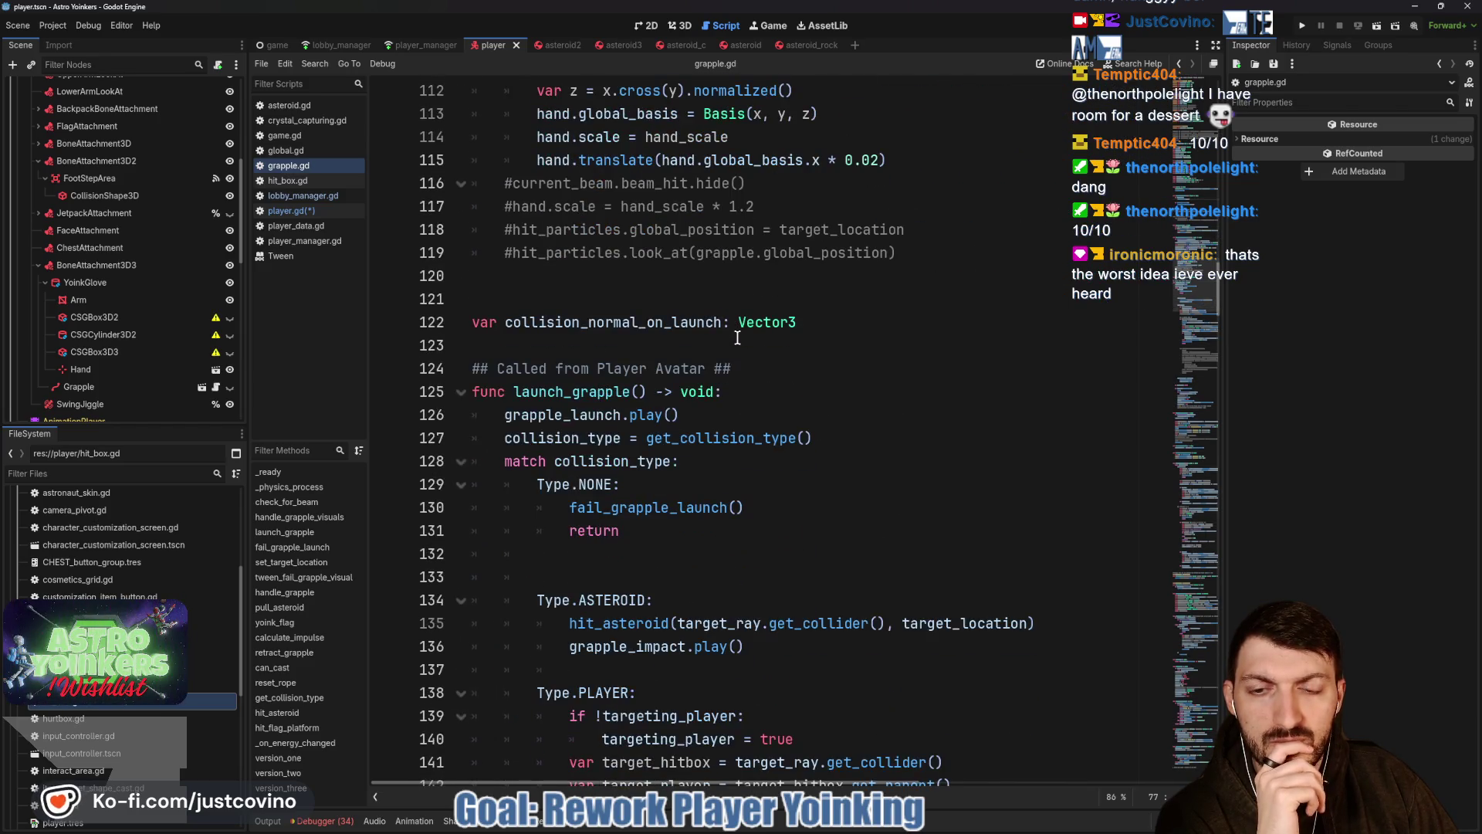
scroll(737, 338, down, 2)
scroll(738, 337, down, 2)
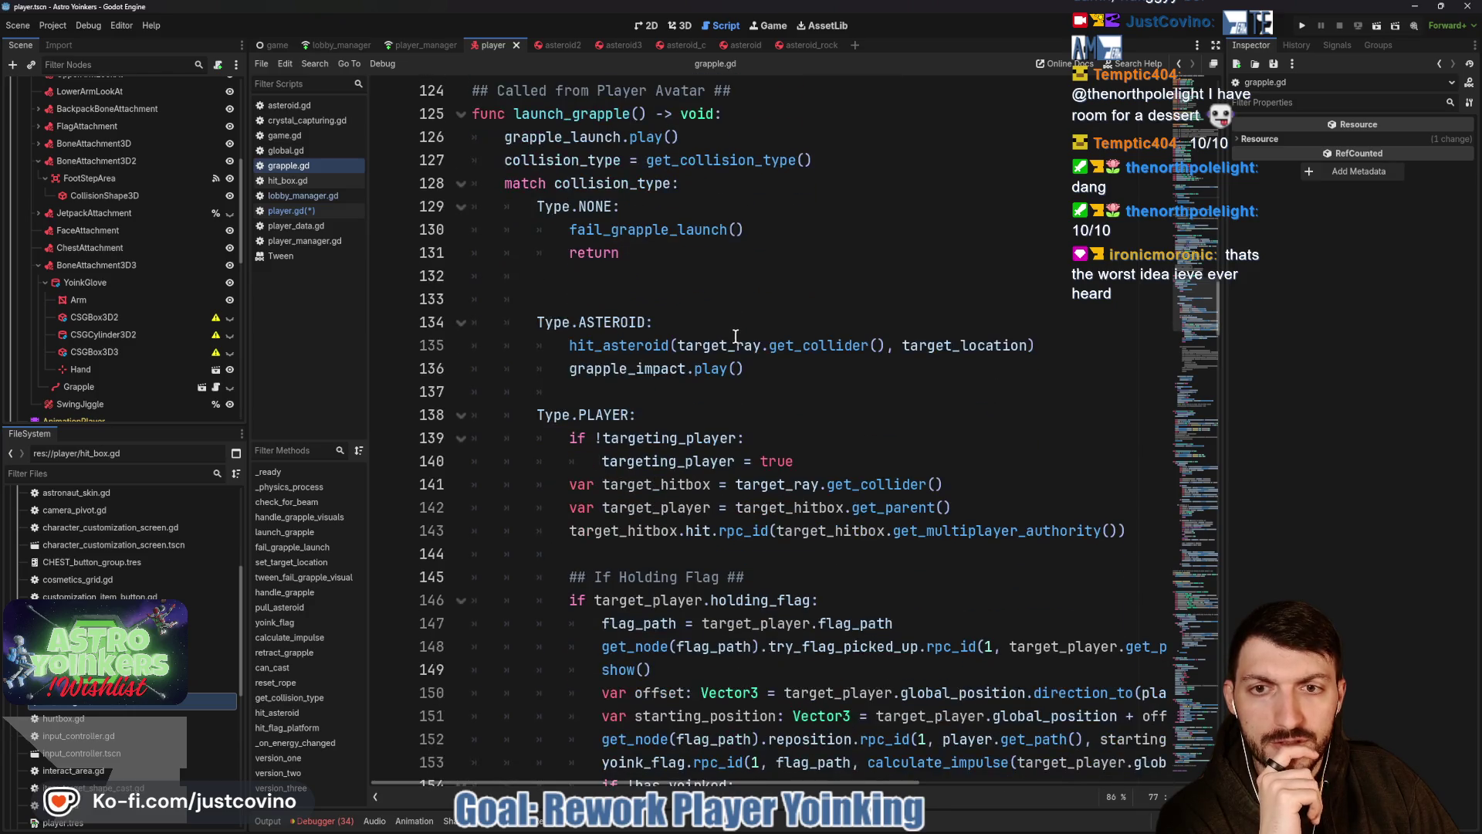
click(620, 288)
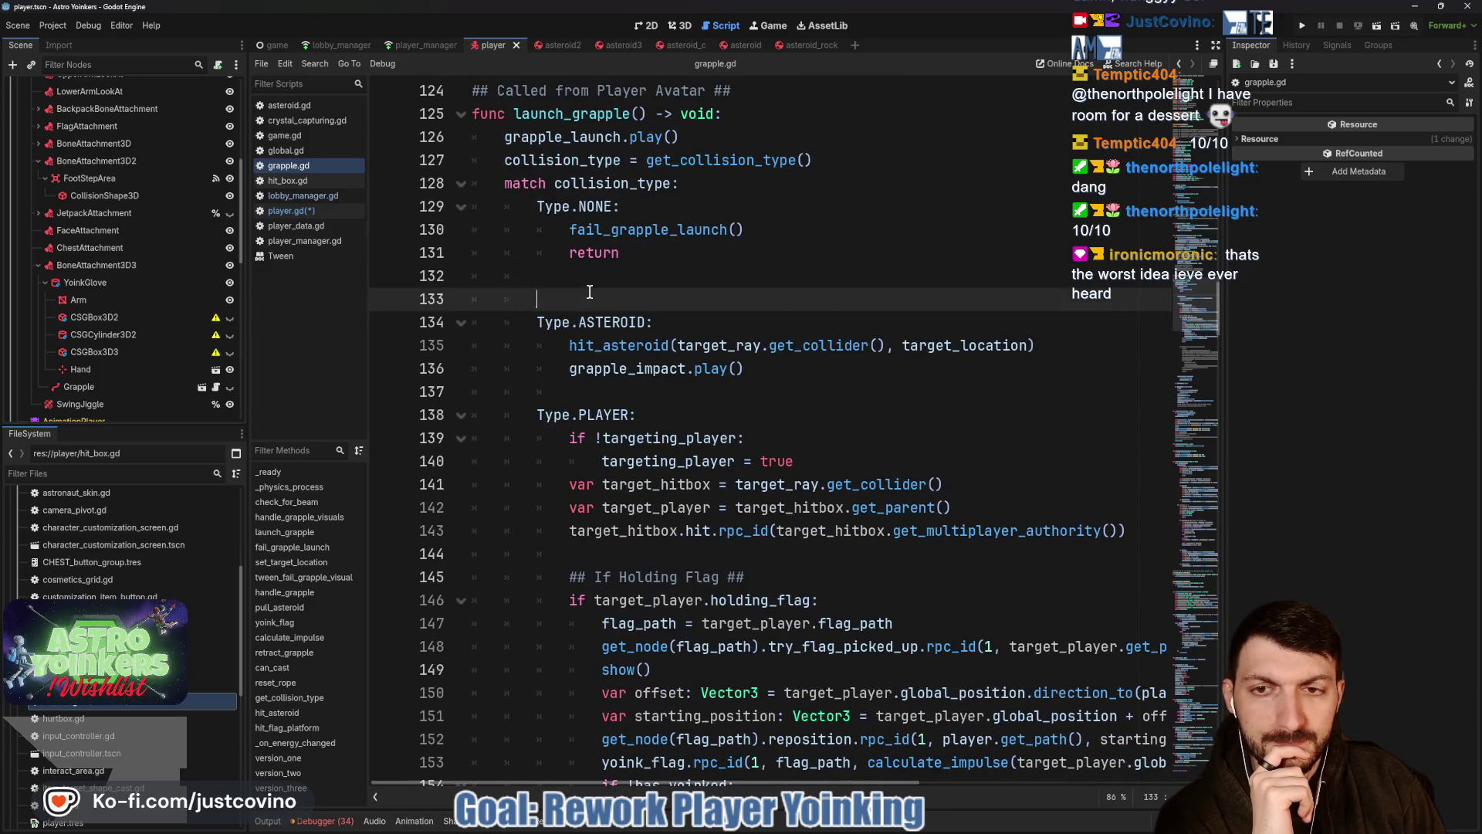
key(BackSpace)
key(BackSpace)
key(BackSpace)
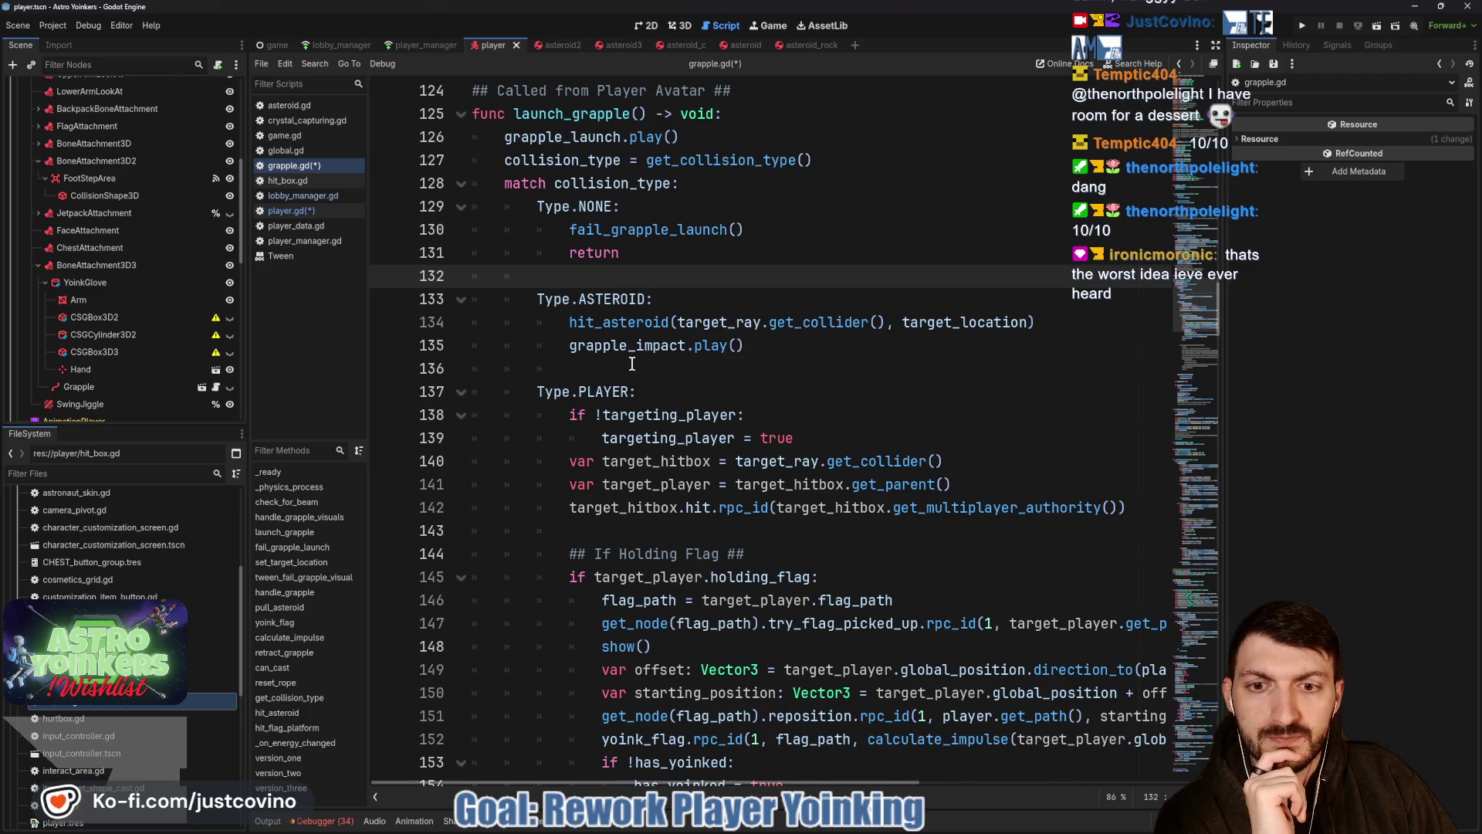
scroll(613, 341, down, 1)
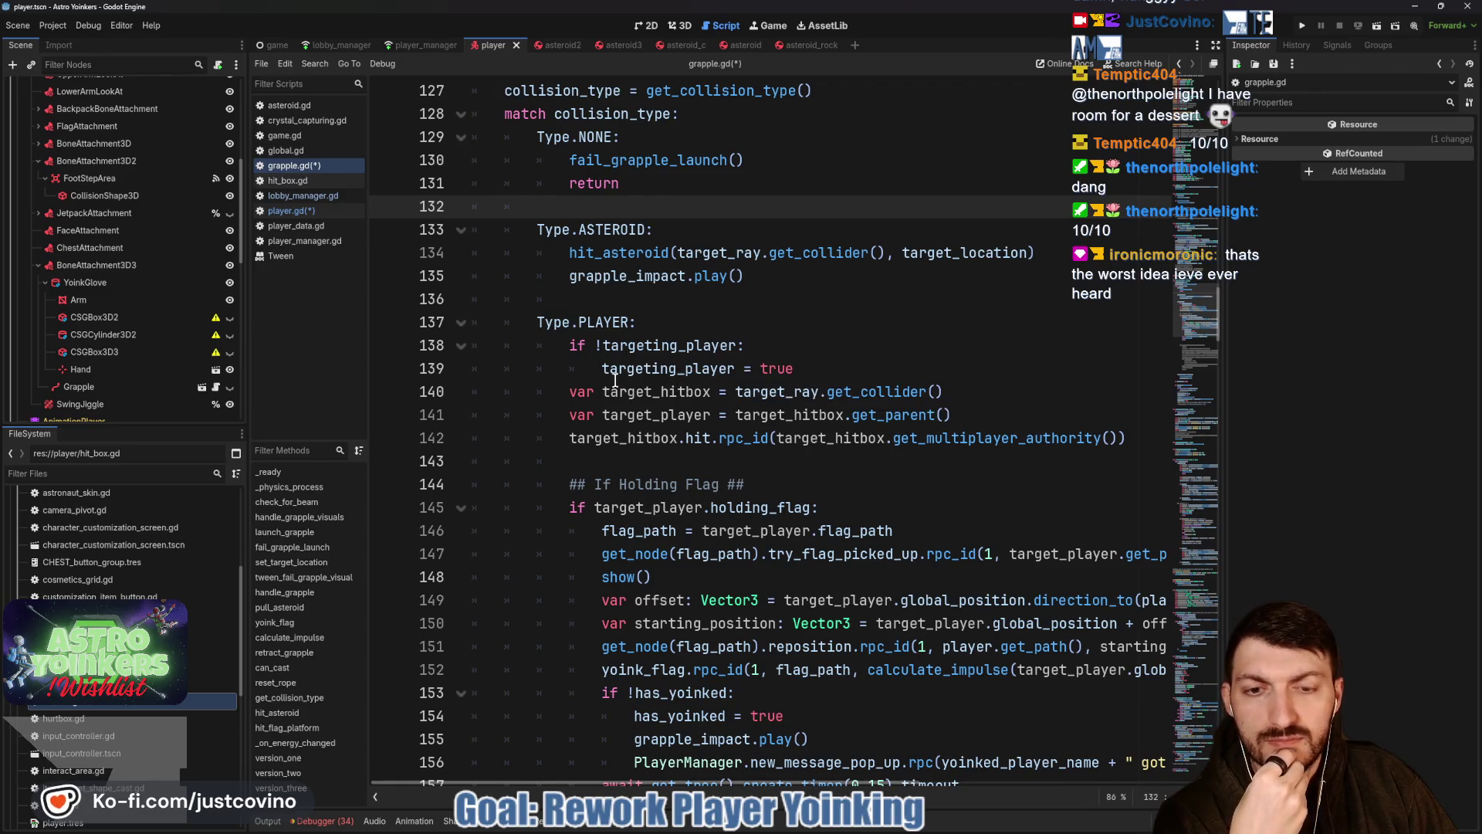
scroll(613, 382, down, 1)
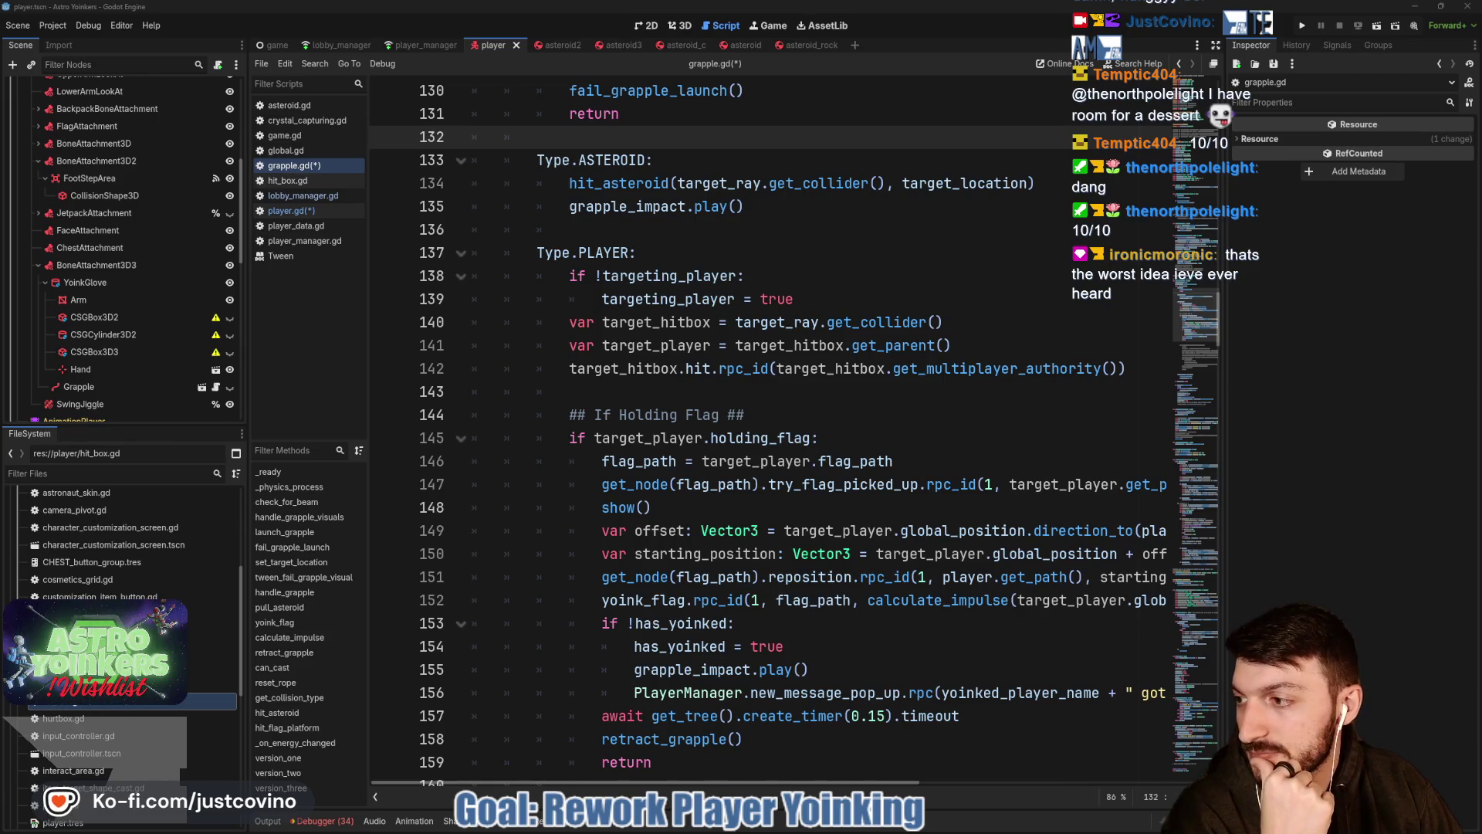
key(alt+Tab)
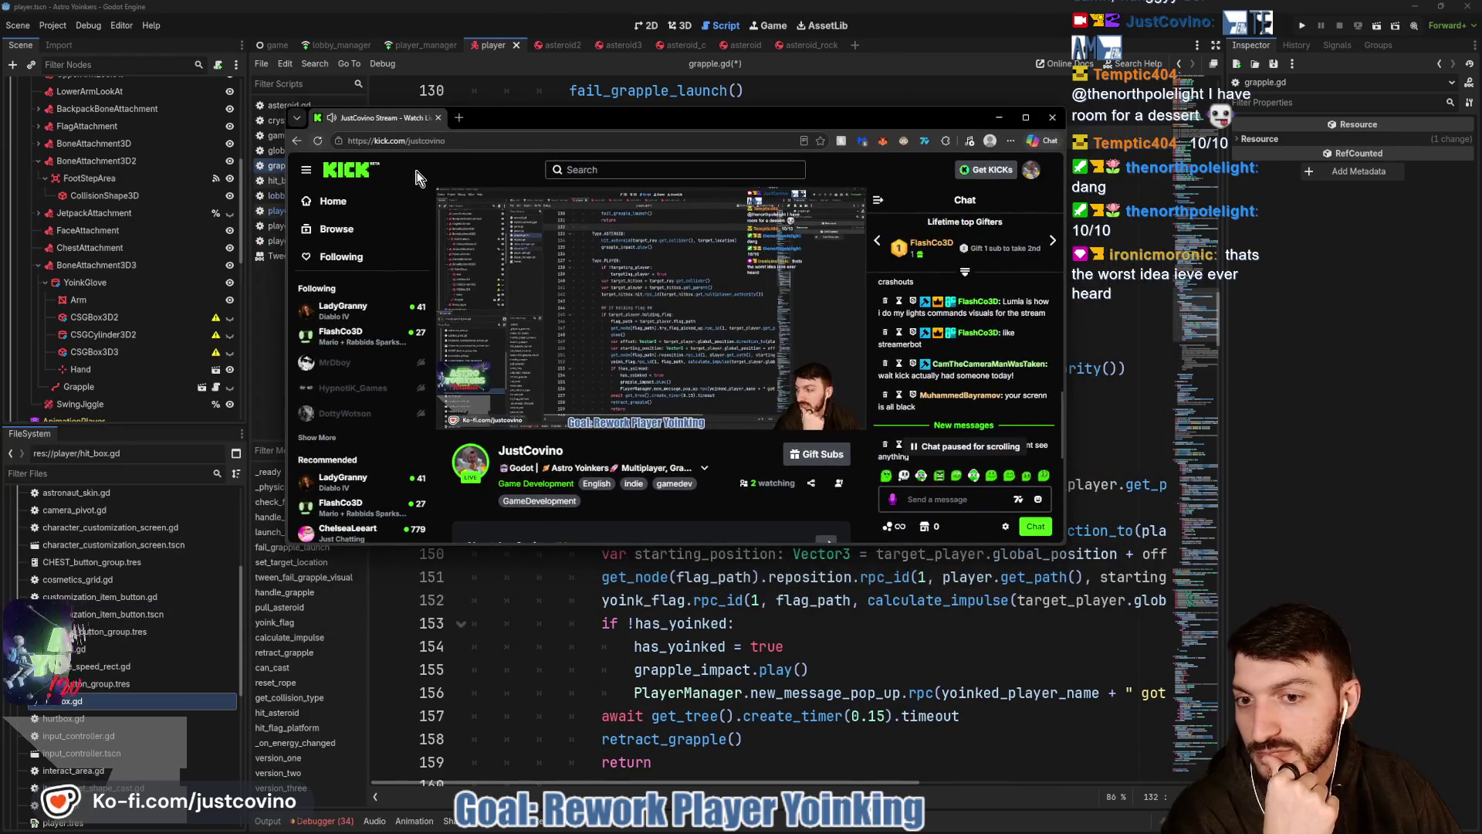
click(439, 117)
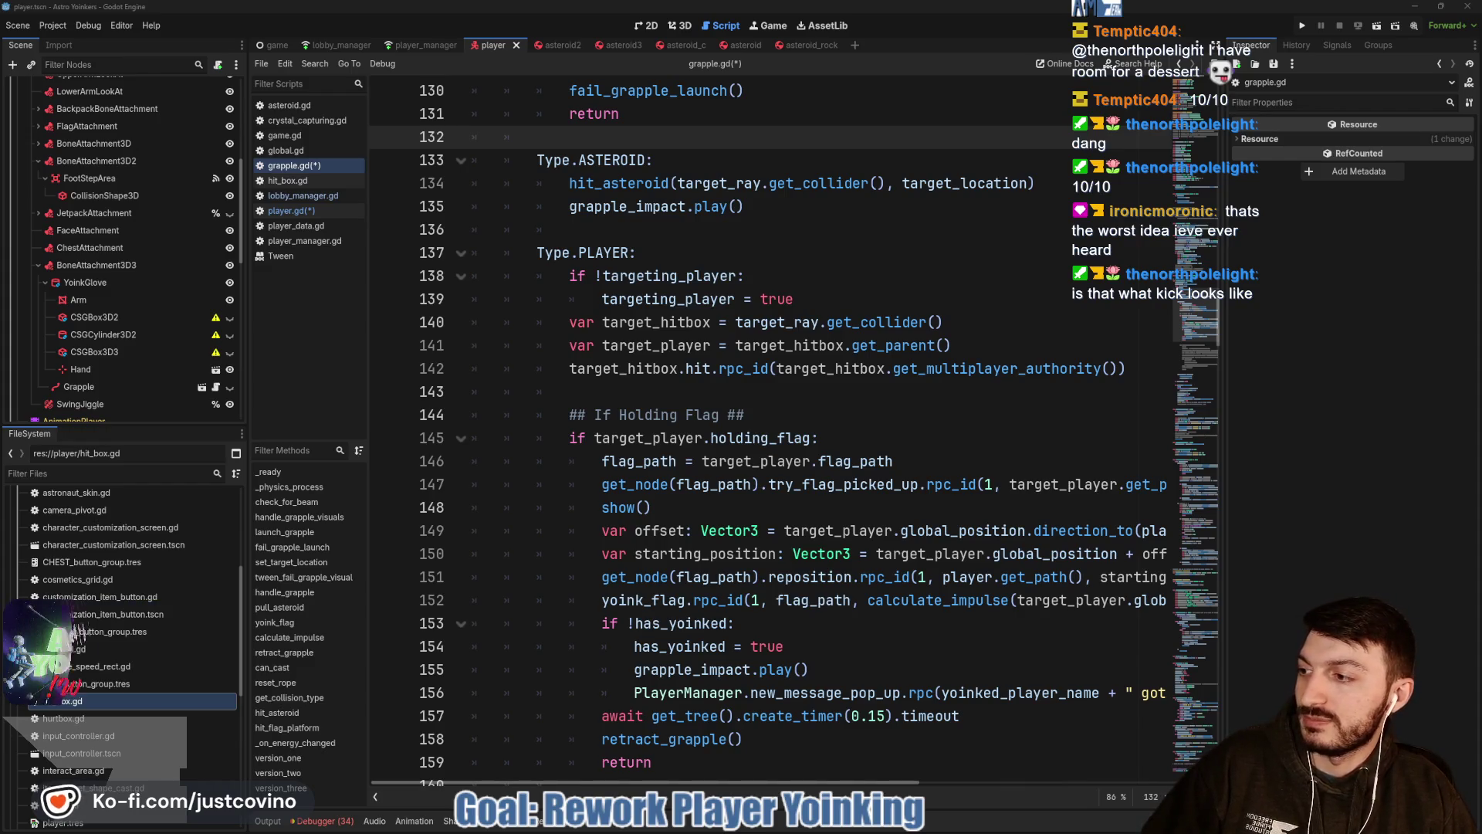
key(F5)
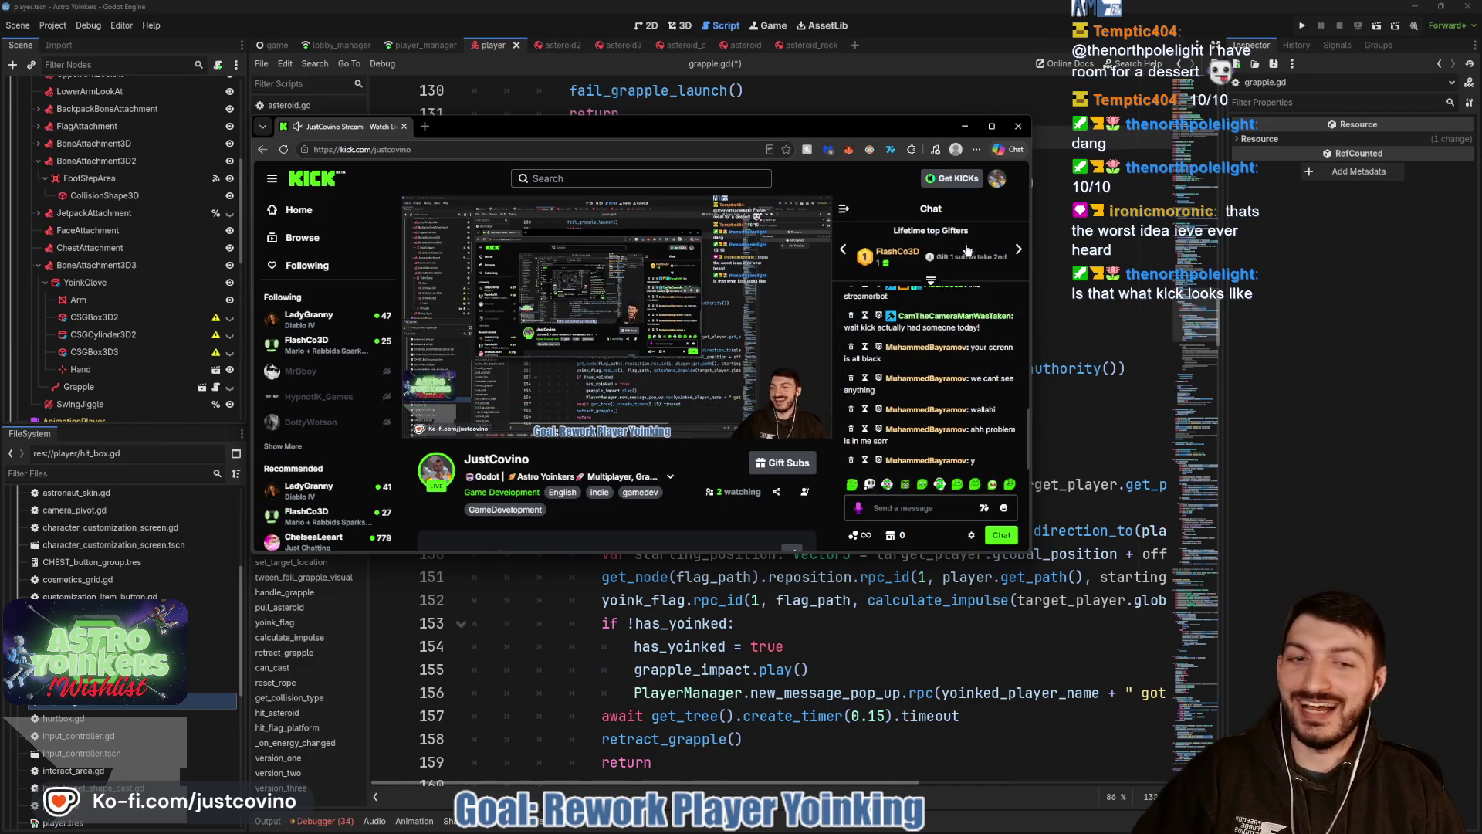
click(1018, 126)
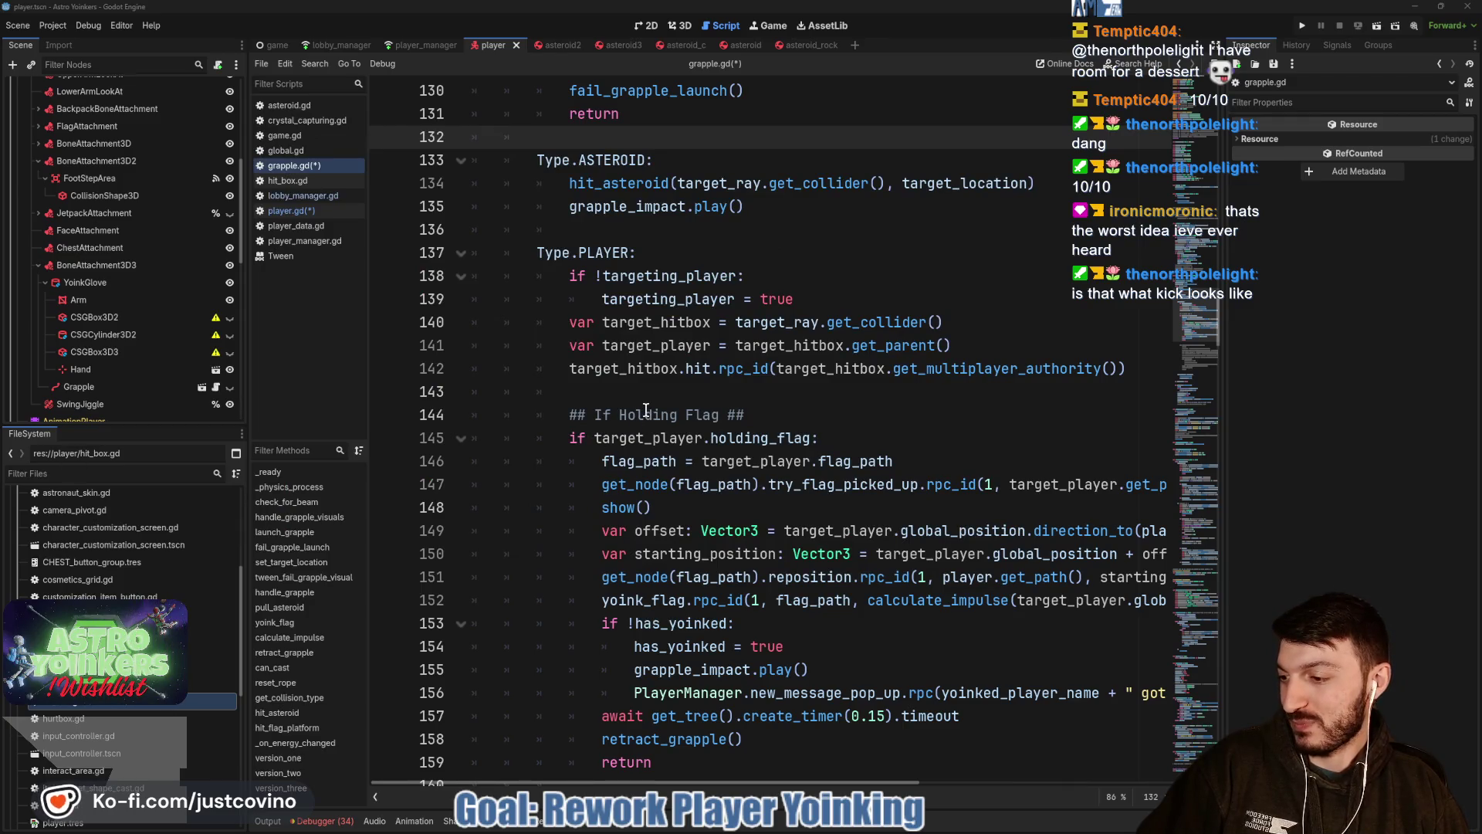
click(772, 395)
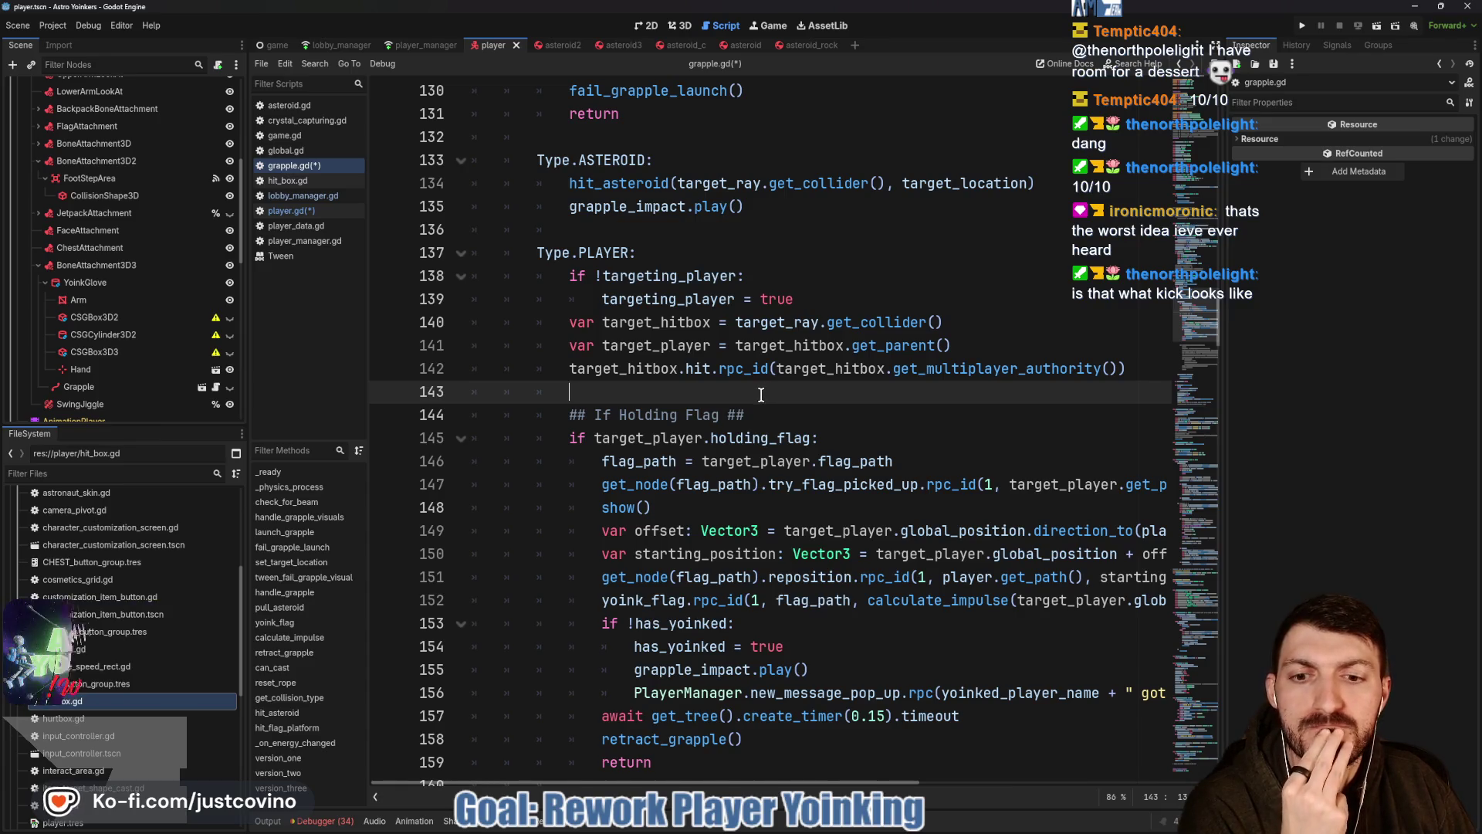
scroll(767, 393, down, 3)
scroll(748, 397, down, 2)
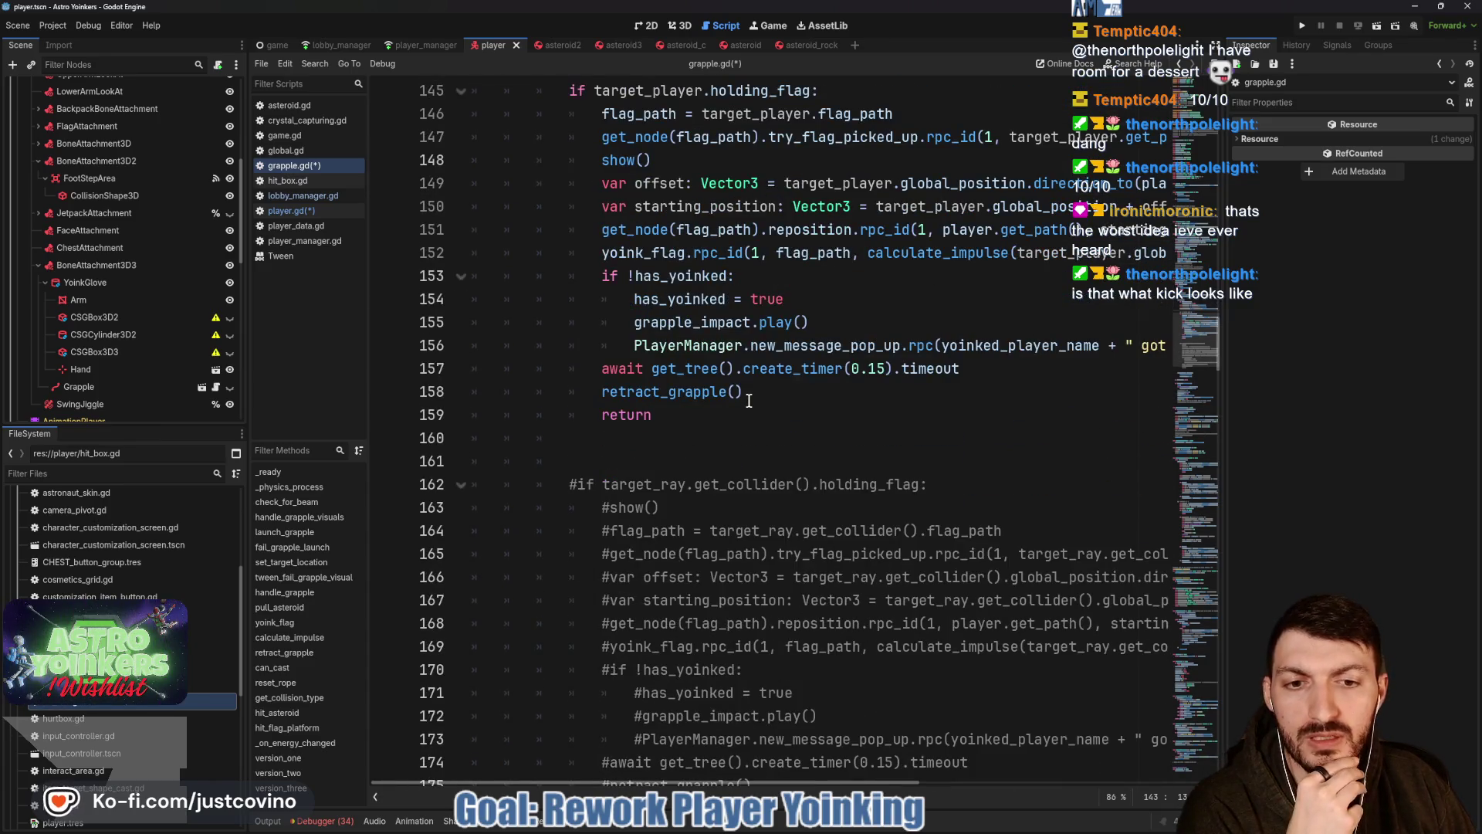
scroll(749, 399, up, 10)
scroll(742, 400, up, 3)
scroll(741, 399, down, 7)
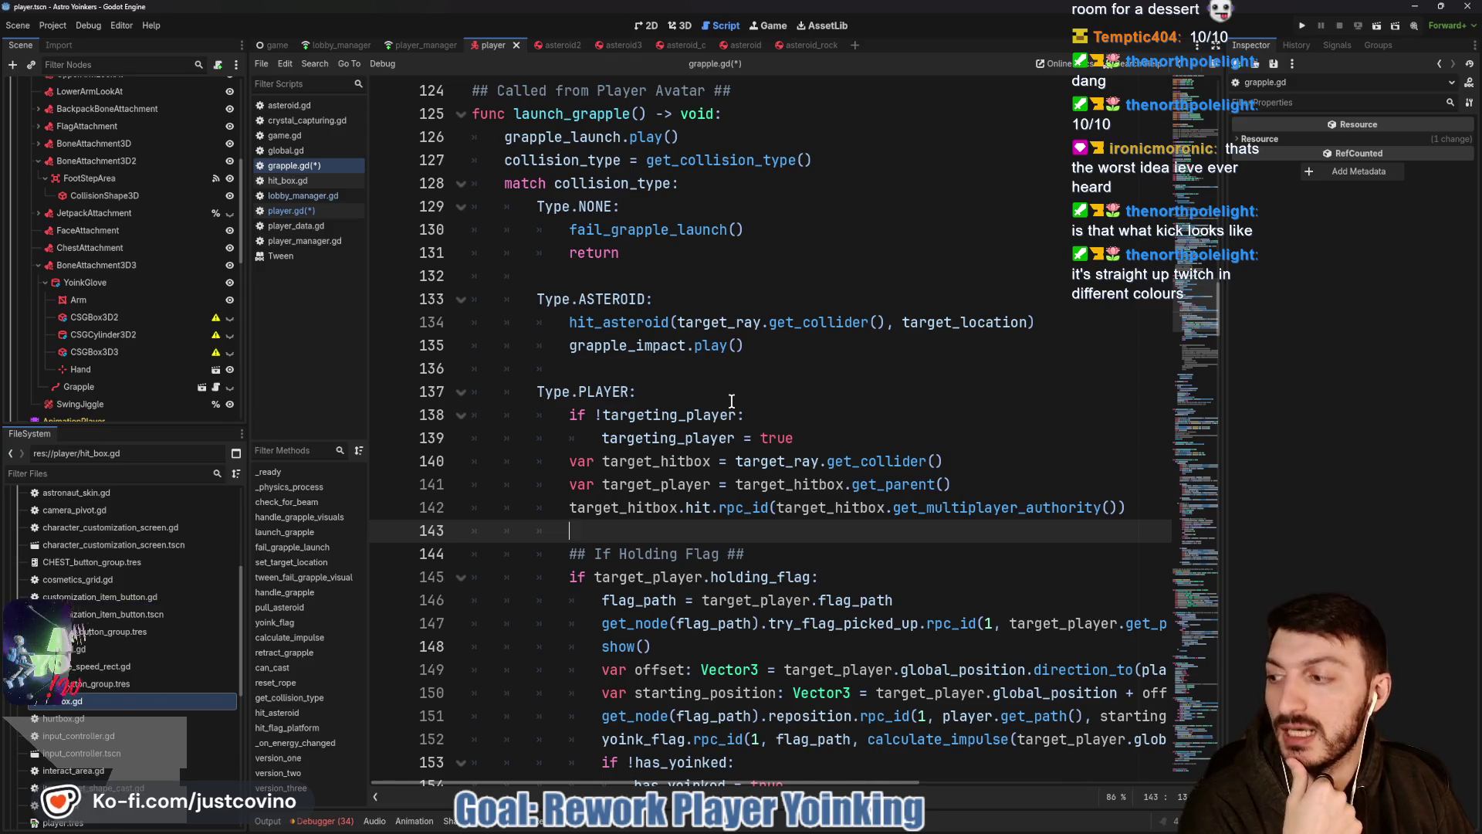
click(684, 371)
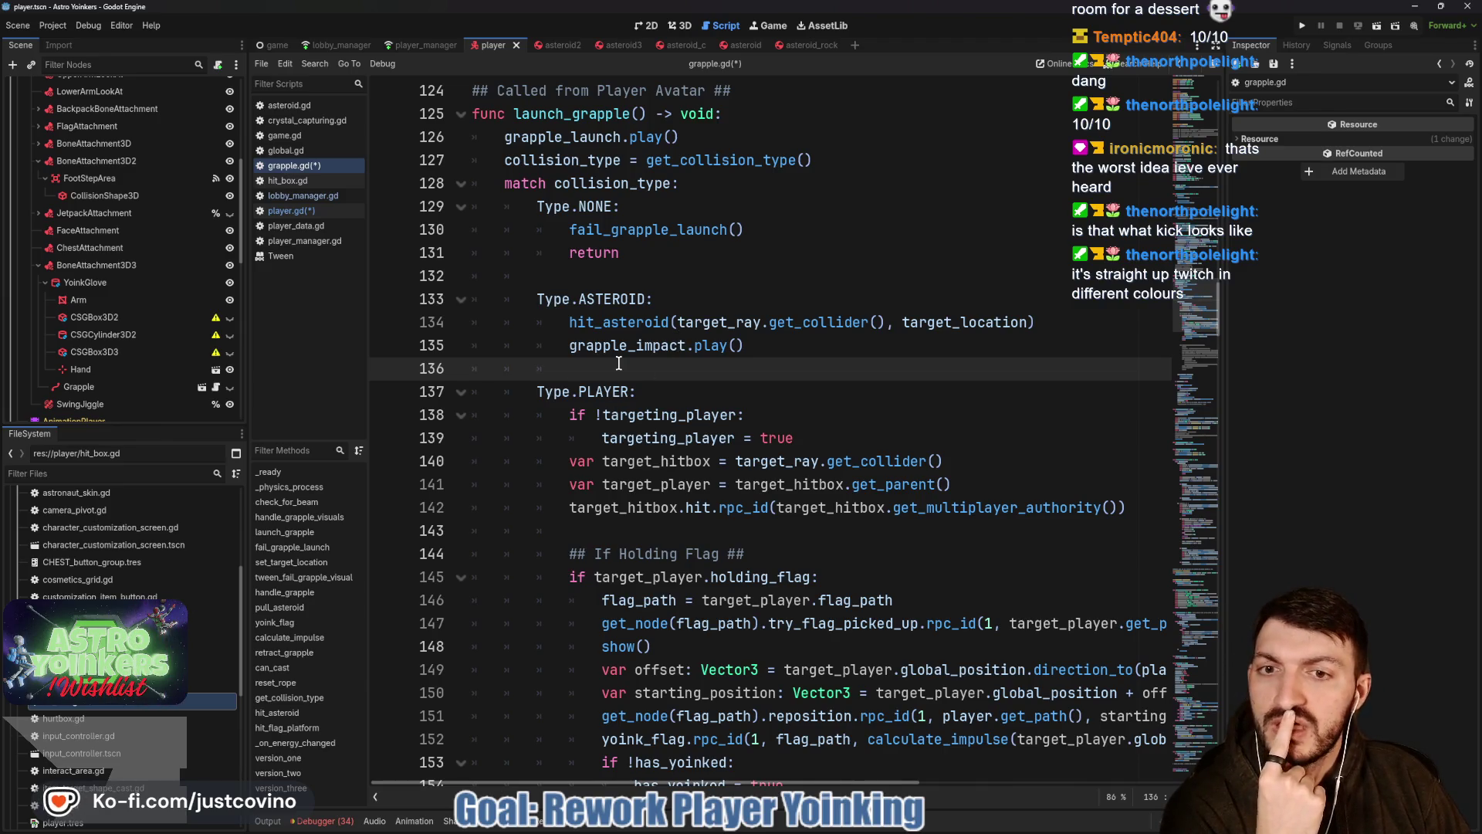
scroll(618, 364, down, 2)
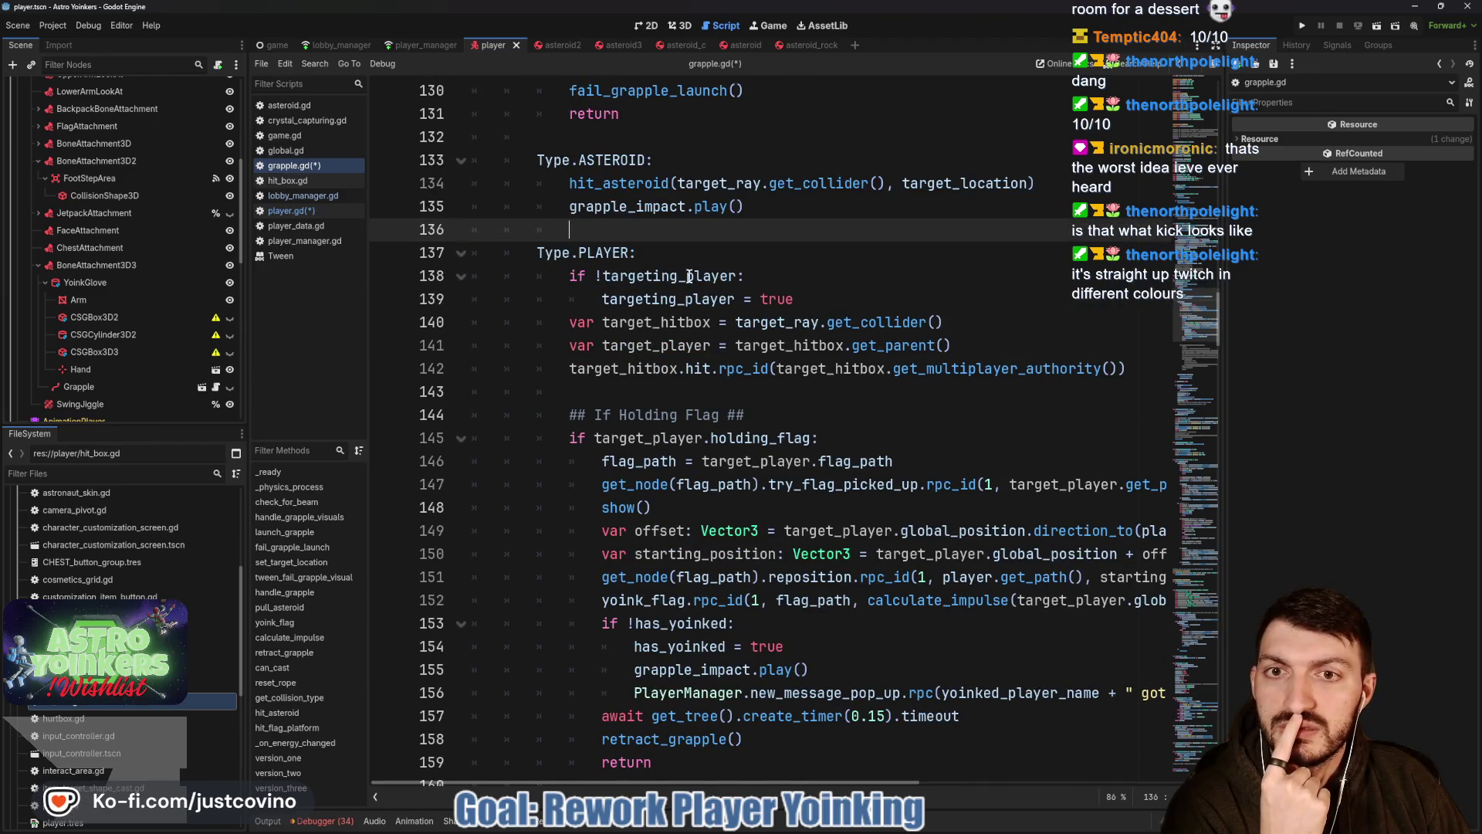
scroll(731, 261, up, 5)
scroll(742, 276, up, 3)
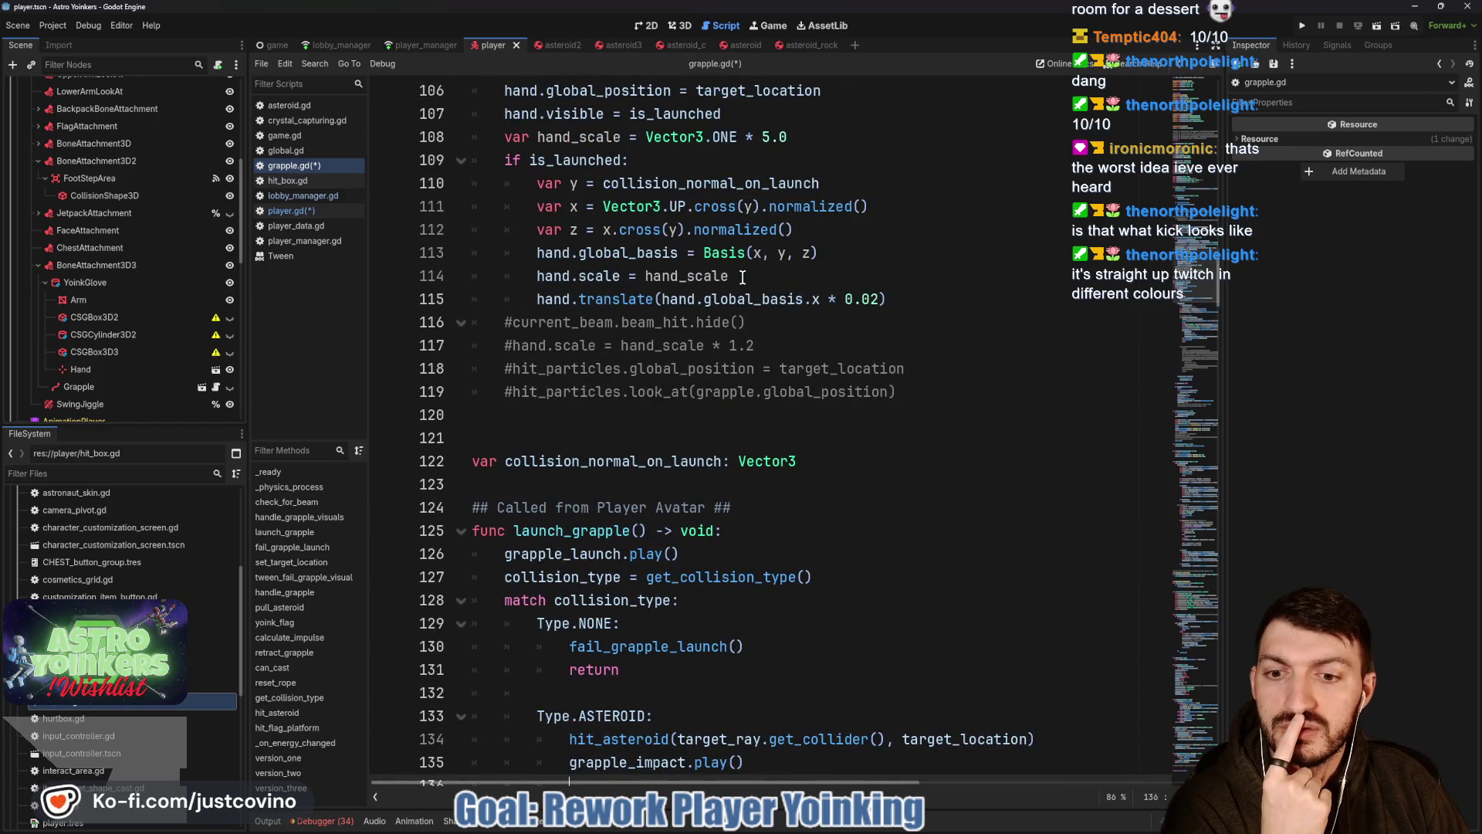
scroll(742, 275, down, 1)
scroll(742, 276, up, 4)
scroll(742, 275, up, 2)
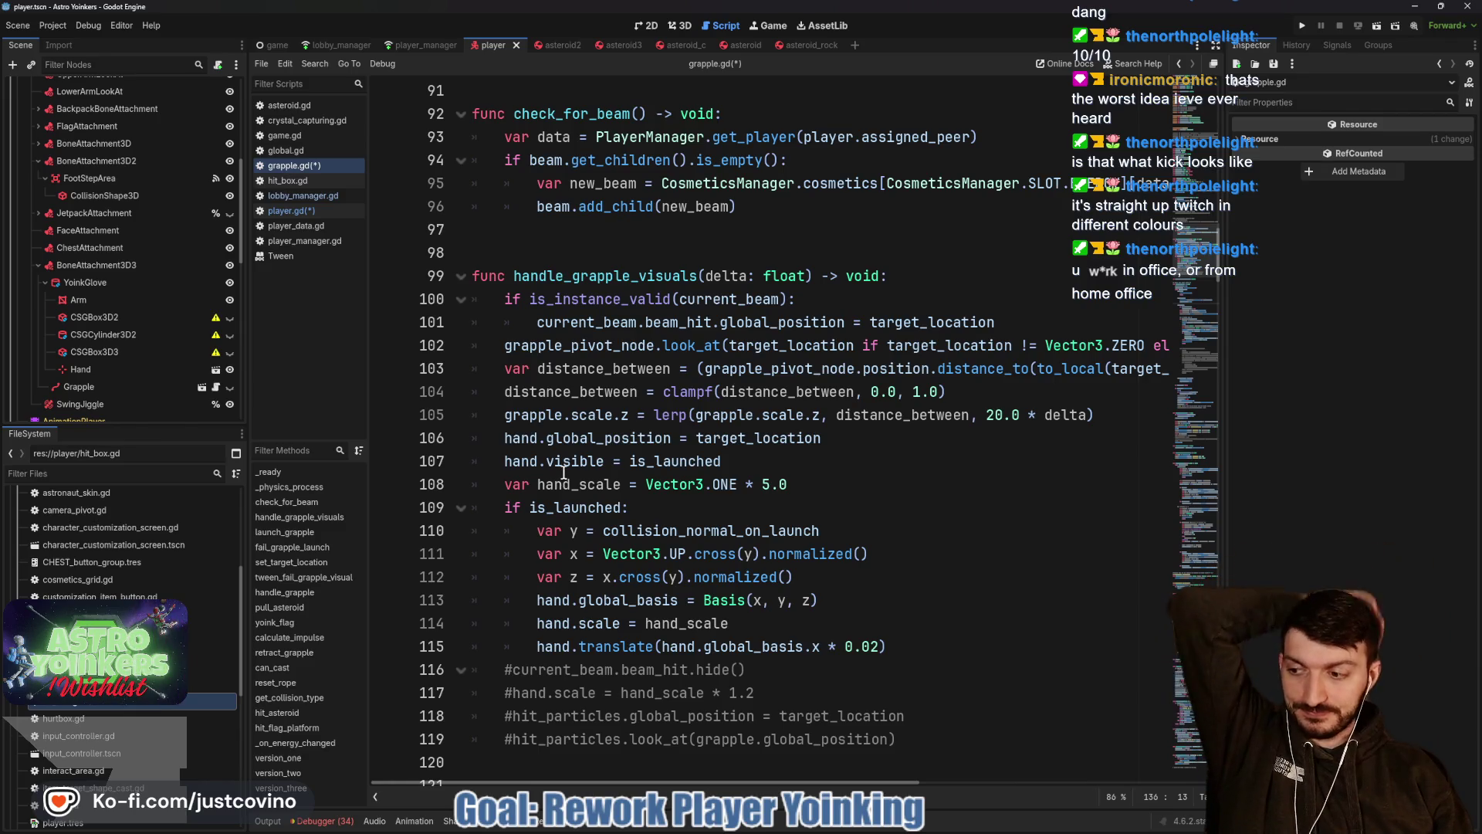
scroll(625, 456, down, 2)
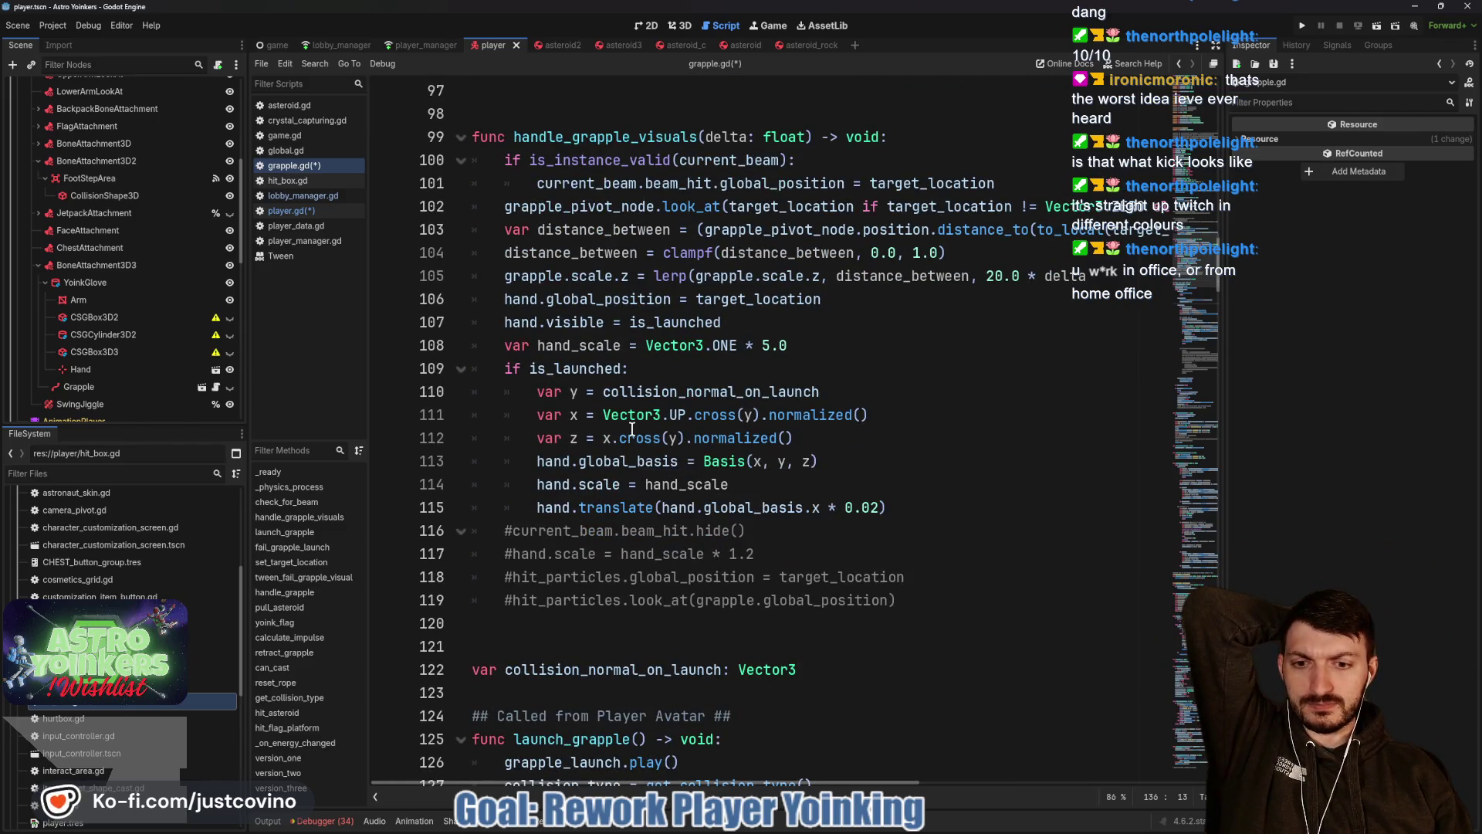
scroll(582, 438, down, 1)
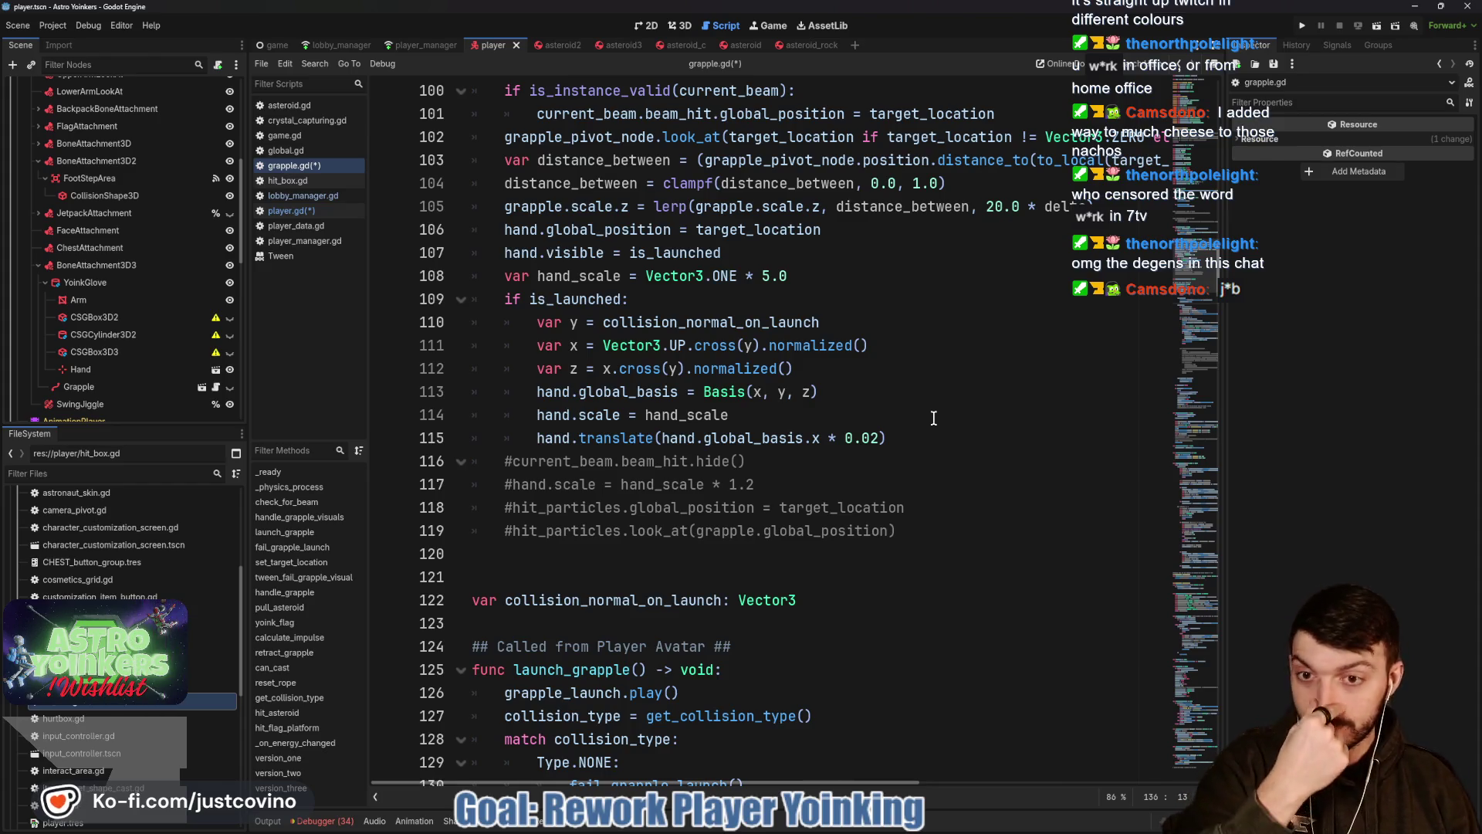
click(808, 303)
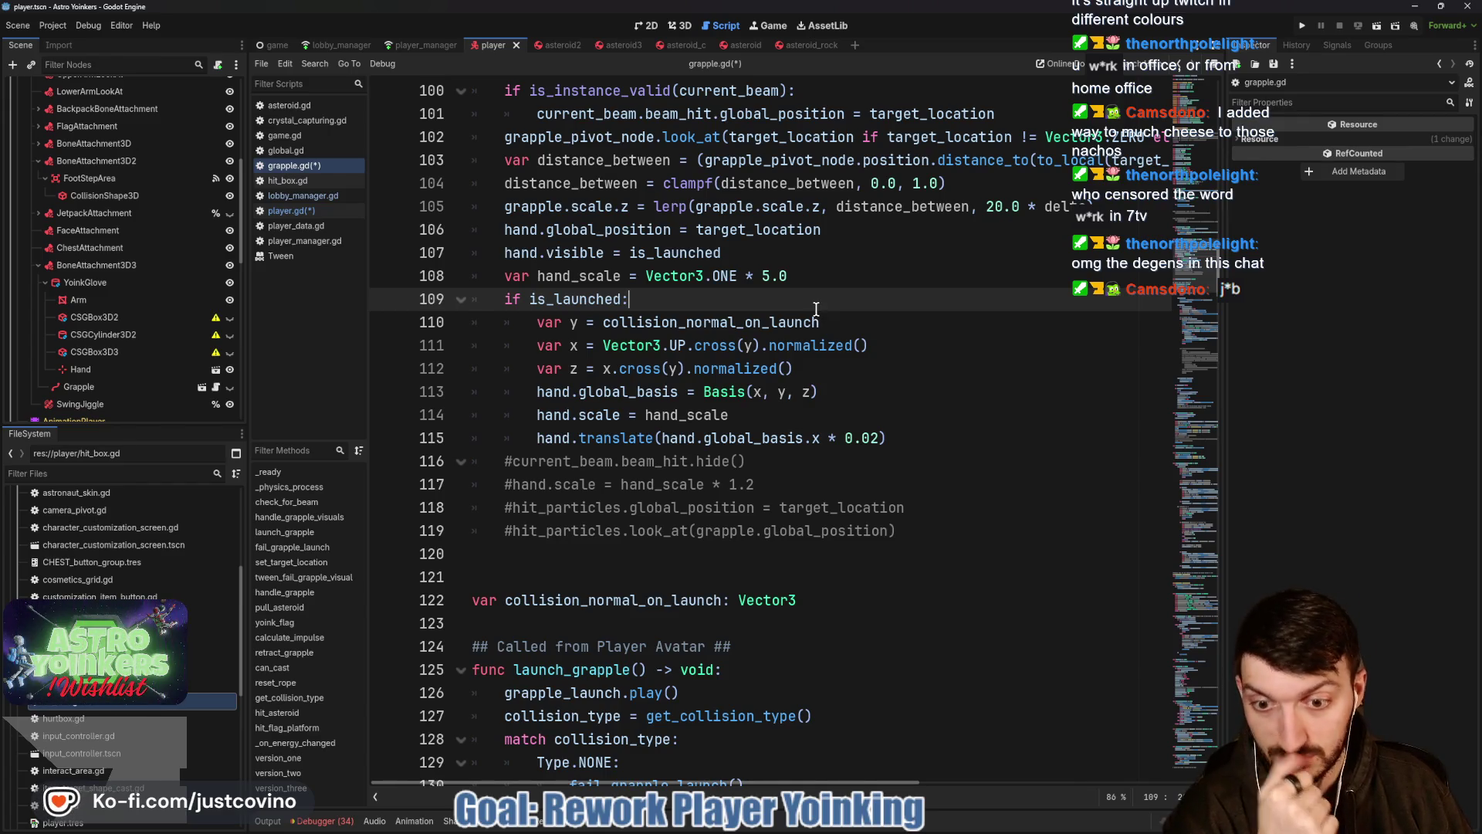
scroll(815, 307, down, 2)
scroll(816, 307, up, 2)
scroll(815, 308, up, 2)
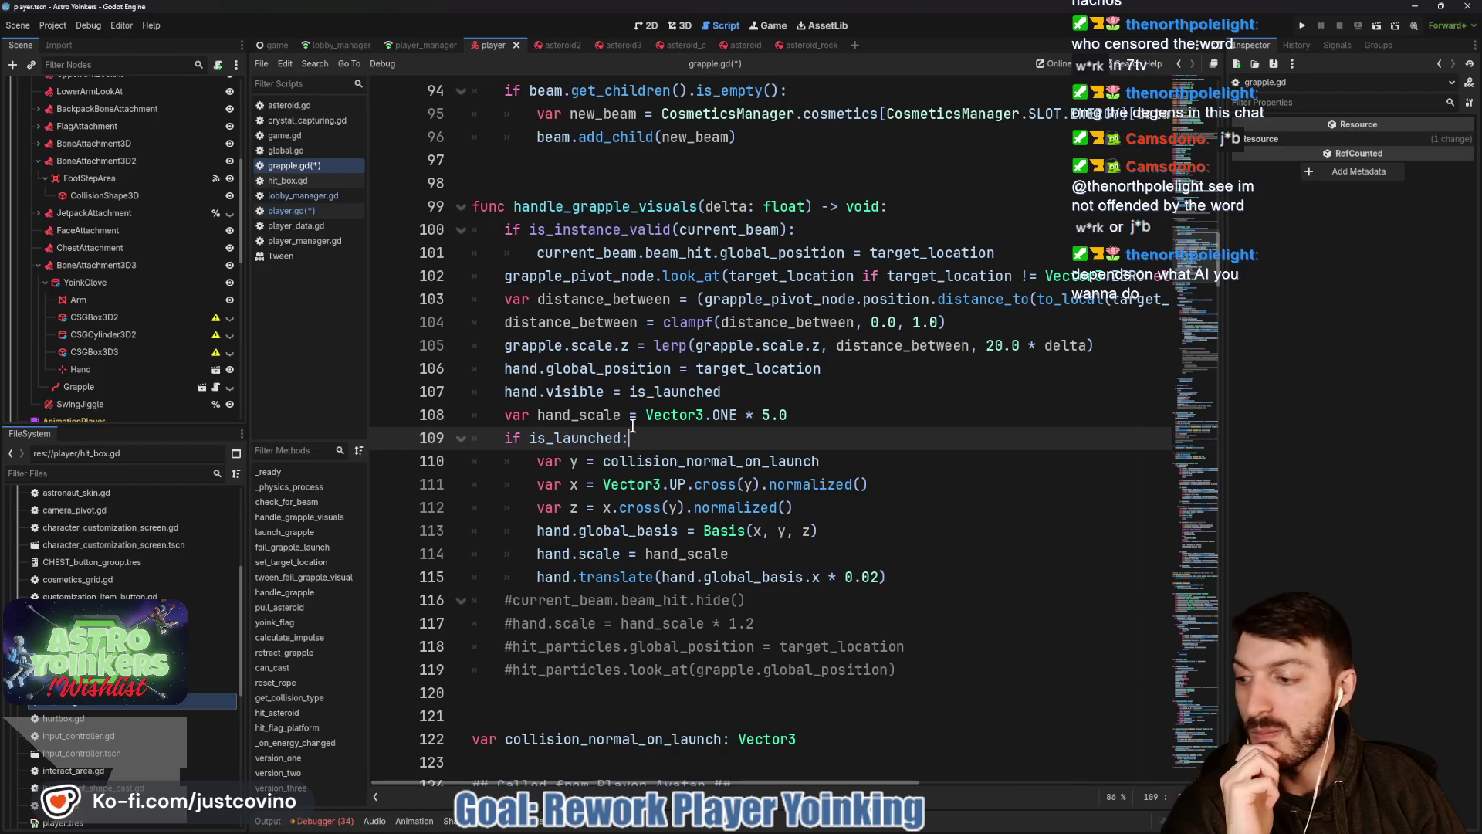
click(875, 410)
click(750, 392)
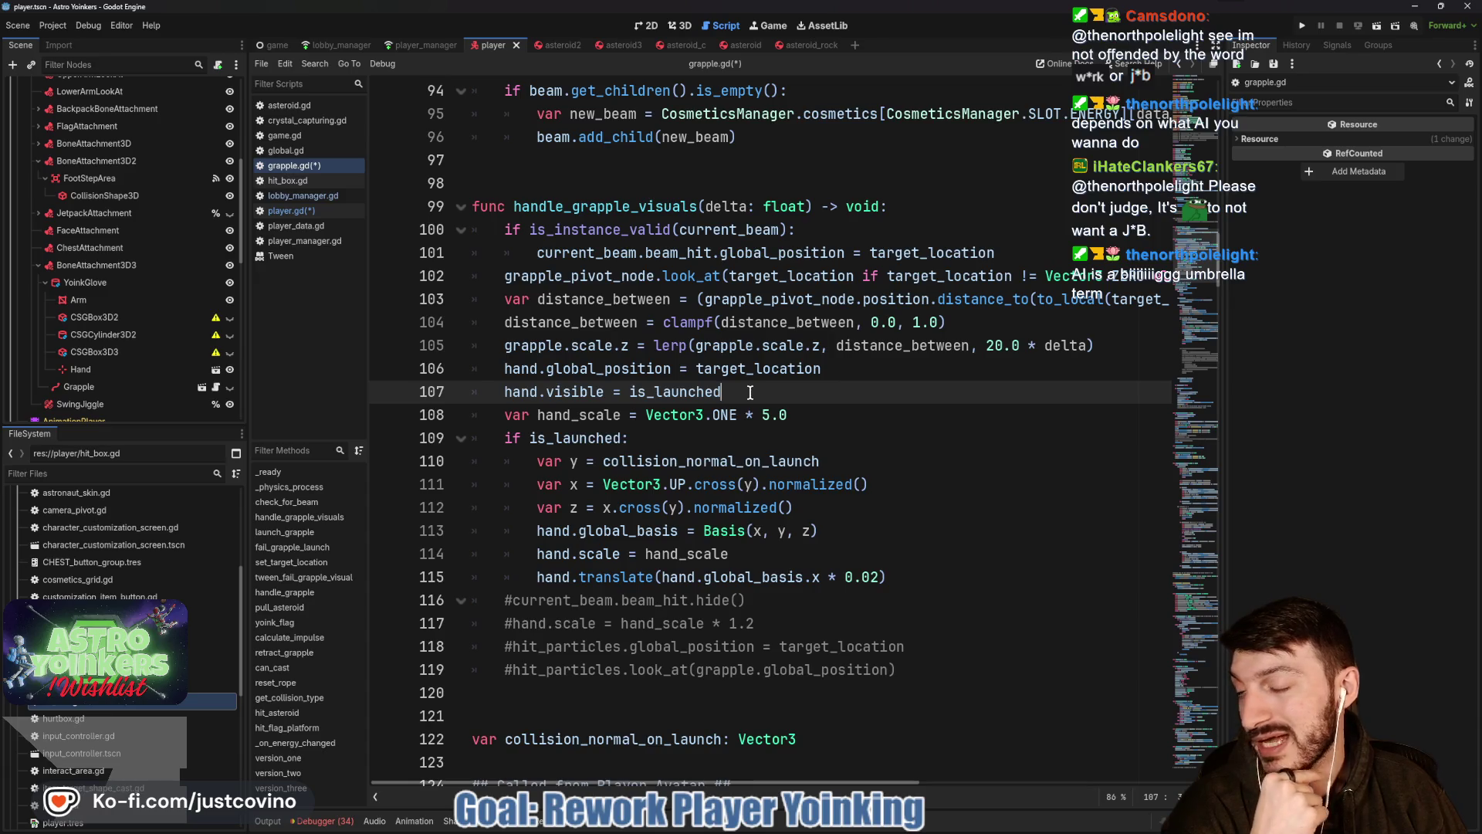
drag(522, 393, 767, 395)
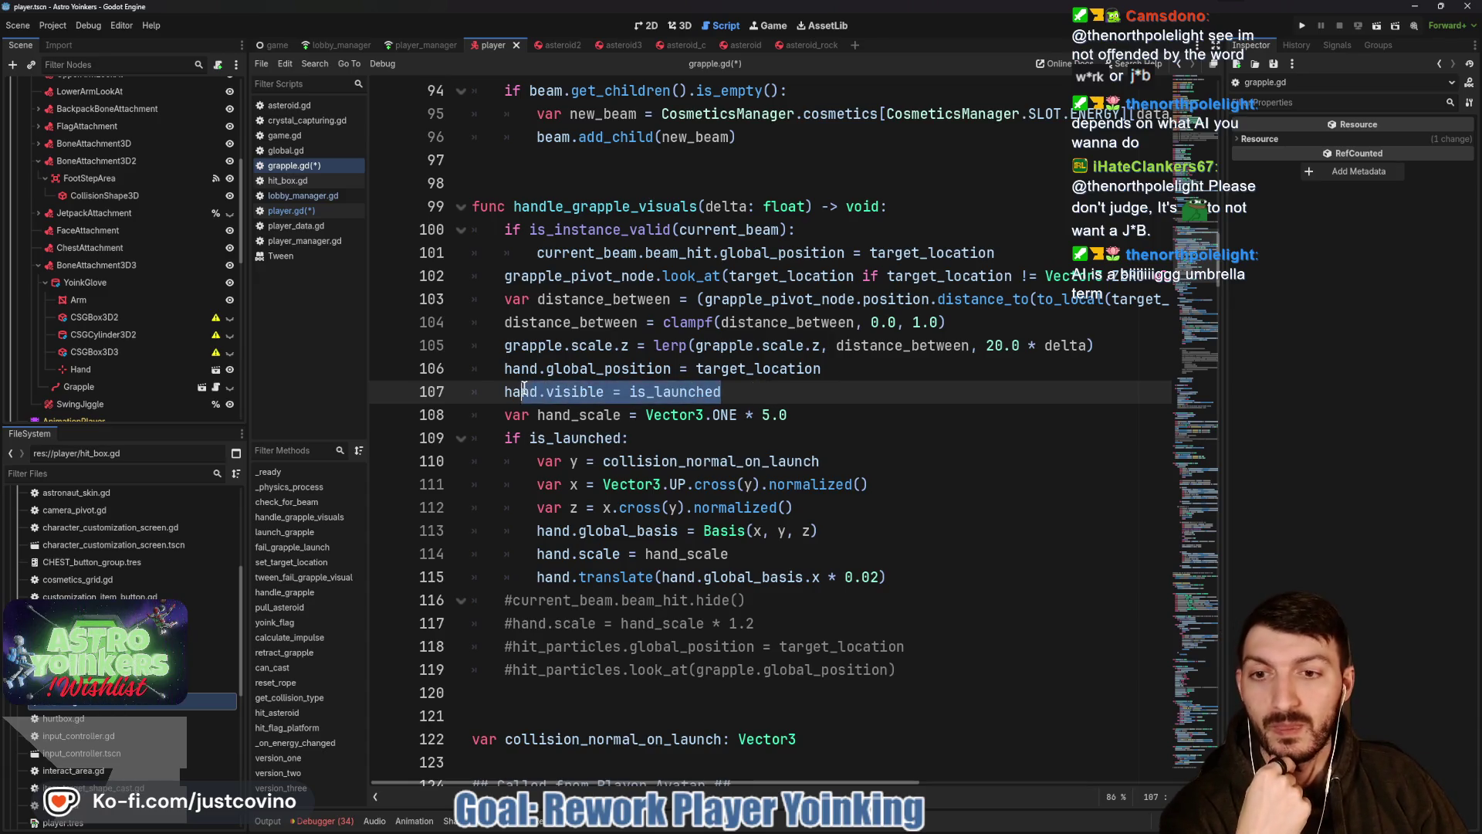
Deselect line 107, clear the on-screen annotation, and reposition the caret on line 106.
click(768, 396)
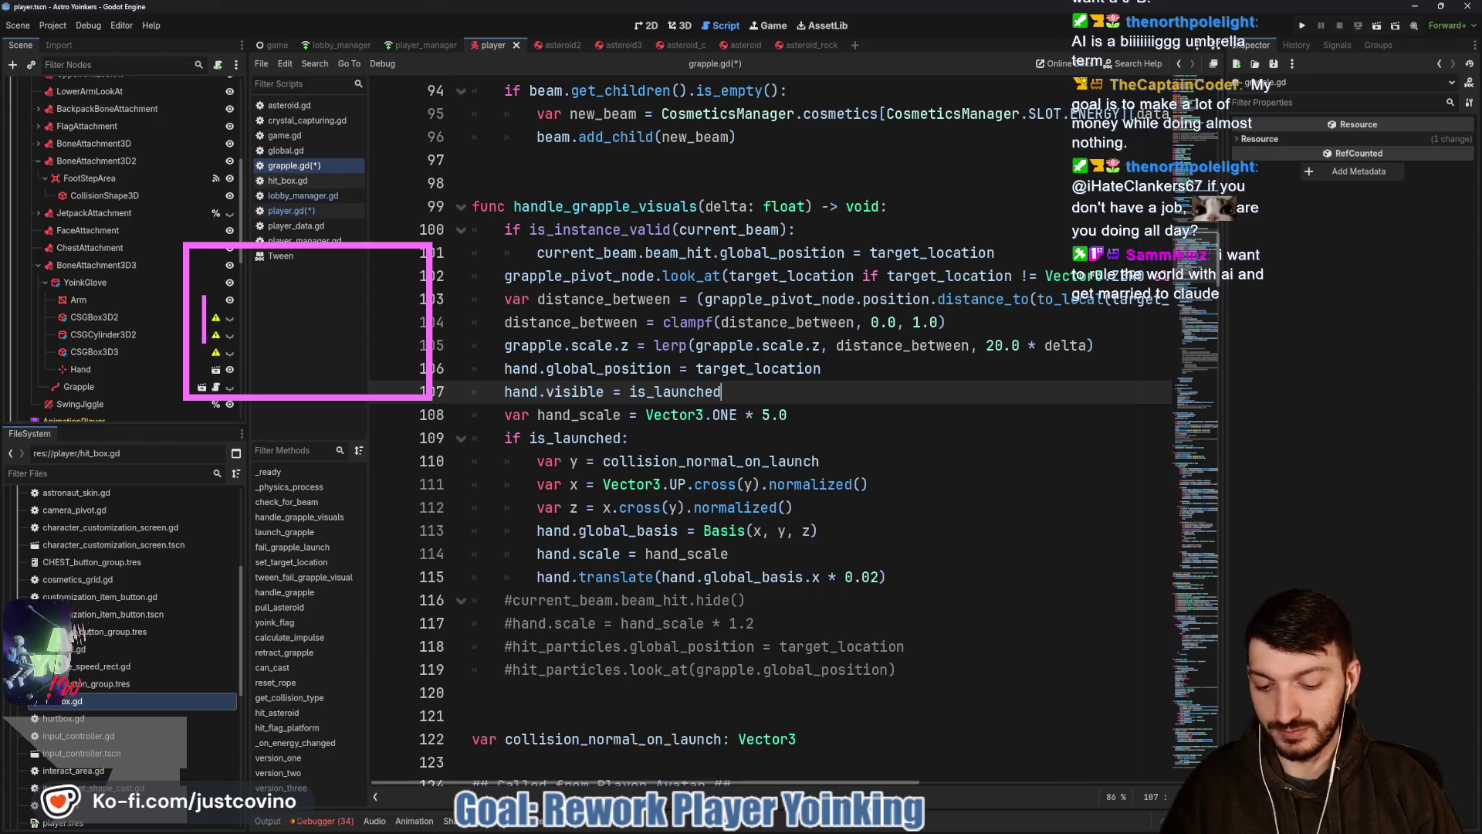
text(LLM)
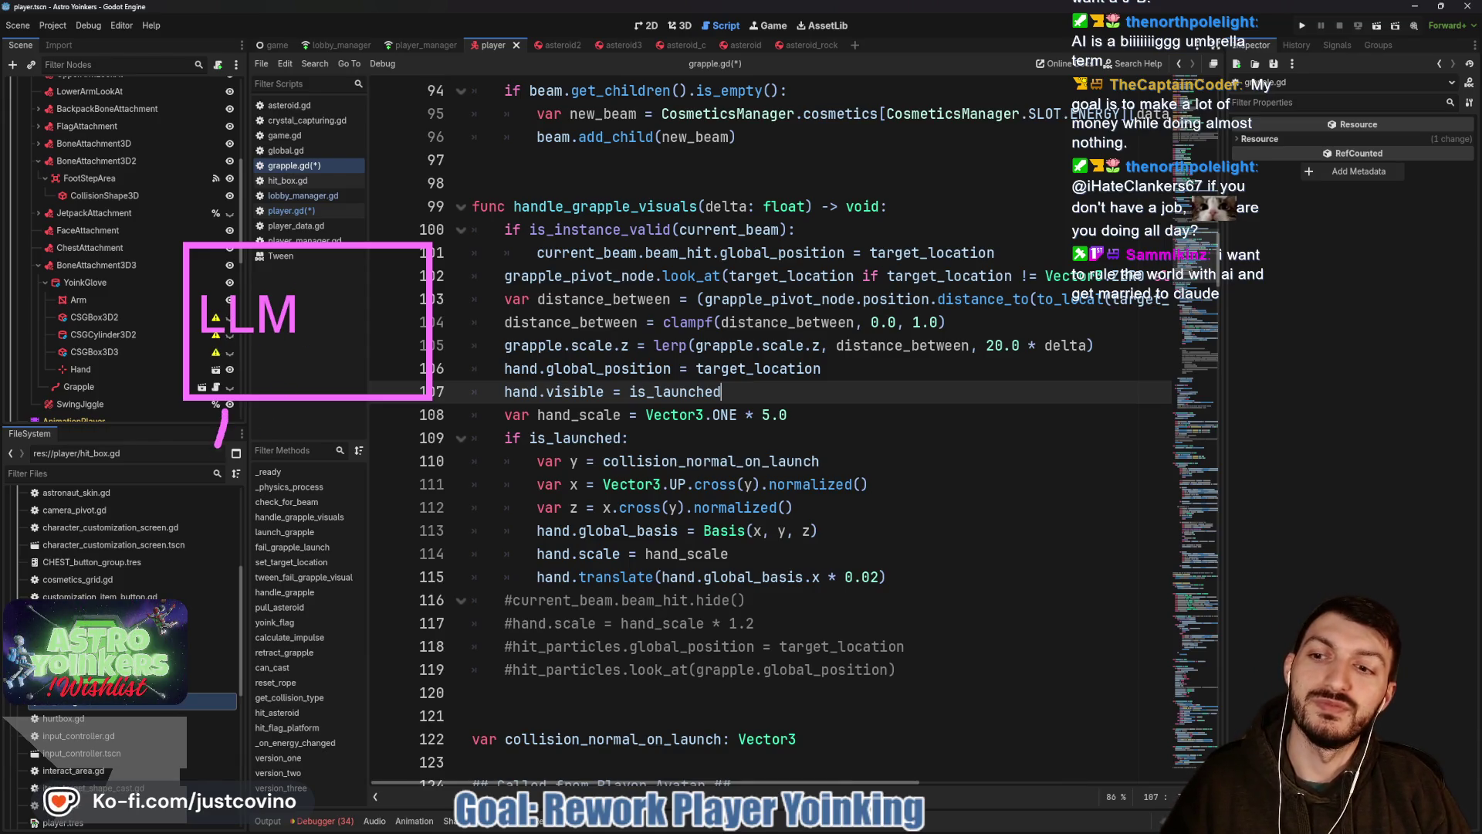
key(Escape)
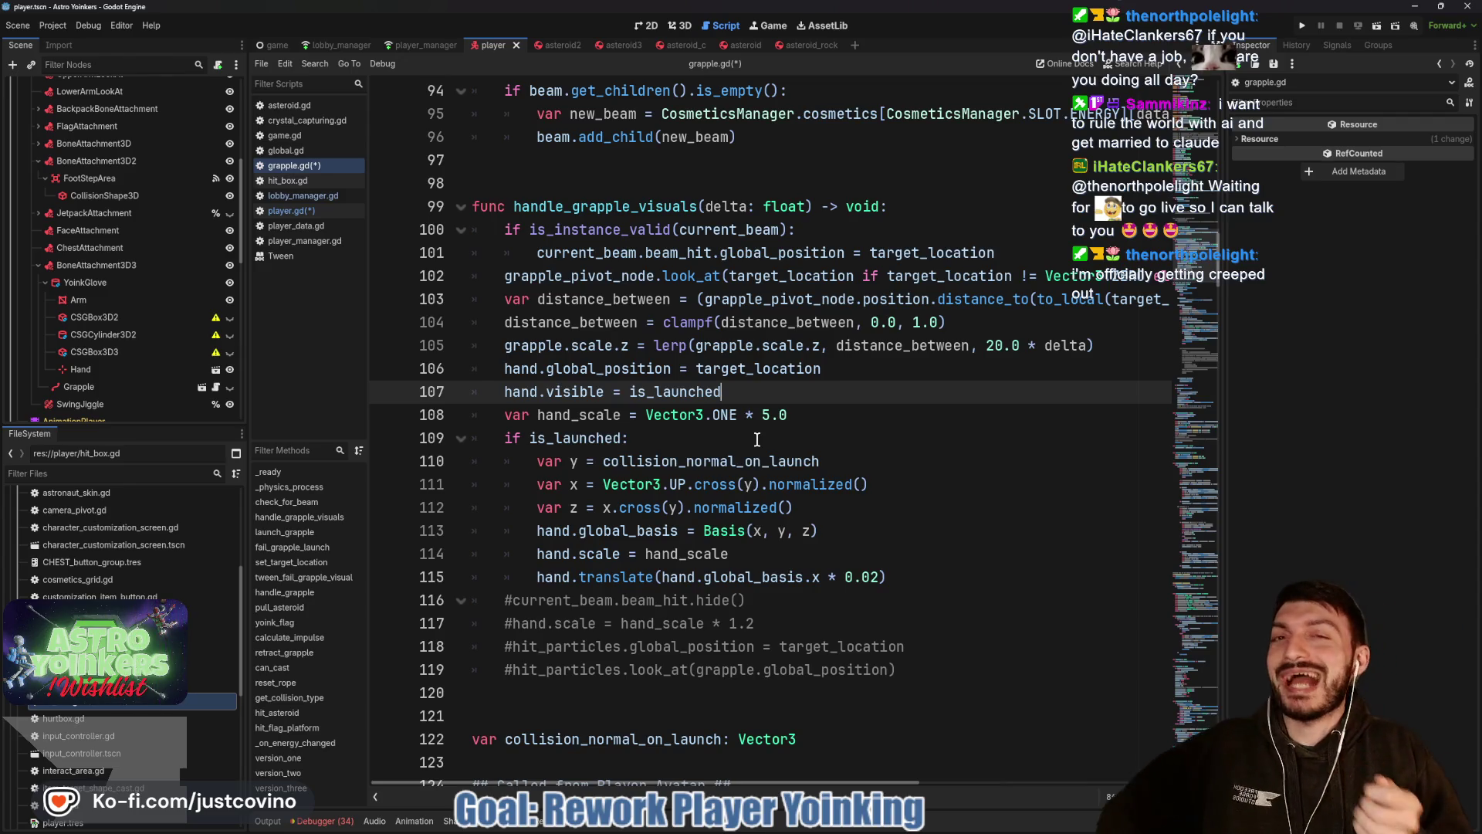
click(747, 377)
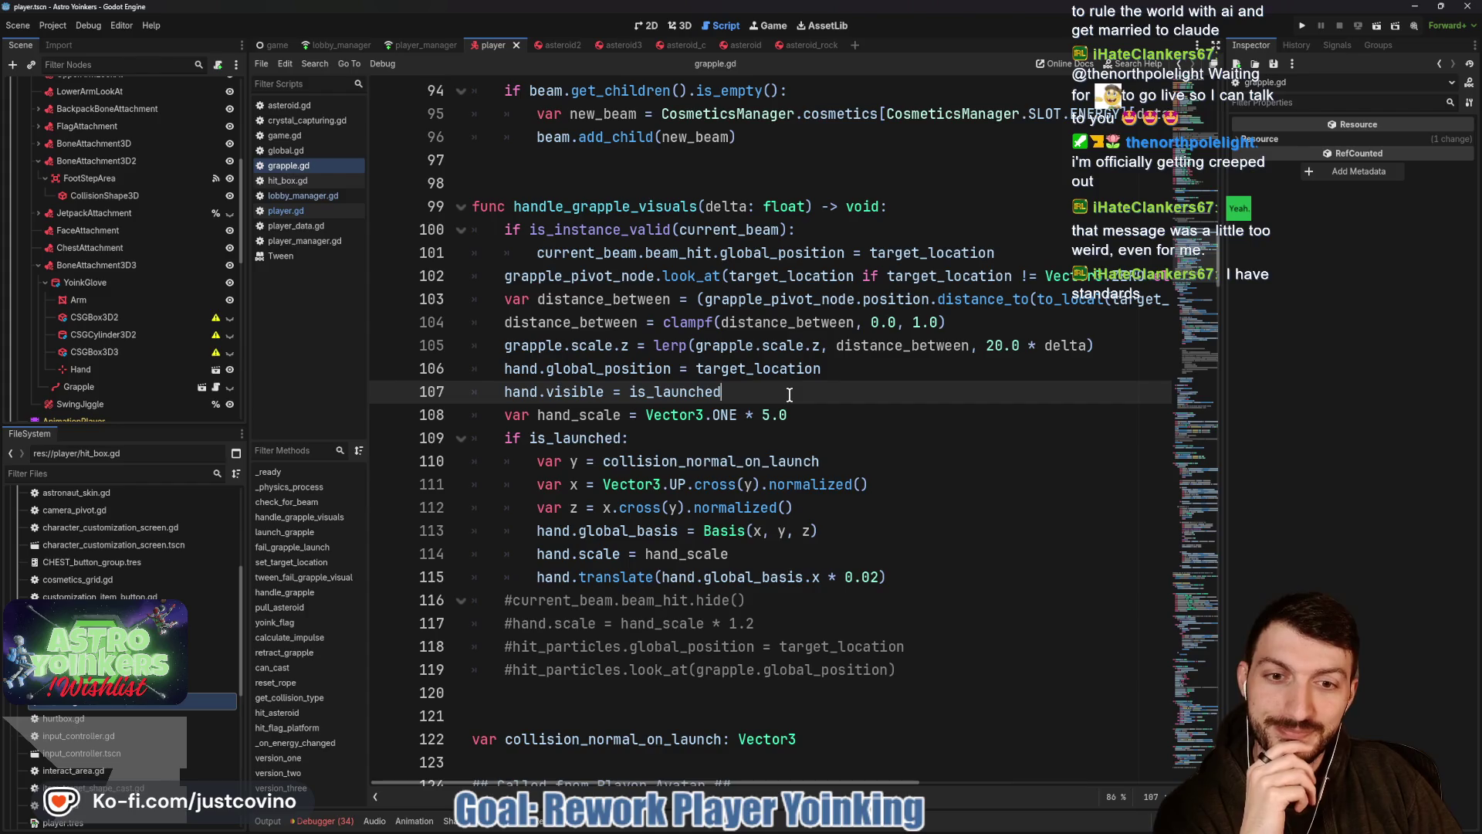
click(817, 371)
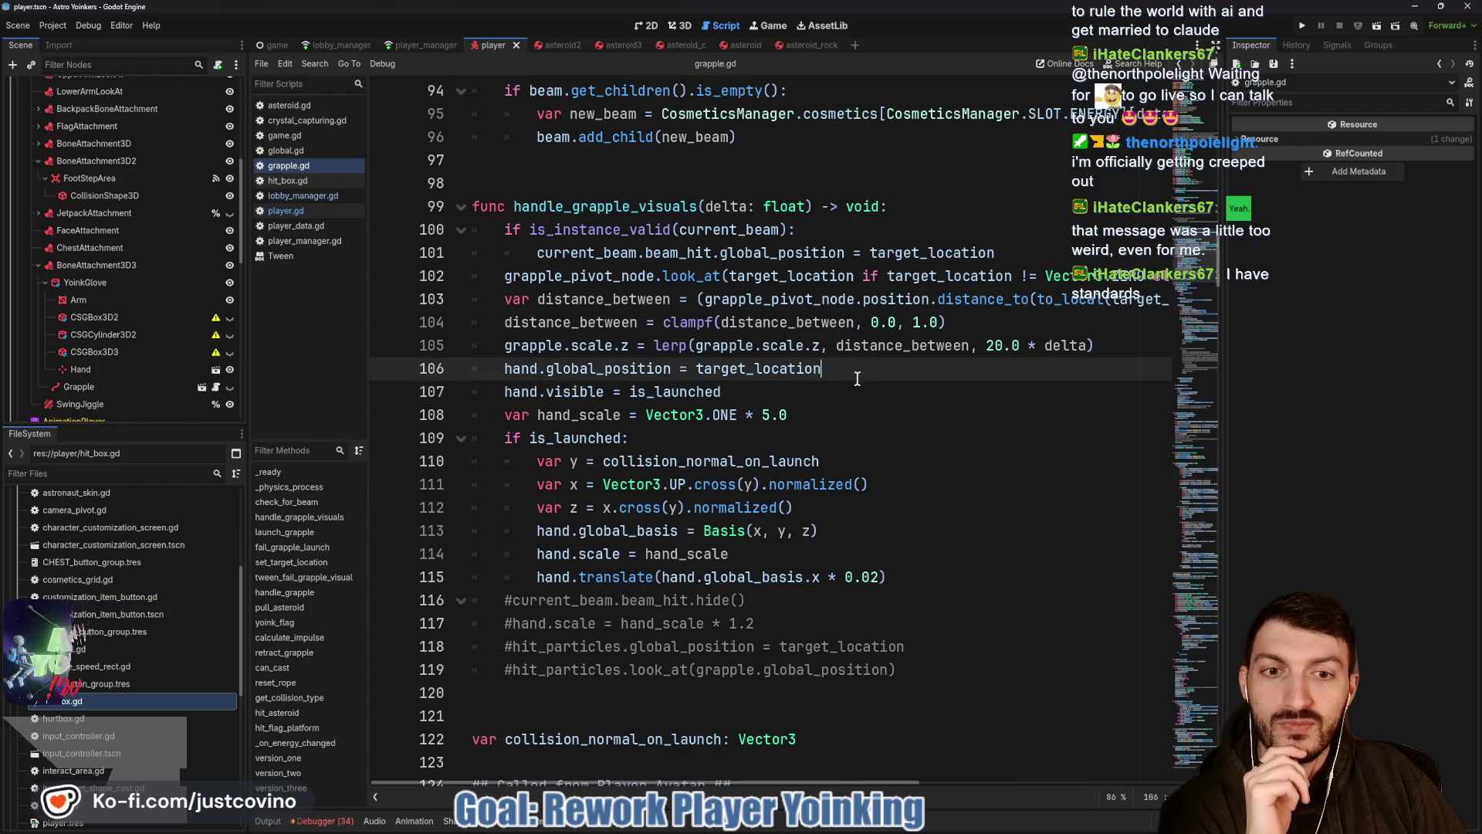
mouse_move(776, 392)
mouse_down()
mouse_move(456, 367)
mouse_move(473, 342)
mouse_up()
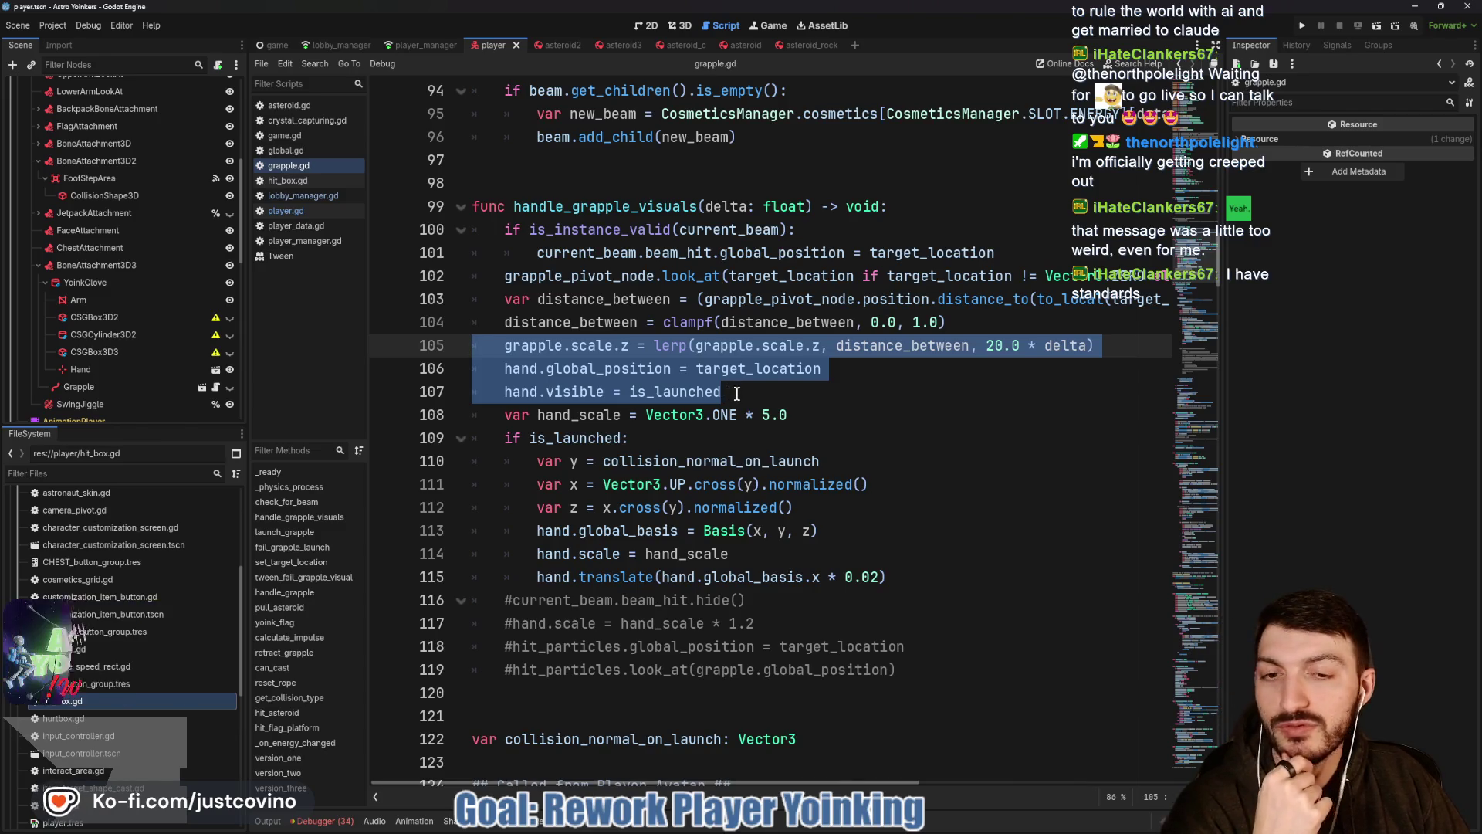
click(727, 392)
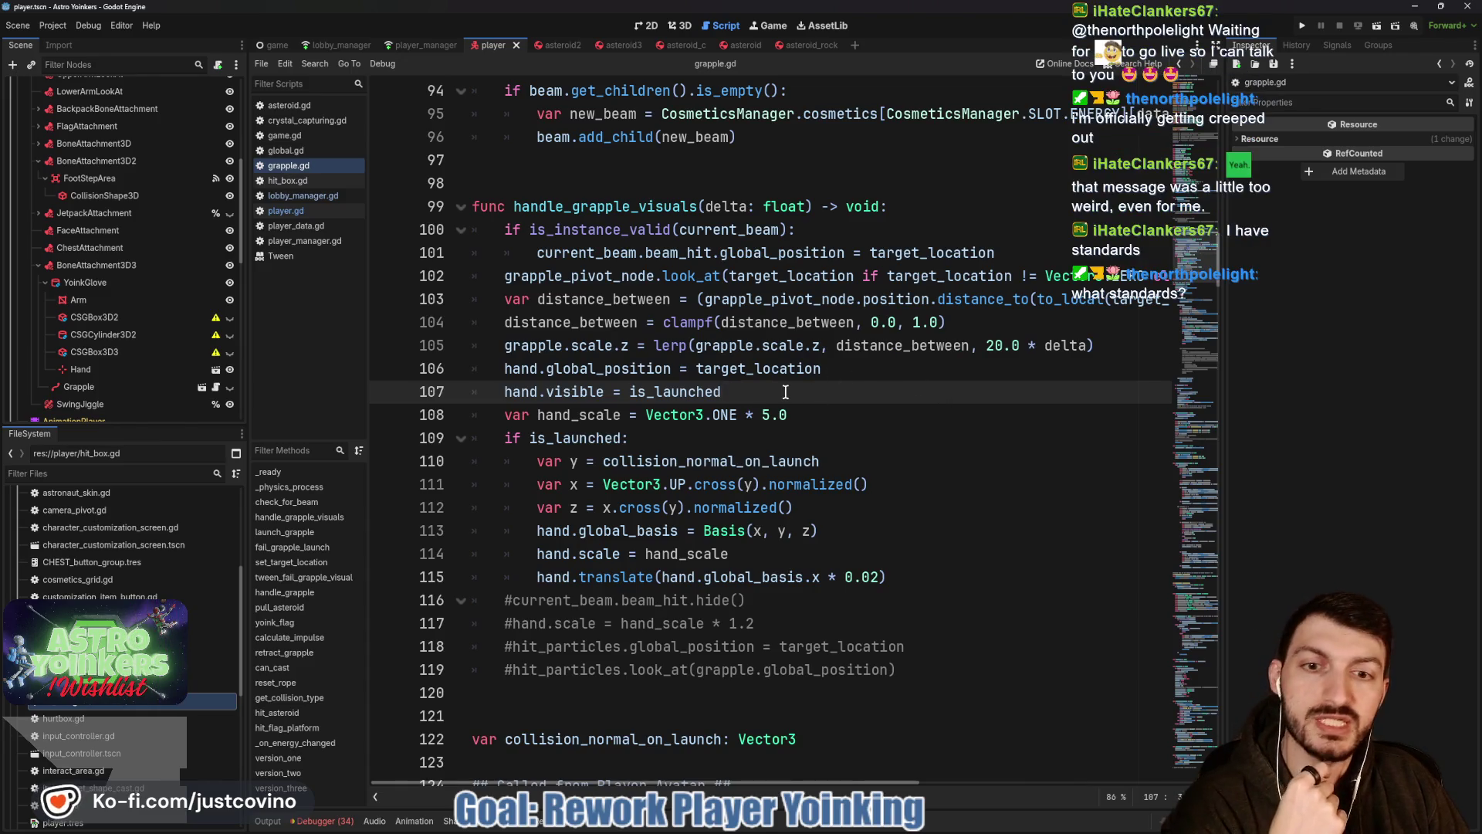
drag(772, 389, 464, 345)
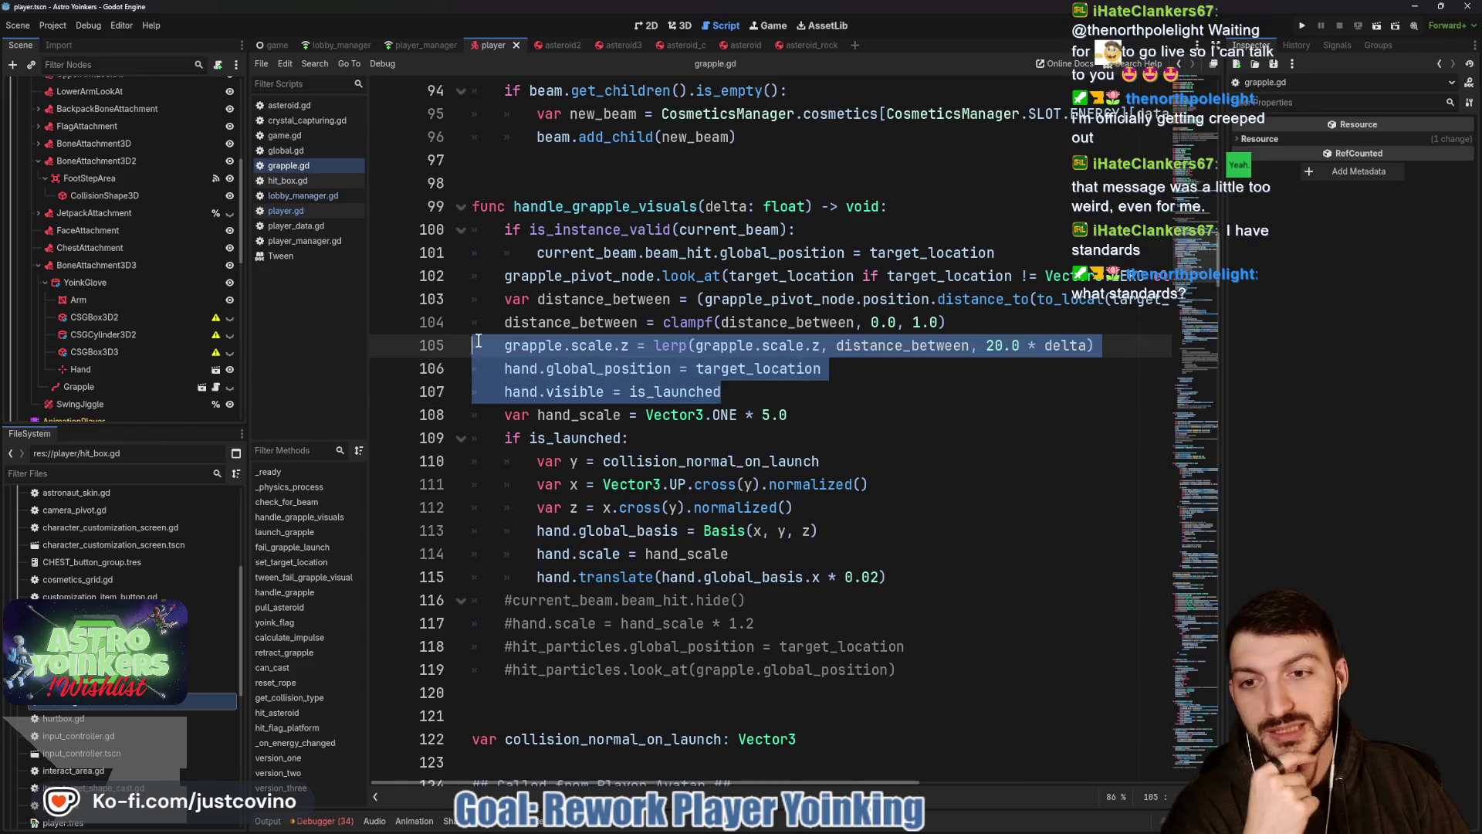
drag(725, 393, 440, 335)
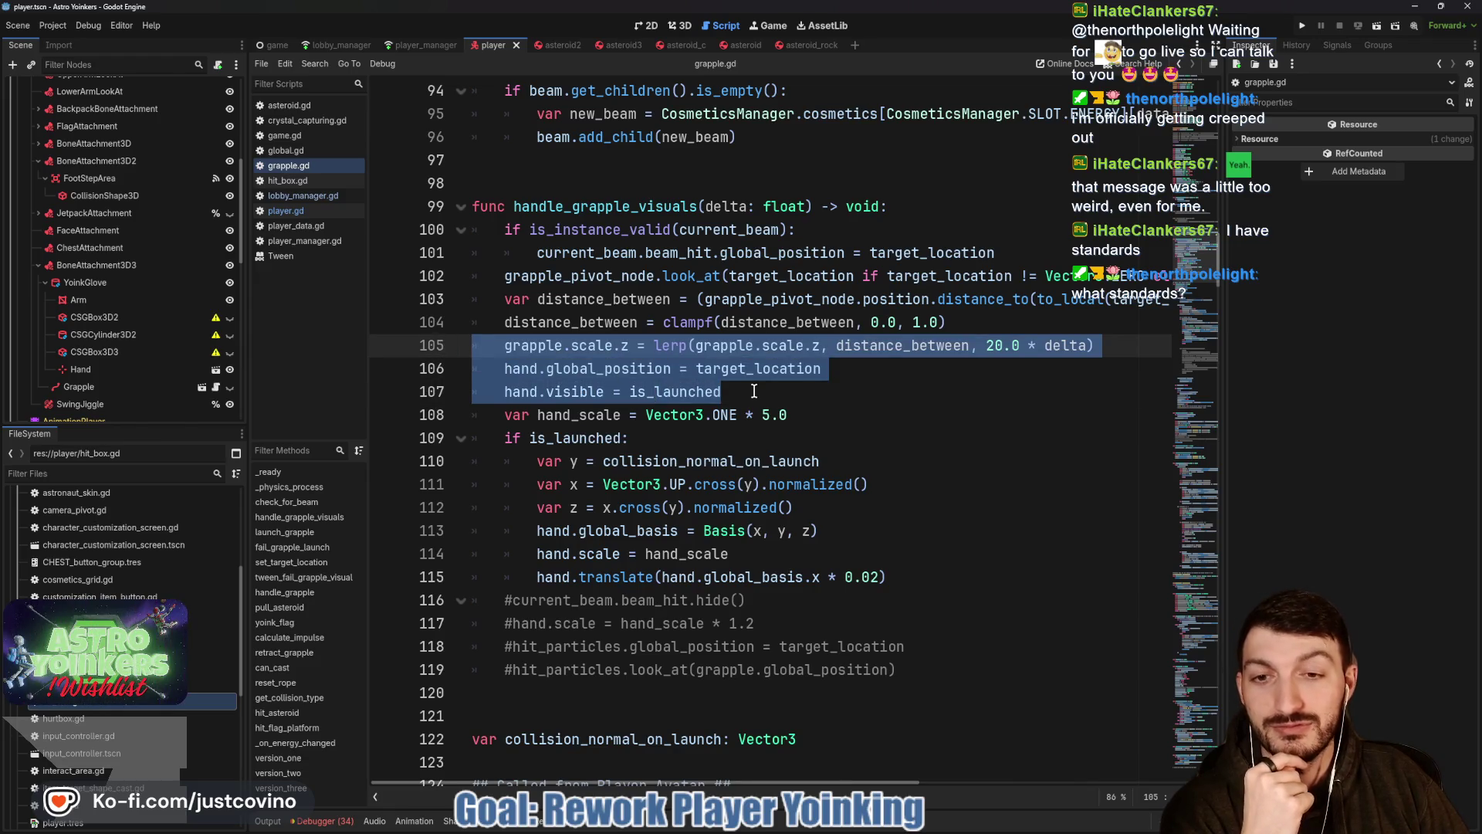
click(755, 391)
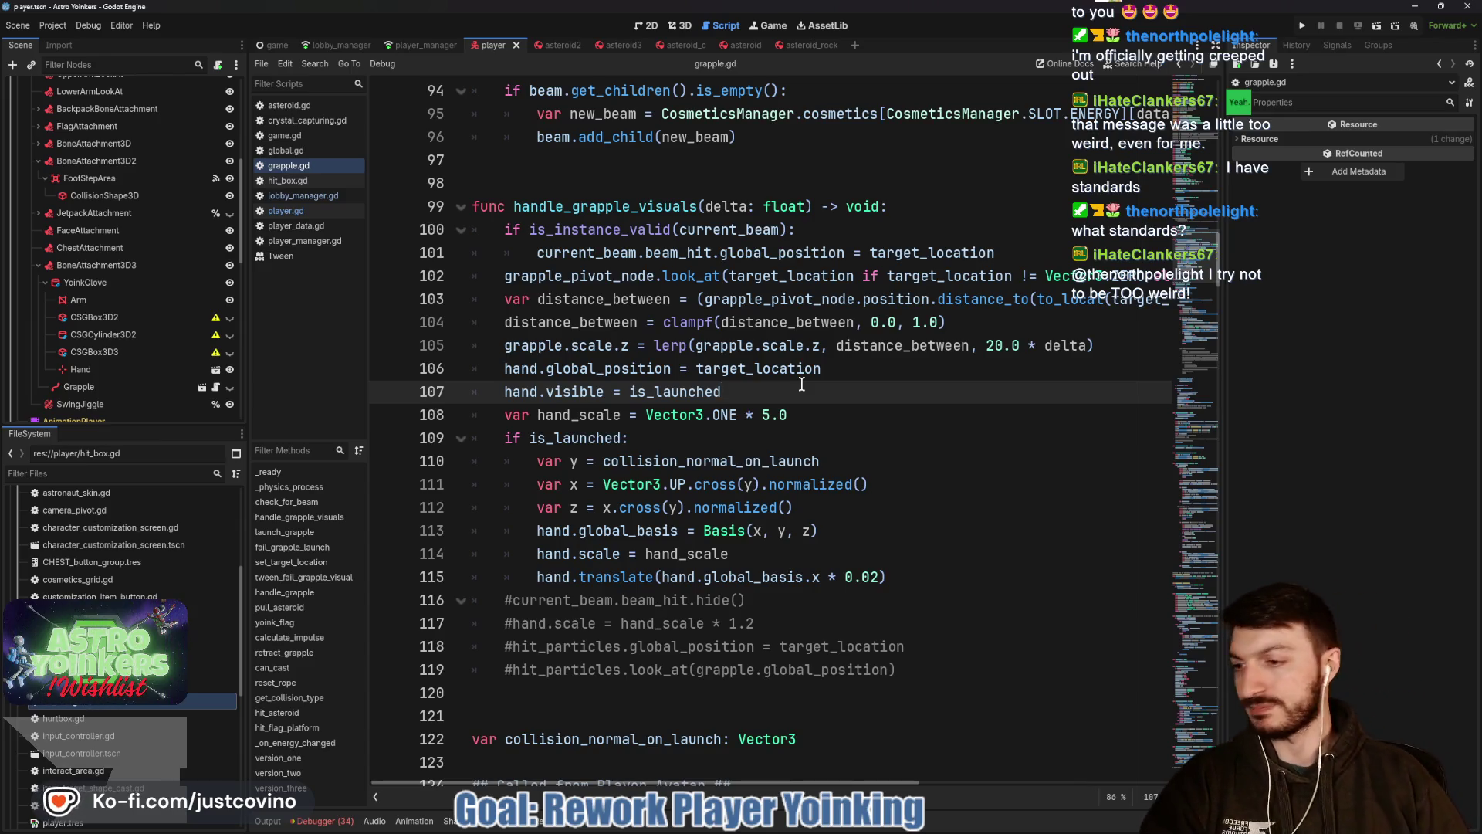
click(846, 829)
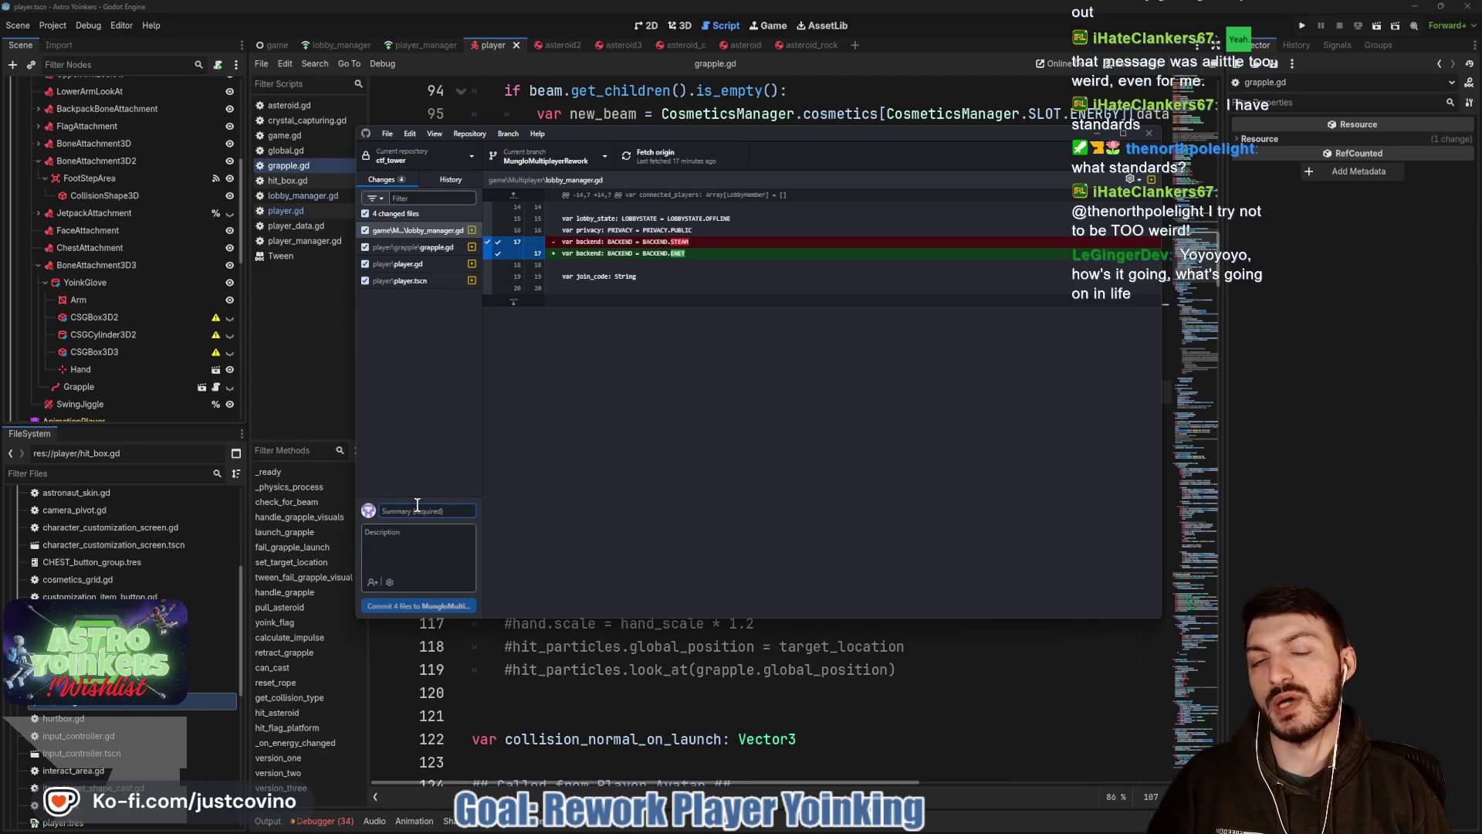
Dismiss GitHub Desktop to return to grapple.gd in Godot.
click(602, 647)
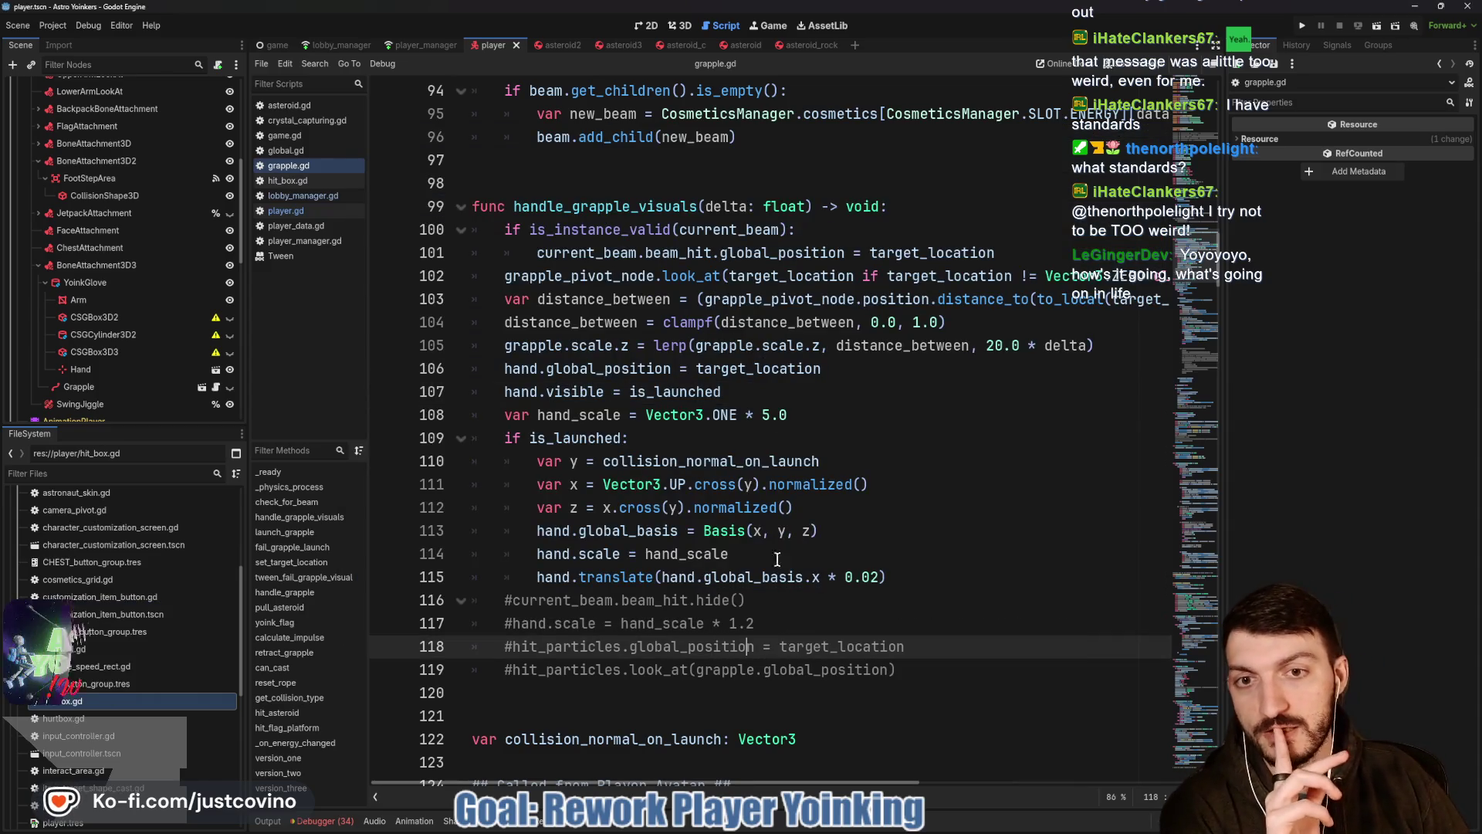
Check the Notion Bug Tracker board and the Astro Yoinkers Steam store page, returning to grapple.gd each time.
click(807, 824)
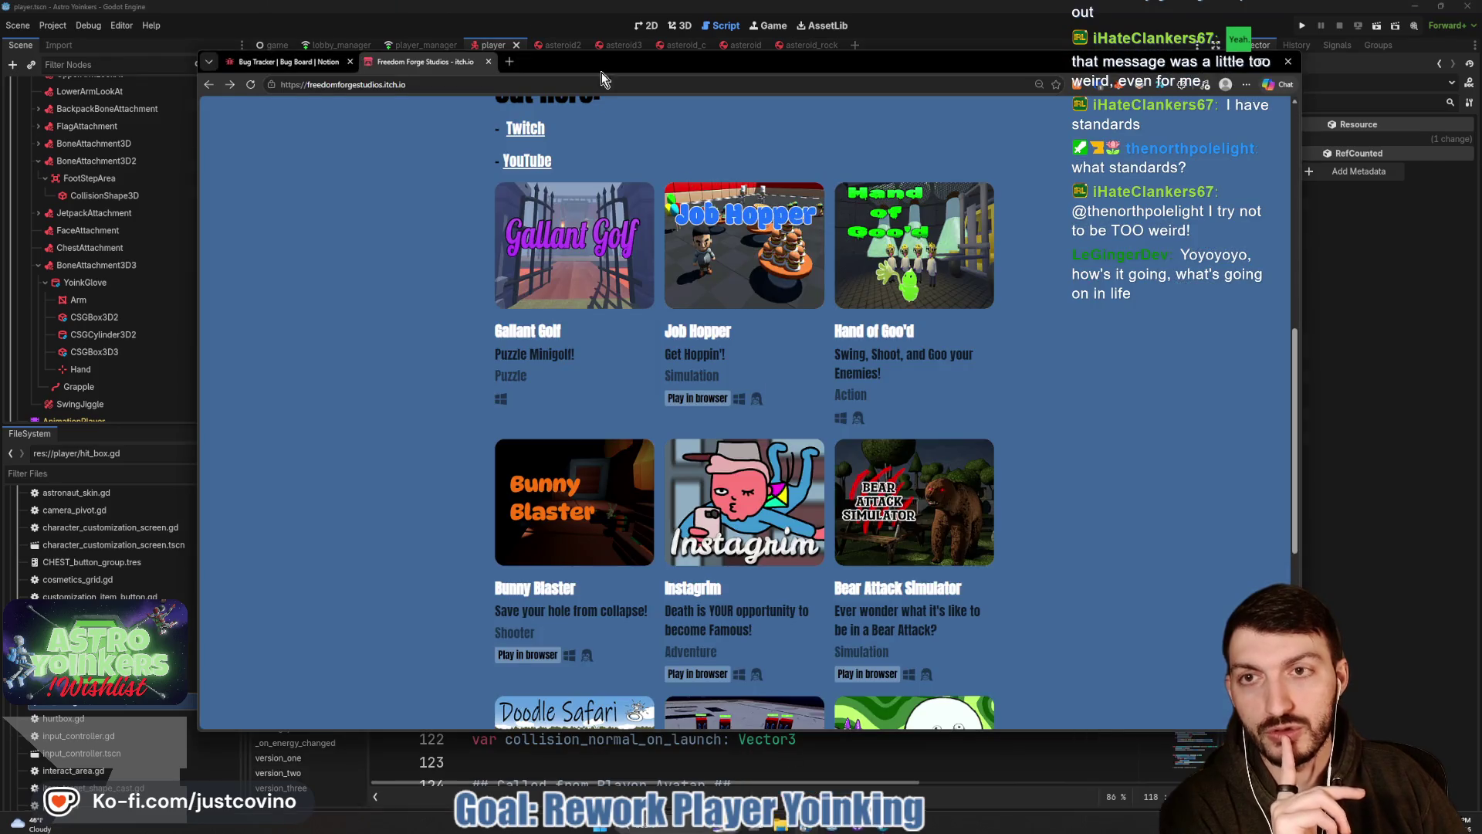
click(311, 60)
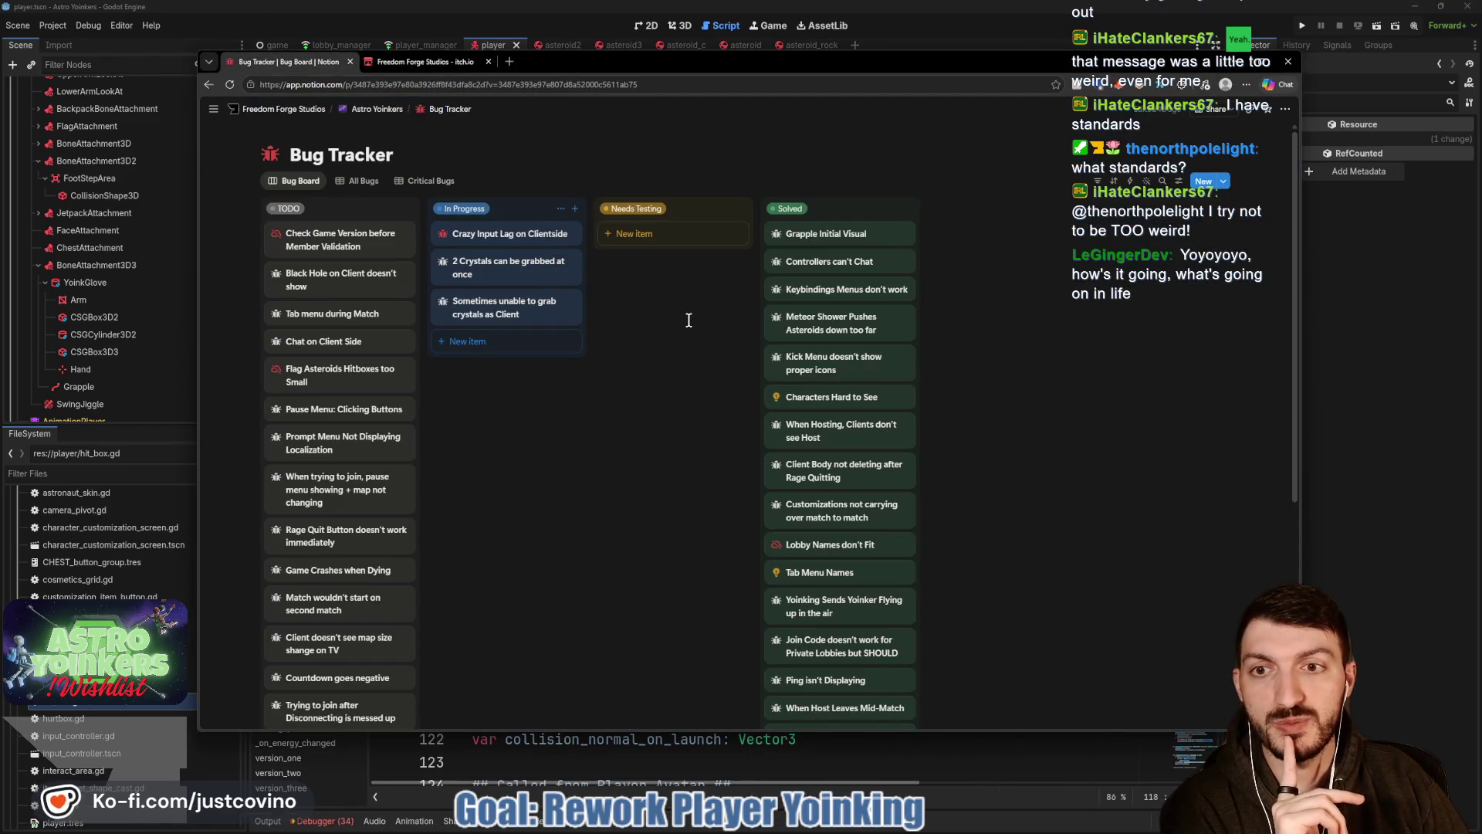
key(alt+Tab)
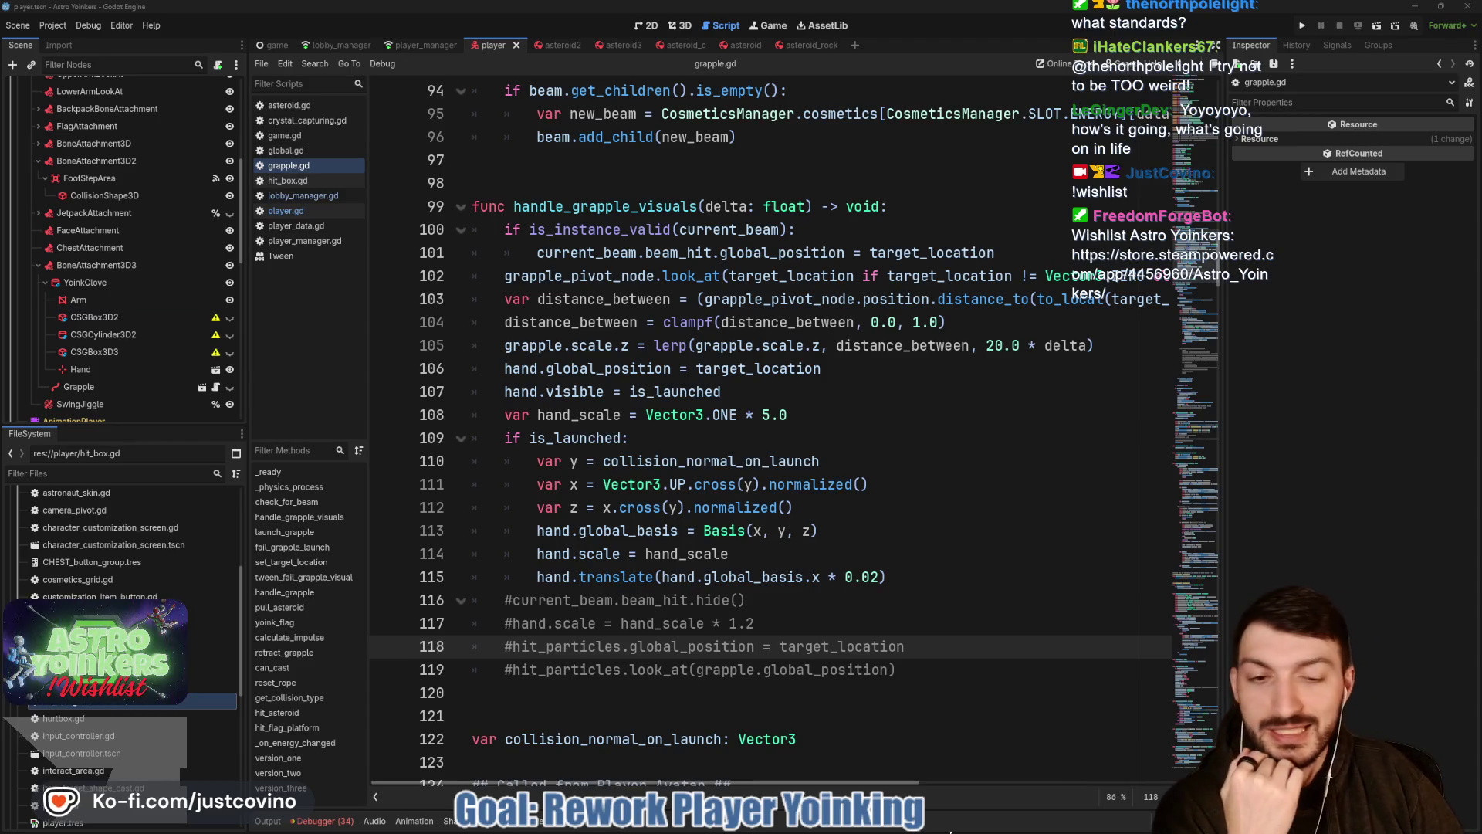
click(884, 829)
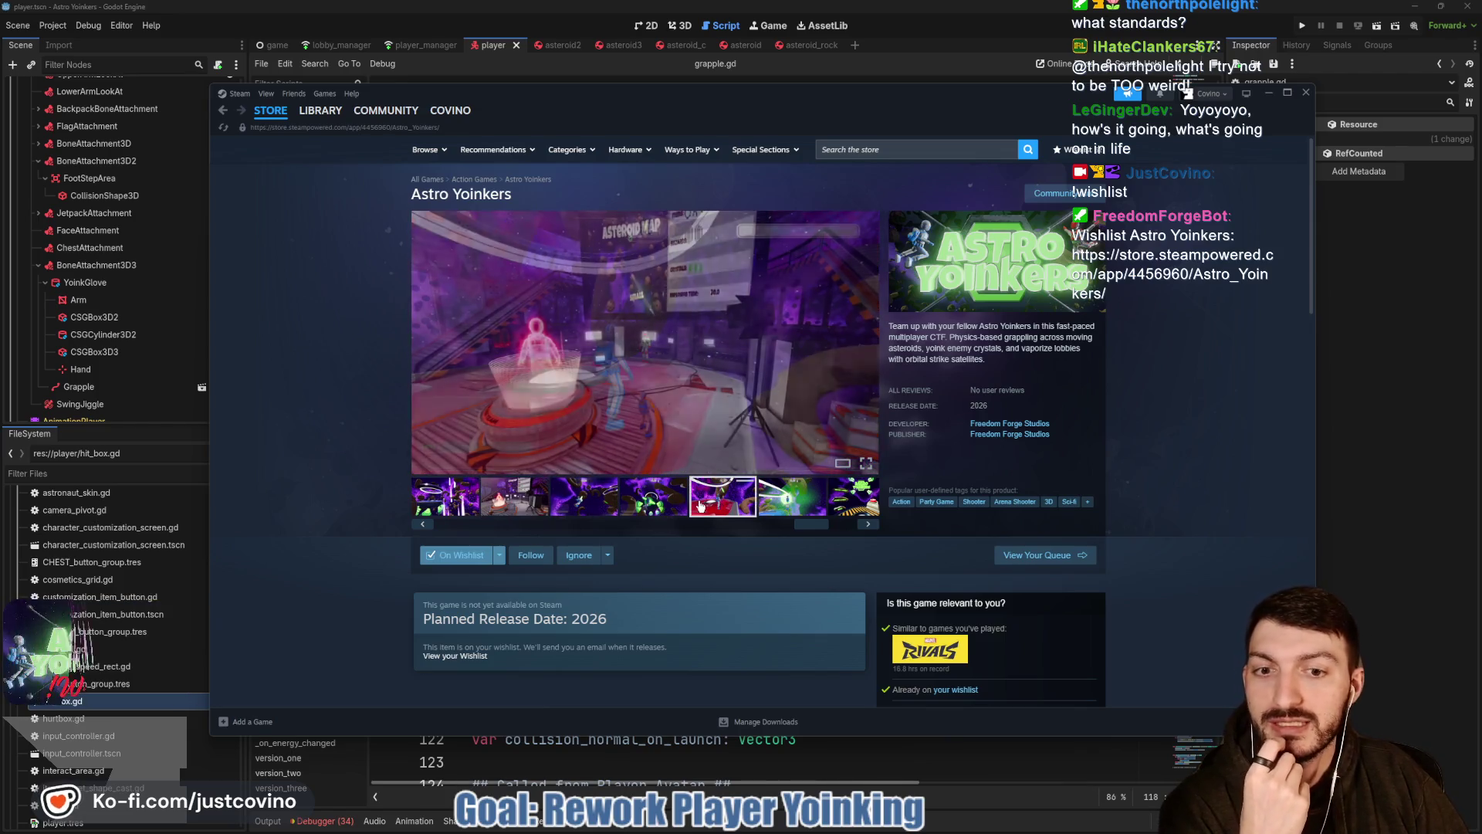
key(alt+Tab)
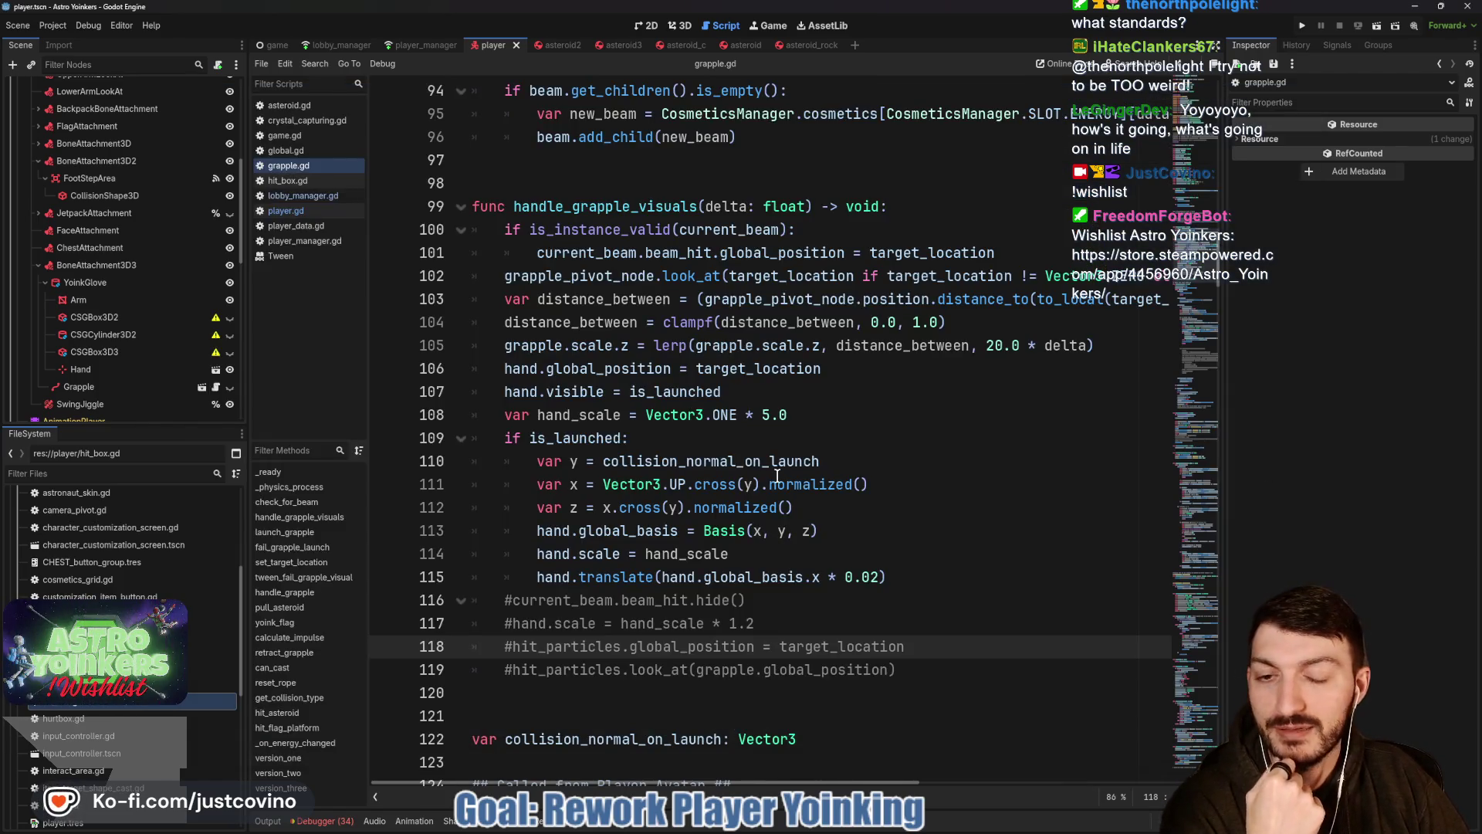
click(776, 480)
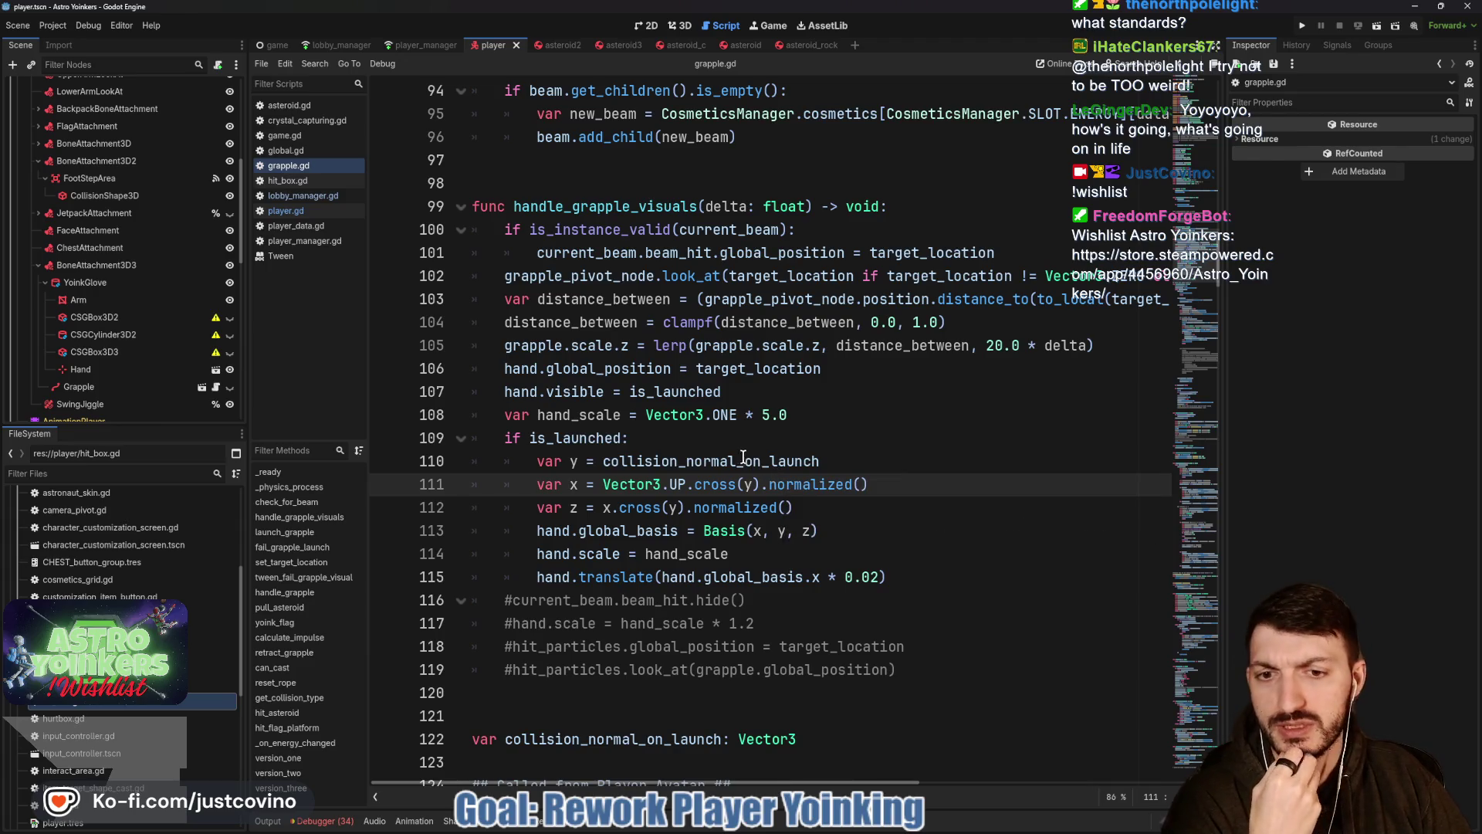
click(743, 460)
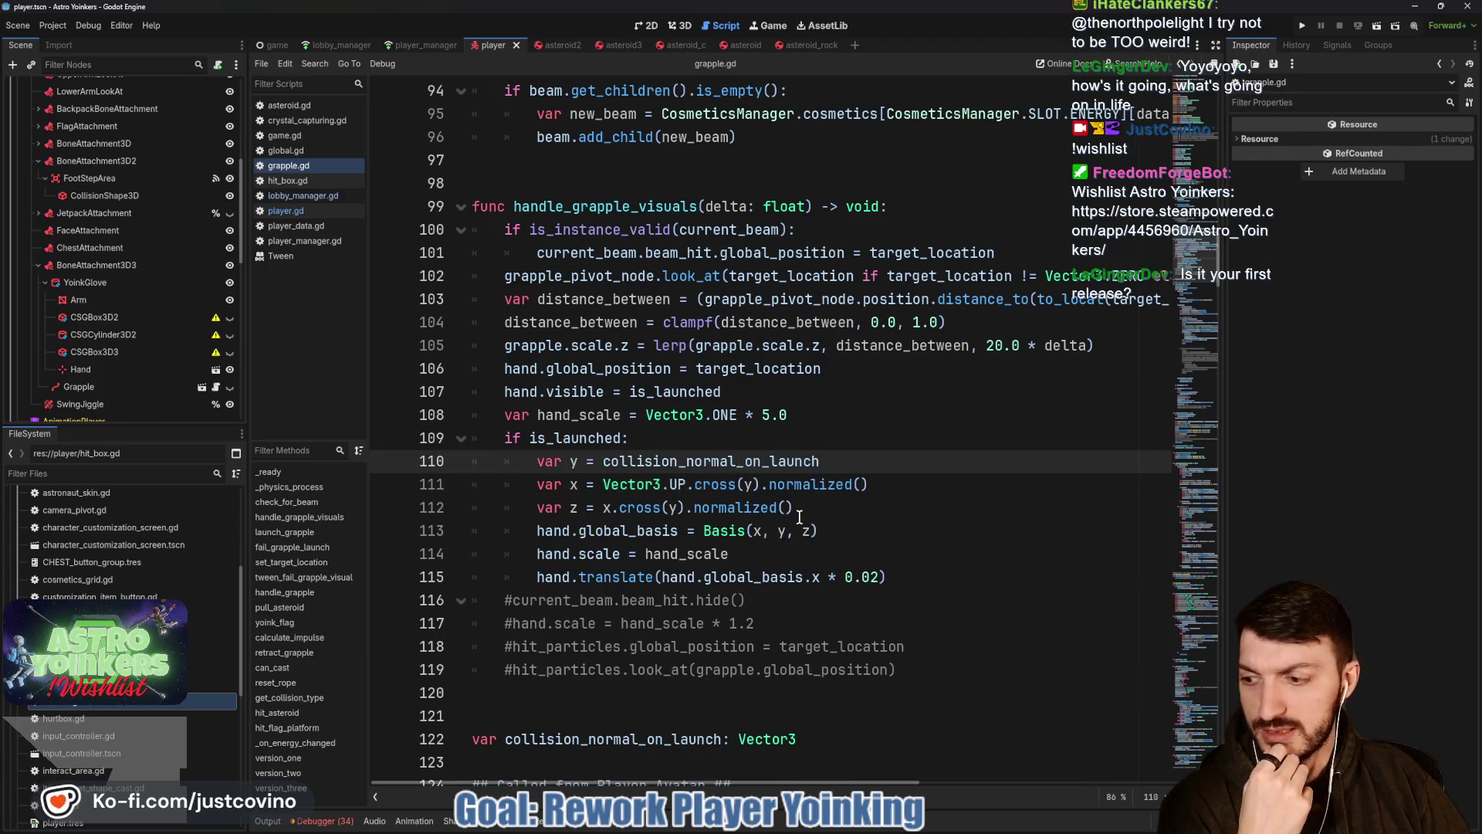
scroll(797, 517, down, 2)
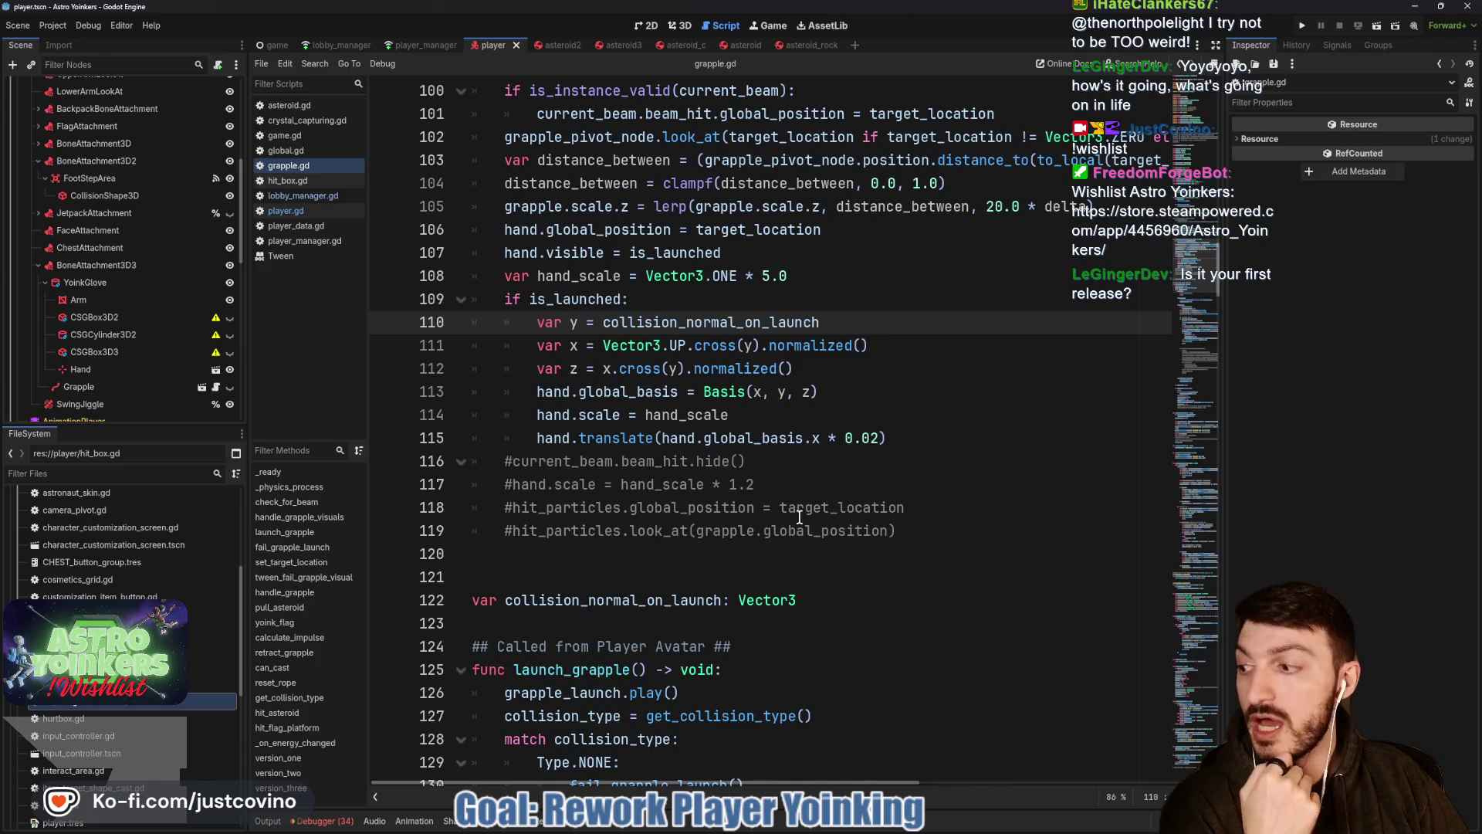
click(657, 291)
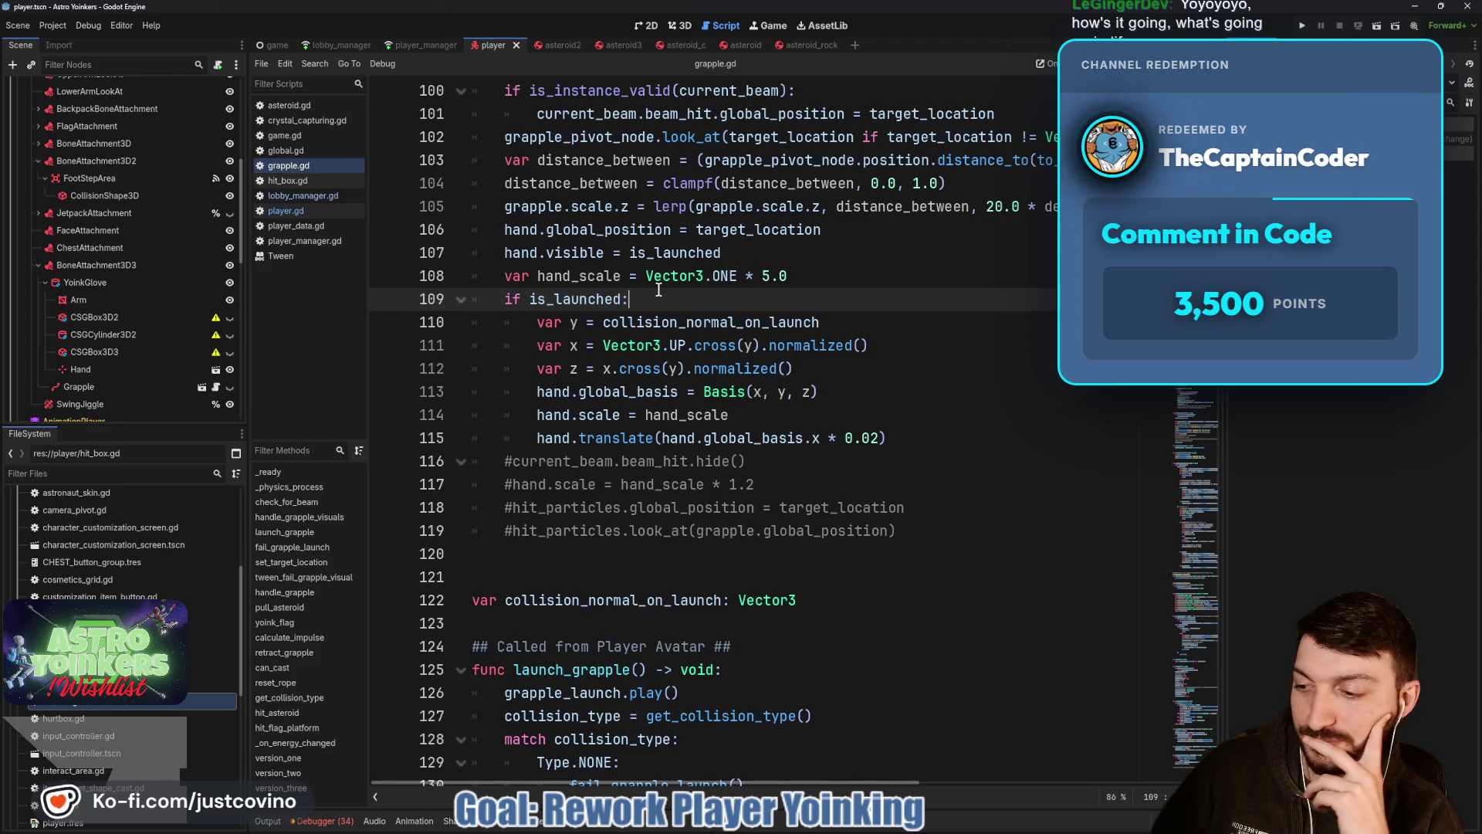
scroll(679, 308, up, 5)
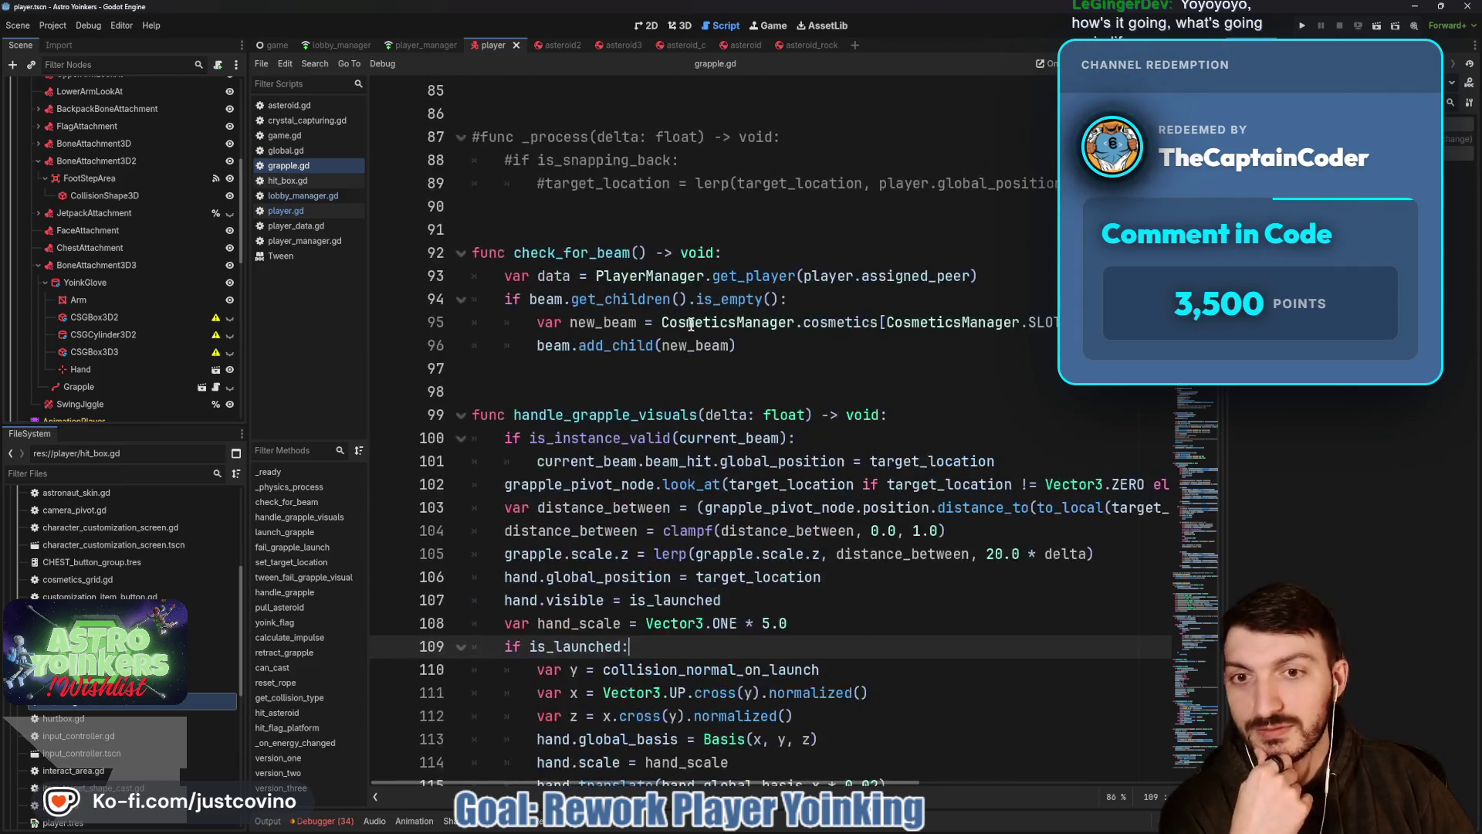
click(530, 220)
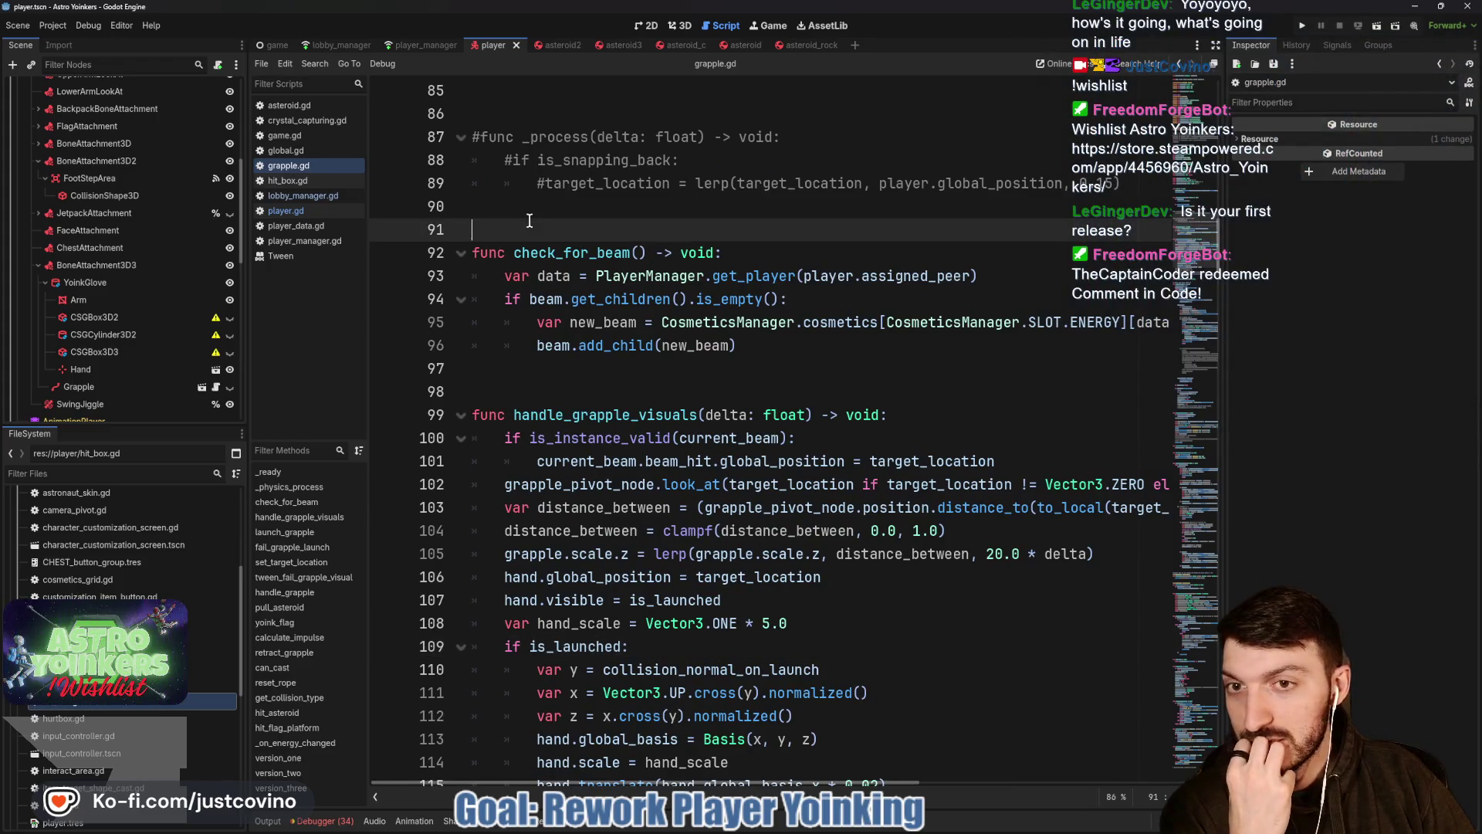
scroll(563, 239, up, 2)
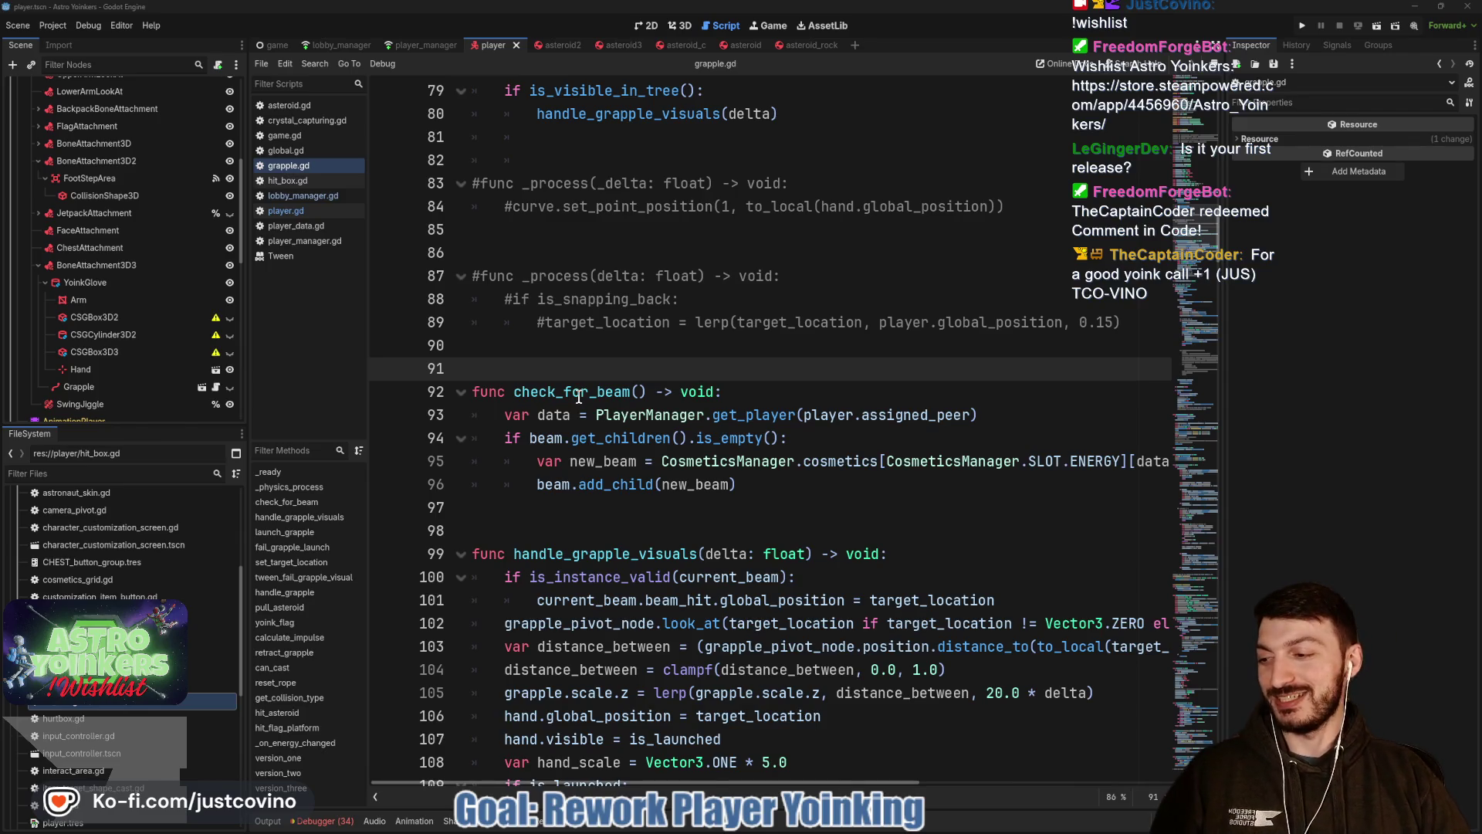
Paste the viewer's chat message as a credit comment above check_for_beam and save grapple.gd.
click(525, 348)
key(Return)
key(Return)
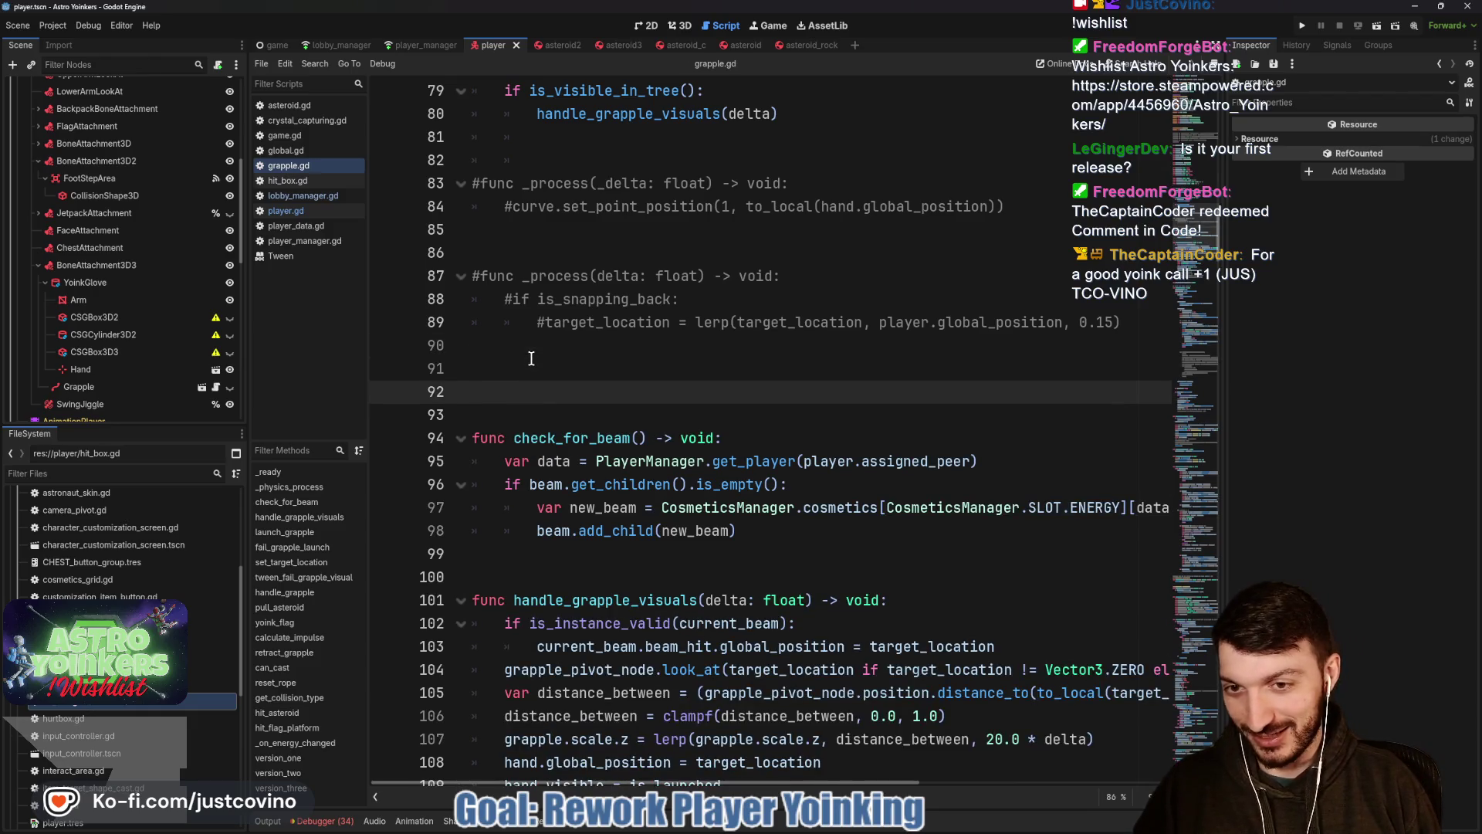
click(531, 359)
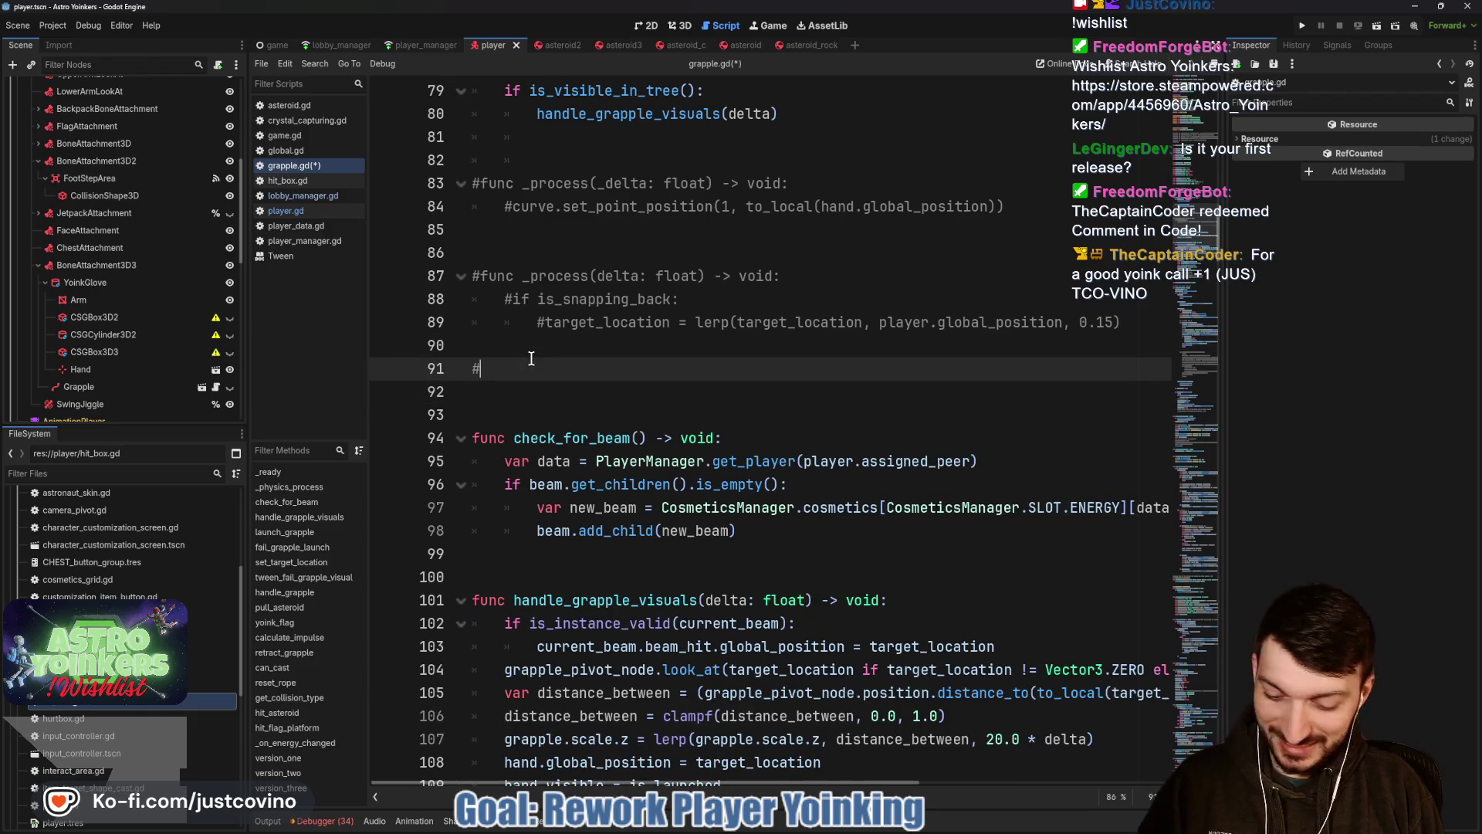
text(For a good yoink call +1 (JUS) TCO-VINO)
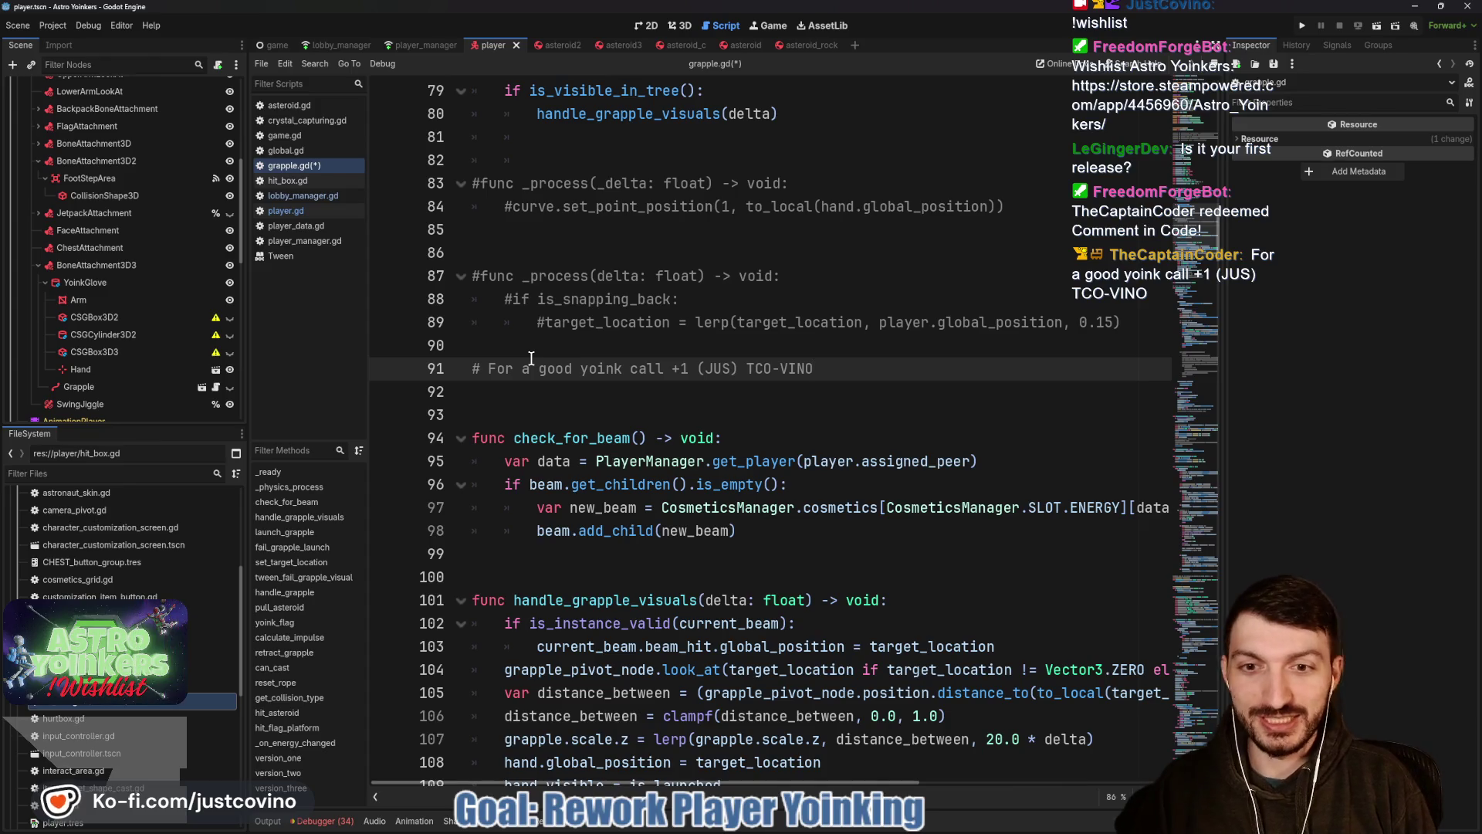
text( - The)
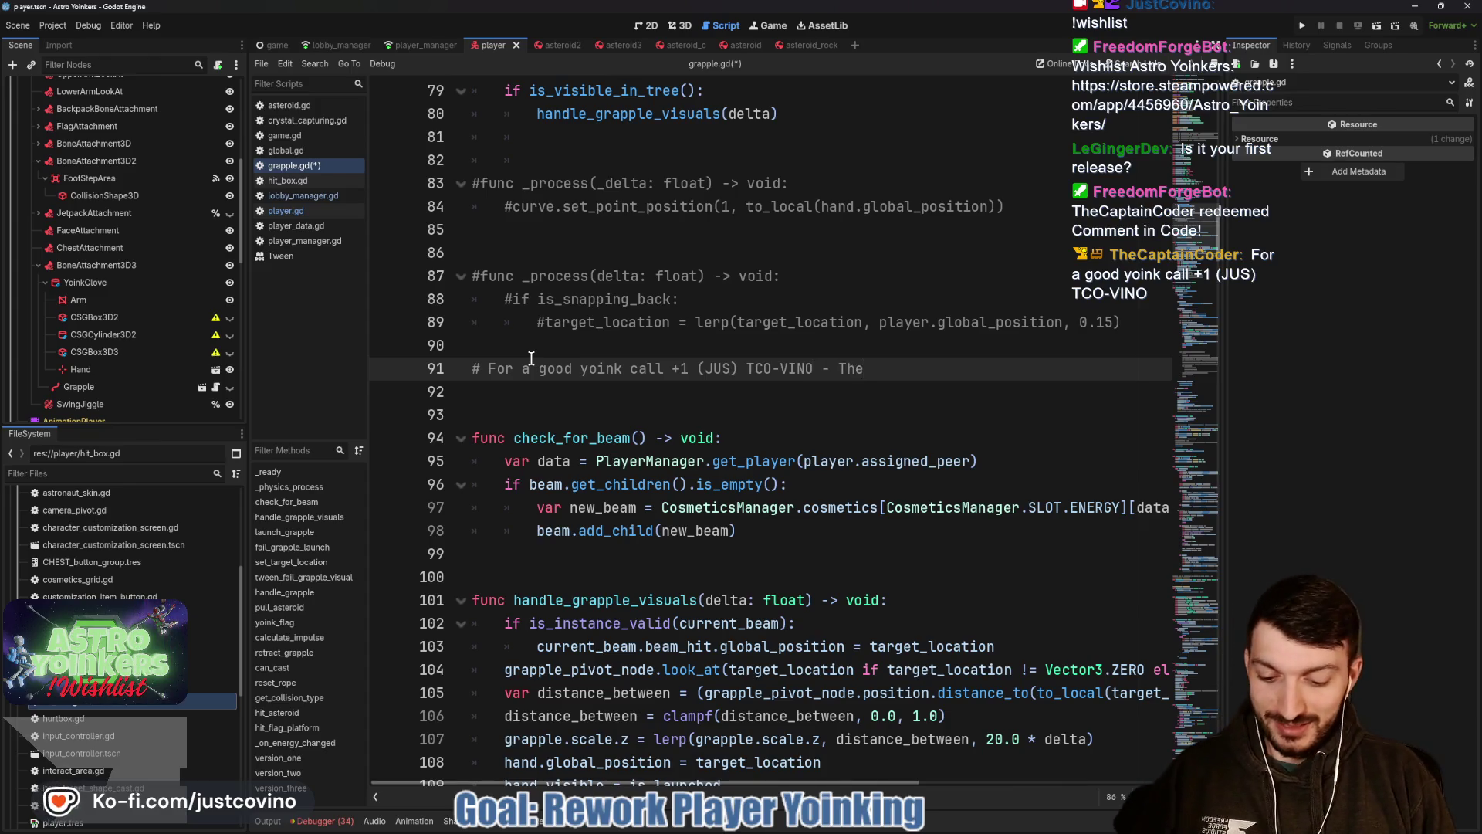
text(r)
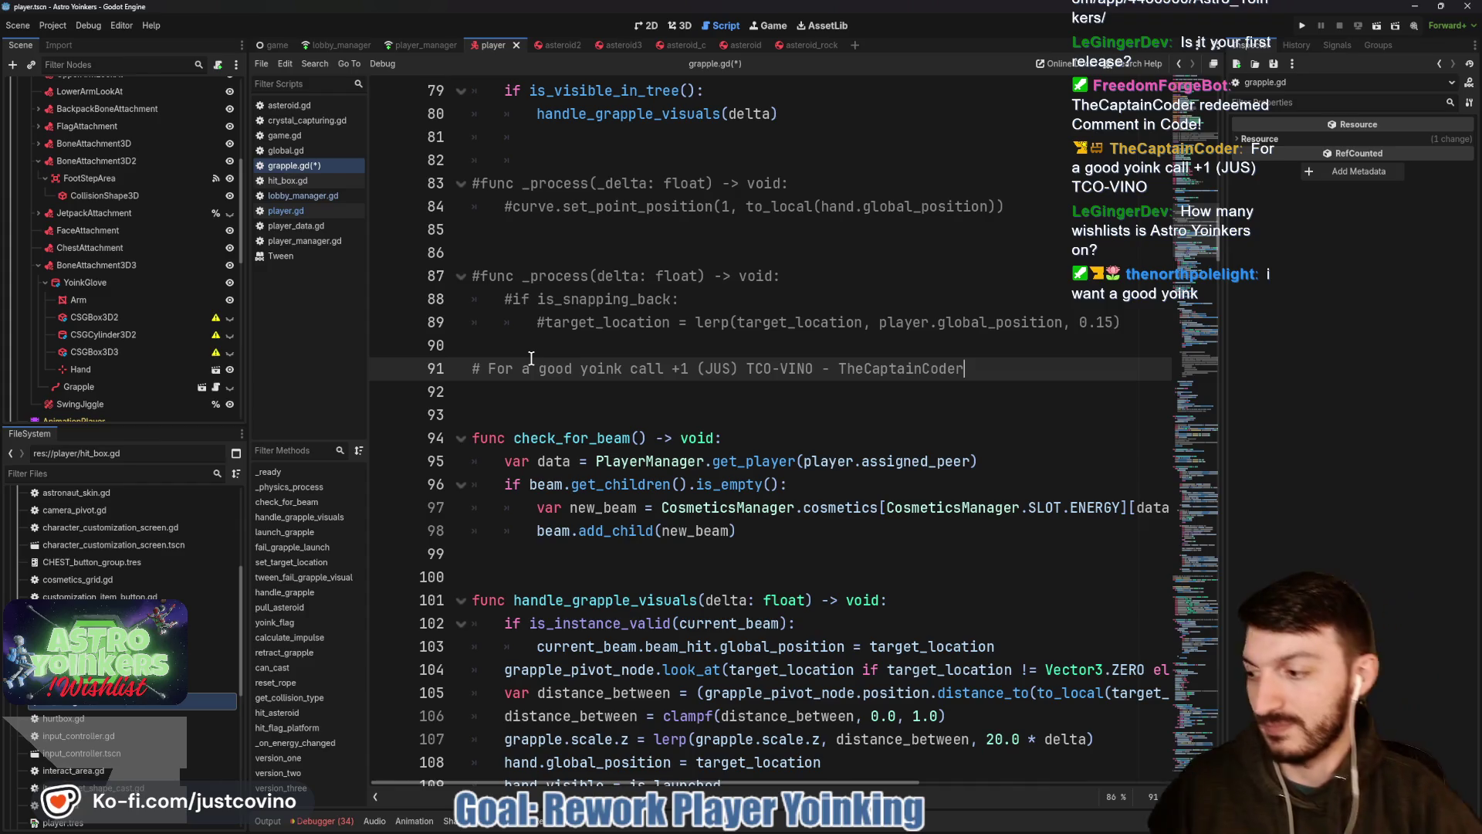
text( 30)
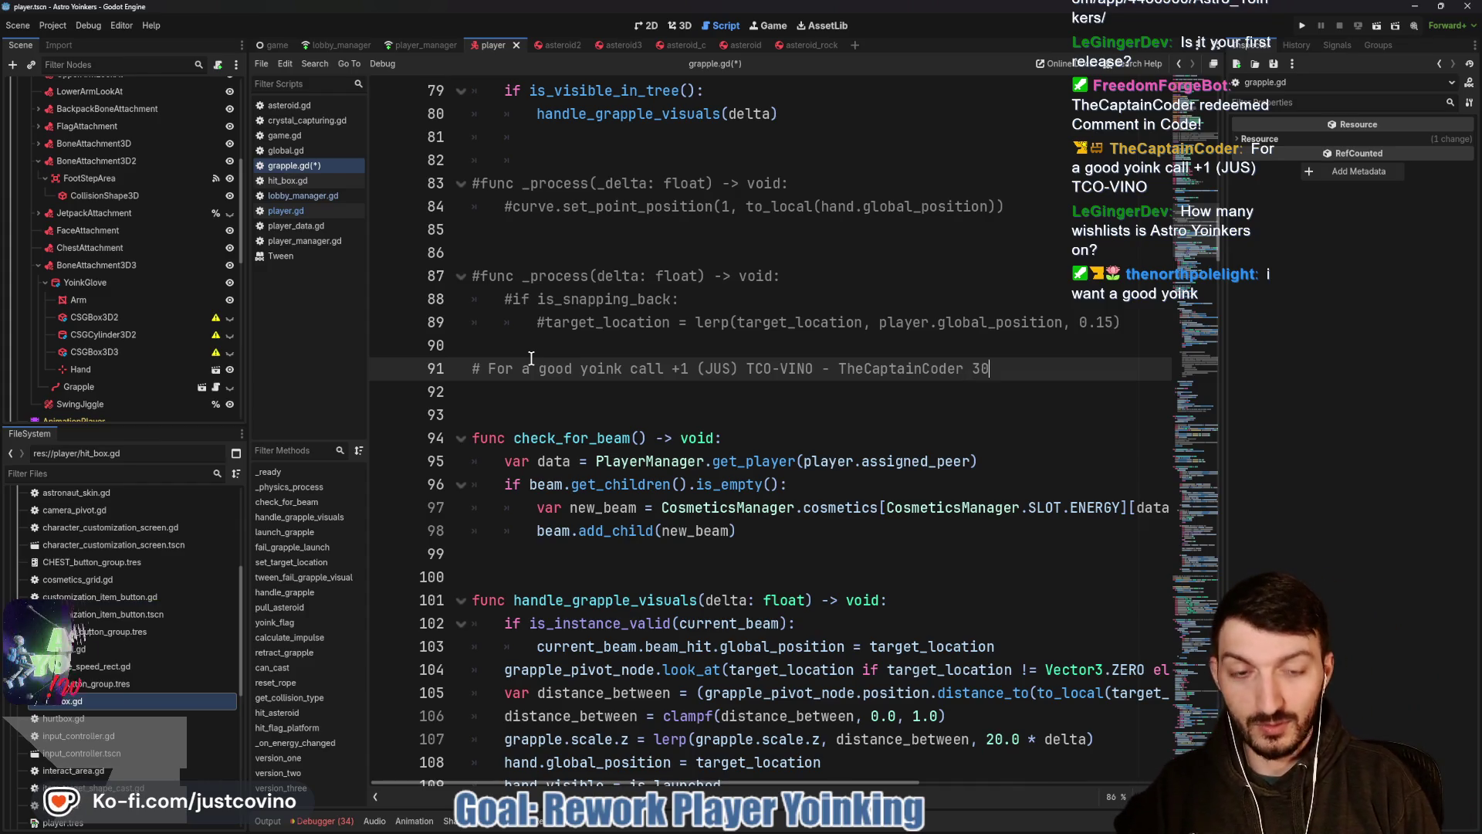
text( MAY 2020)
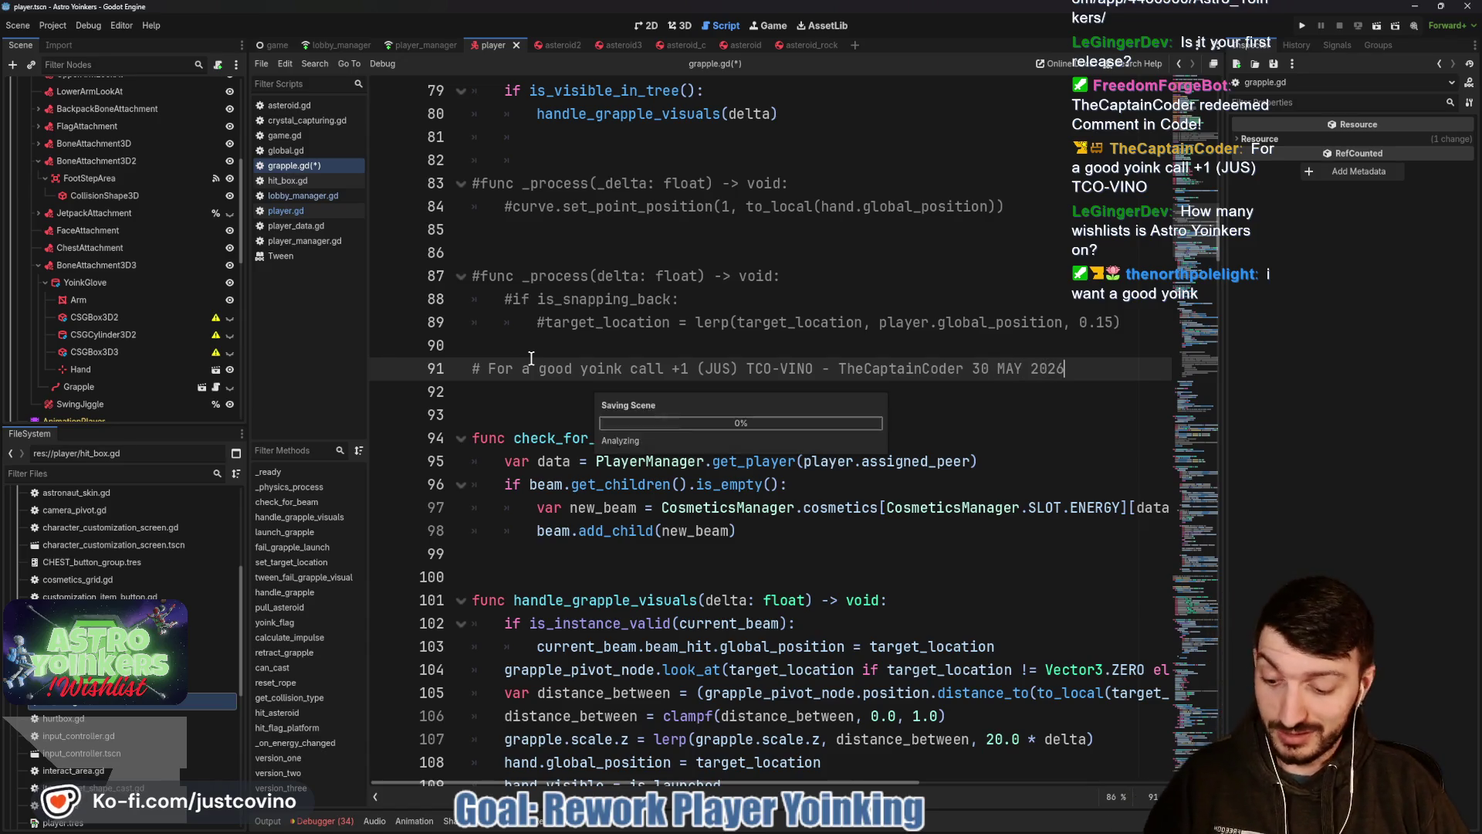
key(ctrl+s)
Correct the comment's year so it ends '30 MAY 2026'.
key(BackSpace)
text(6)
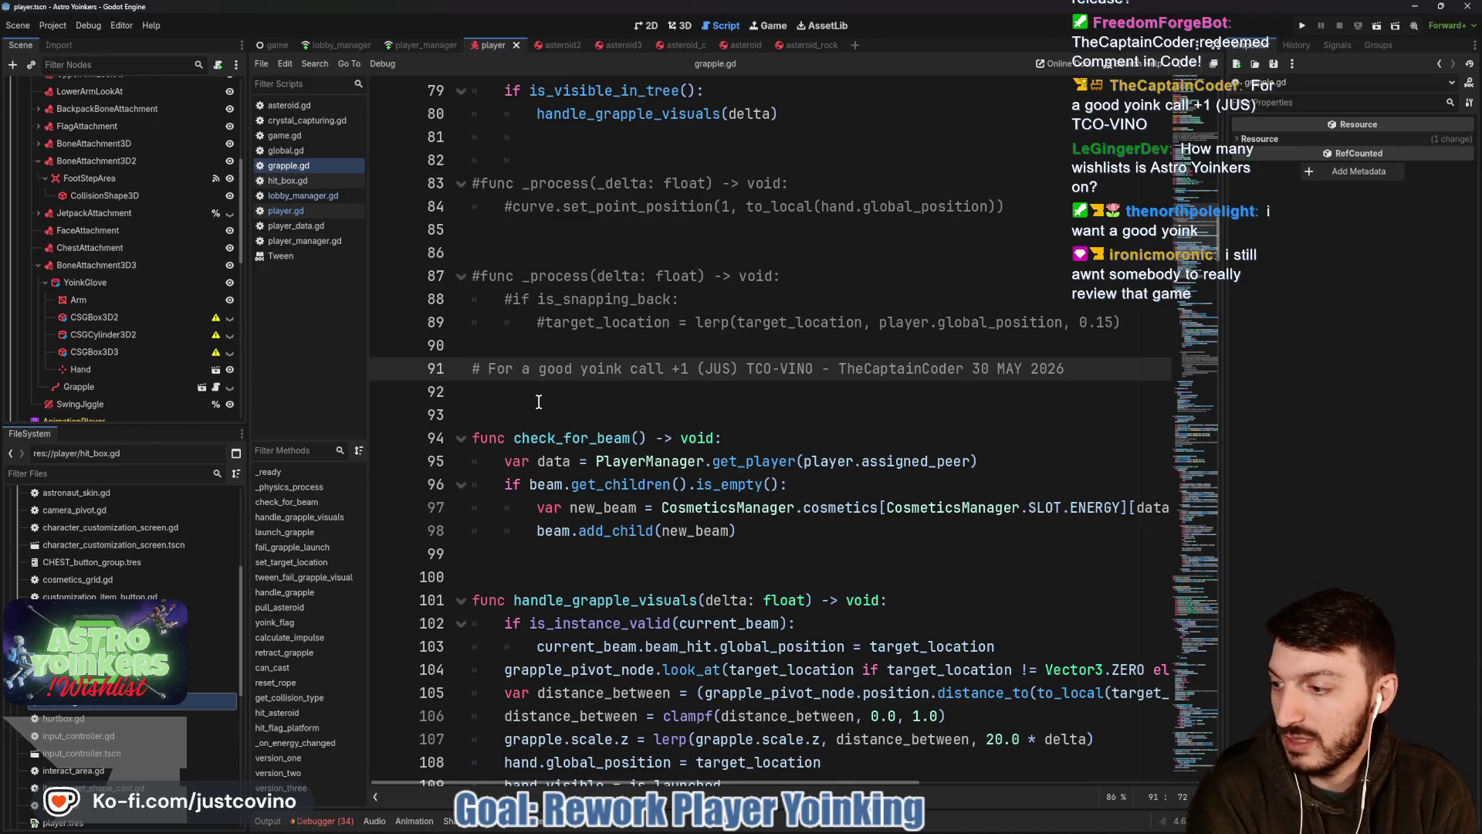
key(BackSpace)
text(0)
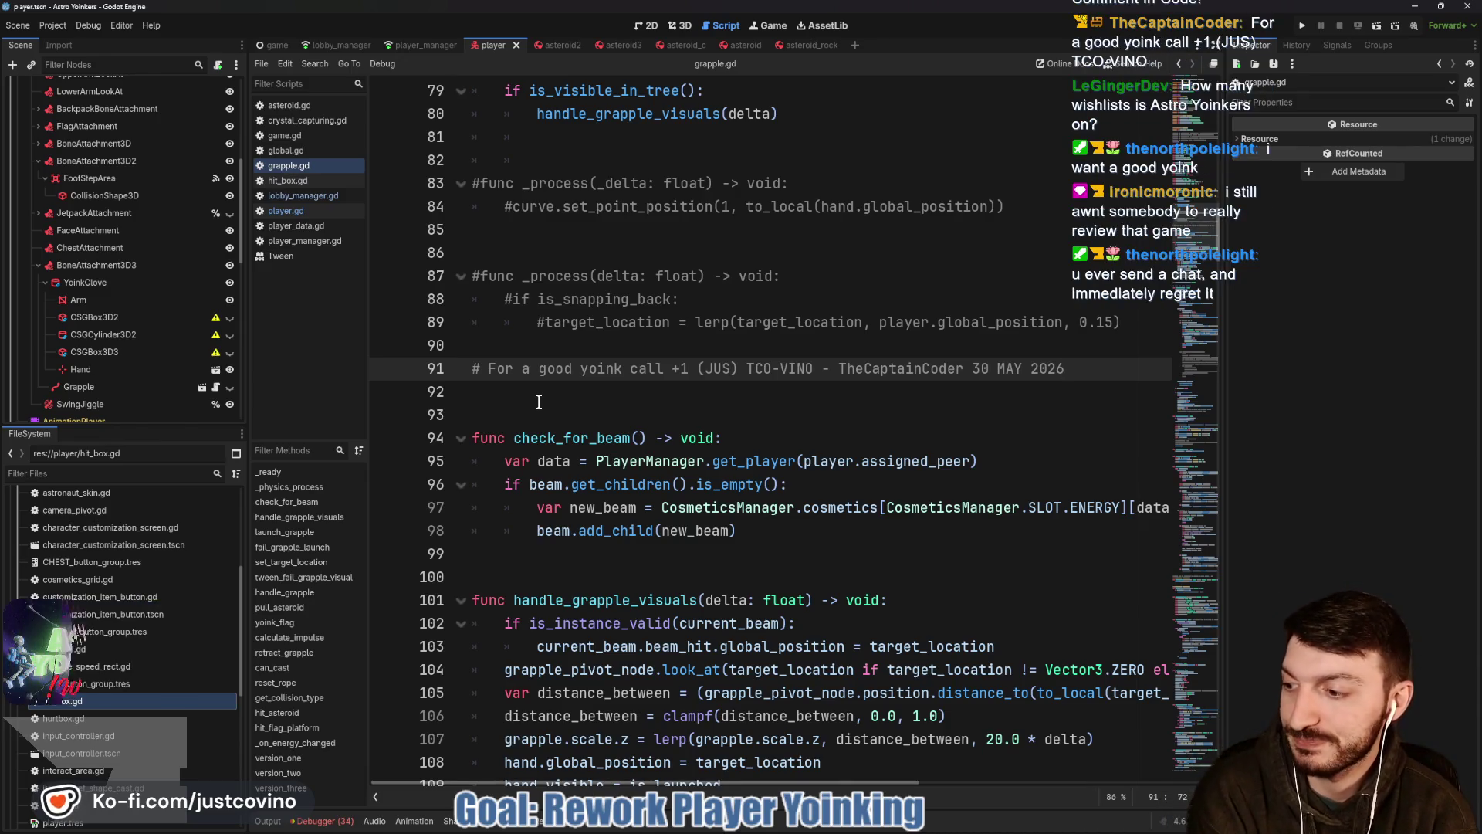
key(BackSpace)
text(6)
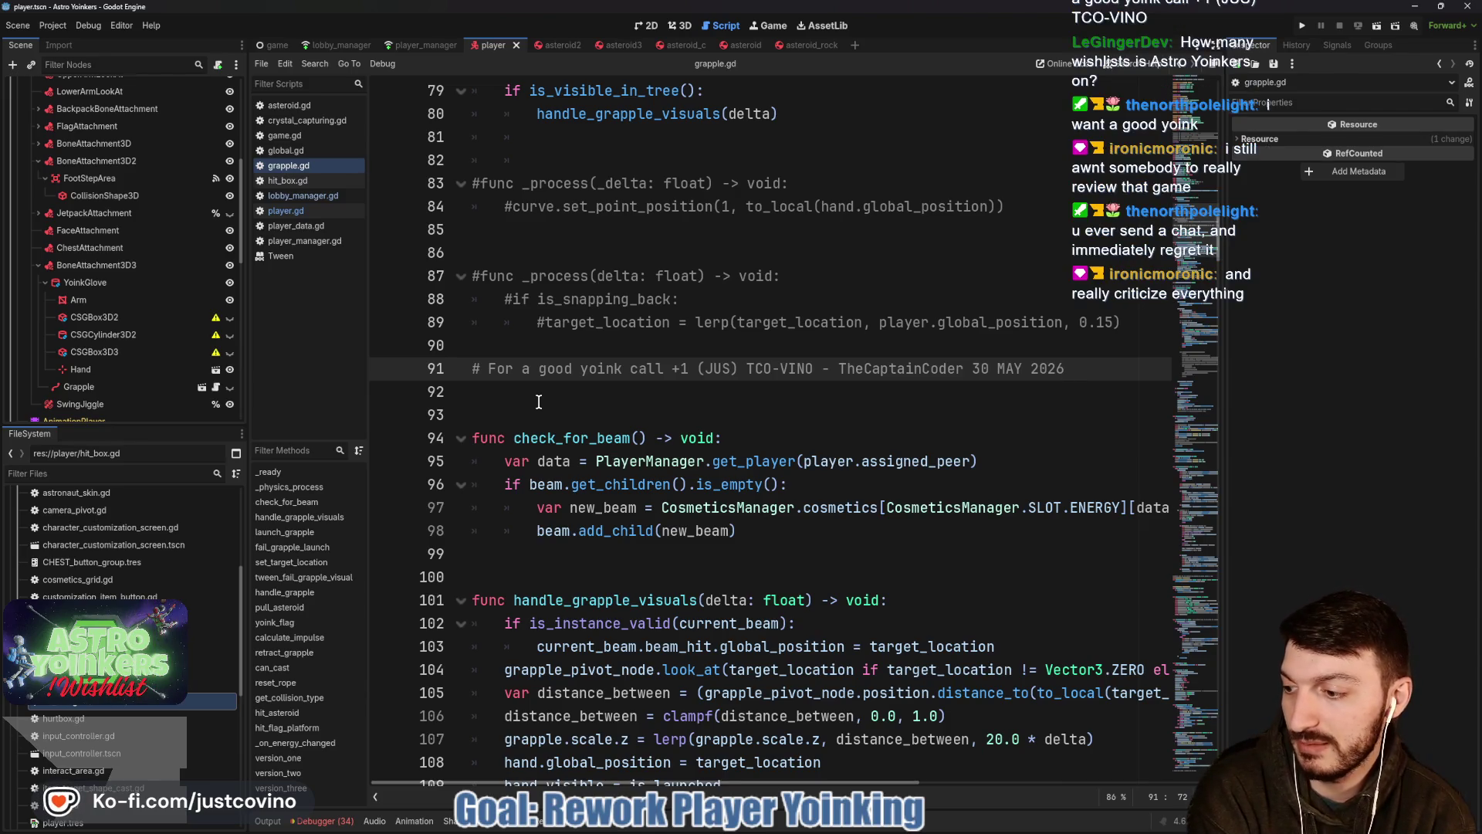
key(BackSpace)
text(6)
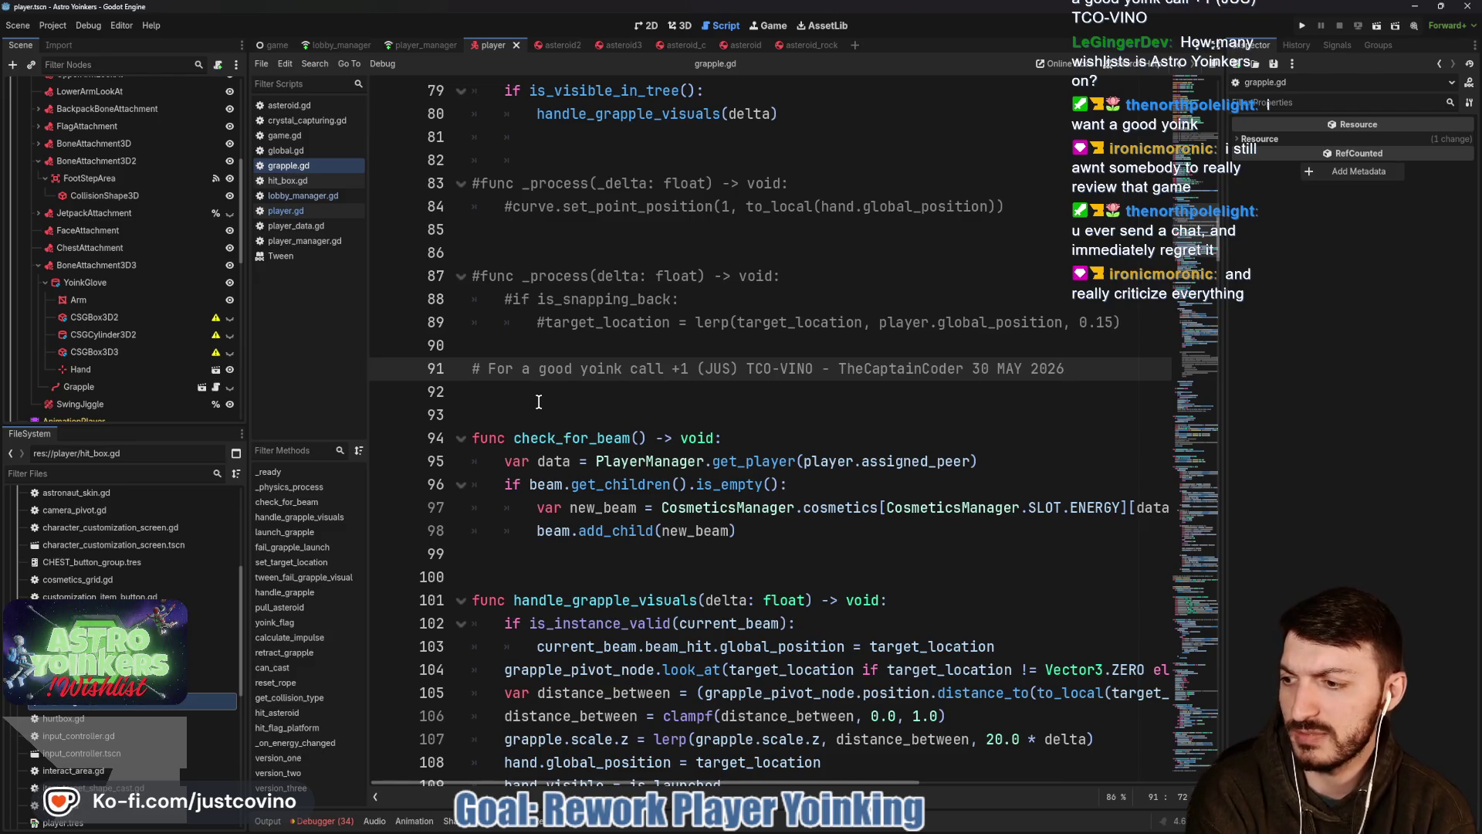
key(BackSpace)
text(6)
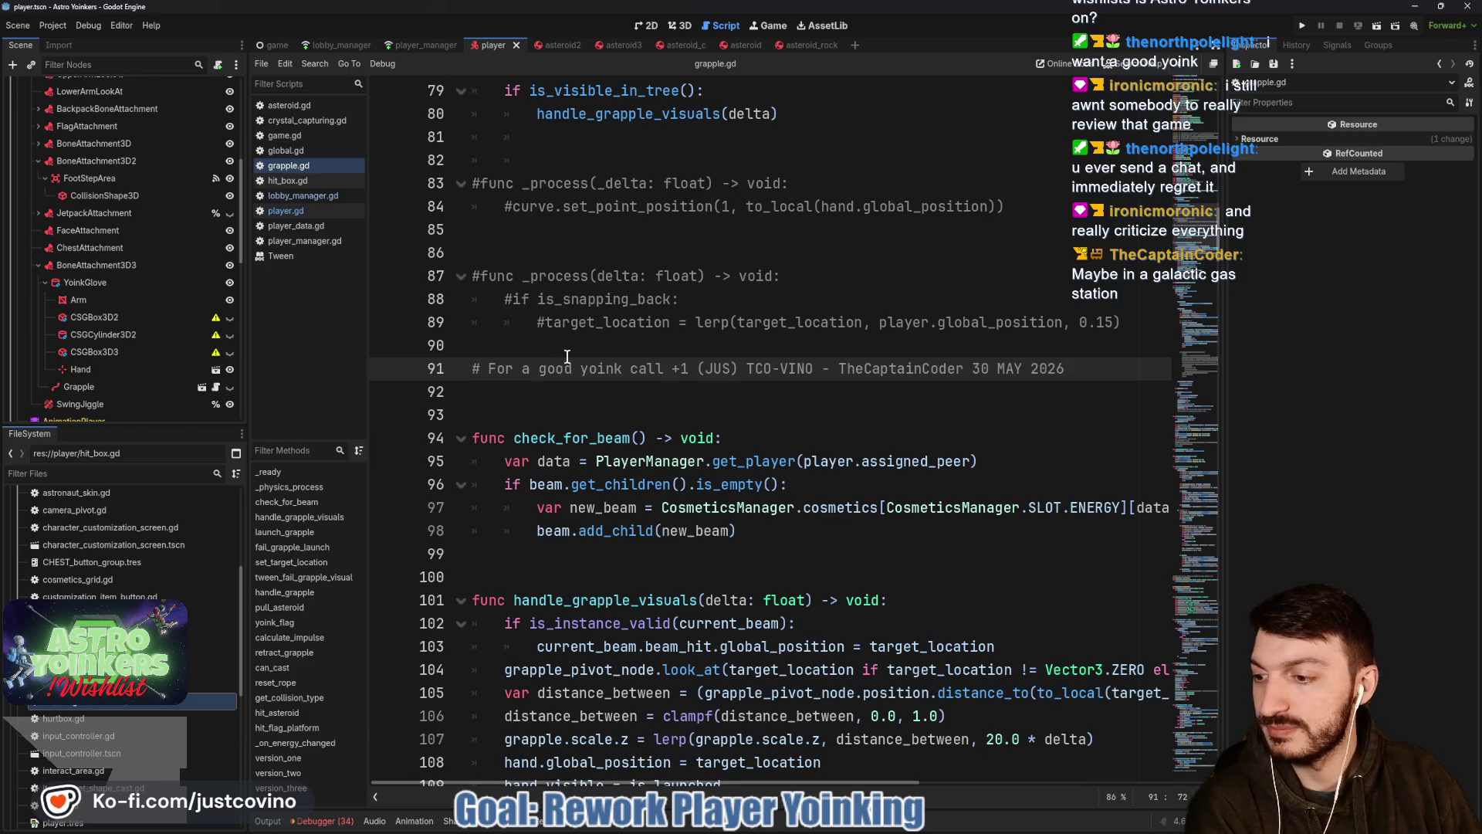
click(541, 344)
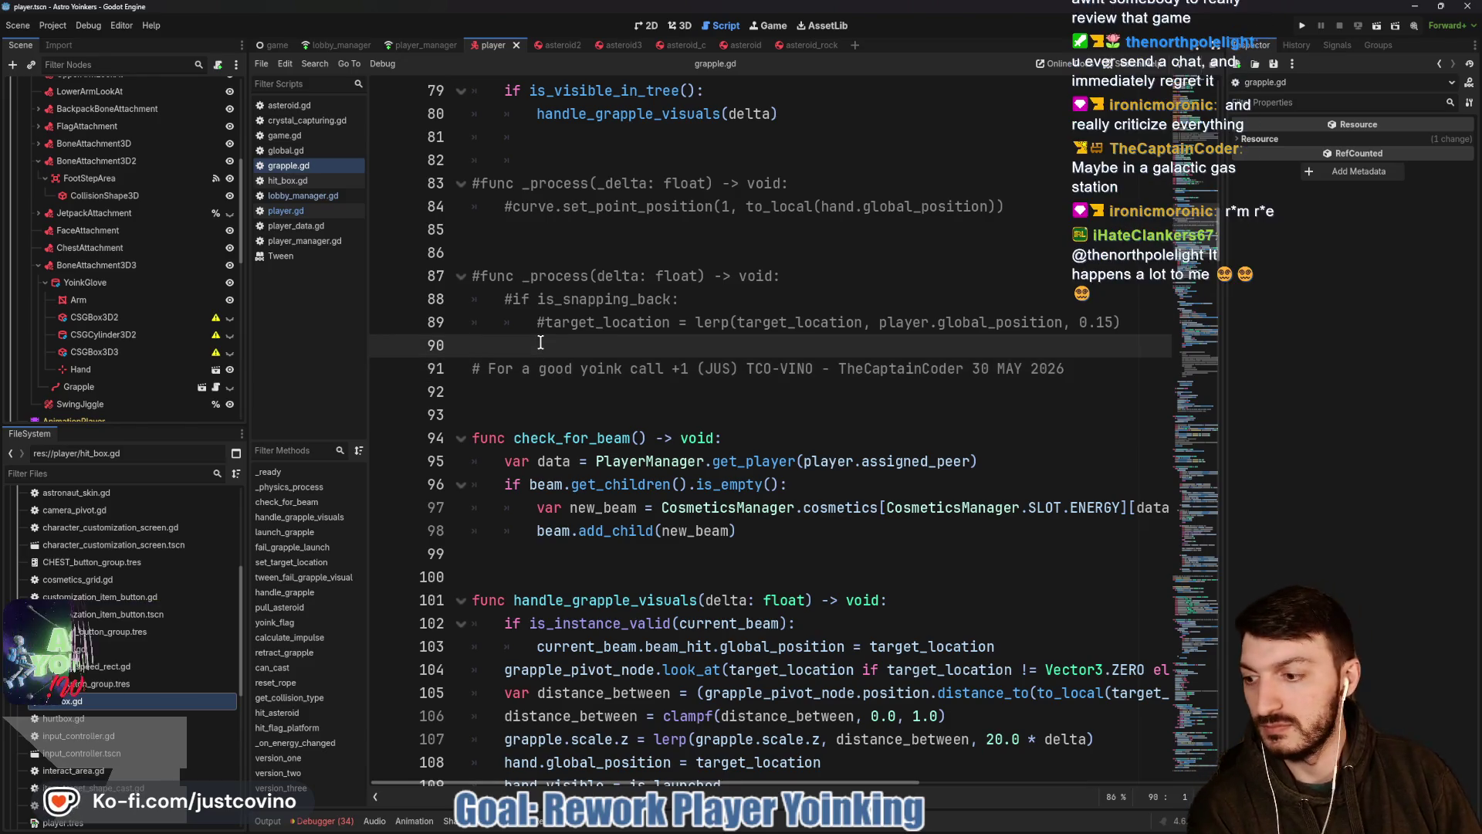
Insert a blank line above the credit comment, save grapple.gd, and bring up the stream chat.
key(Return)
key(ctrl+s)
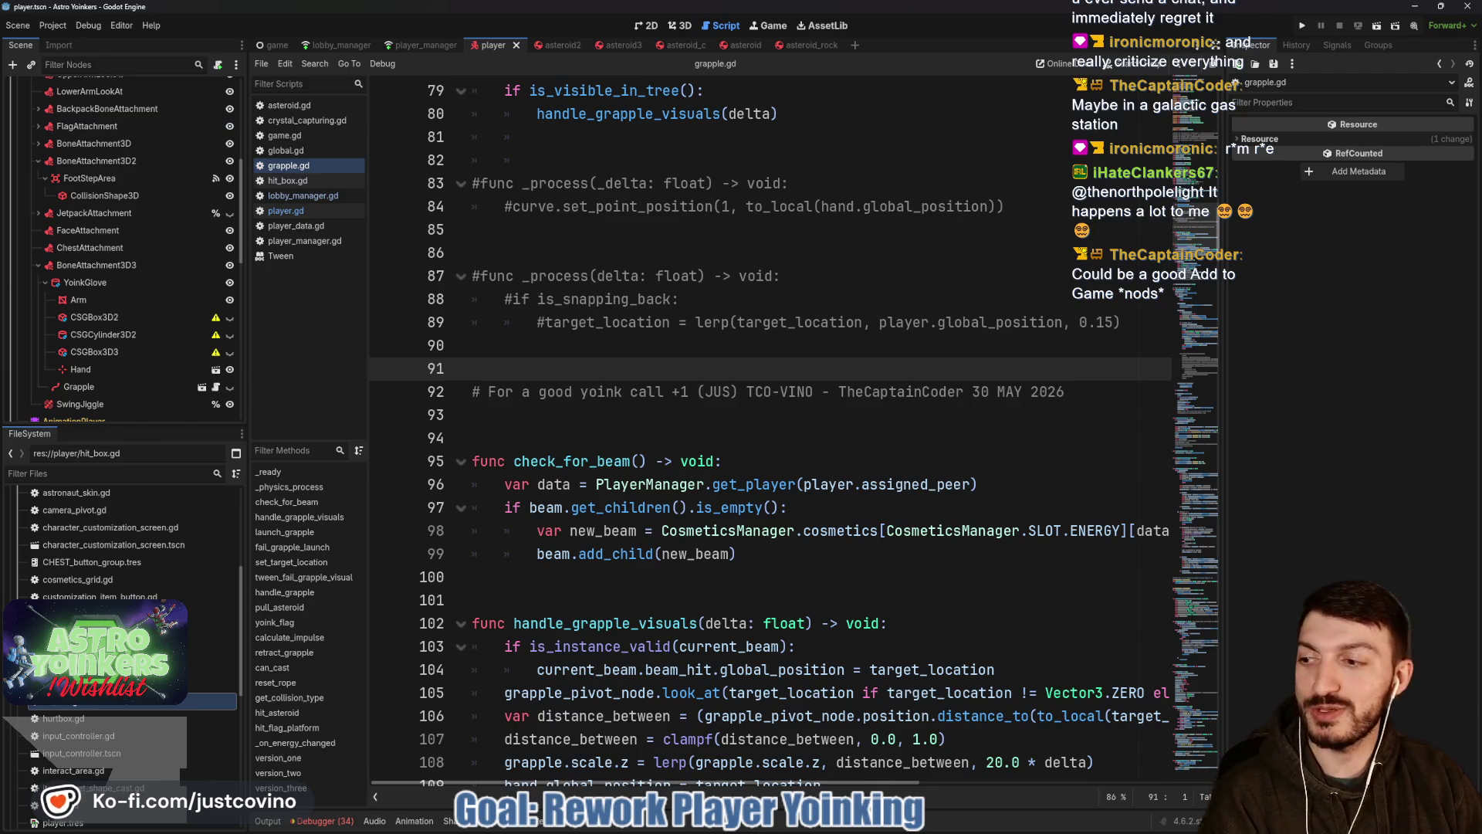
key(alt+Tab)
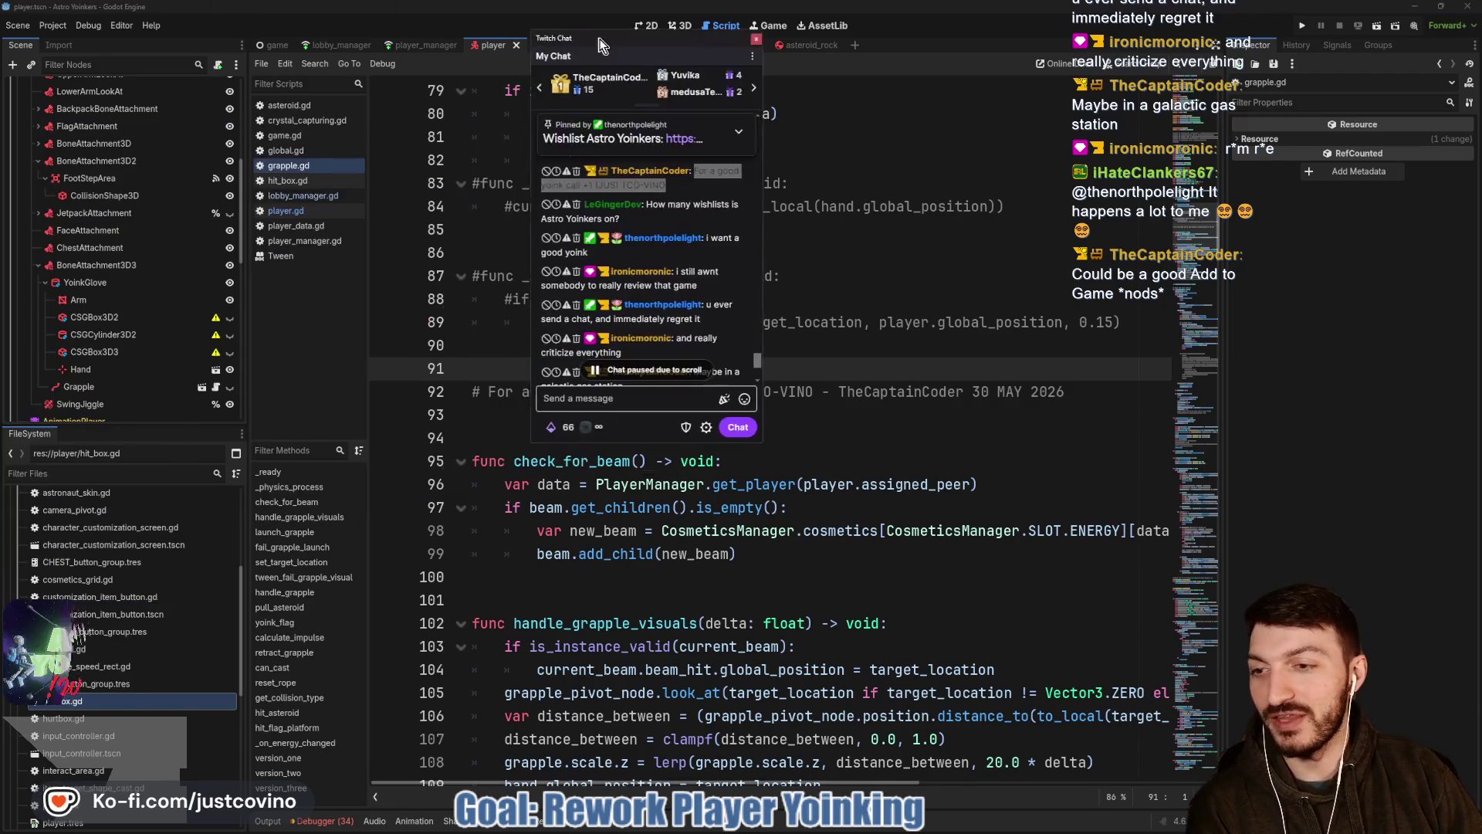
scroll(701, 244, up, 3)
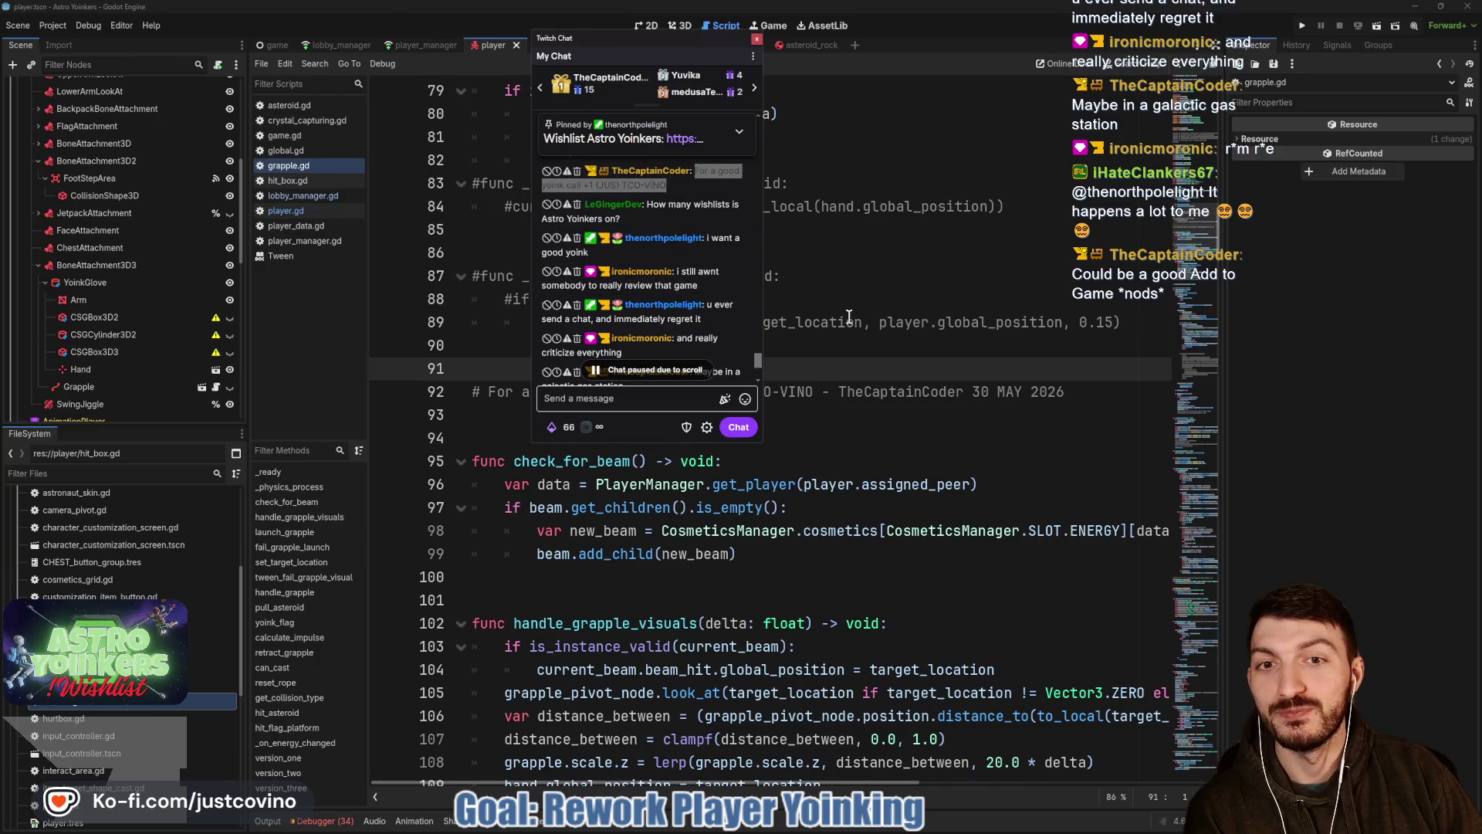
scroll(683, 255, down, 5)
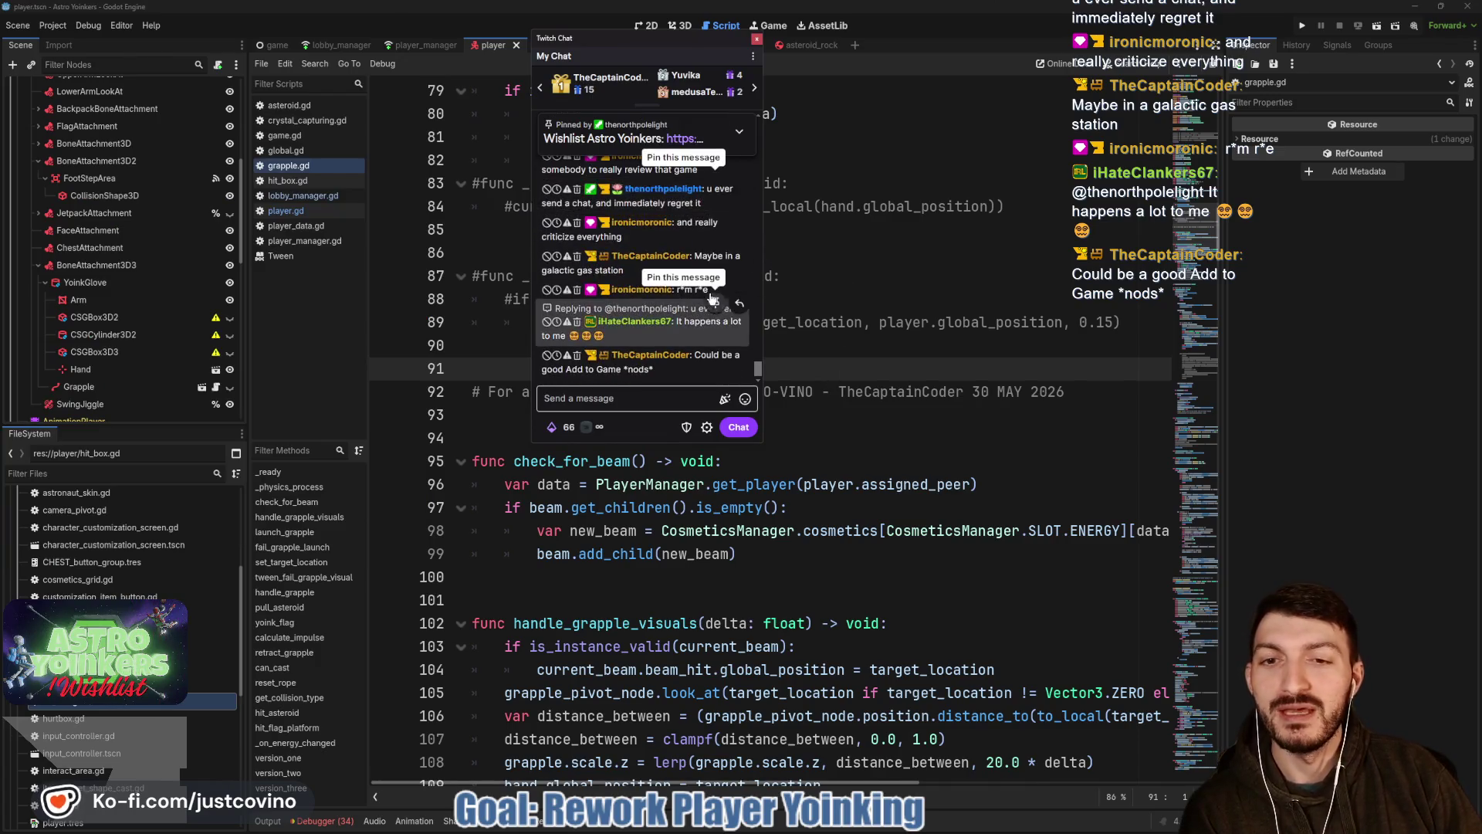
drag(609, 49, 295, 54)
key(alt+Tab)
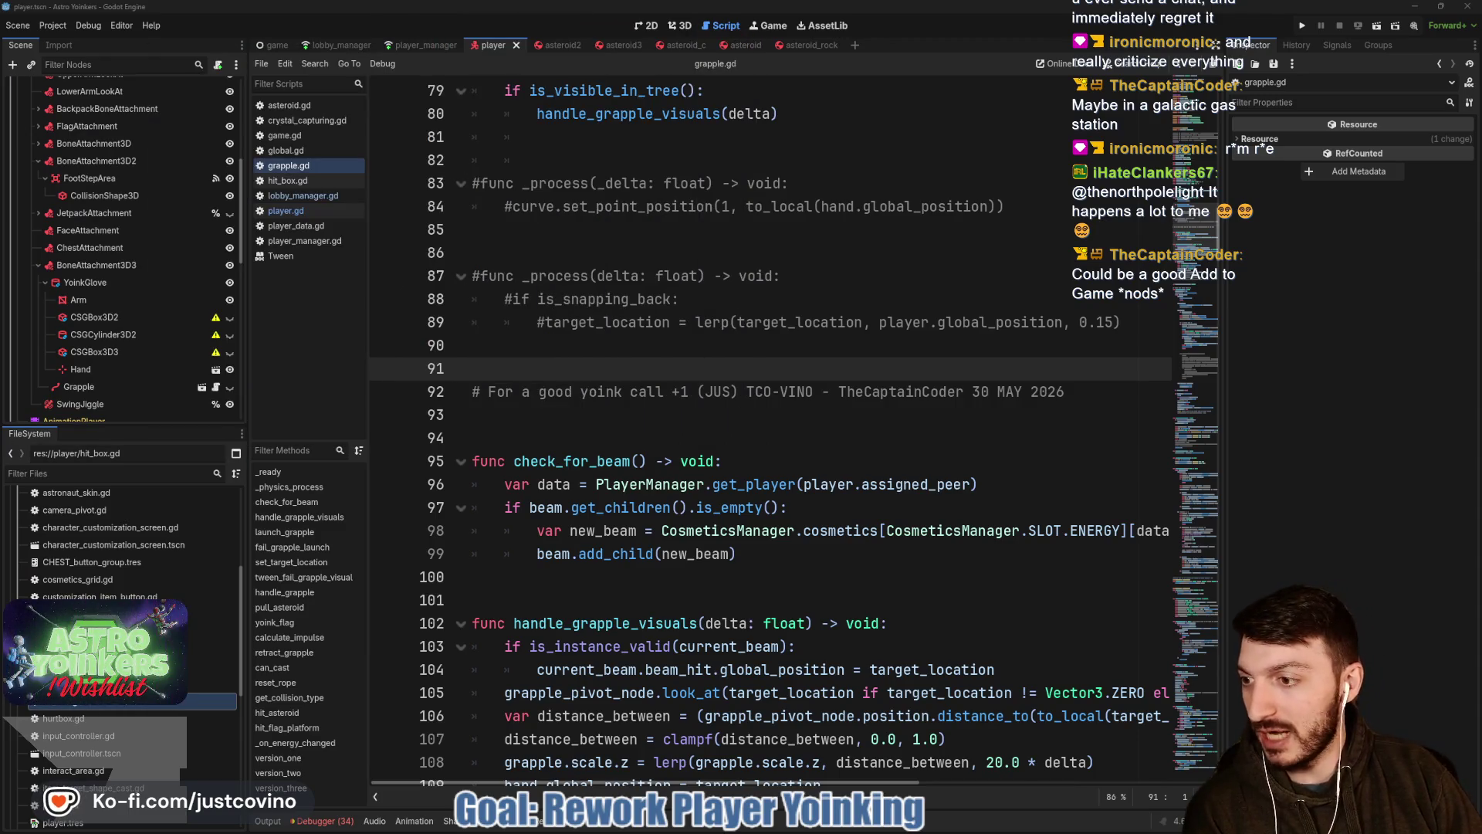
click(730, 422)
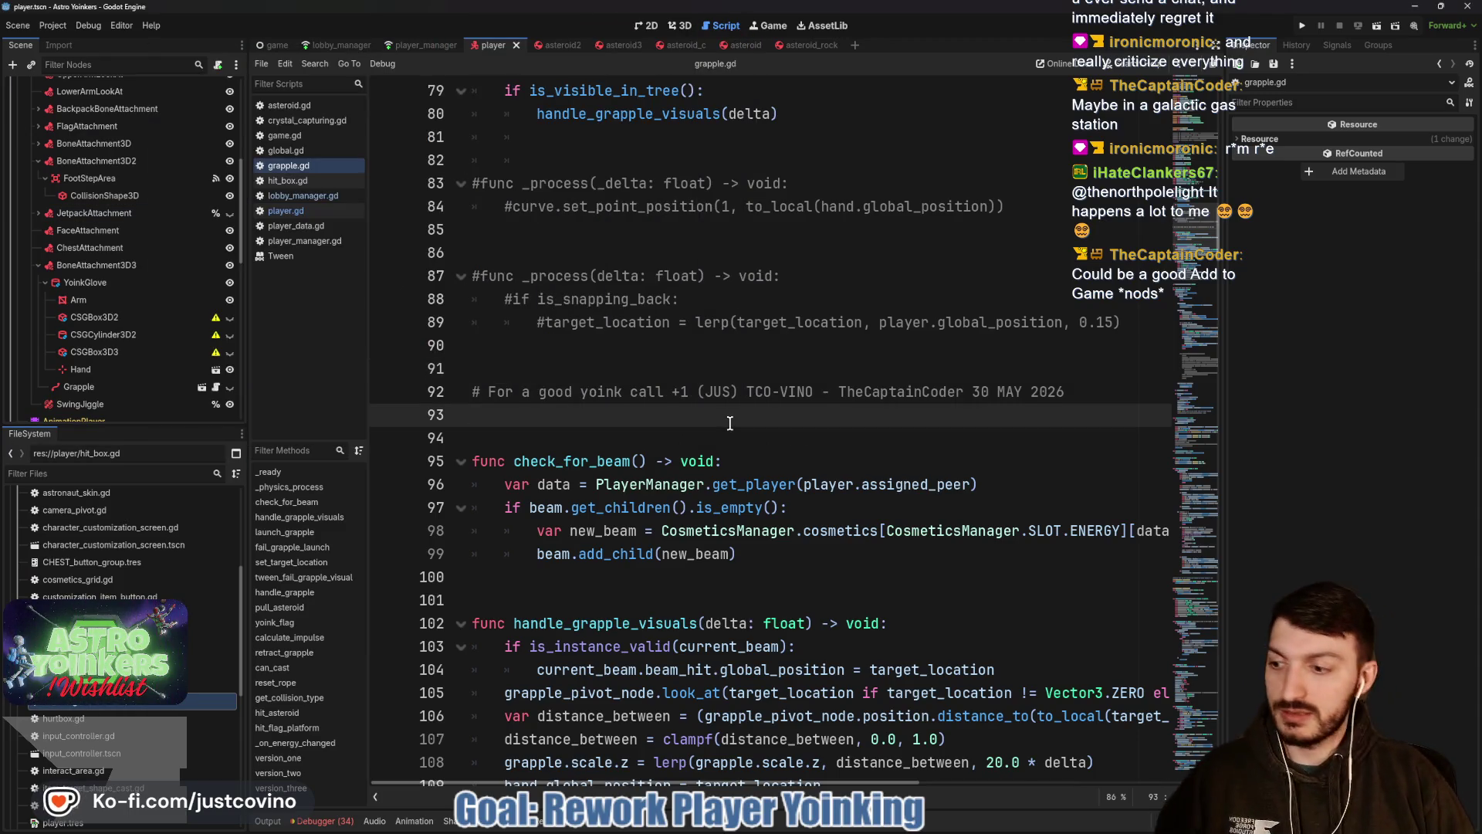